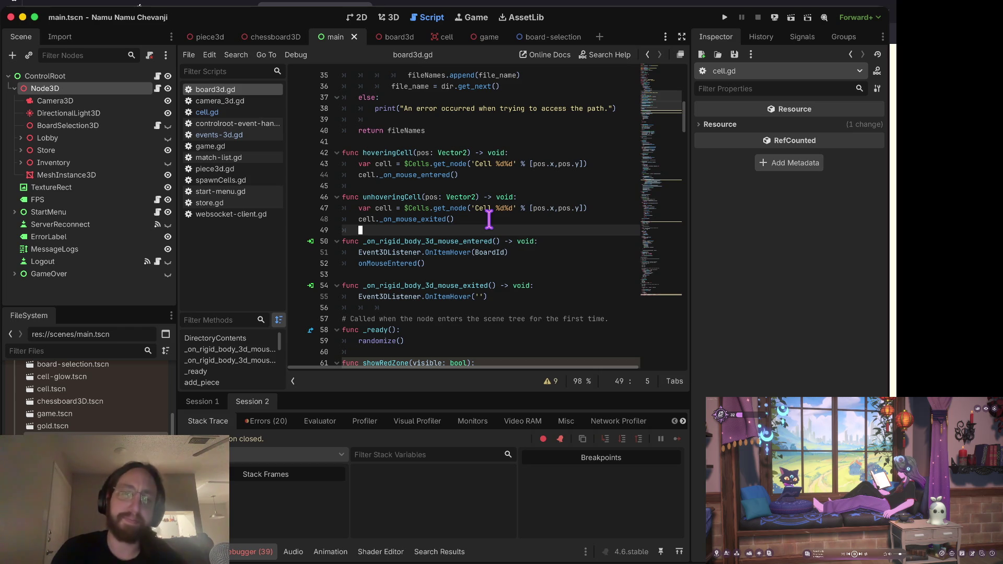
- Step the caret through hoveringCell, unhoveringCell and the mouse-entered handler
{"action": "key", "text": "Up"}
{"action": "key", "text": "Up"}
{"action": "key", "text": "Up"}
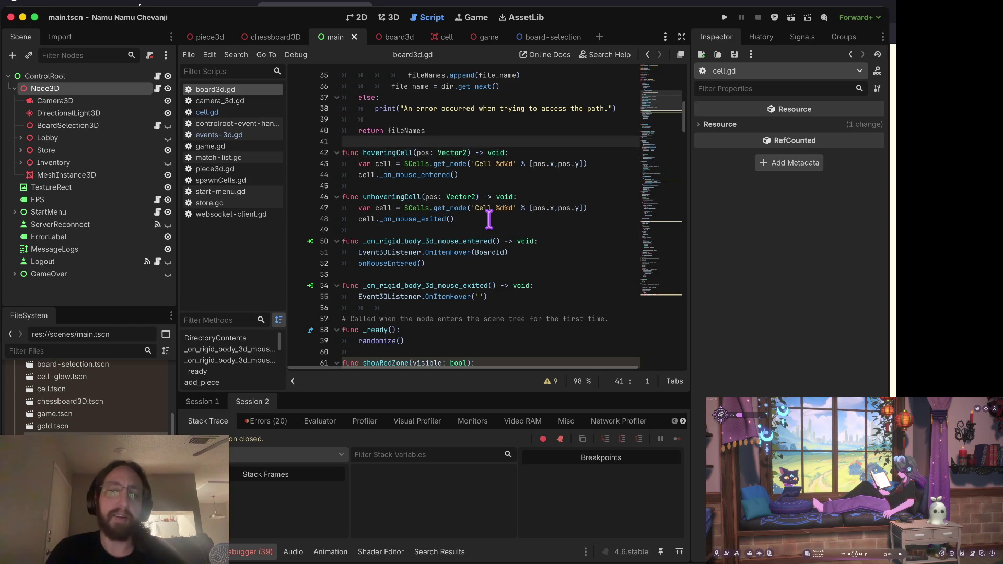
{"action": "key", "text": "Down"}
{"action": "key", "text": "Up"}
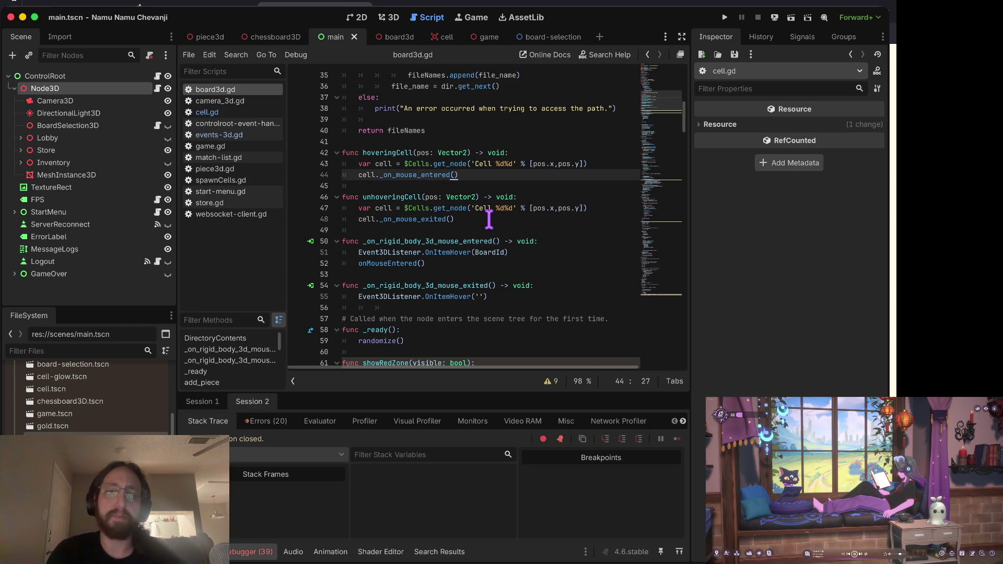
{"action": "key", "text": "Down"}
{"action": "key", "text": "Down"}
{"action": "key", "text": "Home"}
{"action": "key", "text": "Down"}
{"action": "key", "text": "Down"}
{"action": "key", "text": "Down"}
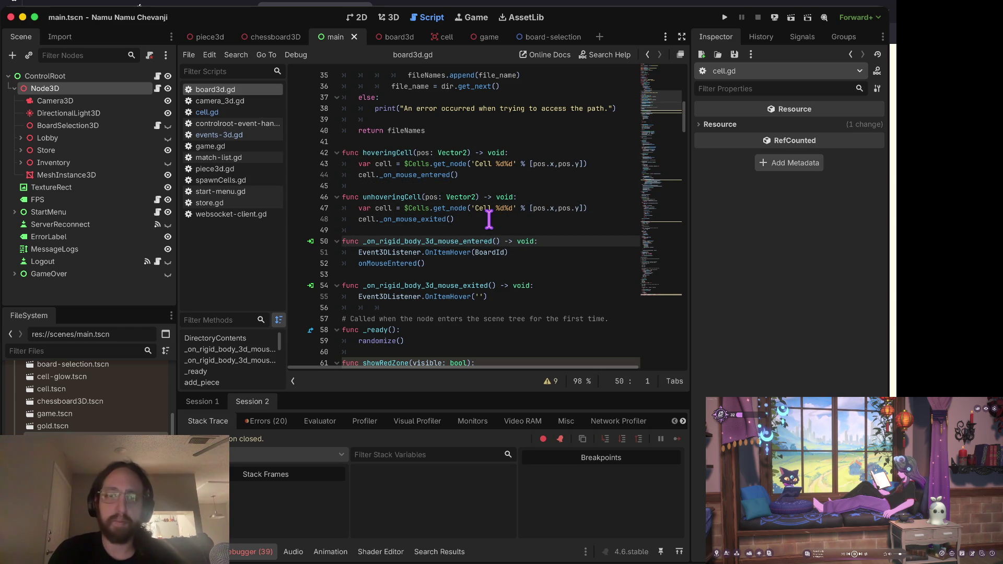
{"action": "key", "text": "Down"}
{"action": "key", "text": "Down"}
{"action": "key", "text": "Down"}
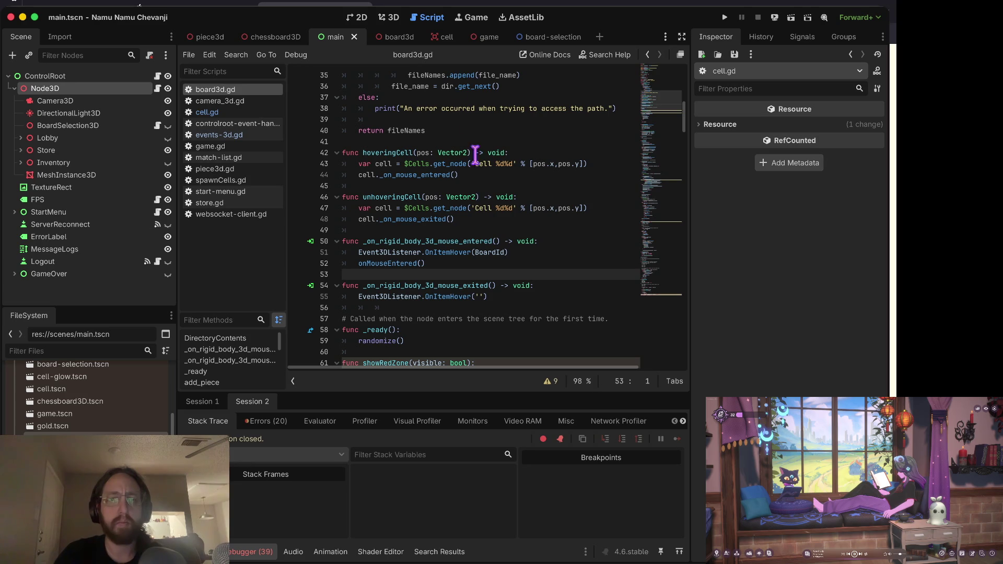
- Place the caret on the empty line just above the hoveringCell function
{"action": "left_click", "coordinate": [439, 241]}
{"action": "left_click", "coordinate": [424, 274]}
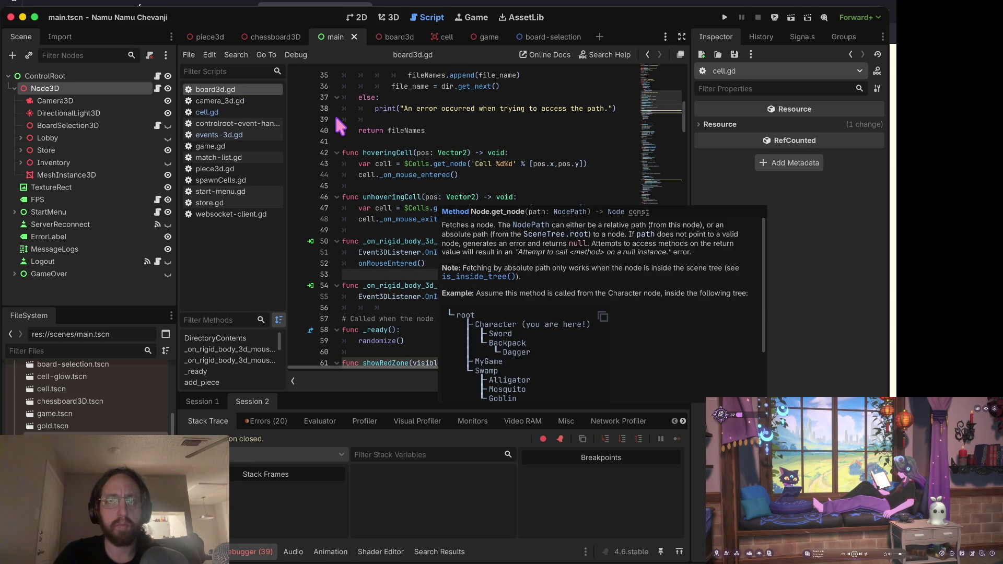
{"action": "left_click", "coordinate": [502, 150]}
{"action": "scroll", "coordinate": [503, 148], "scroll_direction": "up", "scroll_amount": 4}
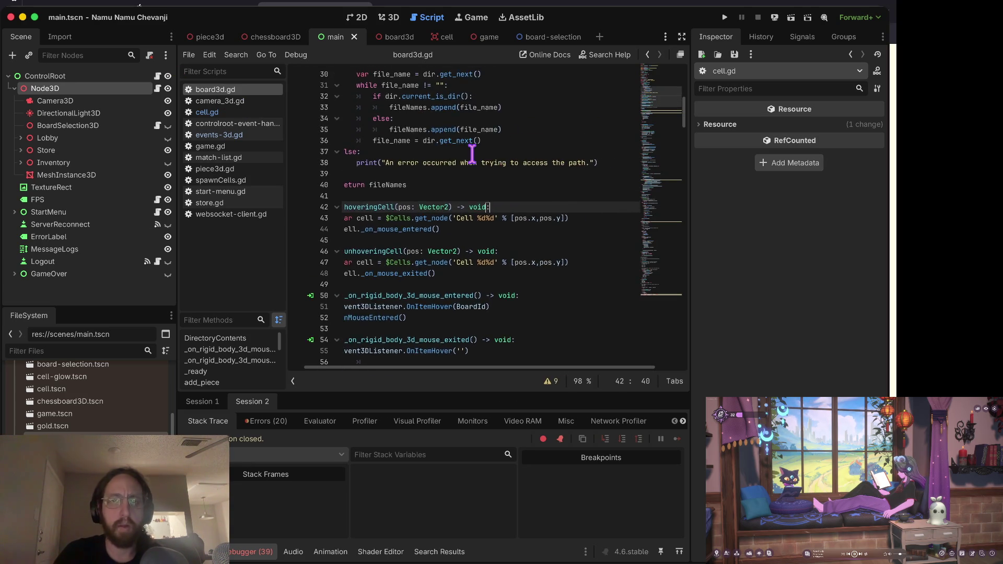
{"action": "left_click", "coordinate": [361, 240]}
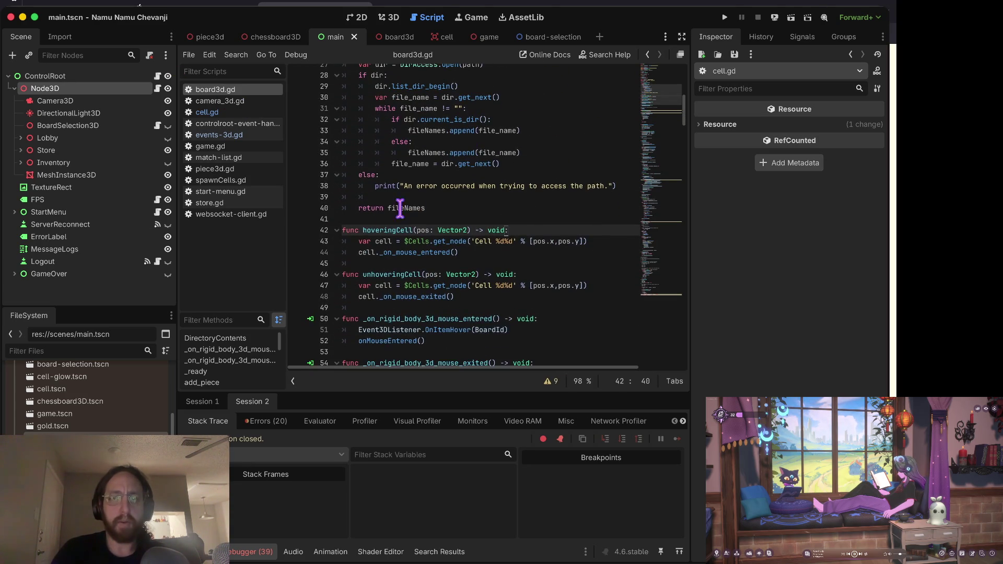
{"action": "scroll", "coordinate": [365, 216], "scroll_direction": "down", "scroll_amount": 1}
{"action": "left_click", "coordinate": [436, 230]}
- Add the signature func pieceClicked(pos: Vector2) -> void: above hoveringCell
{"action": "key", "text": "Return"}
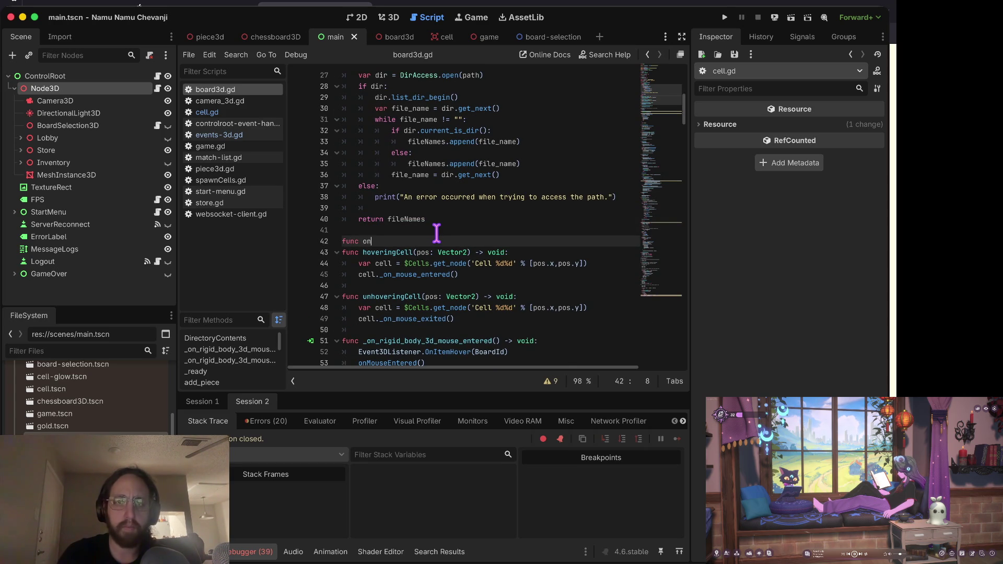
{"action": "key", "text": "BackSpace"}
{"action": "key", "text": "BackSpace"}
{"action": "type", "text": "pieceClicked("}
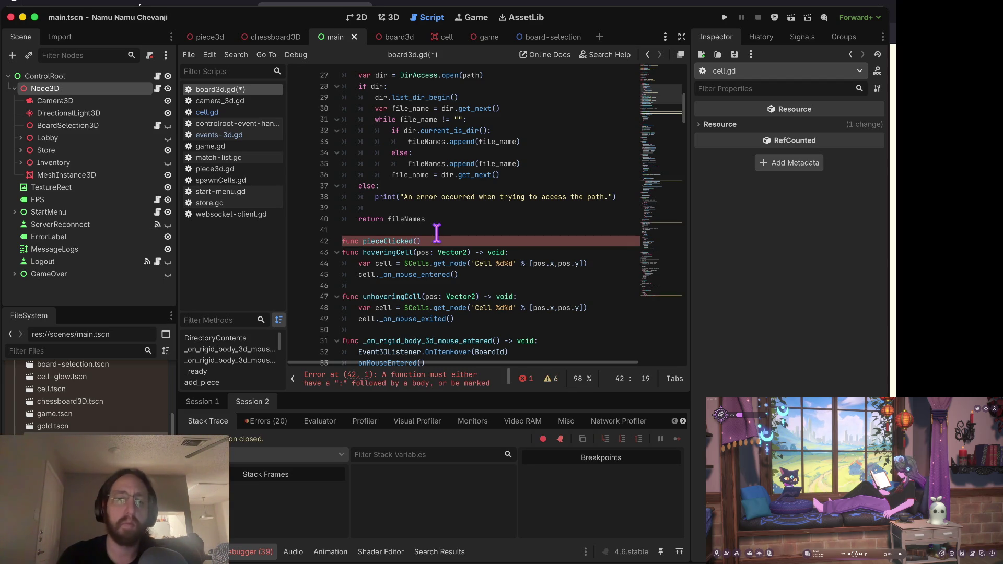
{"action": "type", "text": "po"}
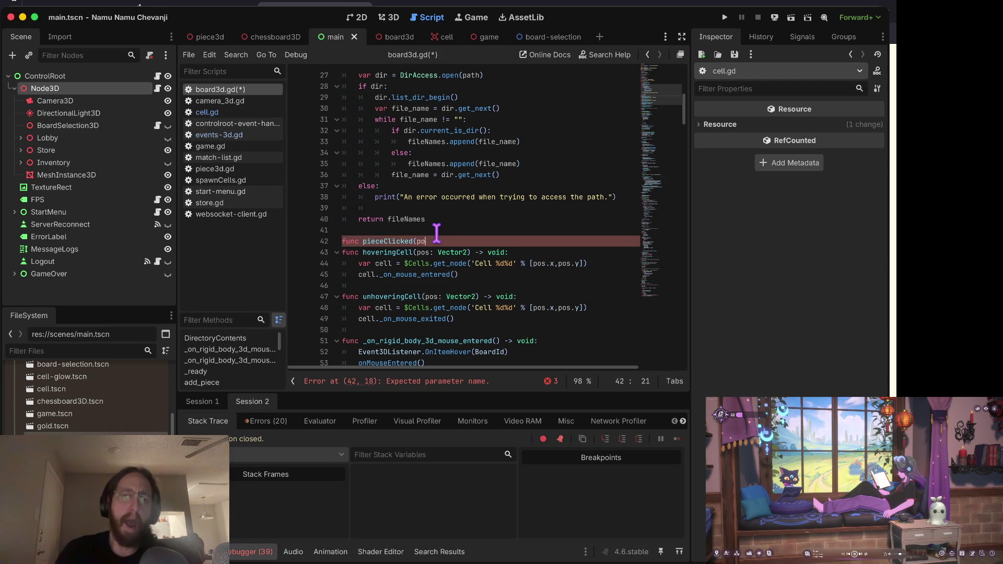
{"action": "type", "text": ")"}
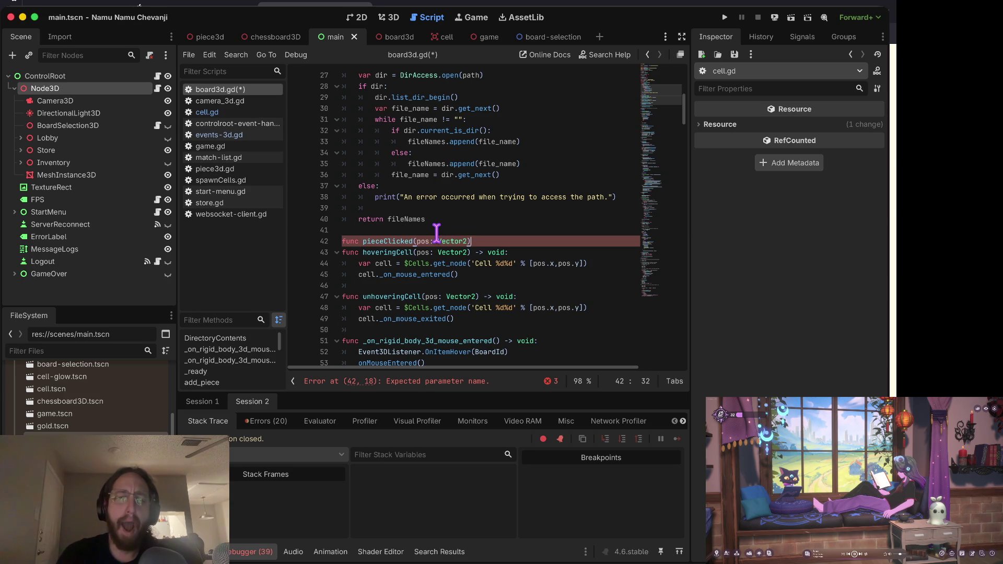
{"action": "type", "text": "void:"}
{"action": "key", "text": "Return"}
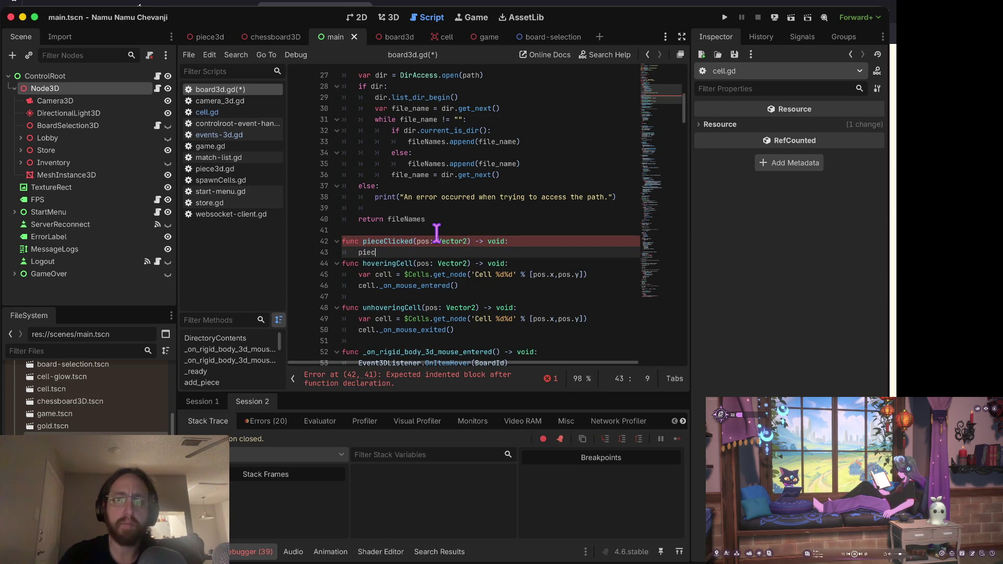
{"action": "type", "text": "es"}
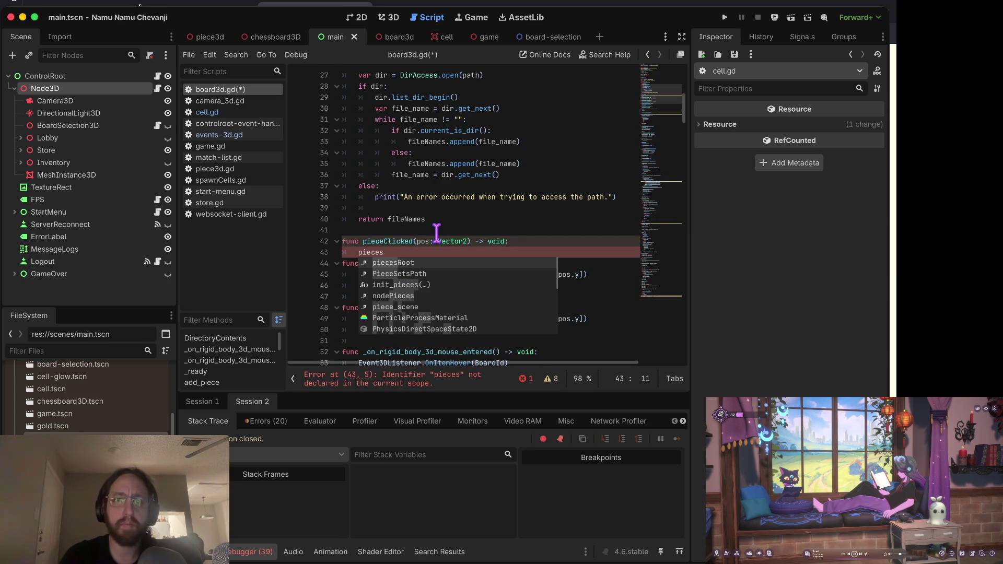
- Check the nodePieces declaration, write the body nodePieces[pos.x][pos.y].clicked(), and save board3d.gd
{"action": "key", "text": "Escape"}
{"action": "key", "text": "ctrl+Home"}
{"action": "key", "text": "Down"}
{"action": "key", "text": "Down"}
{"action": "key", "text": "Down"}
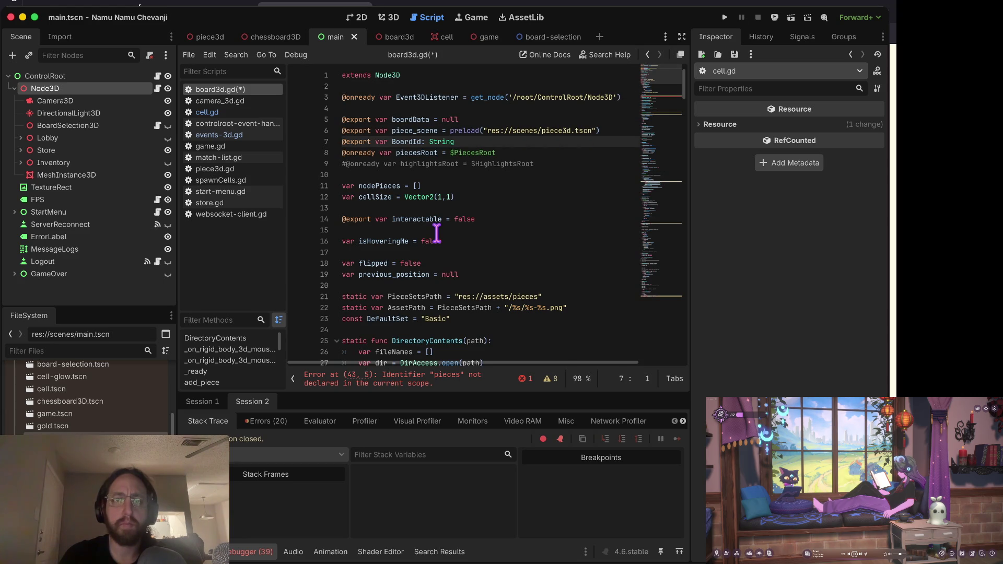
{"action": "key", "text": "Down"}
{"action": "key", "text": "Down"}
{"action": "key", "text": "Down"}
{"action": "key", "text": "alt+Left"}
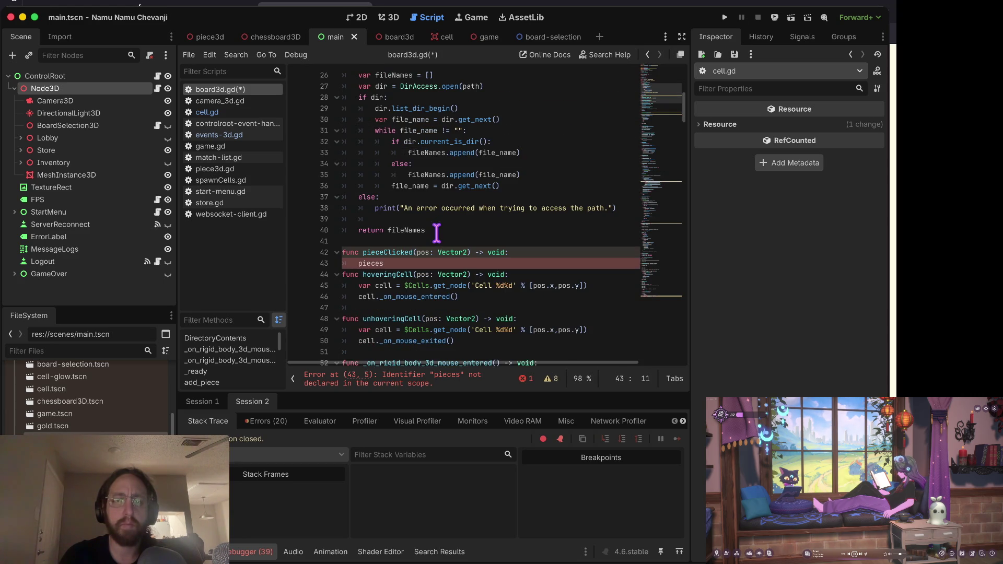
{"action": "key", "text": "BackSpace"}
{"action": "key", "text": "BackSpace"}
{"action": "type", "text": "e"}
{"action": "key", "text": "Return"}
{"action": "type", "text": "["}
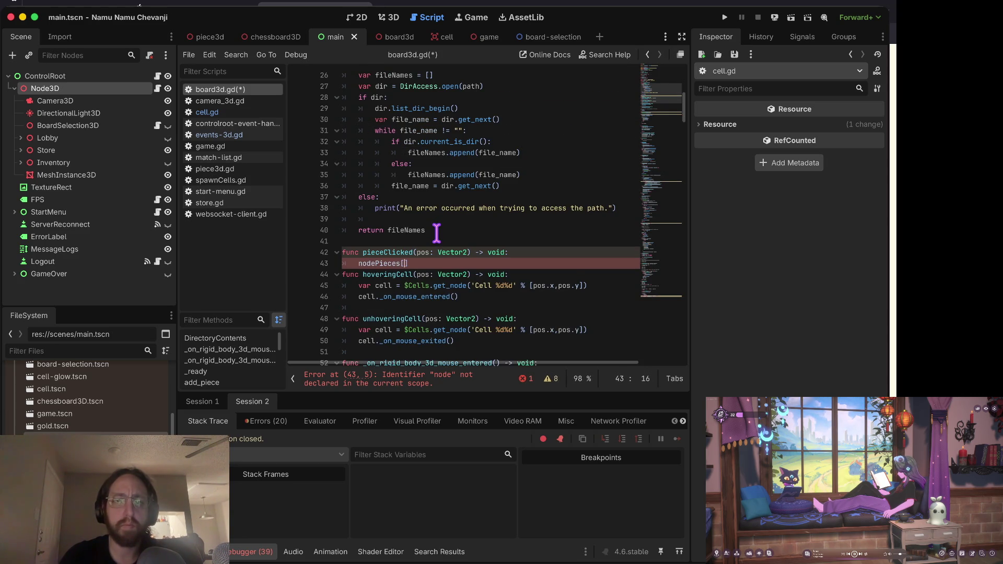
{"action": "type", "text": ".x]"}
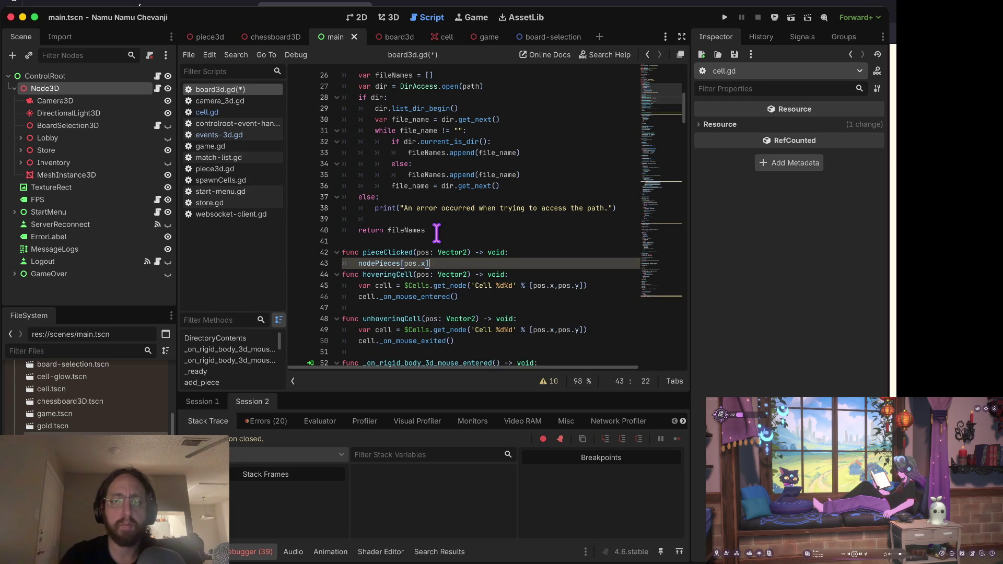
{"action": "type", "text": "os."}
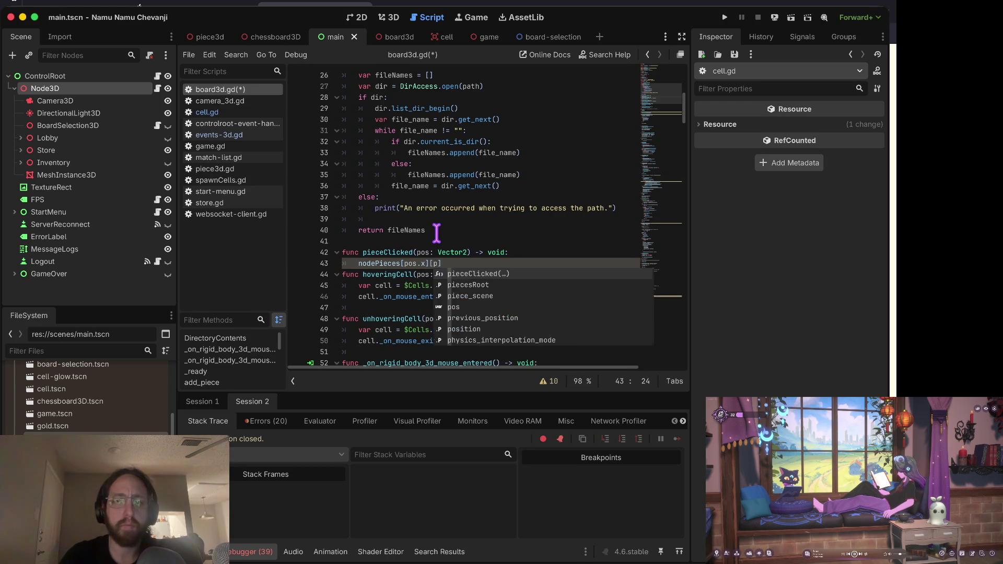
{"action": "type", "text": "y]"}
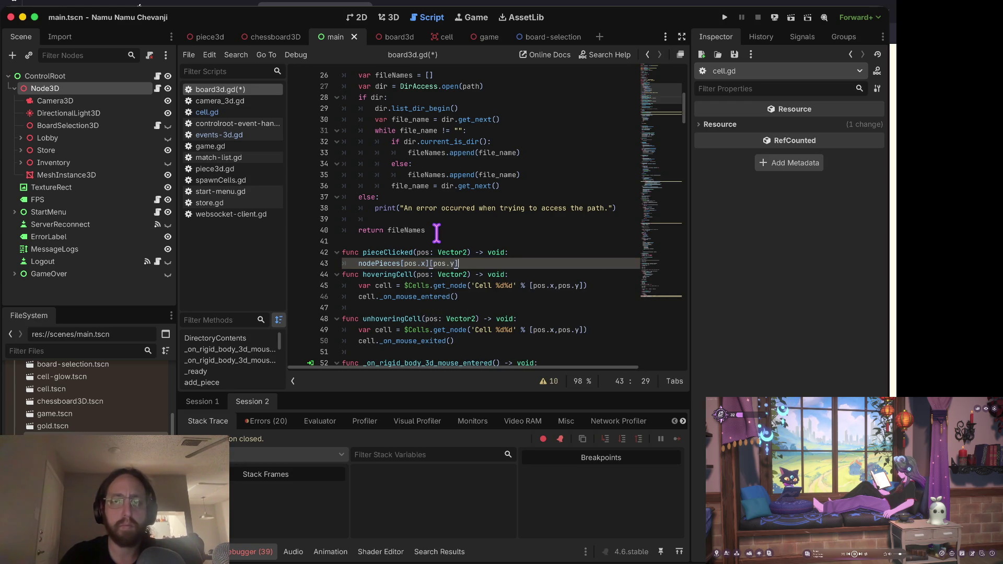
{"action": "type", "text": "d("}
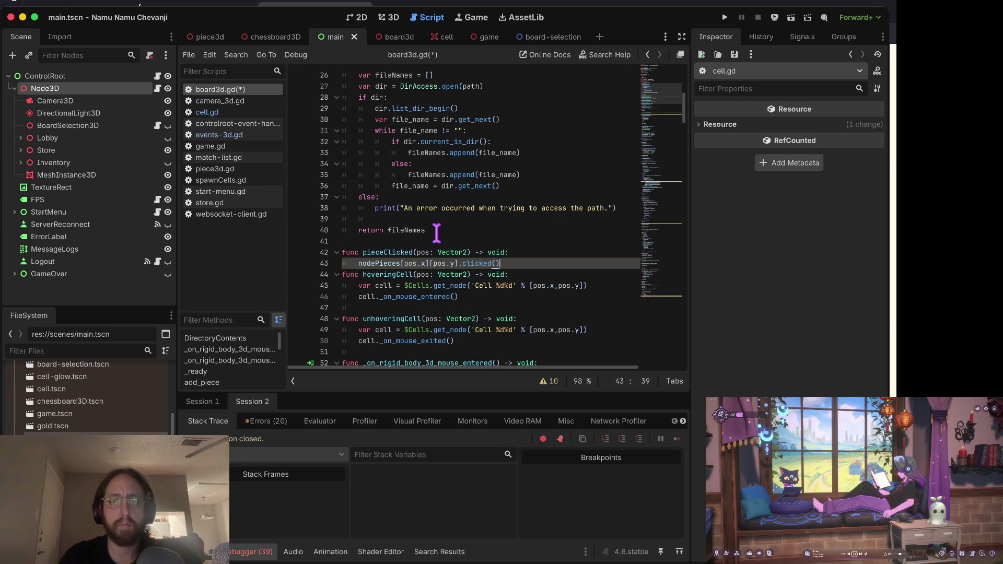
{"action": "key", "text": "Return"}
{"action": "key", "text": "ctrl+s"}
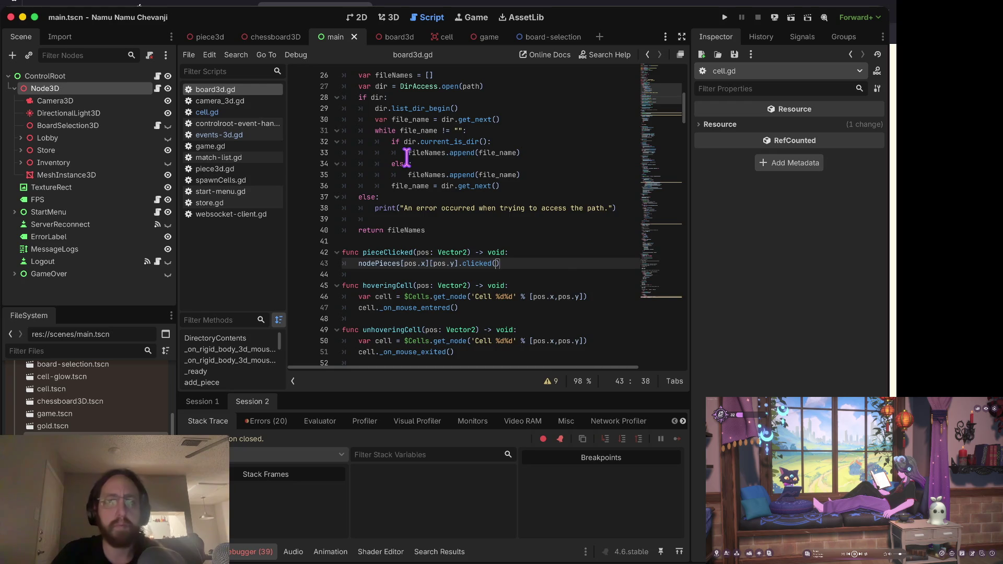
- Search board3d.gd for node_pieces and nodePieces references
{"action": "key", "text": "ctrl+f"}
{"action": "type", "text": "node_pieces"}
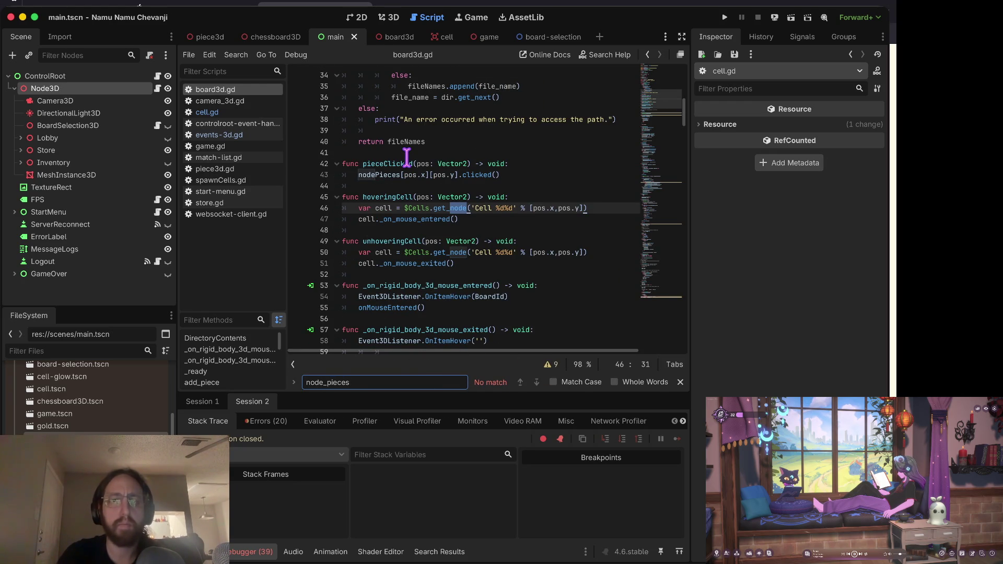
{"action": "key", "text": "Escape"}
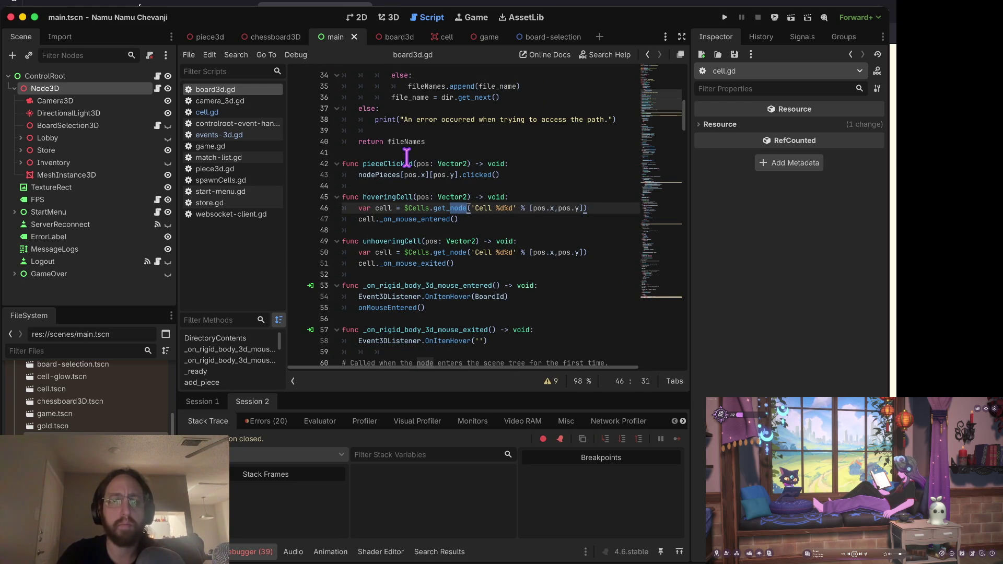
{"action": "key", "text": "ctrl+f"}
{"action": "type", "text": "nodePieces"}
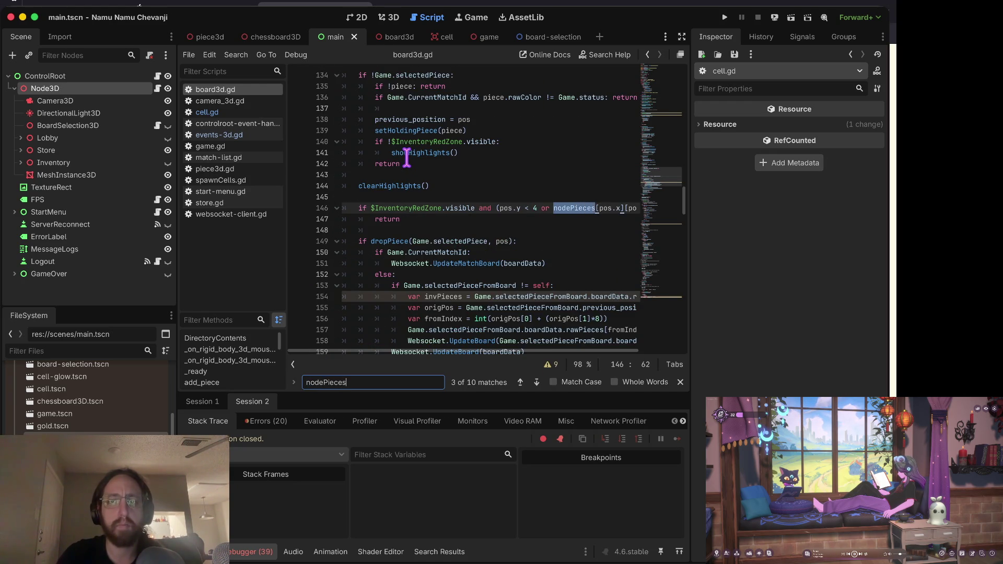
{"action": "key", "text": "Escape"}
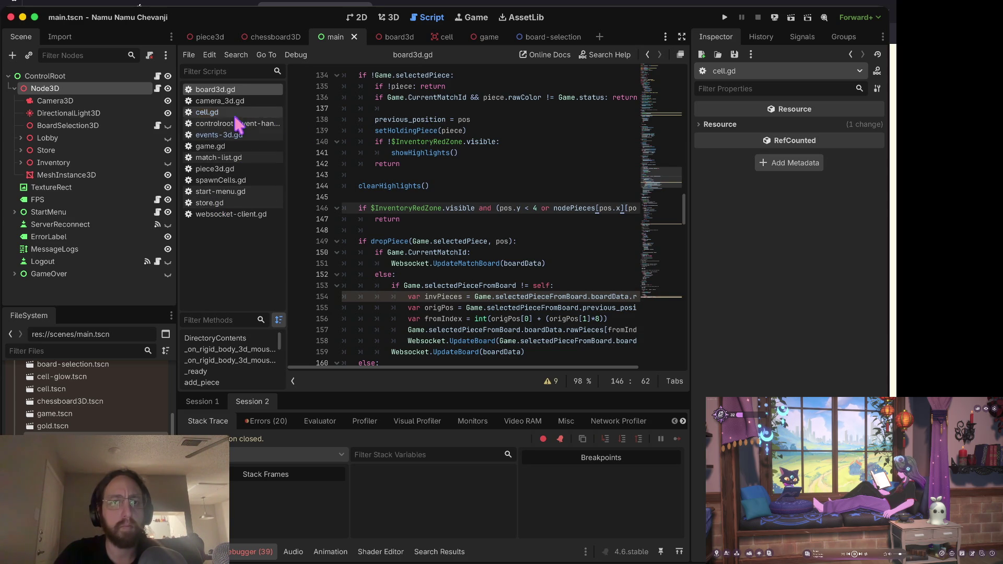
{"action": "scroll", "coordinate": [73, 386], "scroll_direction": "down", "scroll_amount": 5}
{"action": "scroll", "coordinate": [71, 418], "scroll_direction": "down", "scroll_amount": 3}
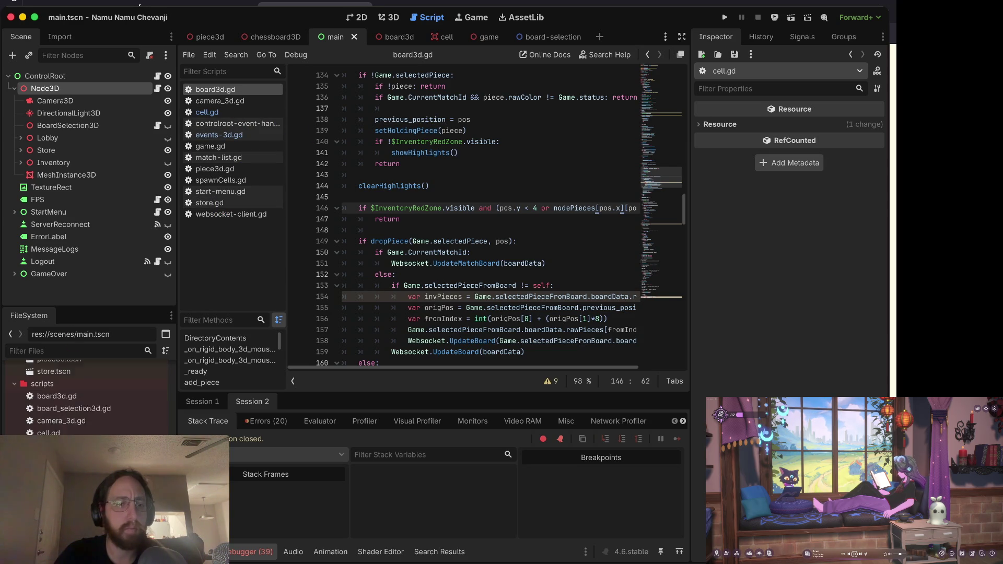
- Open piece3d.gd and find its PieceClicked function by searching for 'click'
{"action": "left_click", "coordinate": [215, 169]}
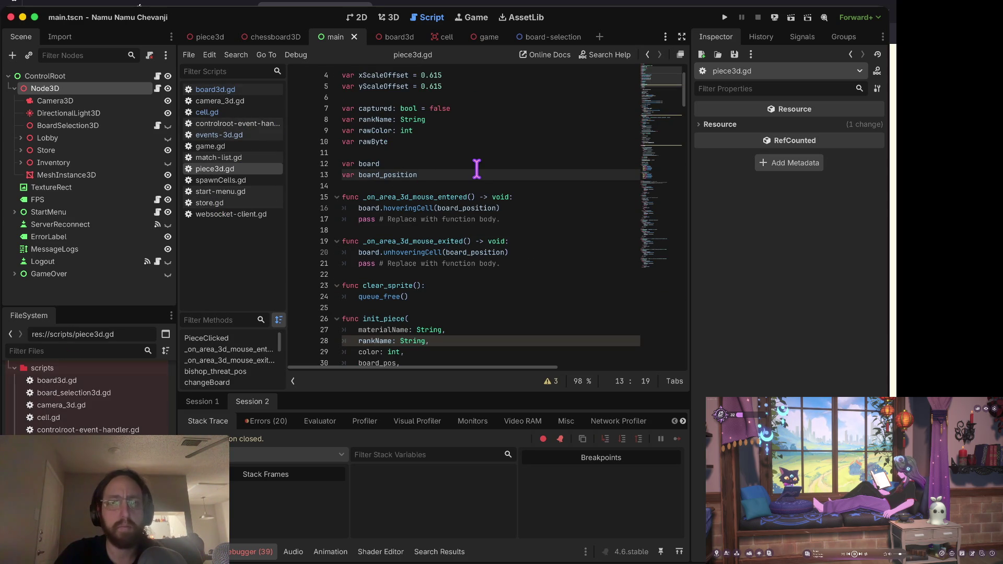
{"action": "key", "text": "ctrl+f"}
{"action": "type", "text": "click"}
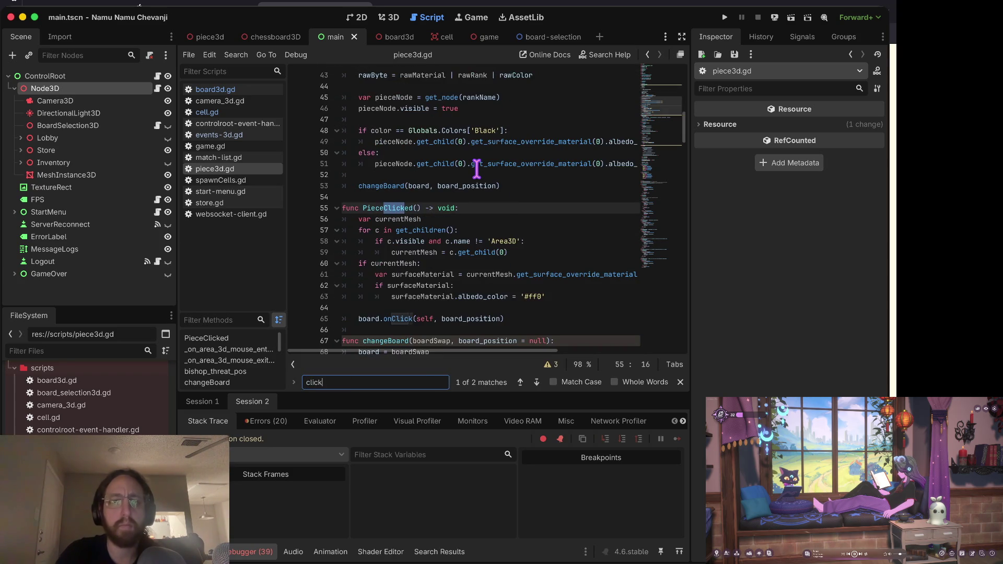
{"action": "key", "text": "Return"}
{"action": "key", "text": "Escape"}
{"action": "key", "text": "Up"}
{"action": "key", "text": "Up"}
{"action": "key", "text": "Up"}
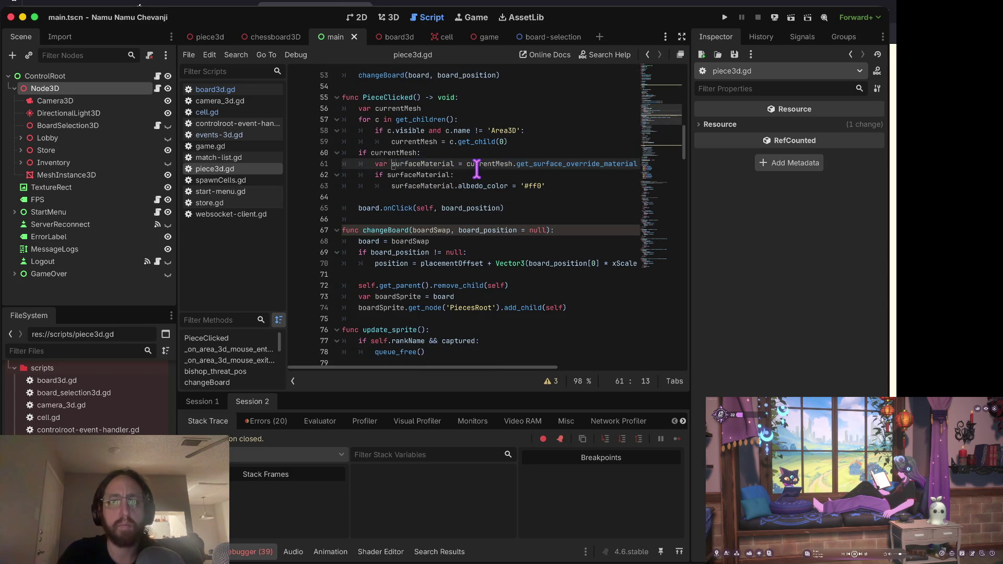
{"action": "key", "text": "Up"}
{"action": "key", "text": "Up"}
{"action": "key", "text": "Right"}
{"action": "key", "text": "Right"}
{"action": "key", "text": "Right"}
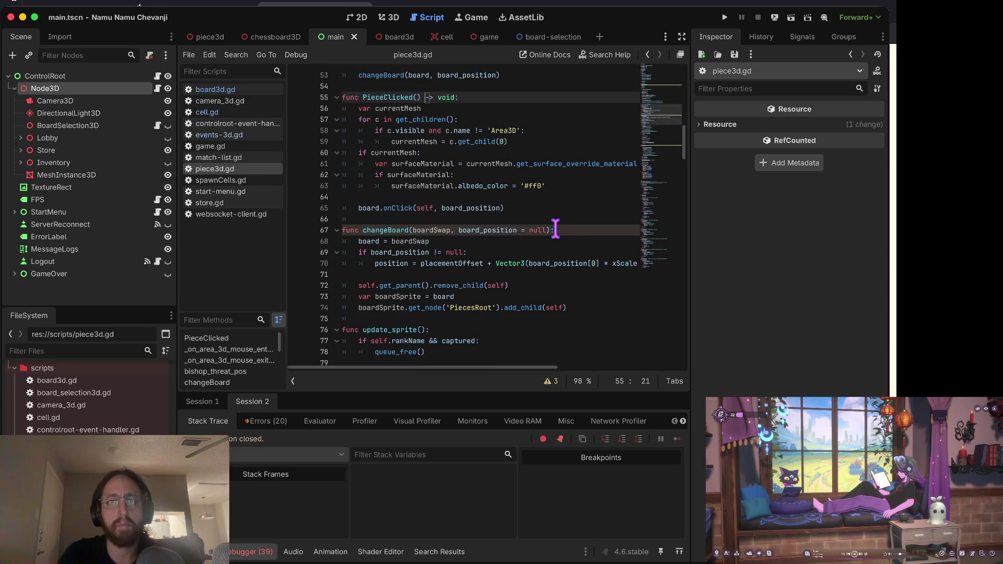
- Switch back to board3d.gd and scroll up to the pieceClicked function
{"action": "left_click", "coordinate": [220, 90]}
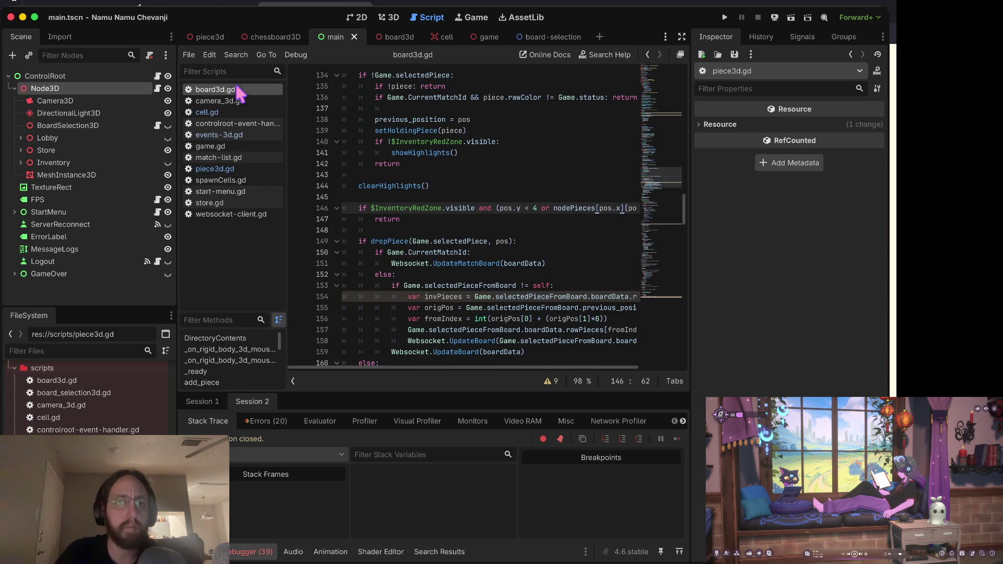
{"action": "scroll", "coordinate": [498, 217], "scroll_direction": "up", "scroll_amount": 9}
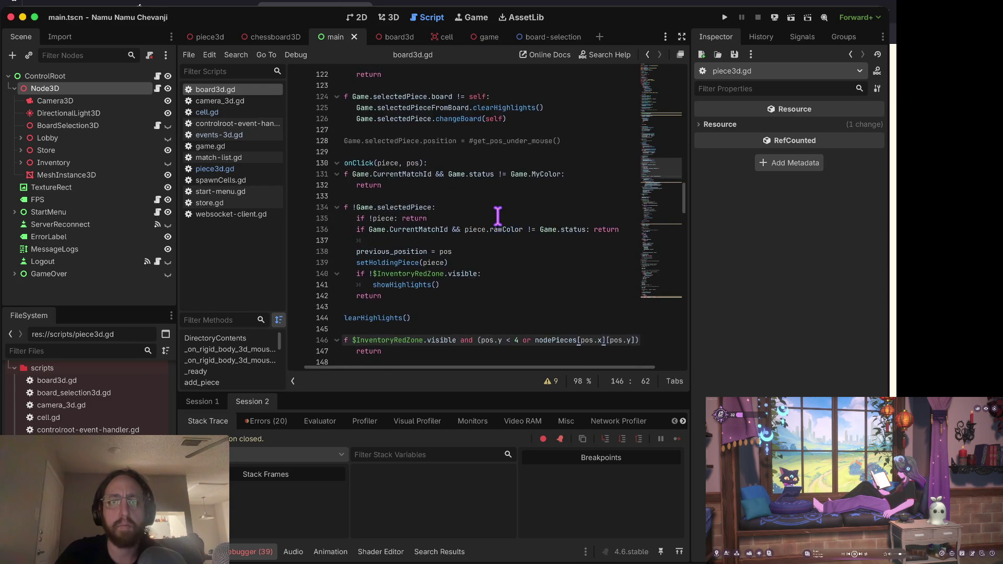
{"action": "scroll", "coordinate": [498, 217], "scroll_direction": "up", "scroll_amount": 15}
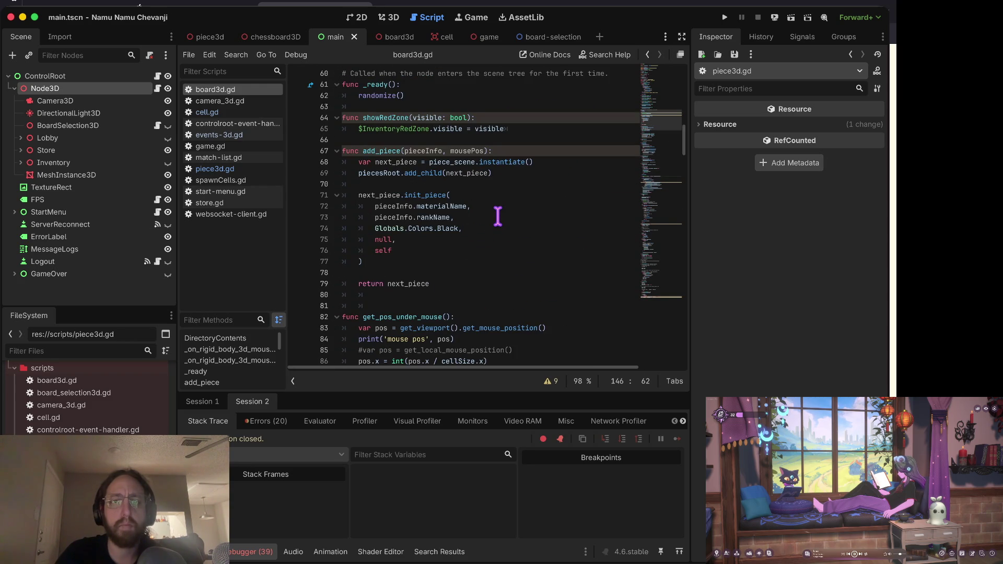
{"action": "scroll", "coordinate": [509, 178], "scroll_direction": "up", "scroll_amount": 16}
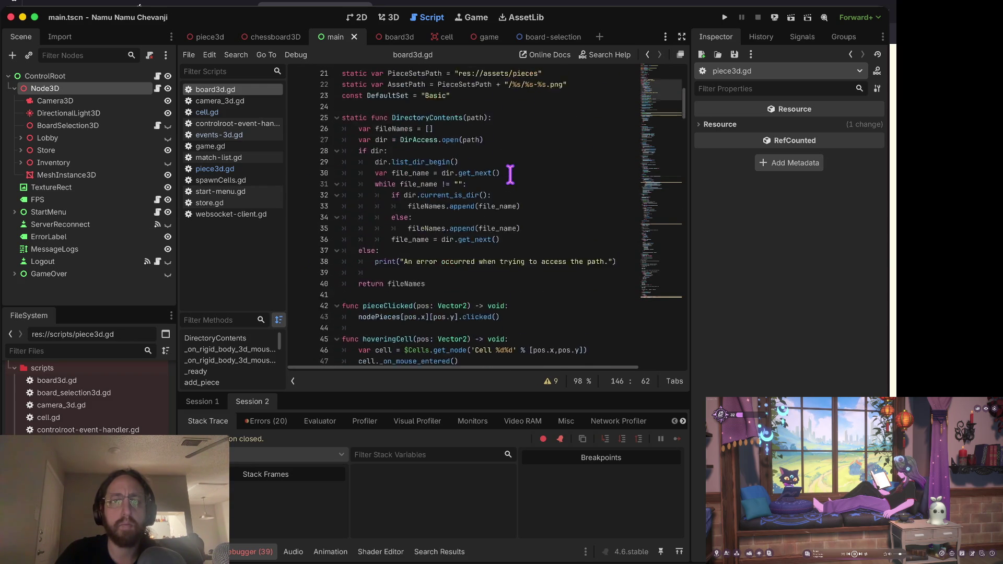
{"action": "scroll", "coordinate": [510, 175], "scroll_direction": "up", "scroll_amount": 2}
{"action": "scroll", "coordinate": [510, 175], "scroll_direction": "down", "scroll_amount": 12}
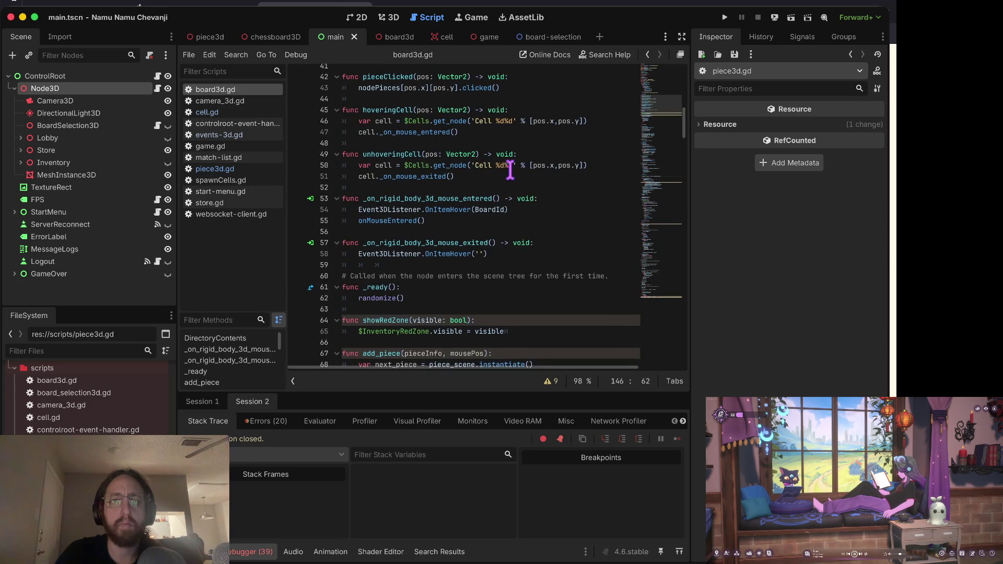
{"action": "scroll", "coordinate": [517, 104], "scroll_direction": "up", "scroll_amount": 1}
- Change line 43's .clicked() to .PieceClicked() and run the project
{"action": "left_click", "coordinate": [516, 99]}
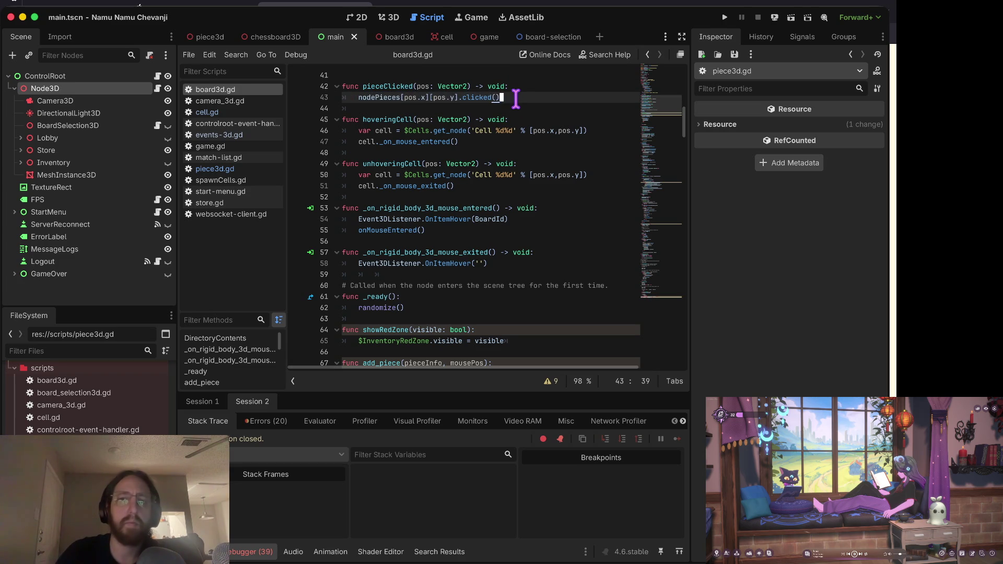
{"action": "key", "text": "ctrl+BackSpace"}
{"action": "type", "text": "PieceCl"}
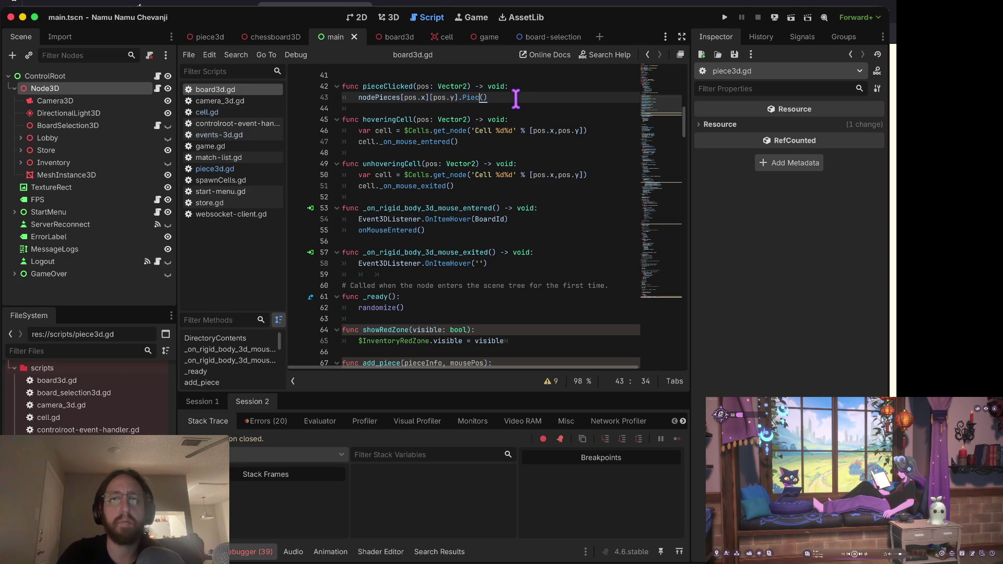
{"action": "type", "text": "icked"}
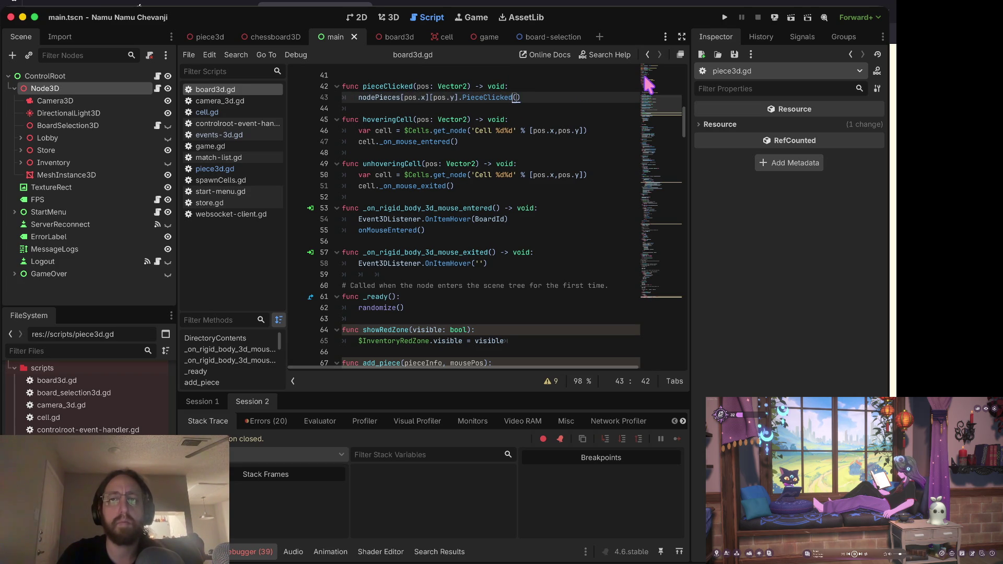
{"action": "key", "text": "super+b"}
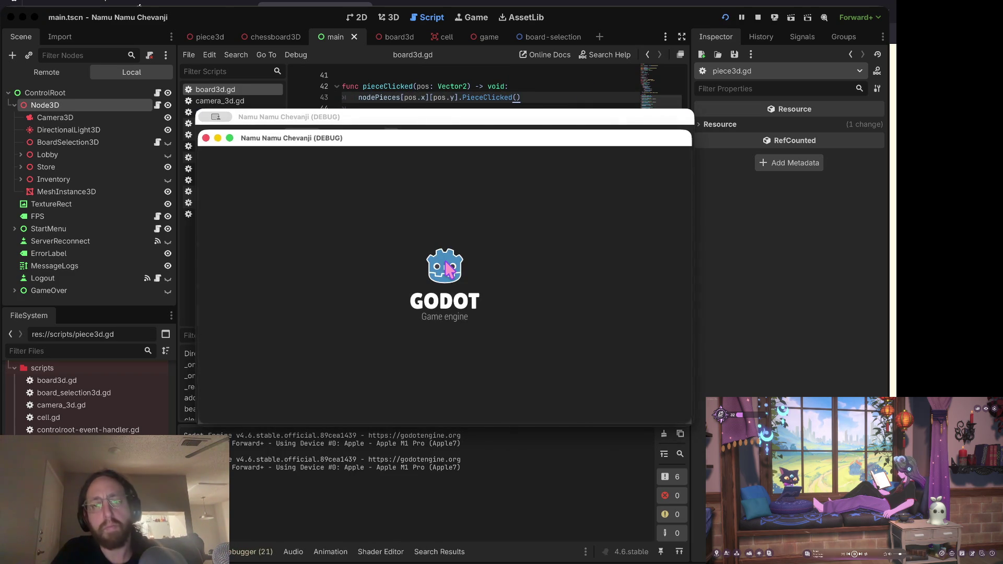
- Enter a username, submit, and click a piece on the first board to hit the line 43 error
{"action": "left_click", "coordinate": [439, 288]}
{"action": "type", "text": "a"}
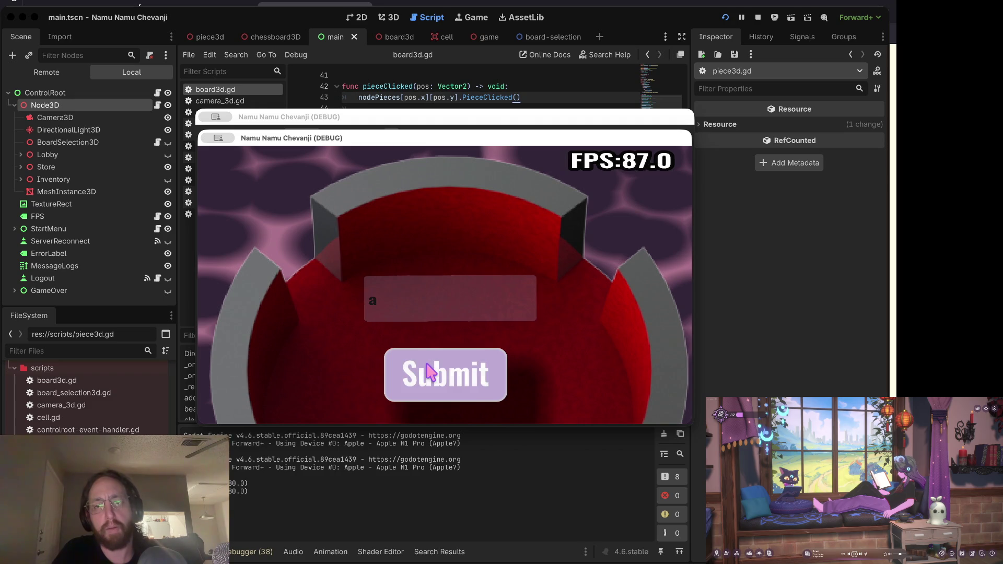
{"action": "left_click", "coordinate": [428, 371]}
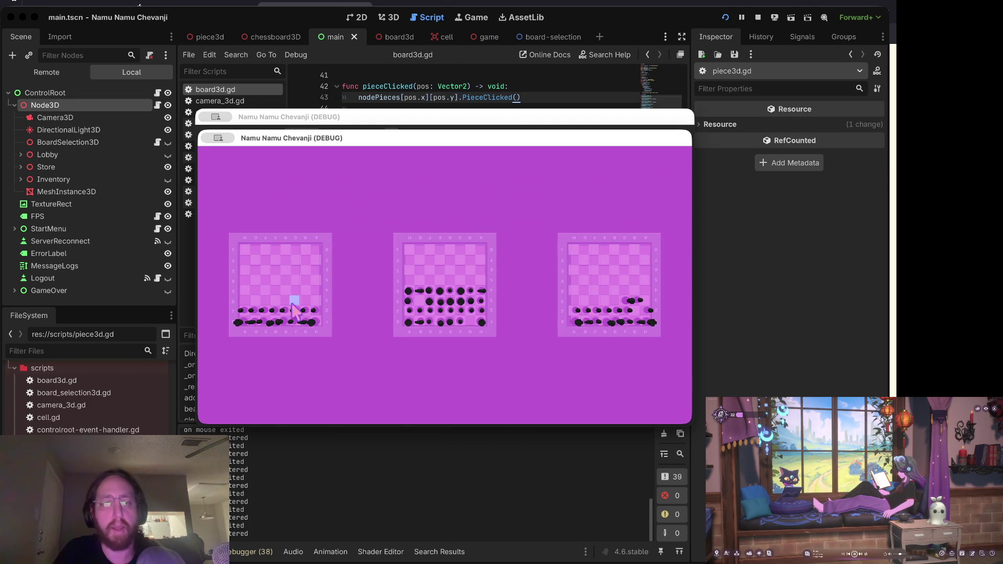
{"action": "left_click", "coordinate": [313, 323]}
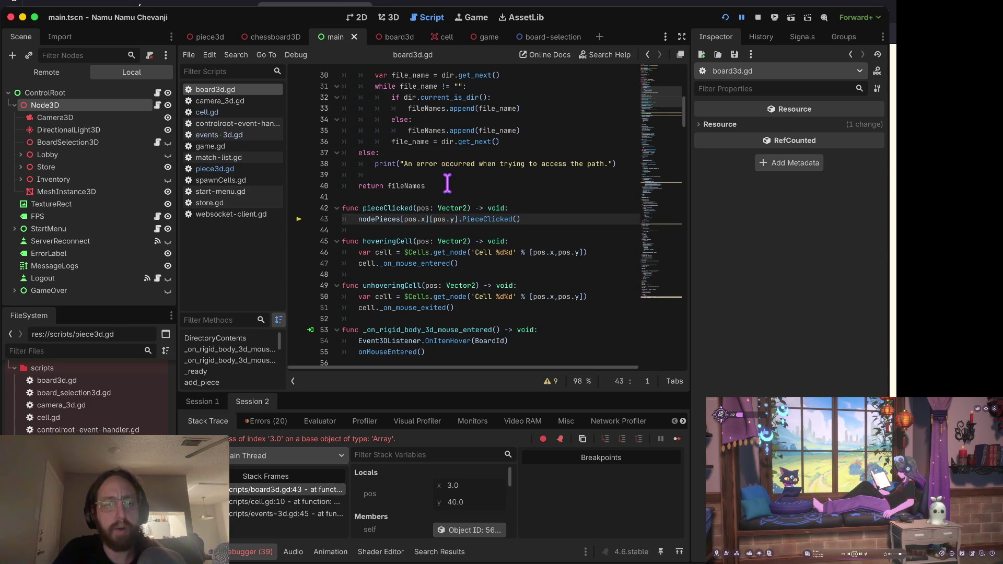
- Enlarge the debugger and inspect pos (3.0, 40.0) and the empty nodePieces array (size 0)
{"action": "left_click", "coordinate": [426, 219]}
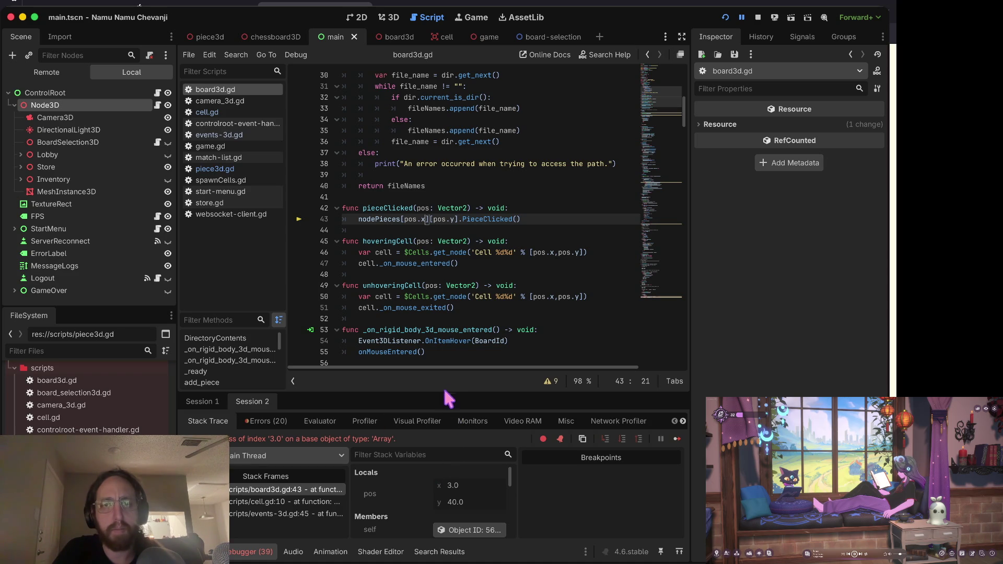
{"action": "left_click_drag", "start_coordinate": [444, 392], "coordinate": [447, 285]}
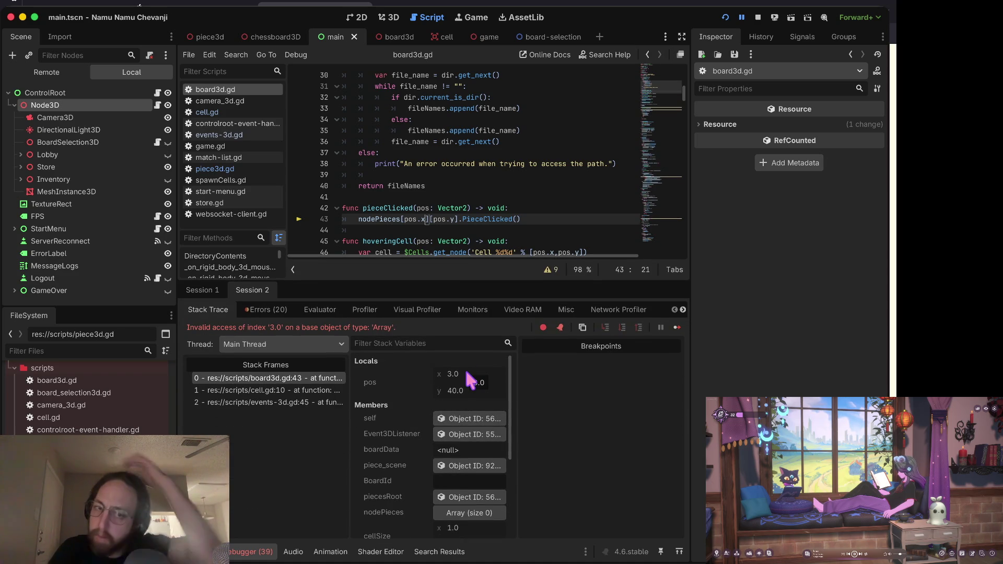
{"action": "scroll", "coordinate": [442, 210], "scroll_direction": "down", "scroll_amount": 1}
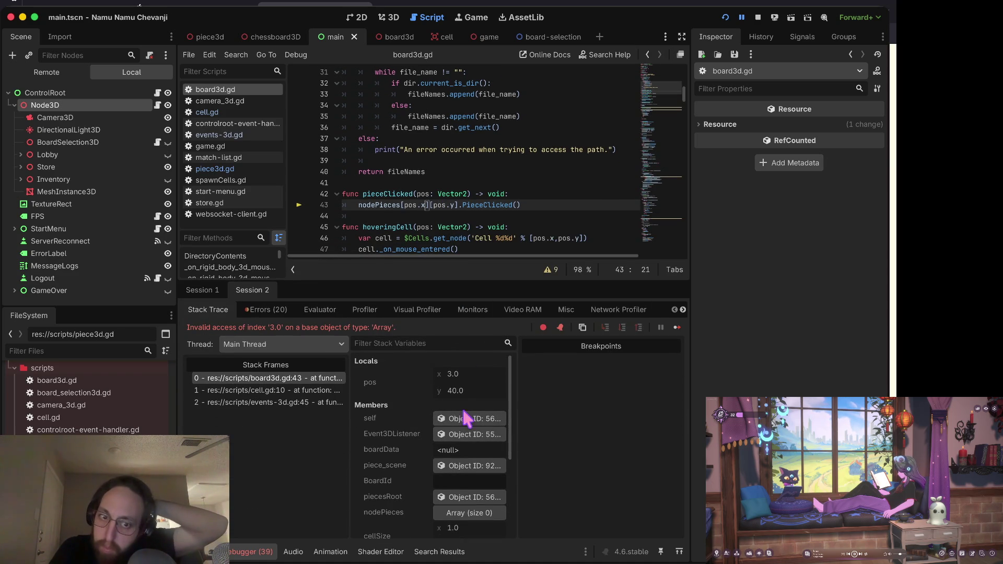
{"action": "scroll", "coordinate": [458, 452], "scroll_direction": "down", "scroll_amount": 5}
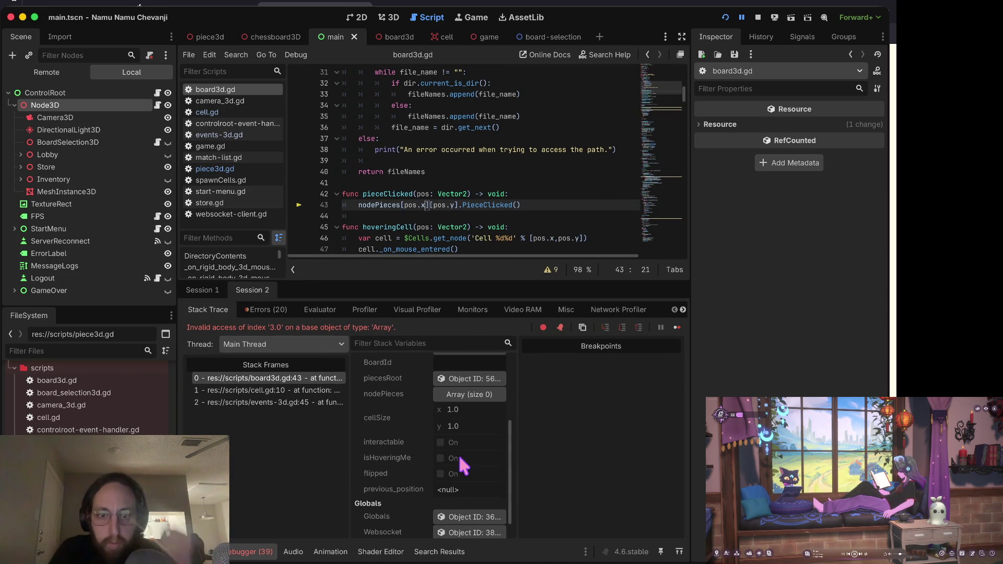
{"action": "scroll", "coordinate": [459, 458], "scroll_direction": "up", "scroll_amount": 2}
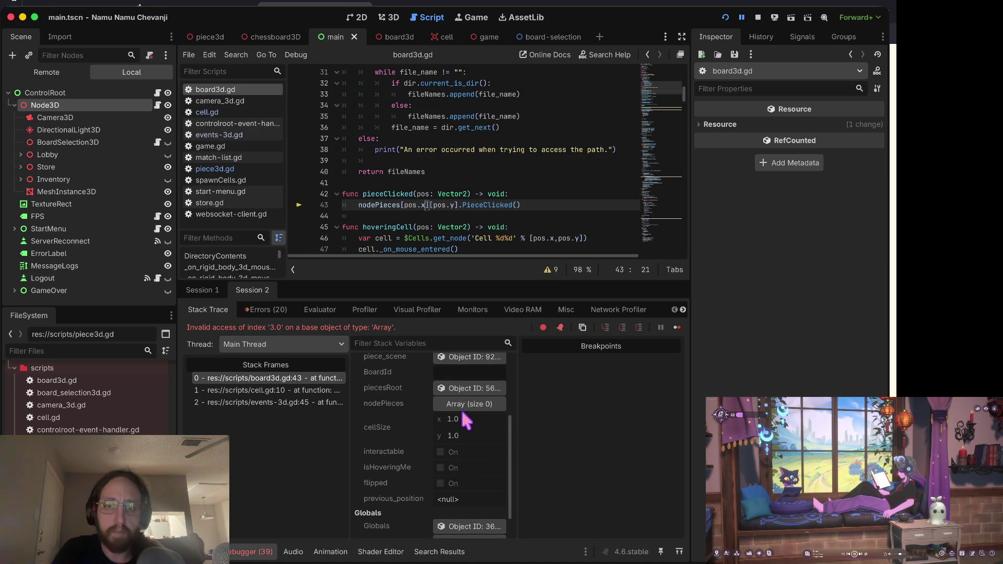
{"action": "left_click", "coordinate": [462, 406]}
{"action": "left_click_drag", "start_coordinate": [596, 171], "coordinate": [559, 163]}
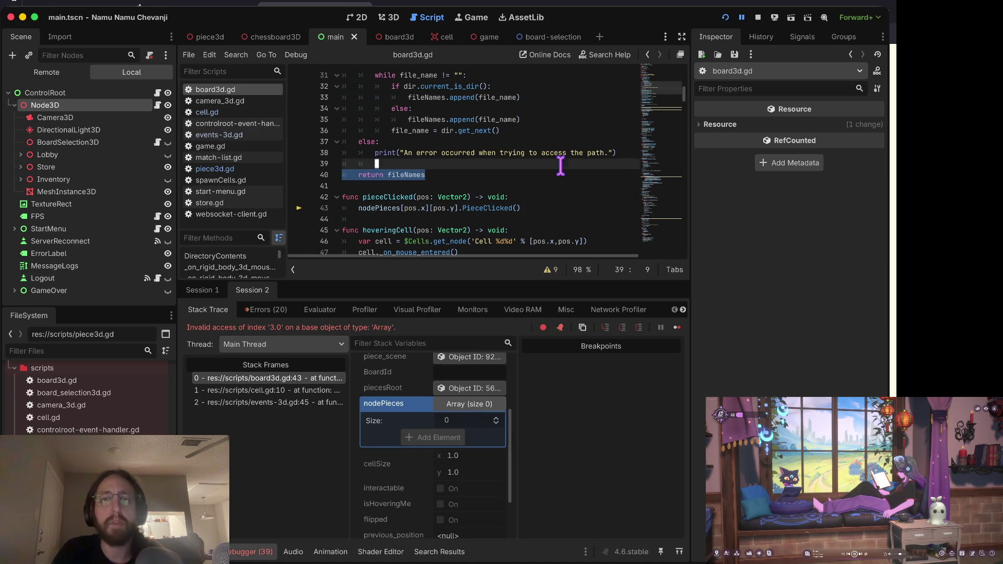
{"action": "scroll", "coordinate": [560, 163], "scroll_direction": "up", "scroll_amount": 2}
- Stop the running game and shrink the debugger to give the code more room
{"action": "key", "text": "super+period"}
{"action": "left_click_drag", "start_coordinate": [479, 149], "coordinate": [524, 138]}
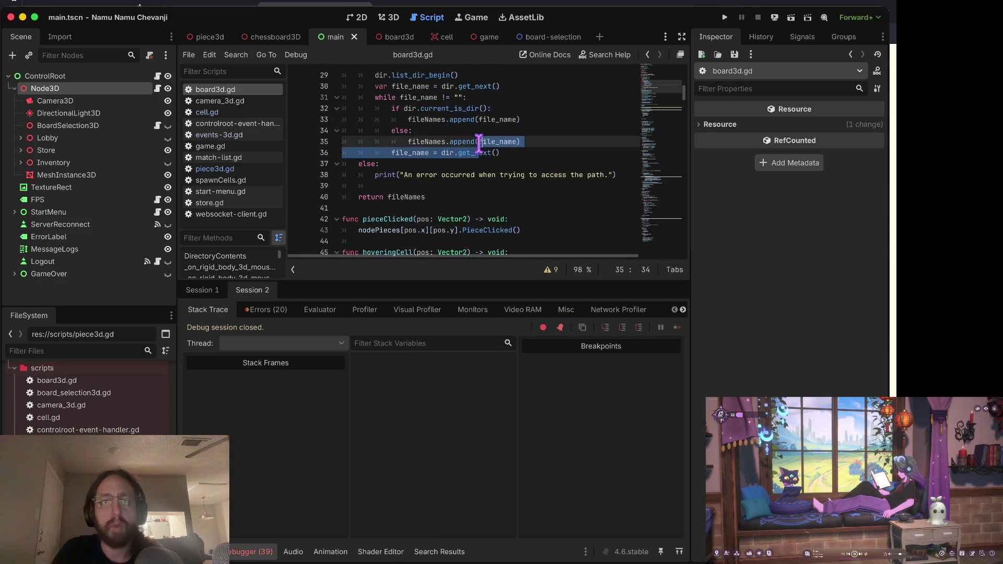
{"action": "left_click_drag", "start_coordinate": [459, 285], "coordinate": [458, 396]}
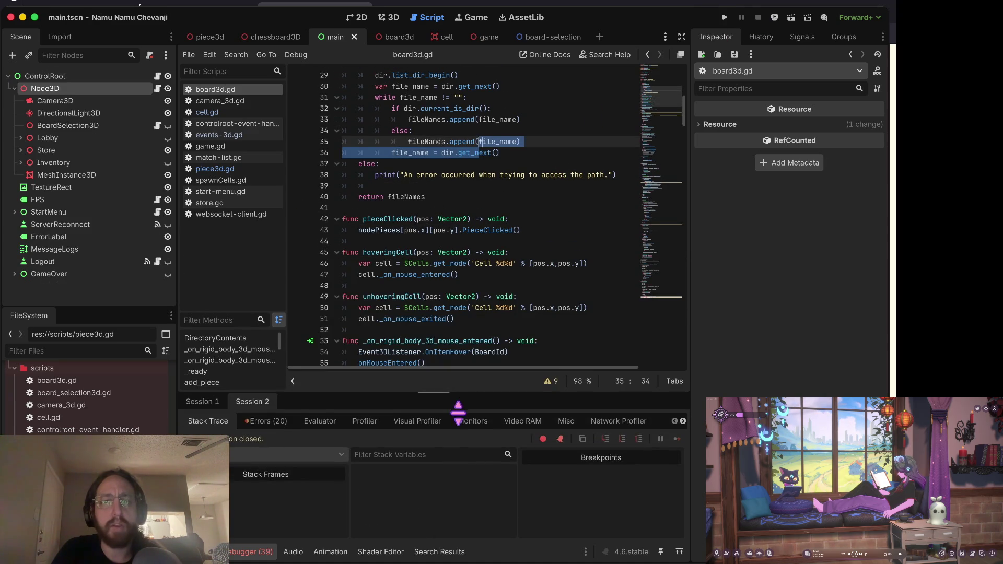
- Scroll through board3d.gd's onClick and dropPiece code, then collapse Node3D in the scene tree
{"action": "scroll", "coordinate": [456, 248], "scroll_direction": "up", "scroll_amount": 4}
{"action": "scroll", "coordinate": [473, 245], "scroll_direction": "down", "scroll_amount": 11}
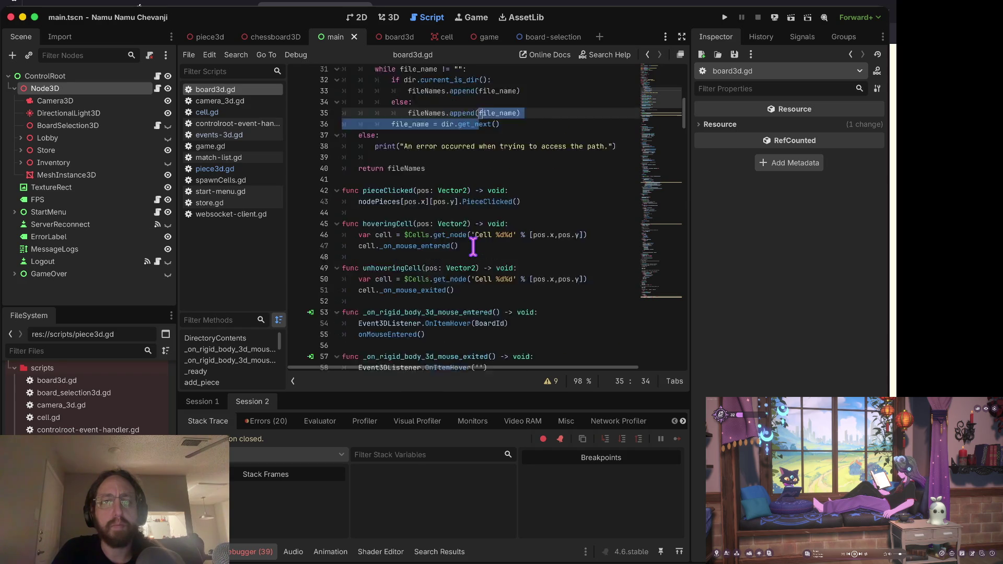
{"action": "scroll", "coordinate": [473, 246], "scroll_direction": "down", "scroll_amount": 5}
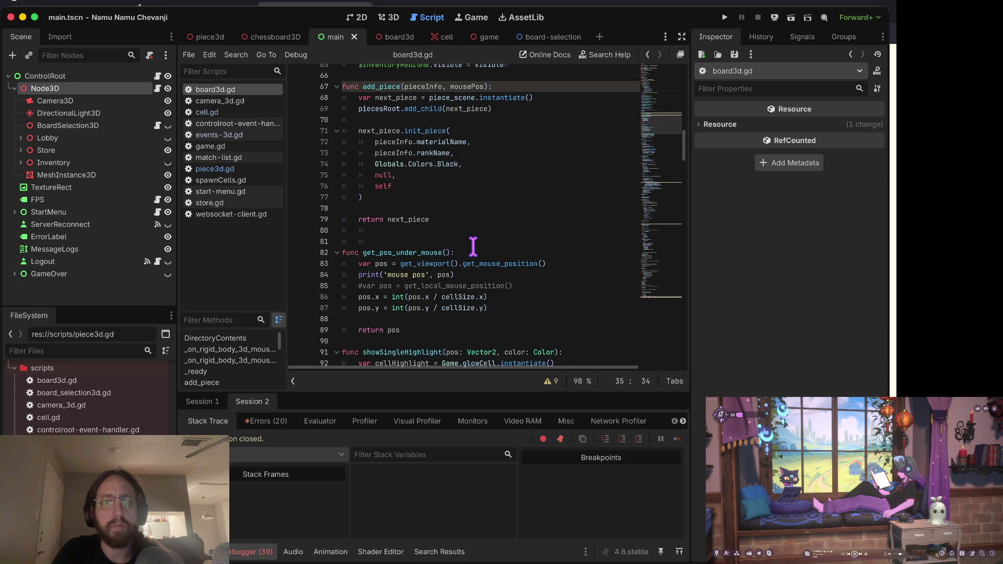
{"action": "scroll", "coordinate": [473, 246], "scroll_direction": "down", "scroll_amount": 17}
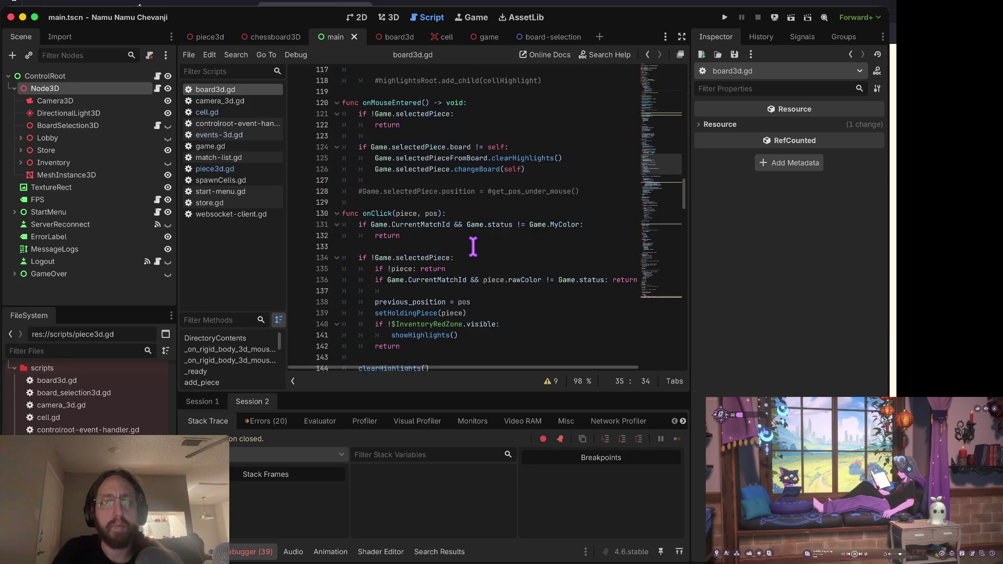
{"action": "scroll", "coordinate": [473, 247], "scroll_direction": "down", "scroll_amount": 7}
{"action": "scroll", "coordinate": [473, 246], "scroll_direction": "up", "scroll_amount": 3}
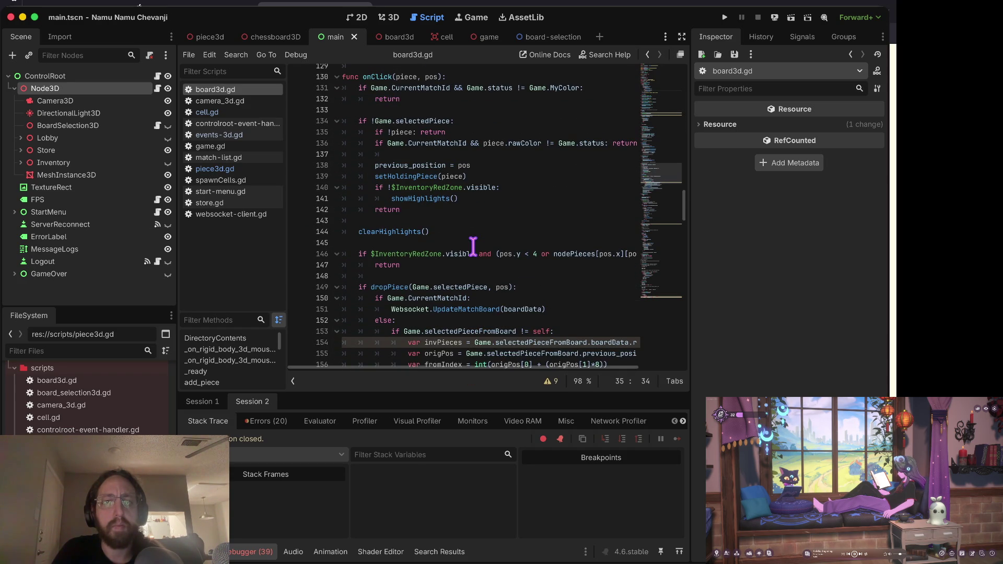
{"action": "scroll", "coordinate": [497, 170], "scroll_direction": "down", "scroll_amount": 1}
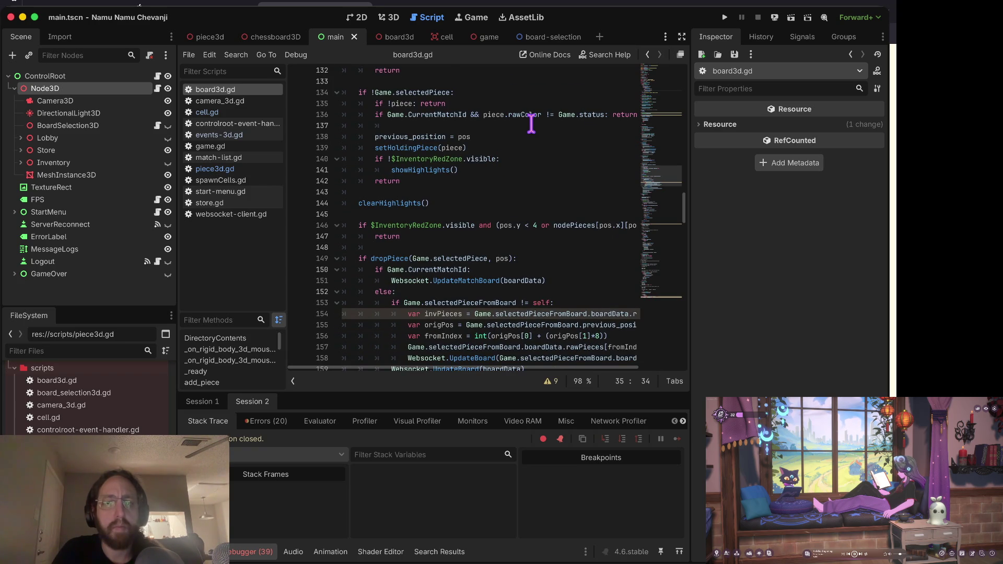
{"action": "scroll", "coordinate": [531, 125], "scroll_direction": "down", "scroll_amount": 2}
{"action": "scroll", "coordinate": [531, 124], "scroll_direction": "down", "scroll_amount": 4}
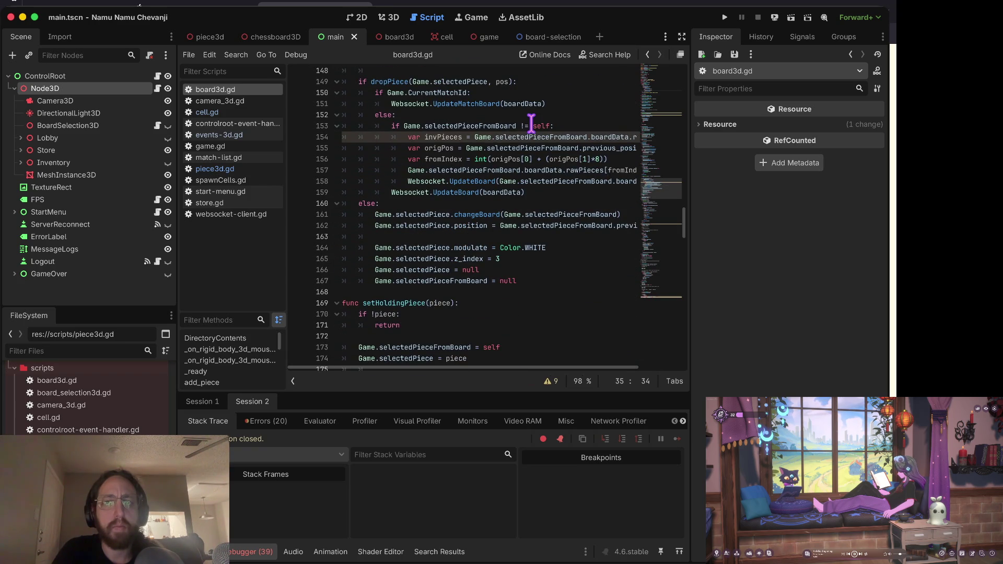
{"action": "scroll", "coordinate": [401, 172], "scroll_direction": "down", "scroll_amount": 2}
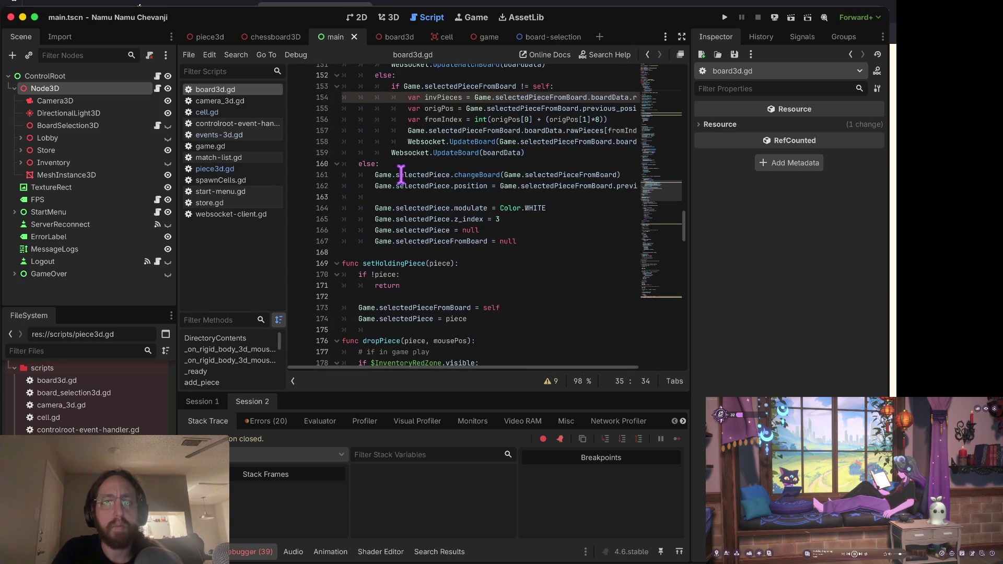
{"action": "scroll", "coordinate": [553, 178], "scroll_direction": "down", "scroll_amount": 2}
{"action": "scroll", "coordinate": [552, 179], "scroll_direction": "down", "scroll_amount": 1}
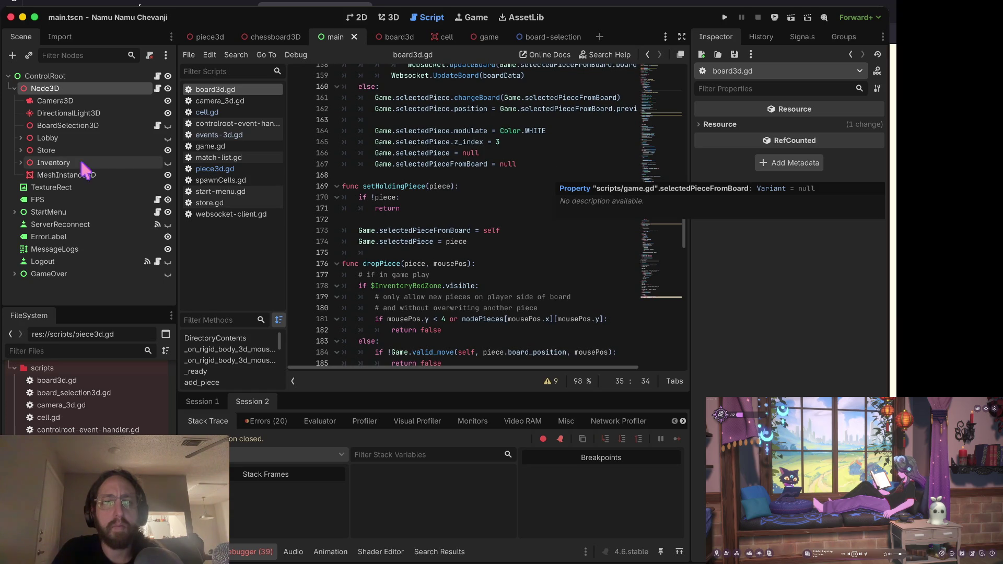
{"action": "left_click", "coordinate": [14, 88]}
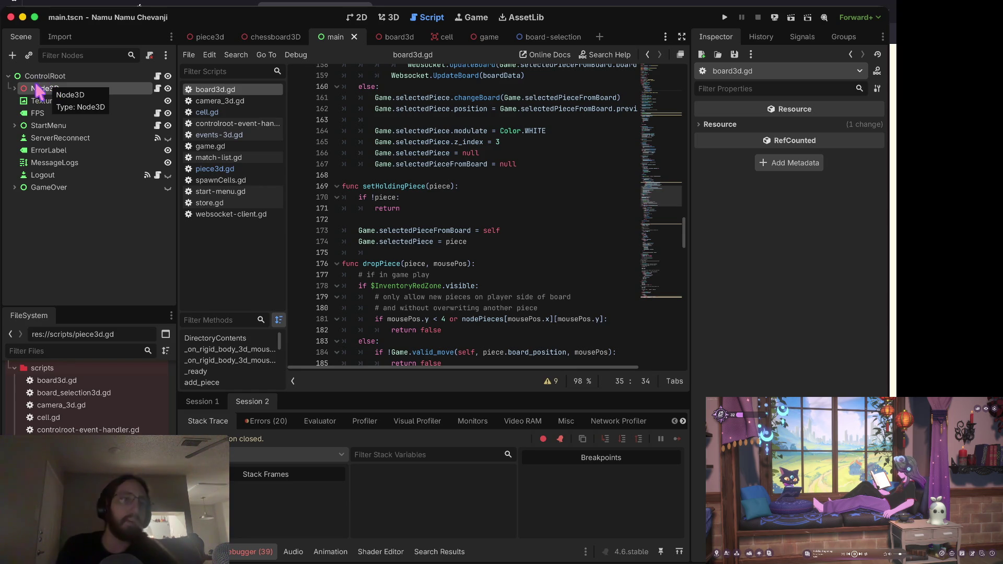
- Expand Node3D in the Scene dock to show Camera3D through MeshInstance3D
{"action": "left_click", "coordinate": [13, 89]}
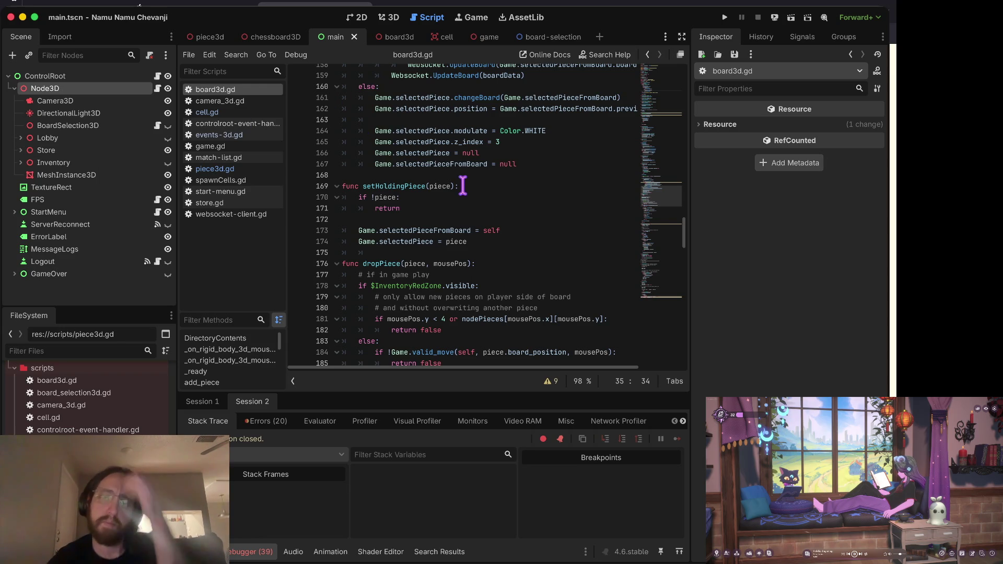
- Review the setHoldingPiece function around lines 168–172 of board3d.gd
{"action": "left_click", "coordinate": [442, 208]}
{"action": "scroll", "coordinate": [442, 208], "scroll_direction": "up", "scroll_amount": 1}
{"action": "left_click", "coordinate": [440, 197]}
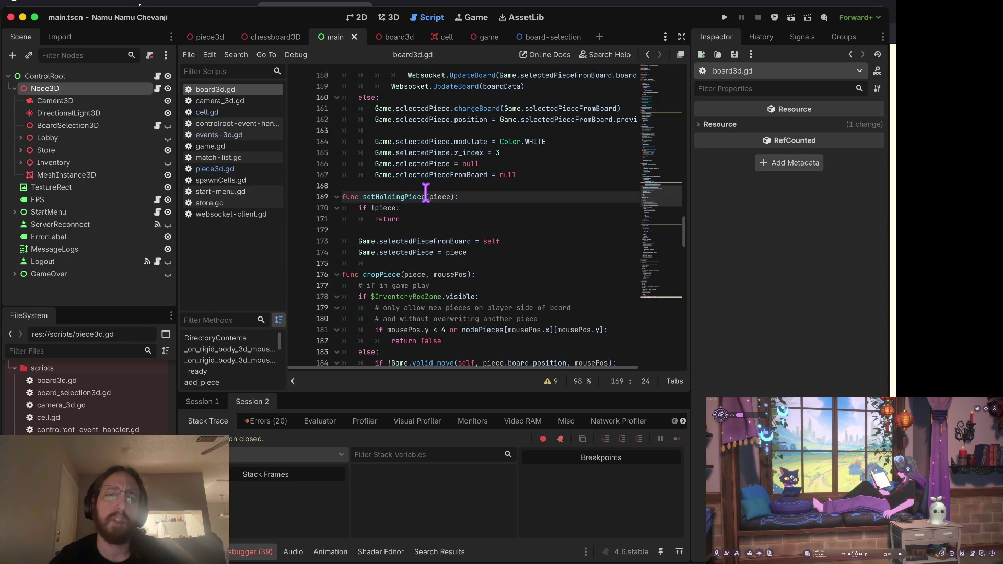
{"action": "left_click", "coordinate": [408, 187]}
{"action": "scroll", "coordinate": [408, 188], "scroll_direction": "up", "scroll_amount": 1}
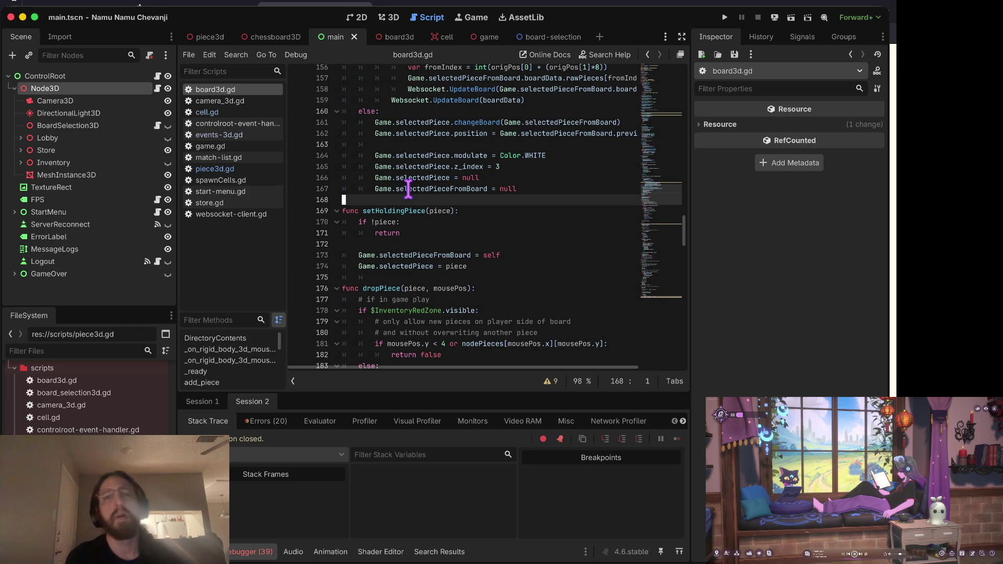
{"action": "scroll", "coordinate": [408, 189], "scroll_direction": "up", "scroll_amount": 1}
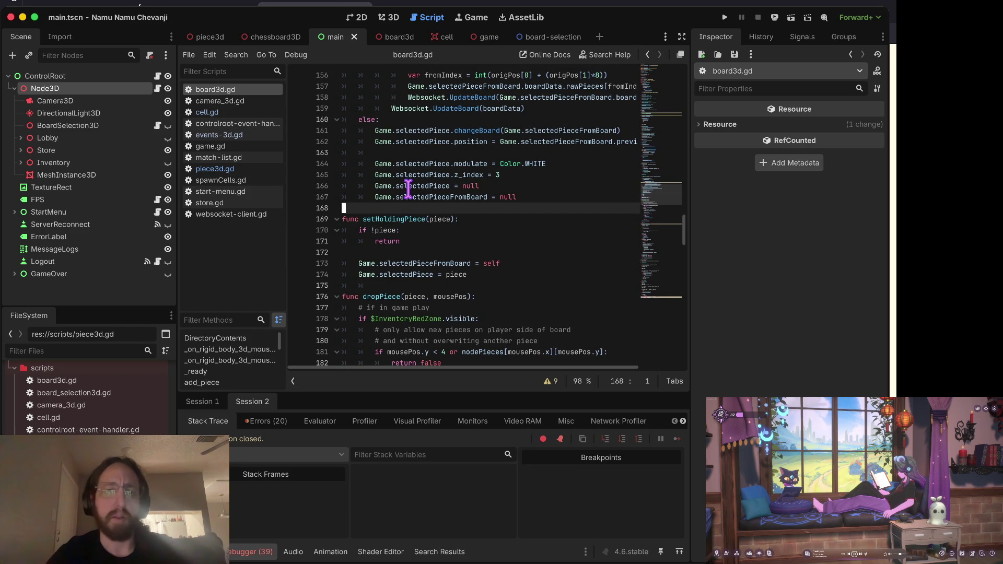
- Step through the piece null check and setHoldingPiece body, then move up to onClick
{"action": "key", "text": "Up"}
{"action": "key", "text": "Up"}
{"action": "key", "text": "Up"}
{"action": "key", "text": "Down"}
{"action": "key", "text": "Down"}
{"action": "key", "text": "Down"}
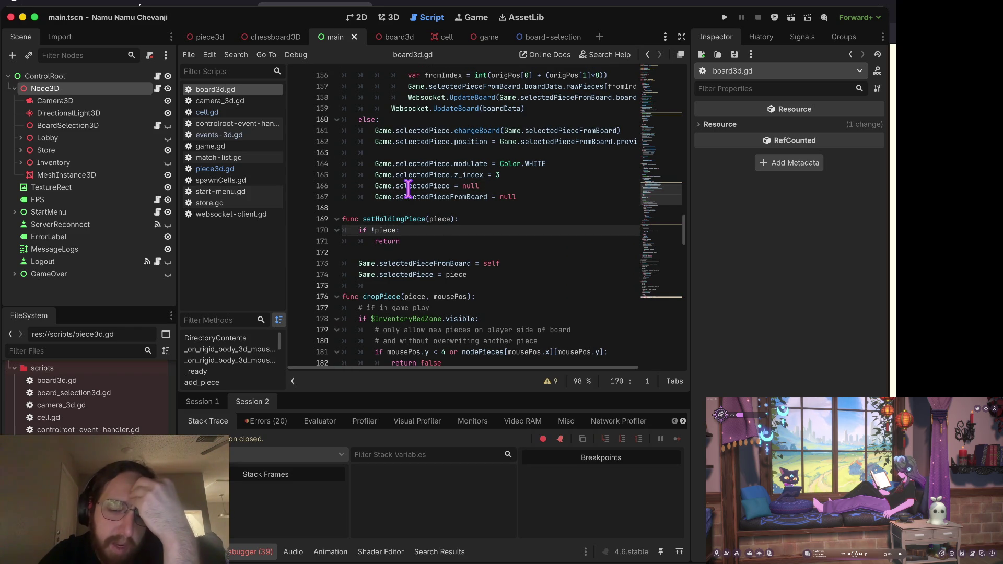
{"action": "key", "text": "Up"}
{"action": "key", "text": "Up"}
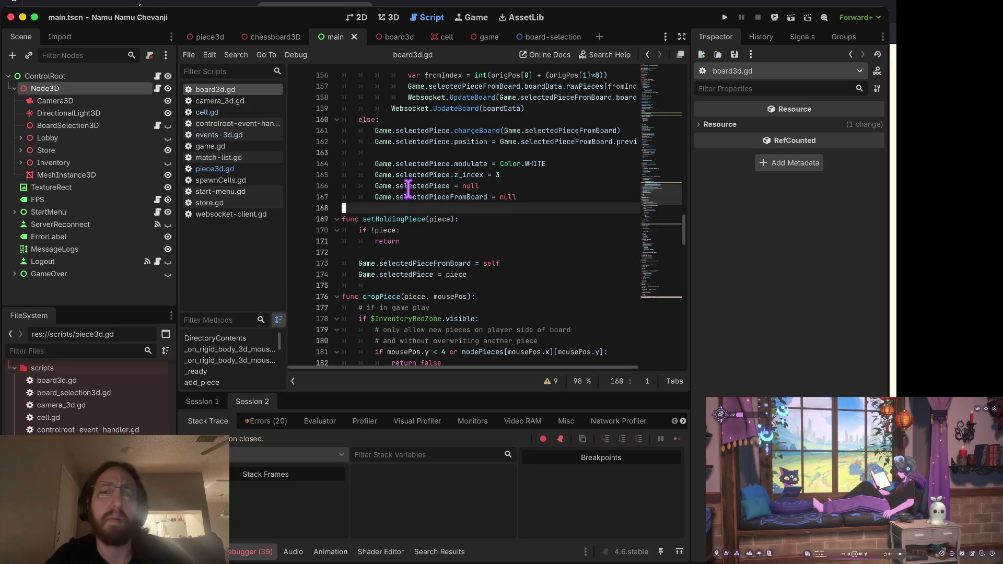
{"action": "key", "text": "Down"}
{"action": "key", "text": "Down"}
{"action": "key", "text": "Down"}
{"action": "key", "text": "Up"}
{"action": "key", "text": "Up"}
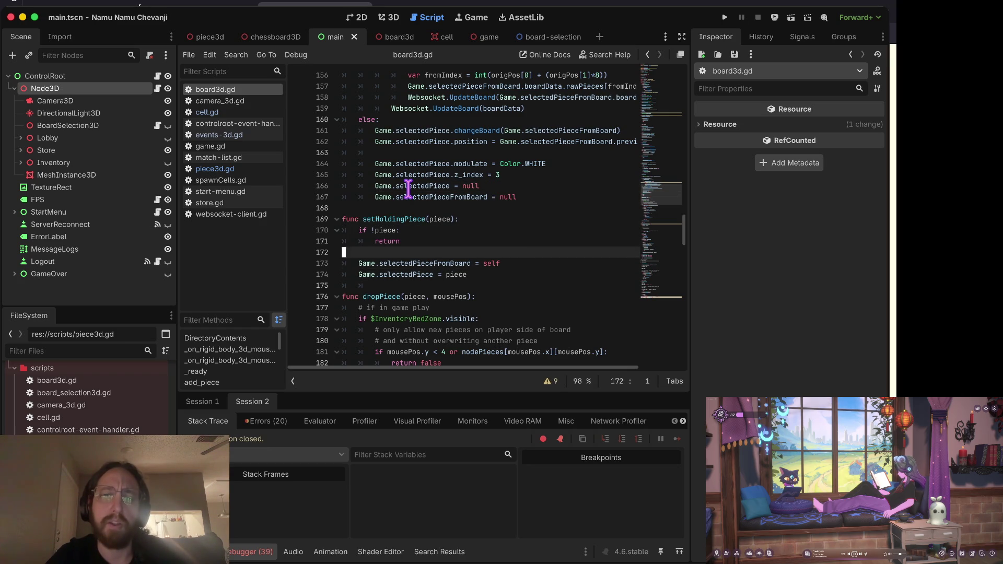
{"action": "key", "text": "Up"}
{"action": "key", "text": "Up"}
{"action": "key", "text": "Up"}
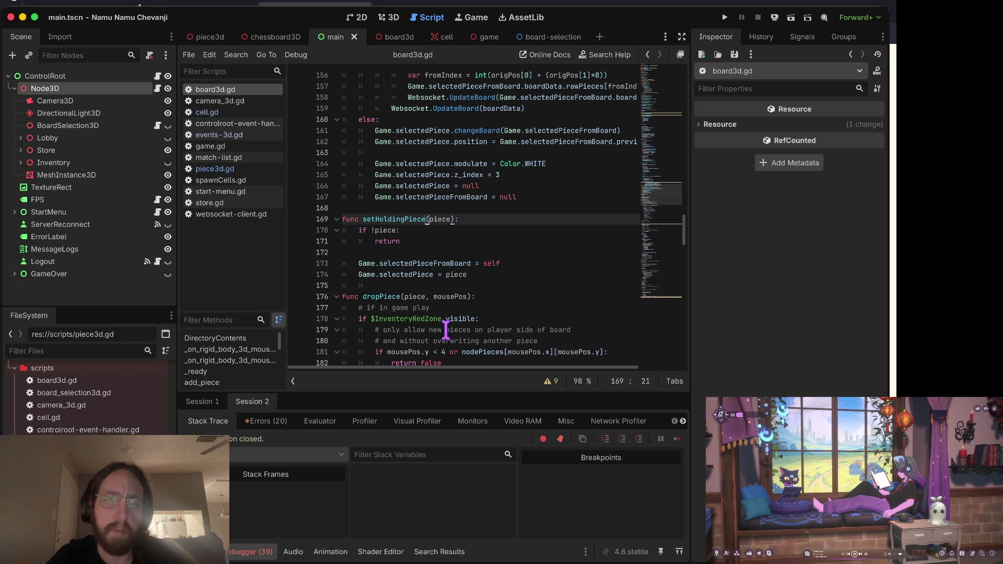
{"action": "key", "text": "Up"}
{"action": "key", "text": "Up"}
{"action": "key", "text": "Up"}
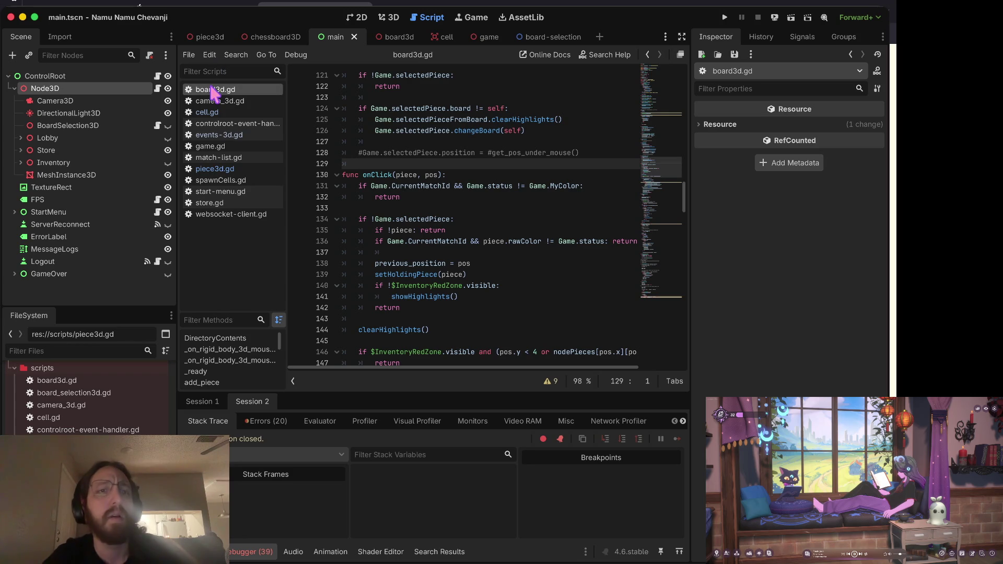
- Return to board3d.gd and search for init_pie to reach the init_pieces code
{"action": "left_click", "coordinate": [238, 101]}
{"action": "left_click", "coordinate": [238, 91]}
{"action": "left_click", "coordinate": [512, 186]}
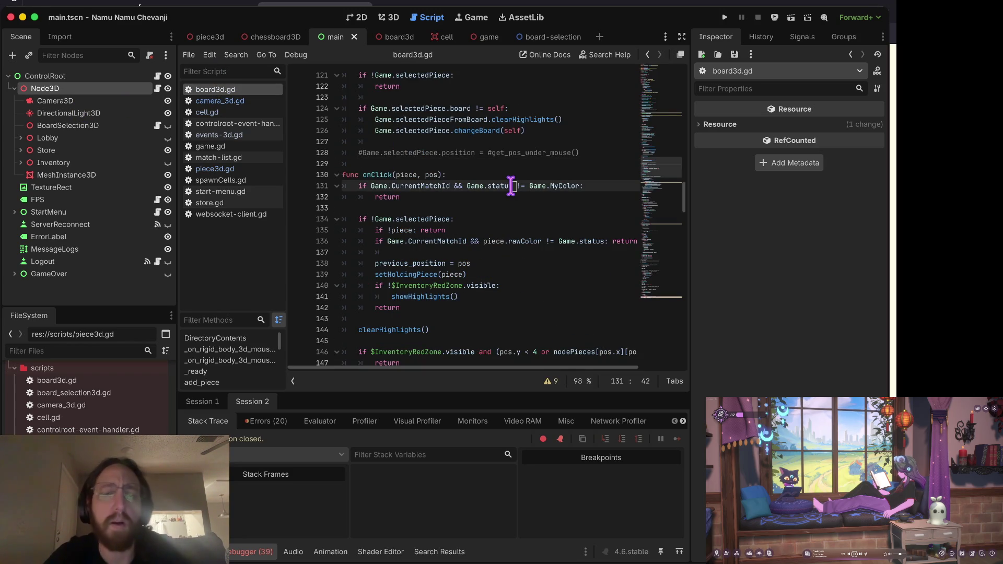
{"action": "key", "text": "ctrl+f"}
{"action": "type", "text": "init_pie"}
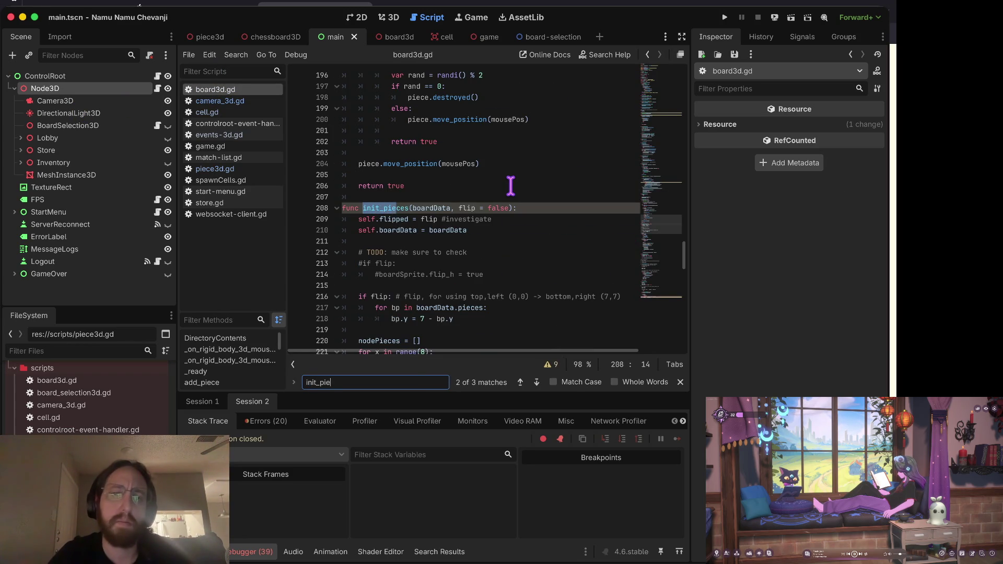
{"action": "key", "text": "Return"}
{"action": "key", "text": "Escape"}
- Set a breakpoint on line 245's nodePieces assignment and run the game in debug
{"action": "key", "text": "shift+Up"}
{"action": "key", "text": "shift+Up"}
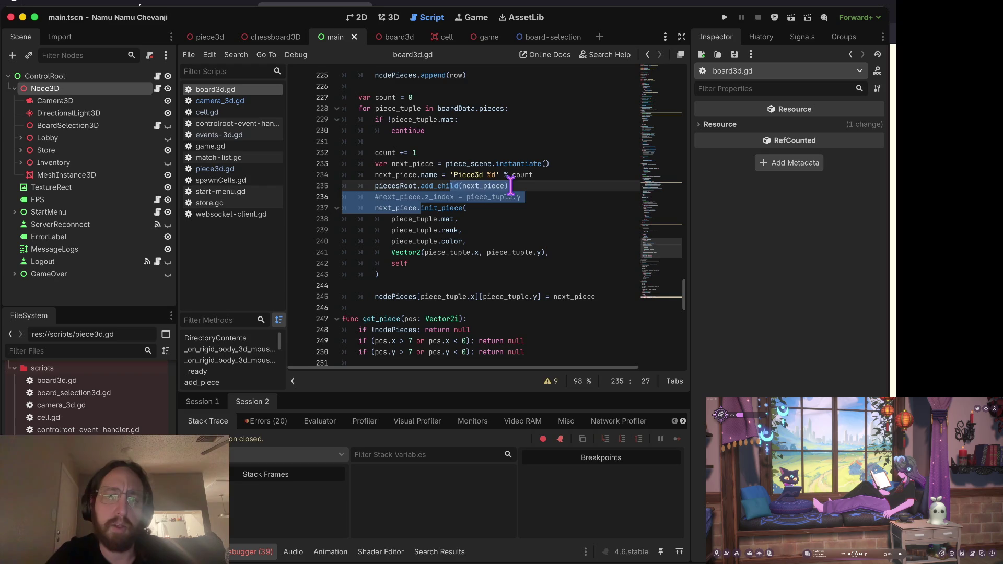
{"action": "key", "text": "Down"}
{"action": "key", "text": "Down"}
{"action": "key", "text": "Down"}
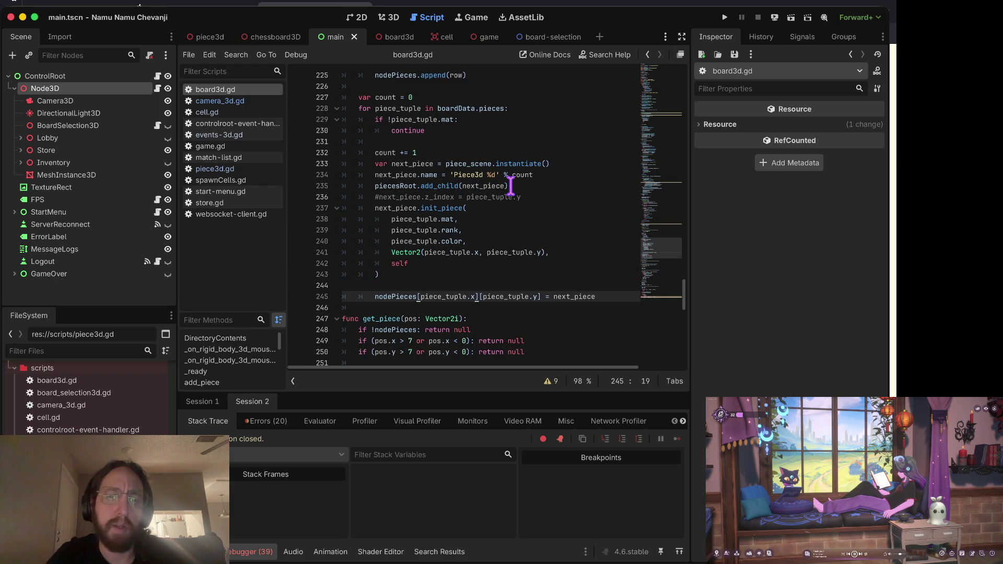
{"action": "key", "text": "ctrl+Right"}
{"action": "key", "text": "ctrl+Right"}
{"action": "key", "text": "ctrl+Right"}
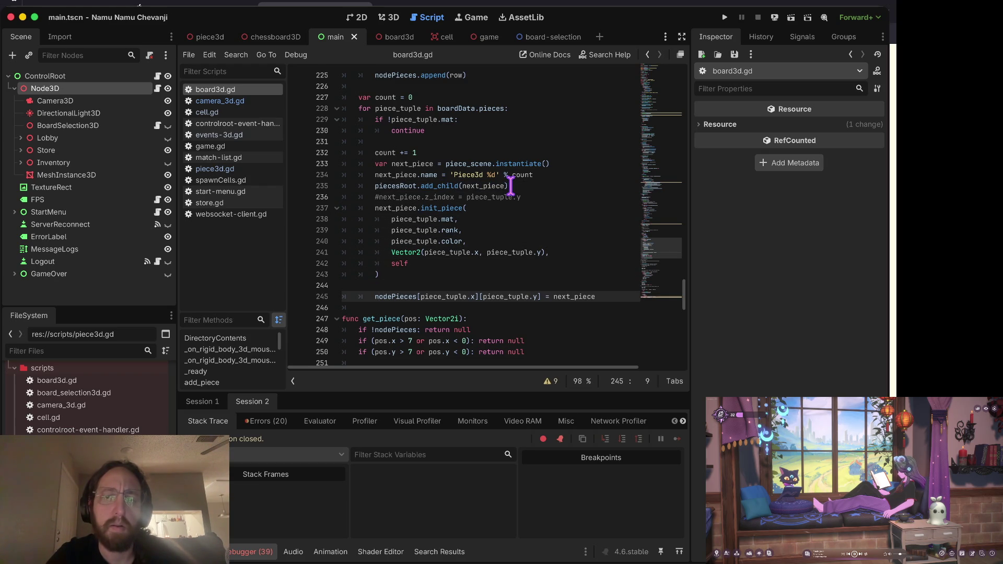
{"action": "left_click", "coordinate": [301, 296]}
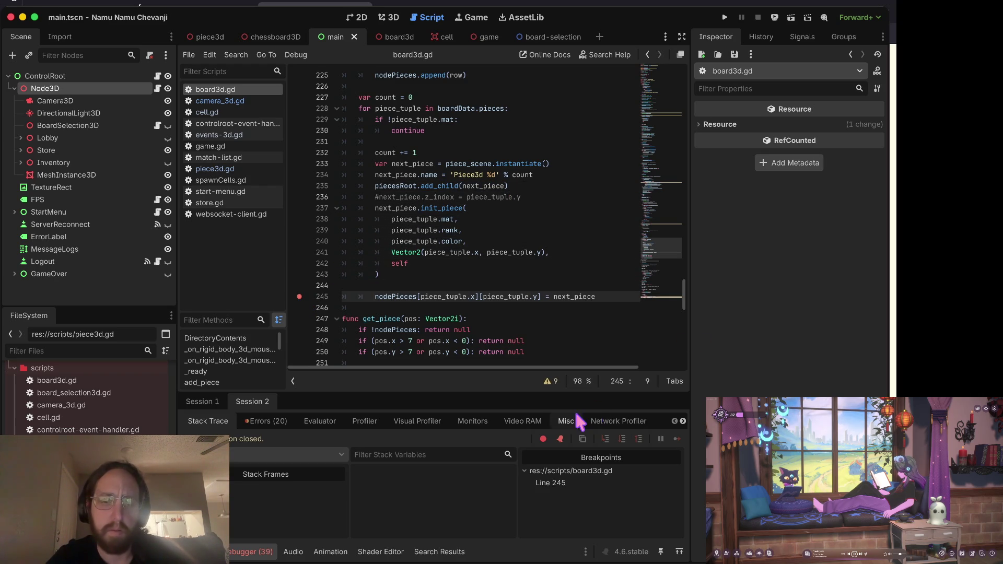
{"action": "key", "text": "super+b"}
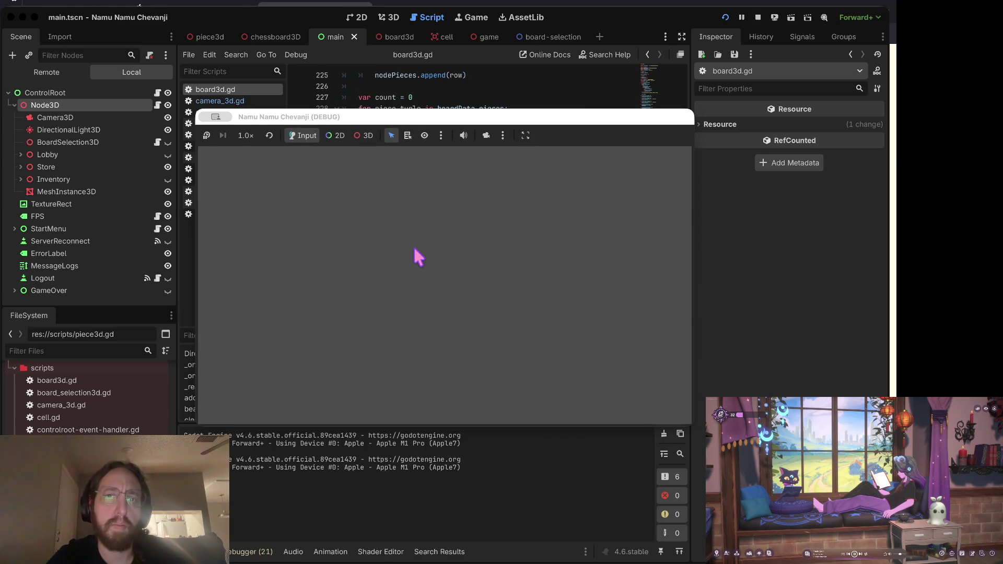
- Continue through five line-245 stops, then remove that breakpoint and resume the game
{"action": "left_click", "coordinate": [422, 365]}
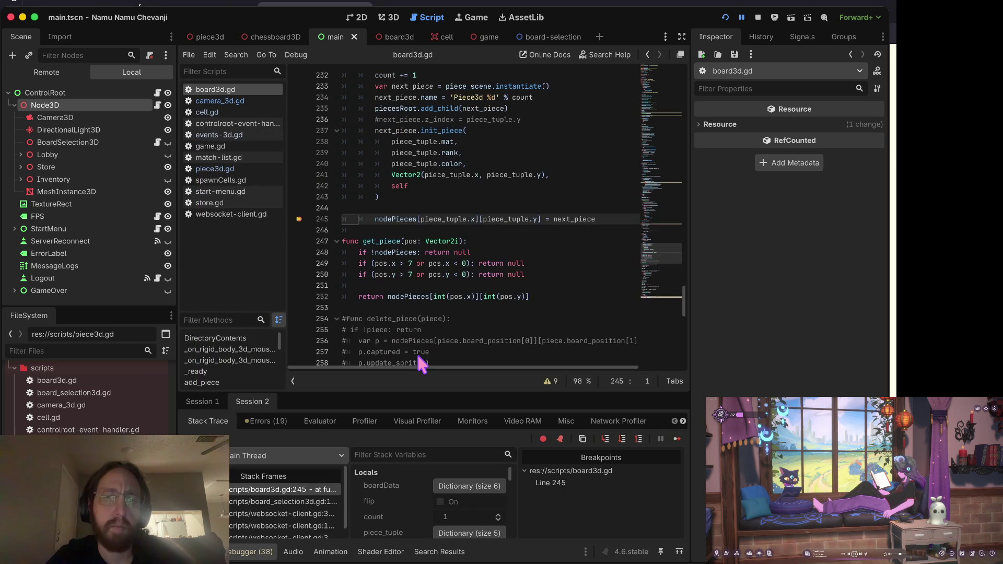
{"action": "left_click", "coordinate": [678, 438]}
{"action": "left_click", "coordinate": [677, 439]}
{"action": "left_click", "coordinate": [678, 440]}
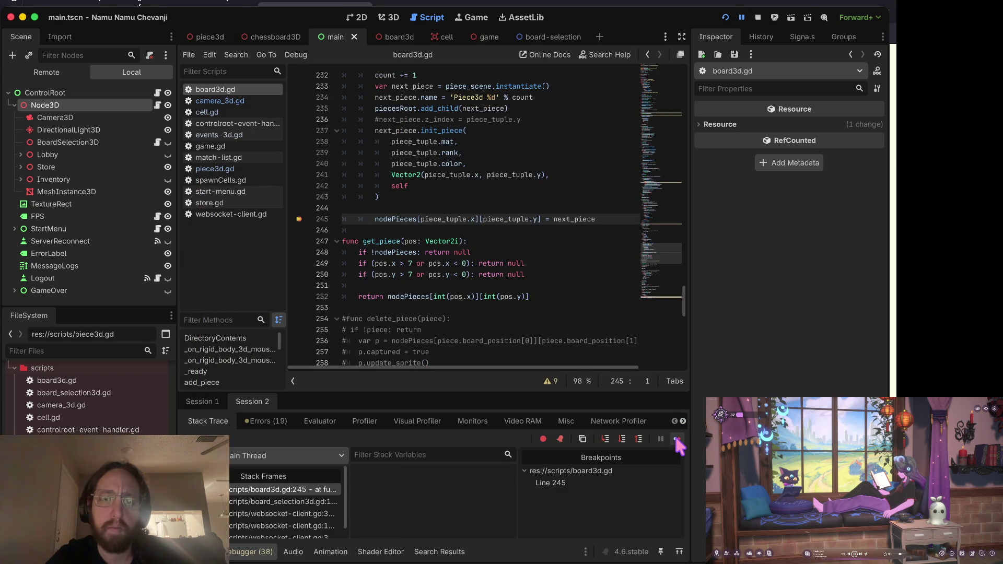
{"action": "left_click", "coordinate": [677, 440]}
{"action": "left_click", "coordinate": [678, 440]}
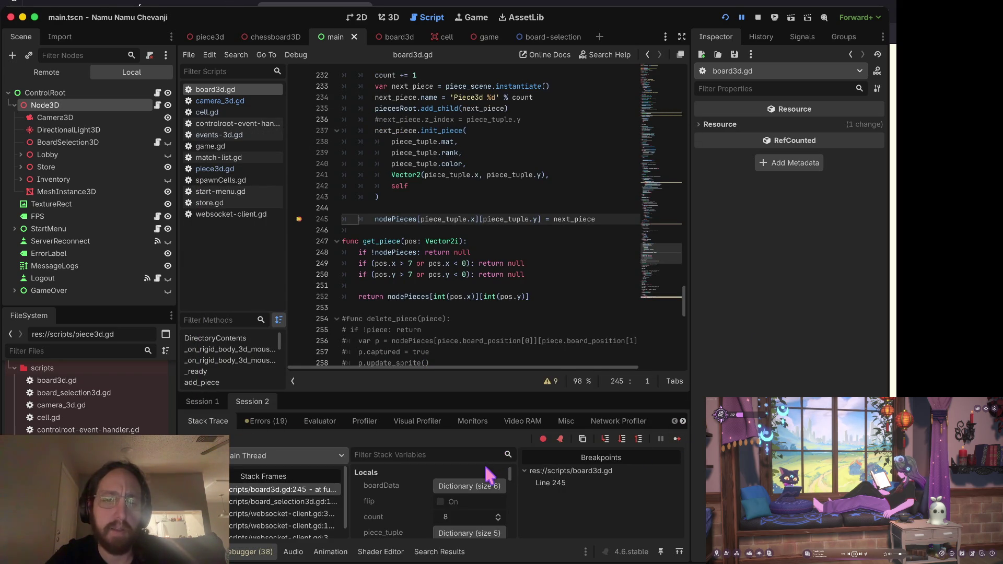
{"action": "scroll", "coordinate": [490, 475], "scroll_direction": "down", "scroll_amount": 2}
{"action": "left_click", "coordinate": [300, 220]}
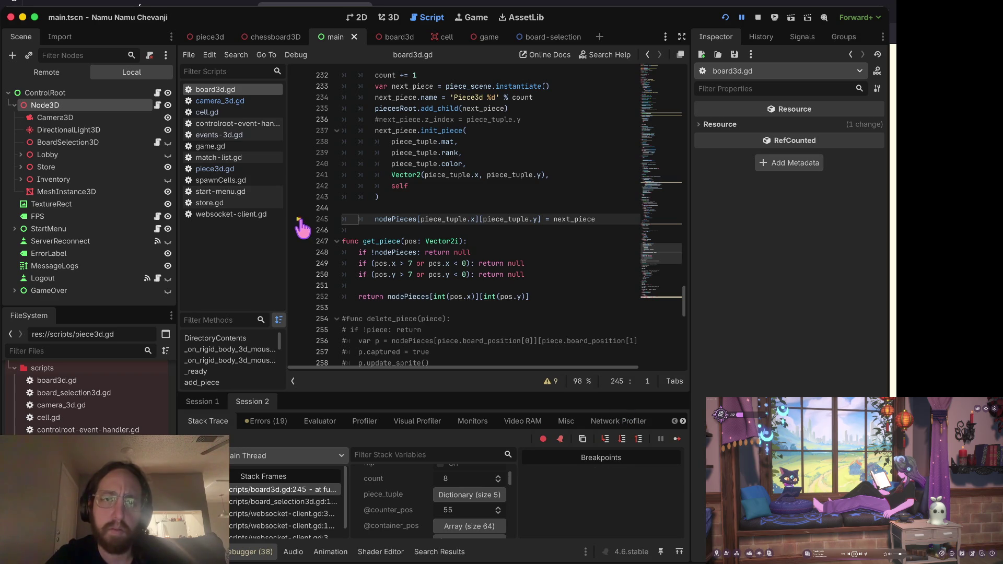
{"action": "left_click", "coordinate": [678, 439]}
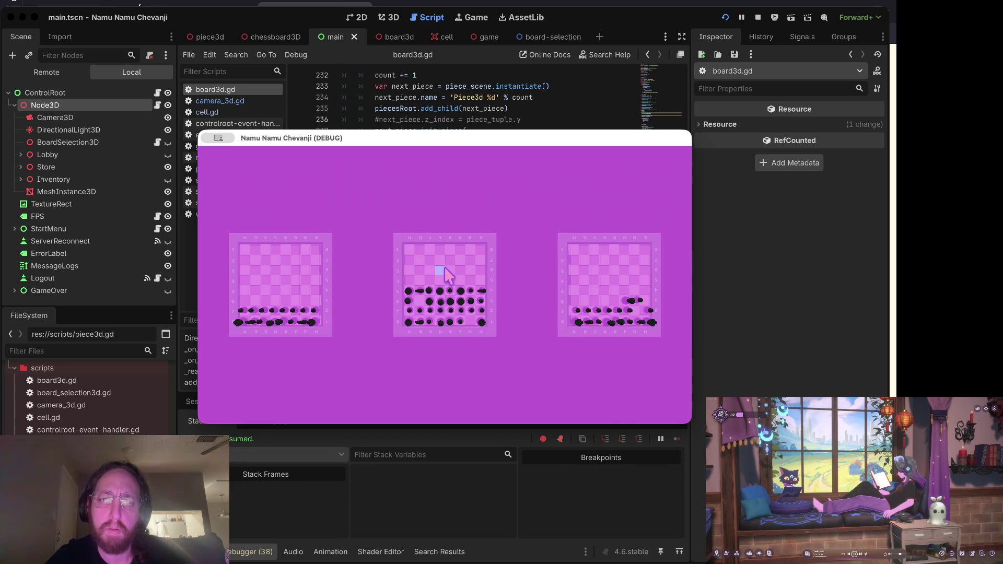
- Click a piece in the running game to trigger the line 43 error, then check that pos reads (7.0, 32.0)
{"action": "left_click", "coordinate": [410, 299]}
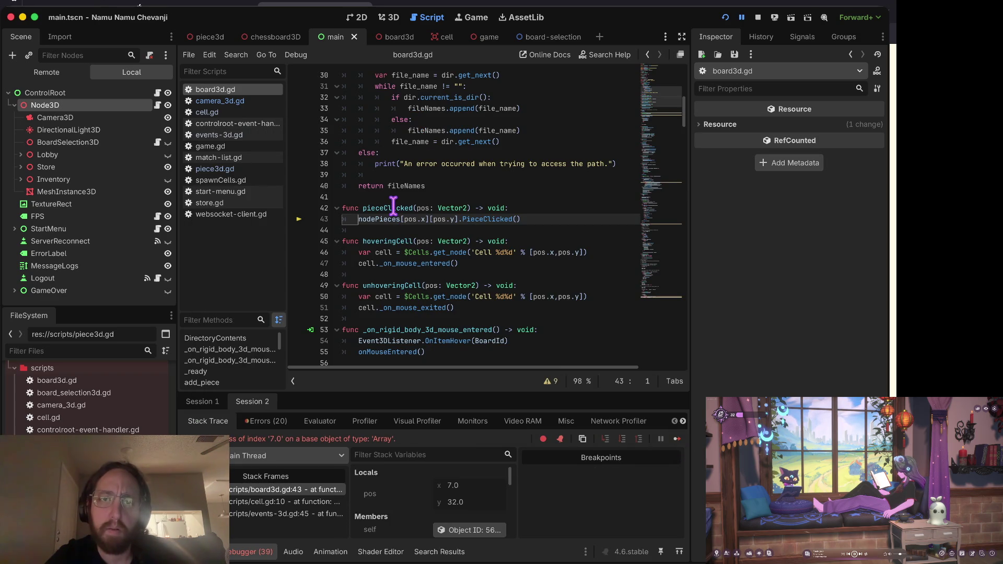
{"action": "mouse_move", "coordinate": [423, 208]}
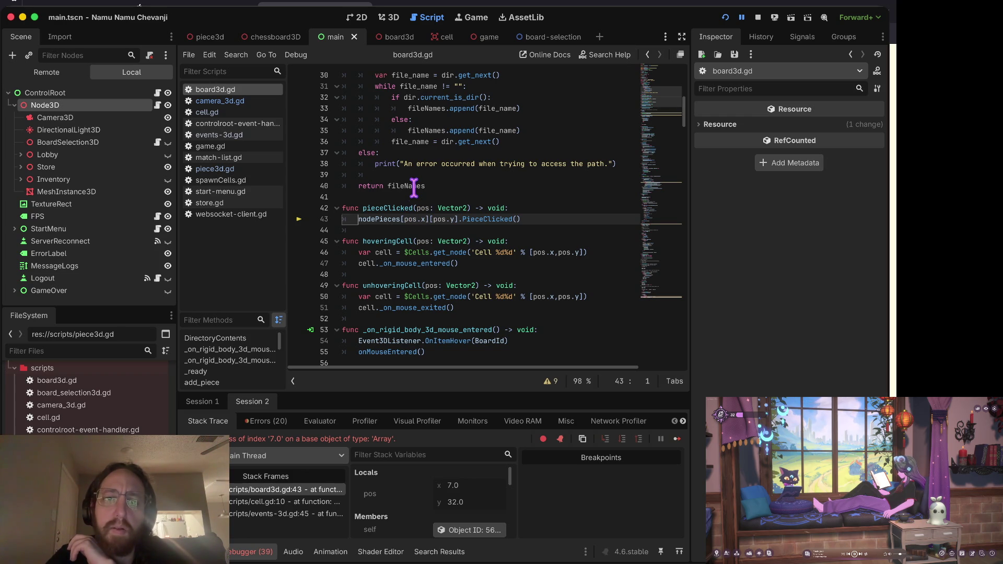
- Step to the events-3d.gd and cell.gd stack frames and check GridPos on line 10, valued (7.0, 32.0)
{"action": "left_click", "coordinate": [267, 514]}
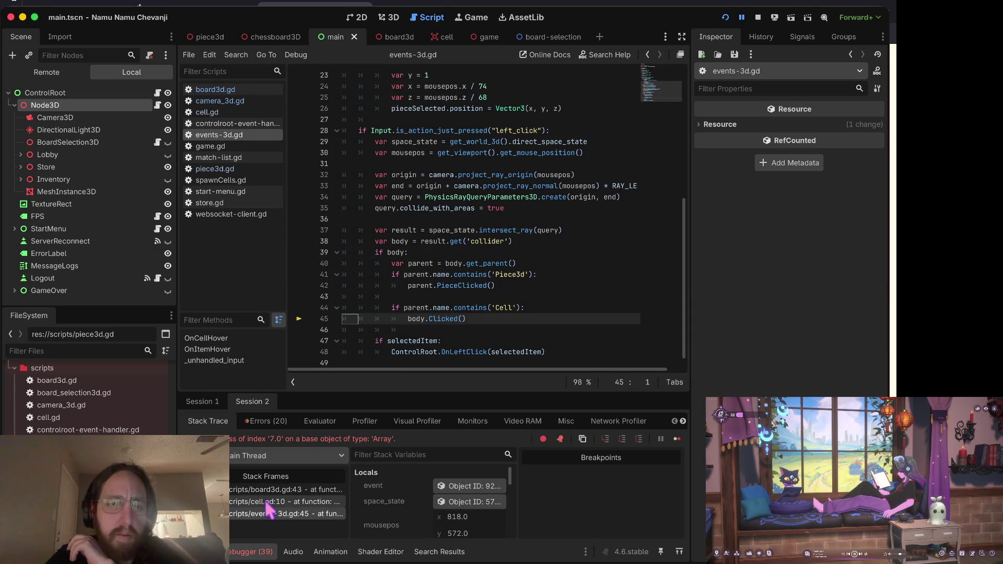
{"action": "left_click", "coordinate": [267, 502]}
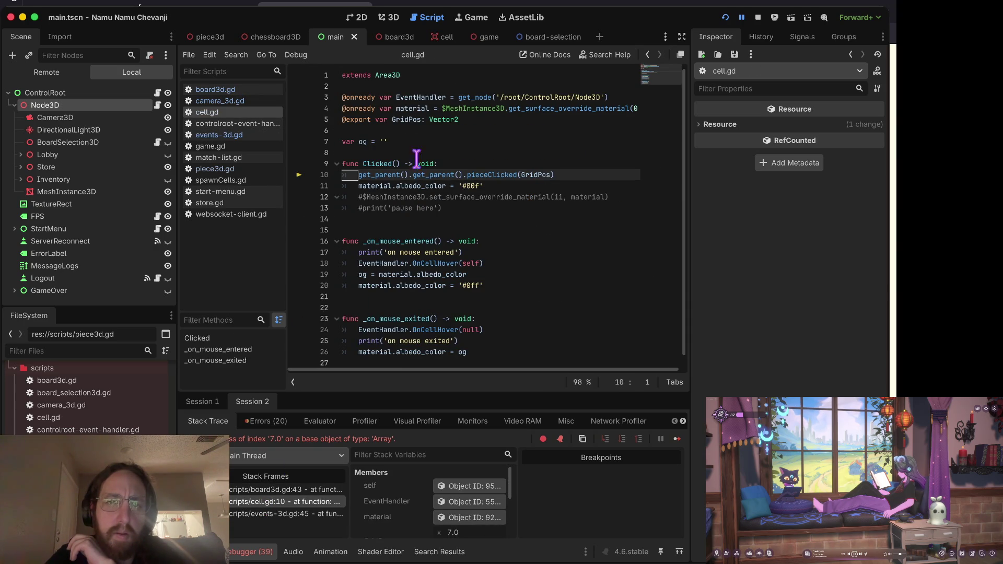
{"action": "mouse_move", "coordinate": [531, 173]}
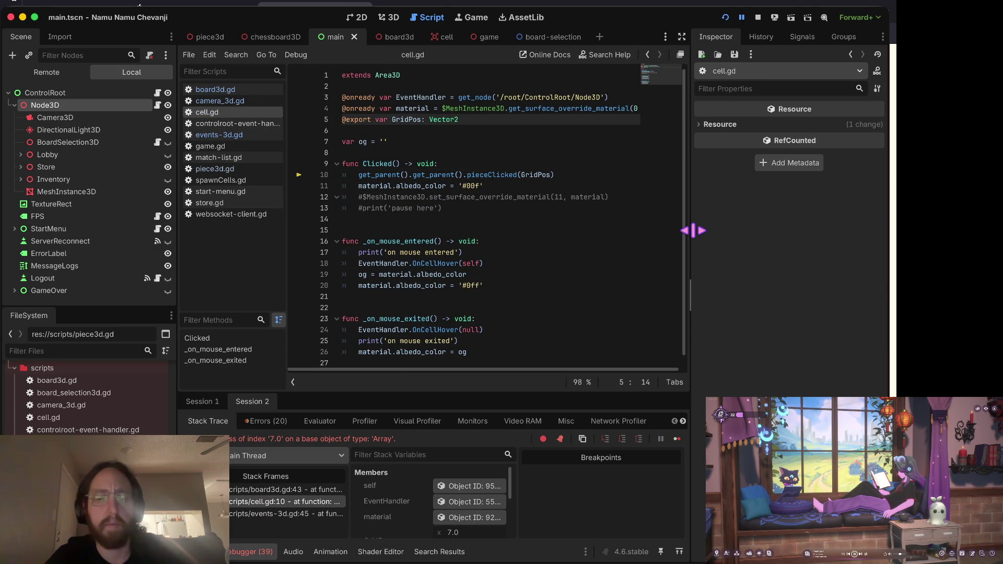
{"action": "key", "text": "ctrl+f"}
- Find the GridPos assignment in spawnCells.gd, change y * 8 to Vector2(x, y), save, and rerun
{"action": "key", "text": "Escape"}
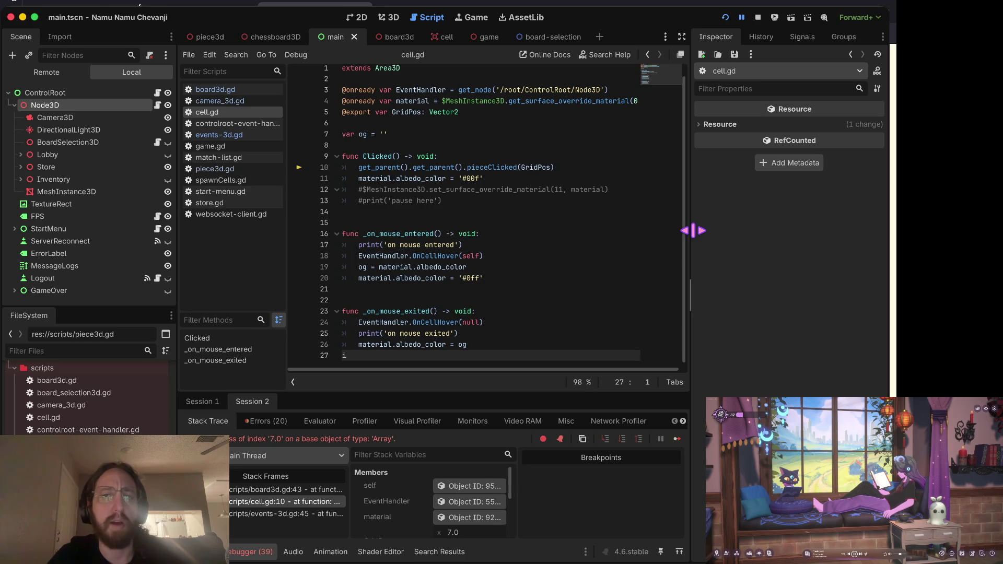
{"action": "key", "text": "ctrl+shift+f"}
{"action": "type", "text": "GridPos"}
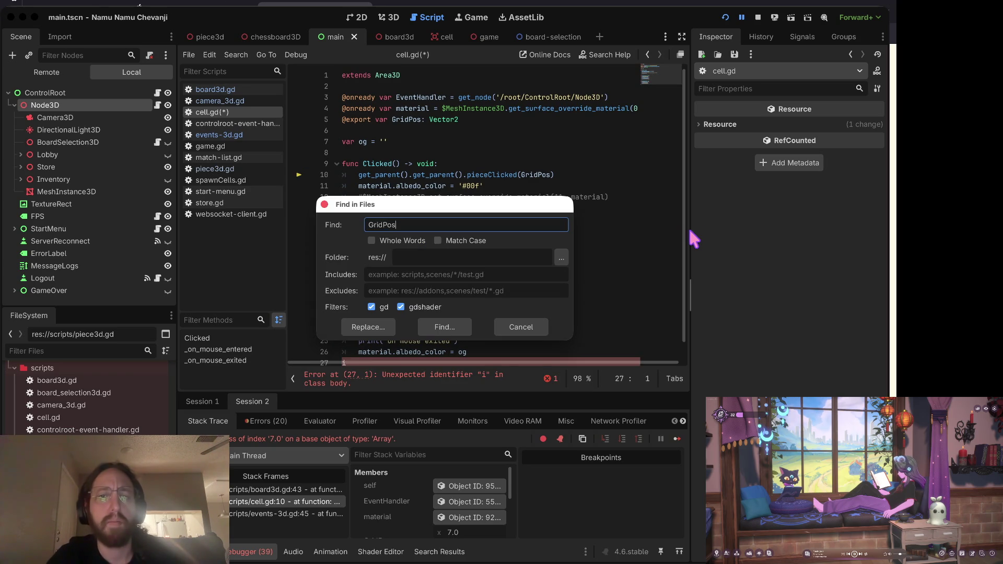
{"action": "key", "text": "Return"}
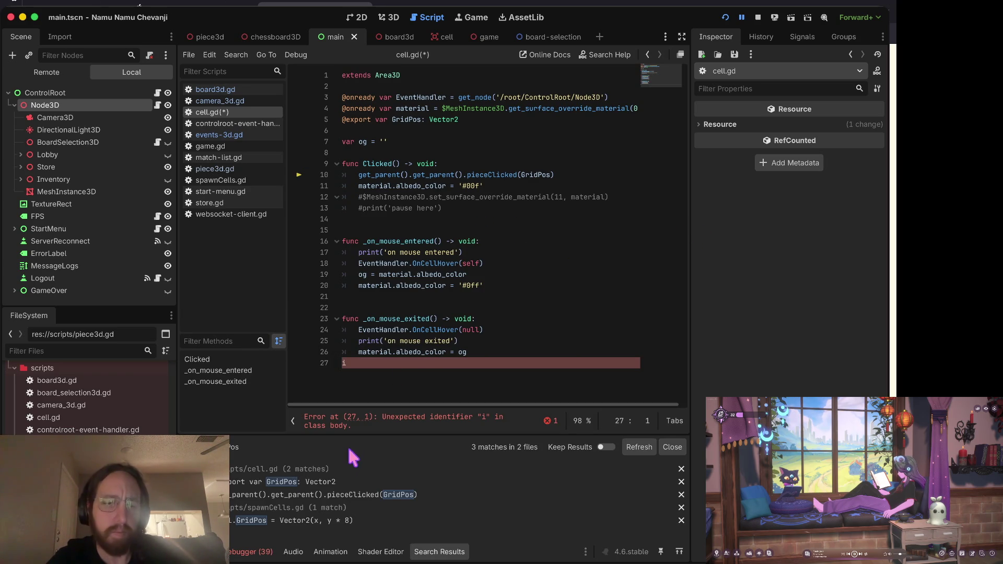
{"action": "left_click", "coordinate": [339, 520]}
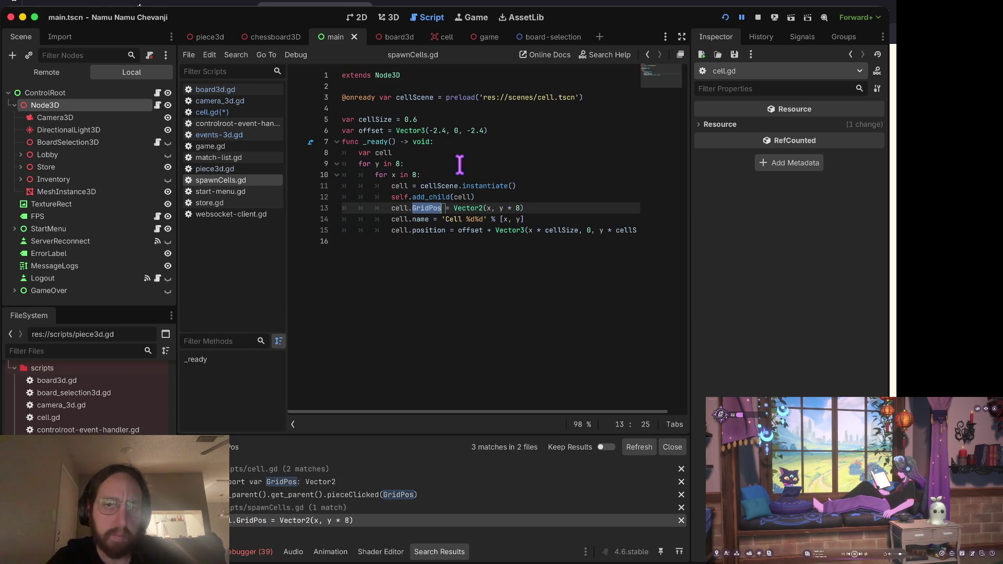
{"action": "left_click", "coordinate": [517, 207]}
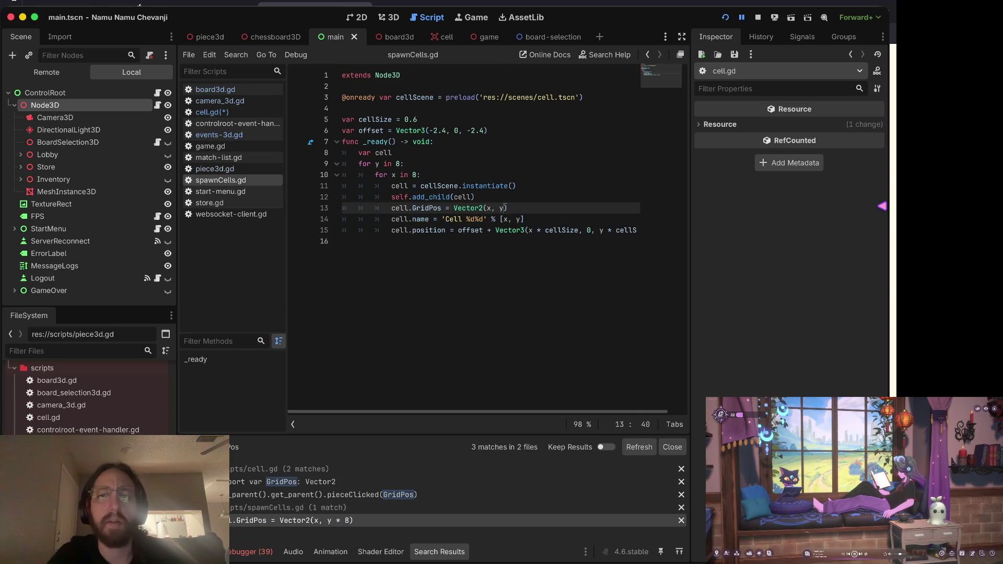
{"action": "key", "text": "ctrl+s"}
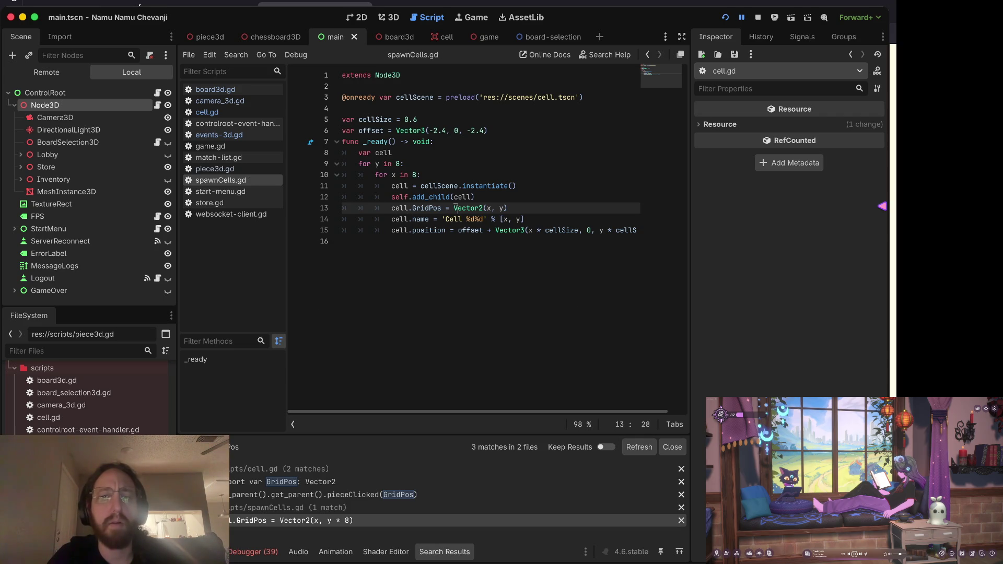
{"action": "key", "text": "F5"}
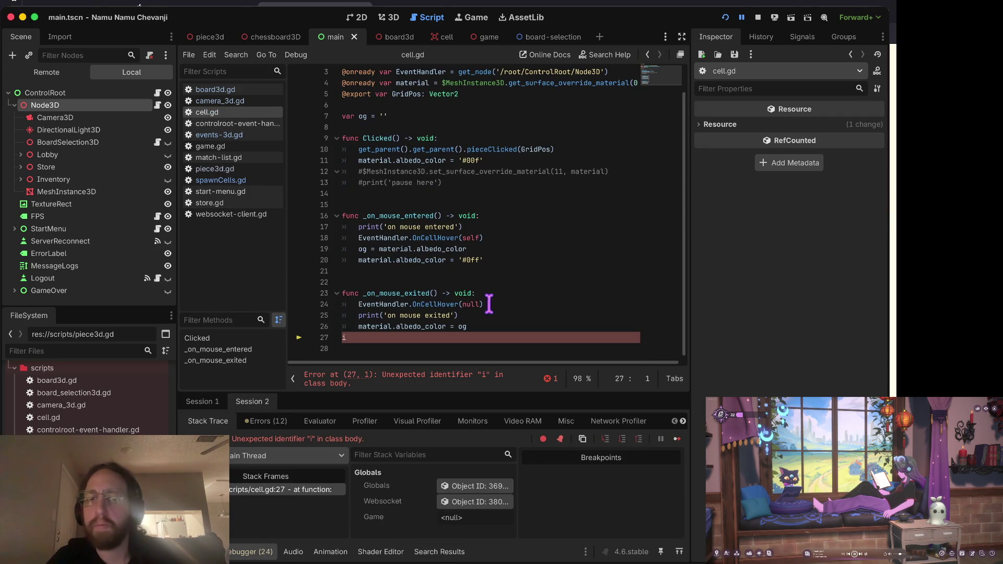
- Delete the stray 'i' line at the end of cell.gd and relaunch the game
{"action": "key", "text": "End"}
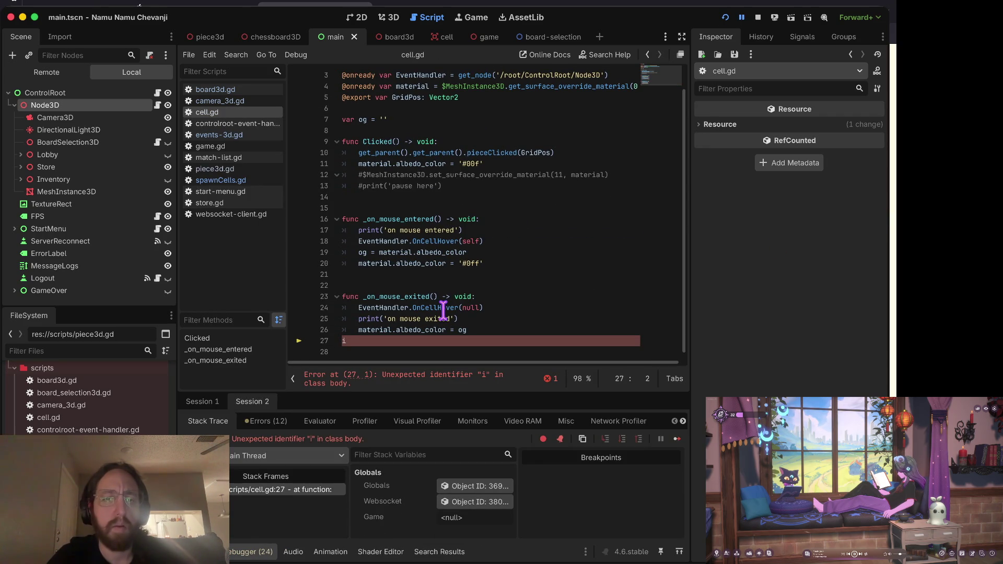
{"action": "key", "text": "Delete"}
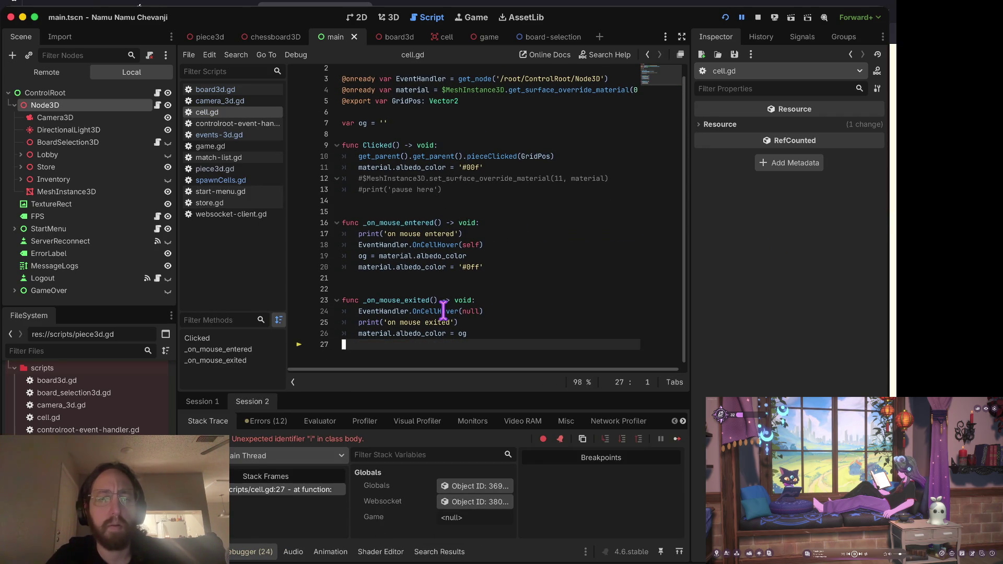
{"action": "key", "text": "Up"}
{"action": "key", "text": "End"}
{"action": "type", "text": "b"}
{"action": "key", "text": "Escape"}
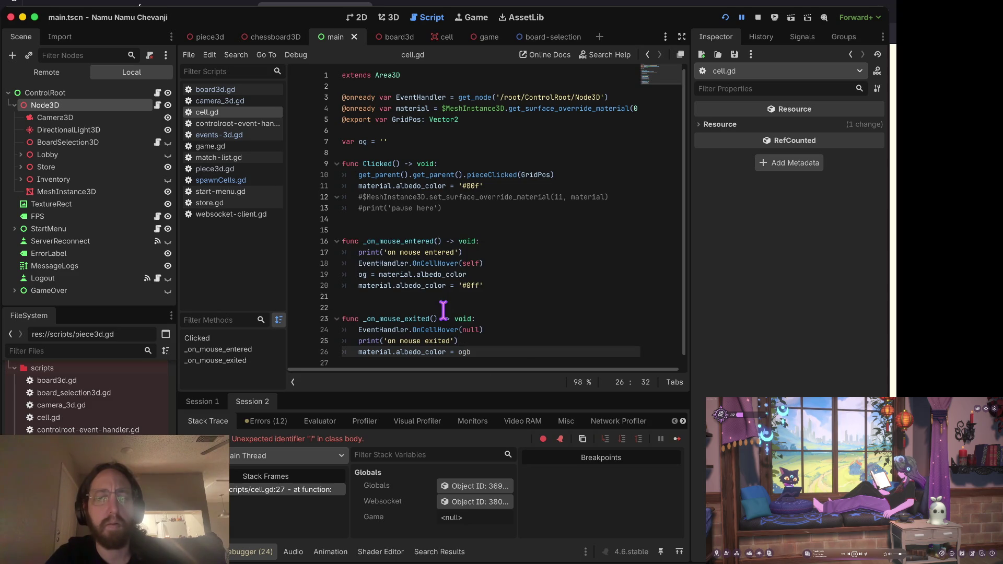
{"action": "key", "text": "super+b"}
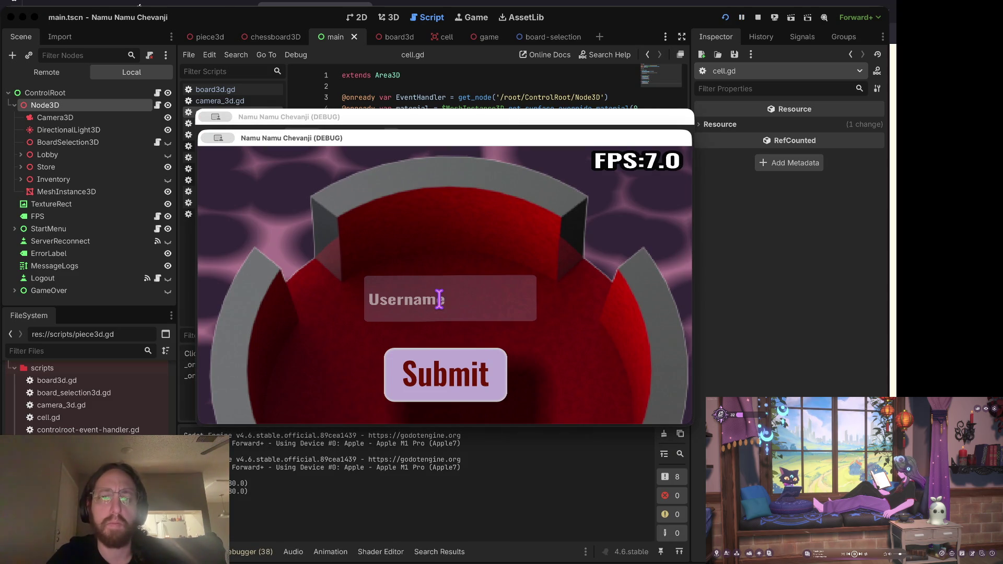
- Log in with a username and click the board, halting at line 43 with pos (7.0, 5.0)
{"action": "left_click", "coordinate": [439, 299]}
{"action": "type", "text": "d"}
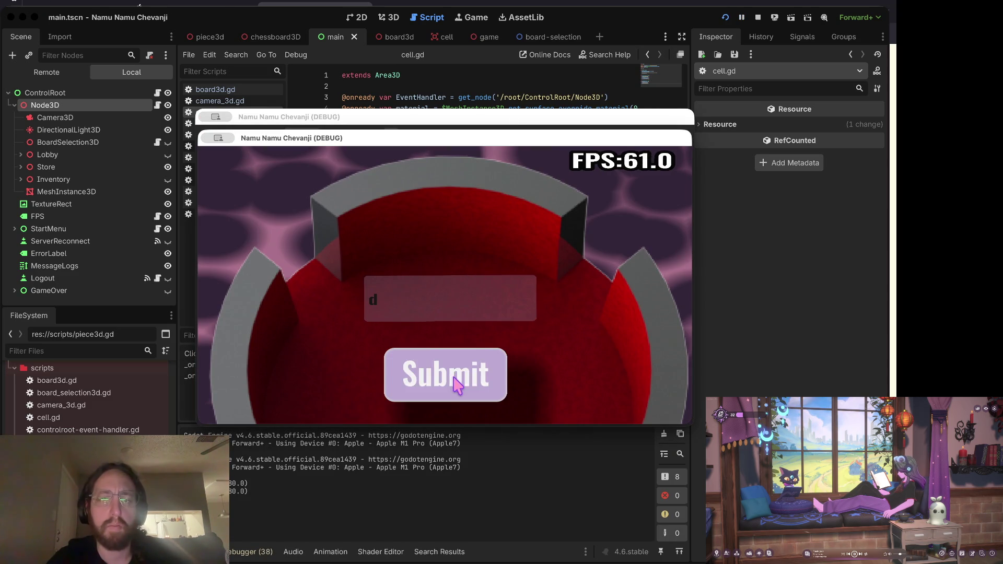
{"action": "left_click", "coordinate": [454, 383]}
{"action": "left_click", "coordinate": [408, 310]}
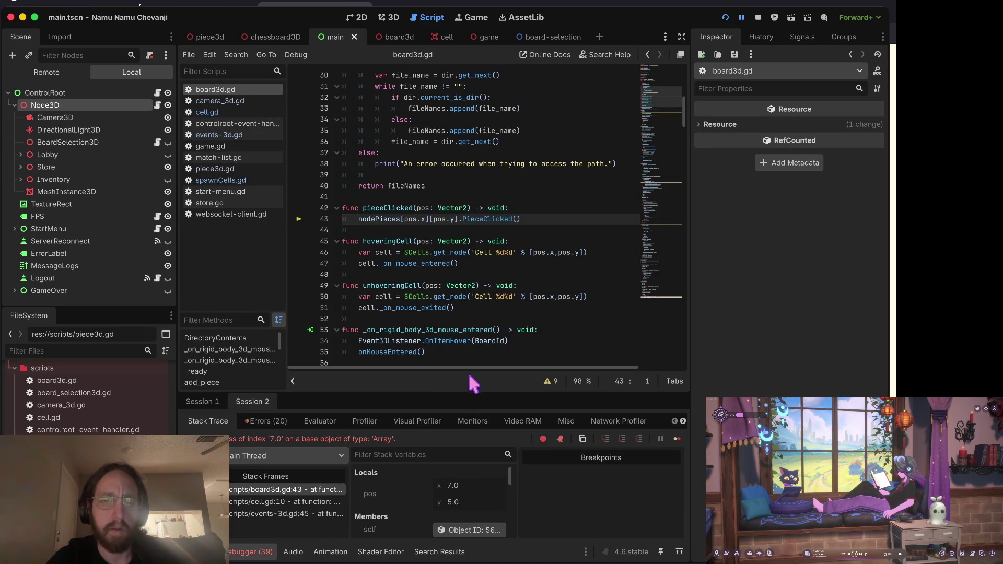
- Resize the debugger panel to inspect Members, where nodePieces is an empty array (size 0)
{"action": "left_click_drag", "start_coordinate": [463, 394], "coordinate": [465, 292]}
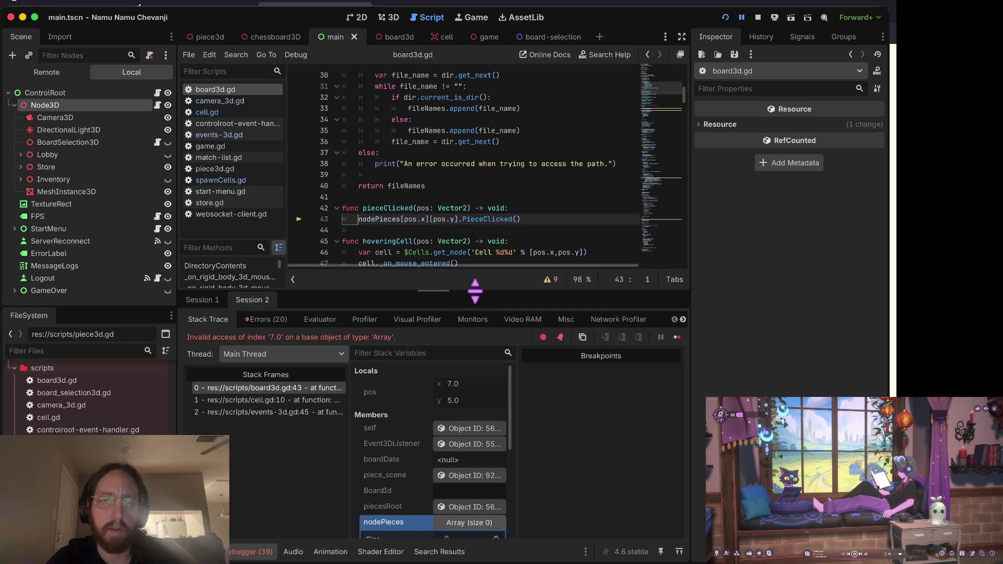
{"action": "left_click_drag", "start_coordinate": [477, 287], "coordinate": [488, 217]}
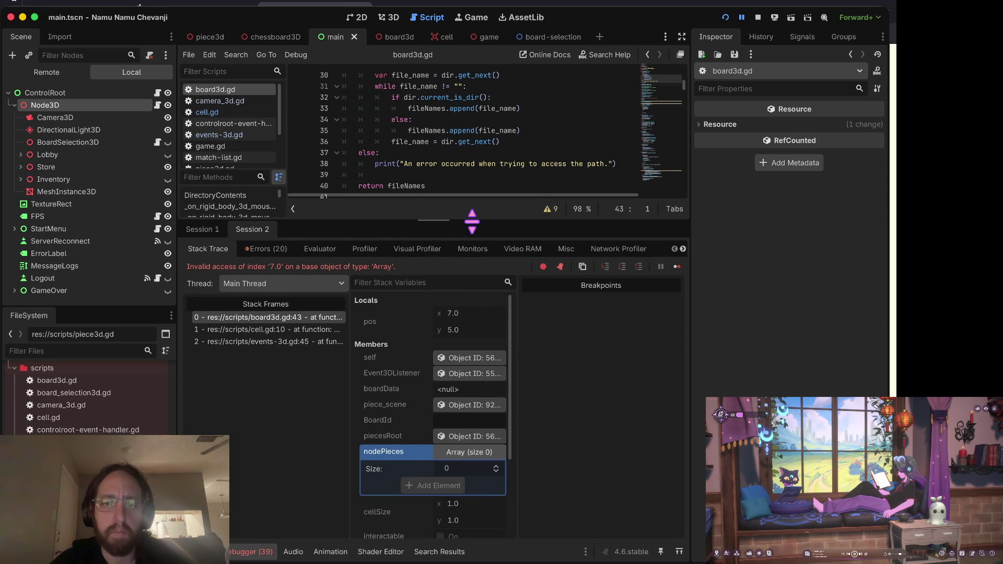
{"action": "left_click_drag", "start_coordinate": [472, 222], "coordinate": [471, 263]}
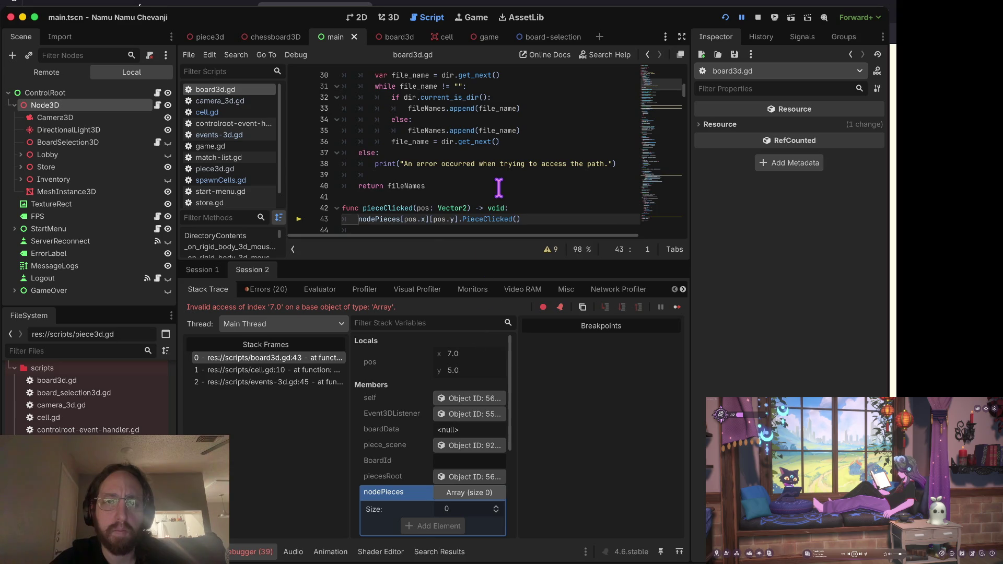
{"action": "scroll", "coordinate": [499, 188], "scroll_direction": "up", "scroll_amount": 4}
- Review pieceClicked on lines 39–45 of board3d.gd, then bring the three-board game window forward
{"action": "left_click_drag", "start_coordinate": [481, 260], "coordinate": [483, 421]}
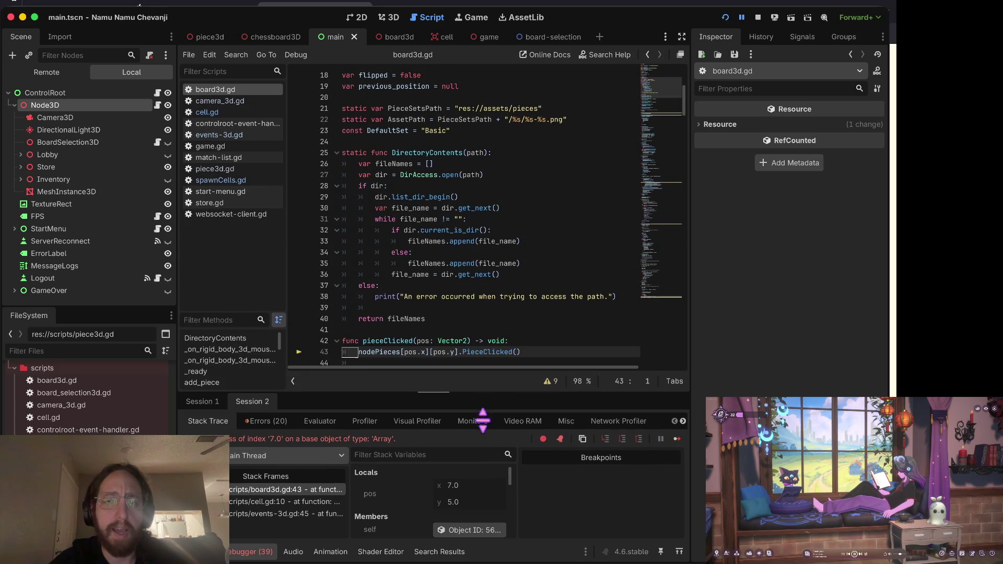
{"action": "left_click", "coordinate": [489, 330]}
{"action": "scroll", "coordinate": [489, 329], "scroll_direction": "down", "scroll_amount": 3}
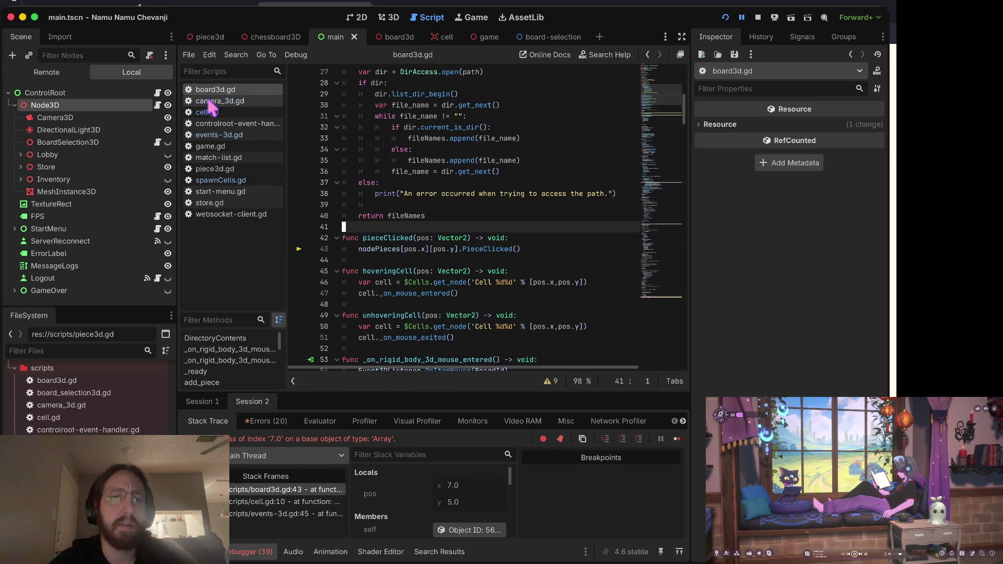
{"action": "left_click", "coordinate": [380, 249]}
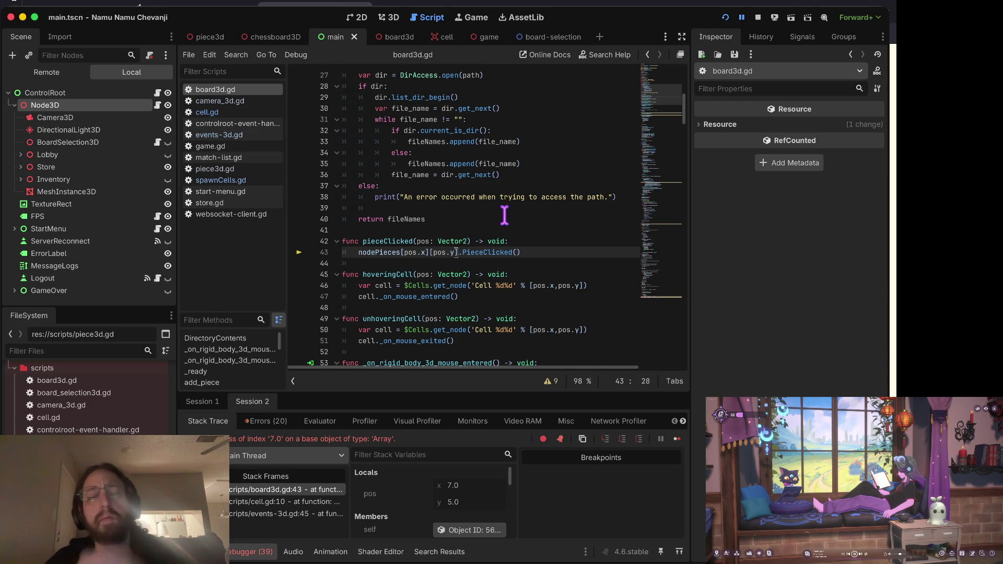
{"action": "left_click", "coordinate": [391, 205]}
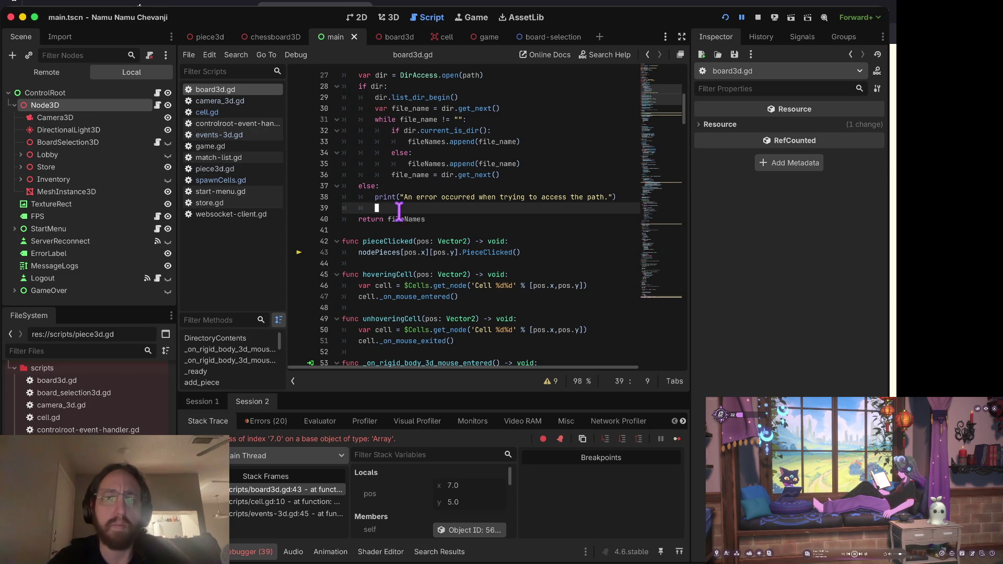
{"action": "left_click", "coordinate": [364, 219]}
{"action": "key", "text": "Down"}
{"action": "key", "text": "Down"}
{"action": "key", "text": "Down"}
{"action": "key", "text": "Up"}
{"action": "key", "text": "Up"}
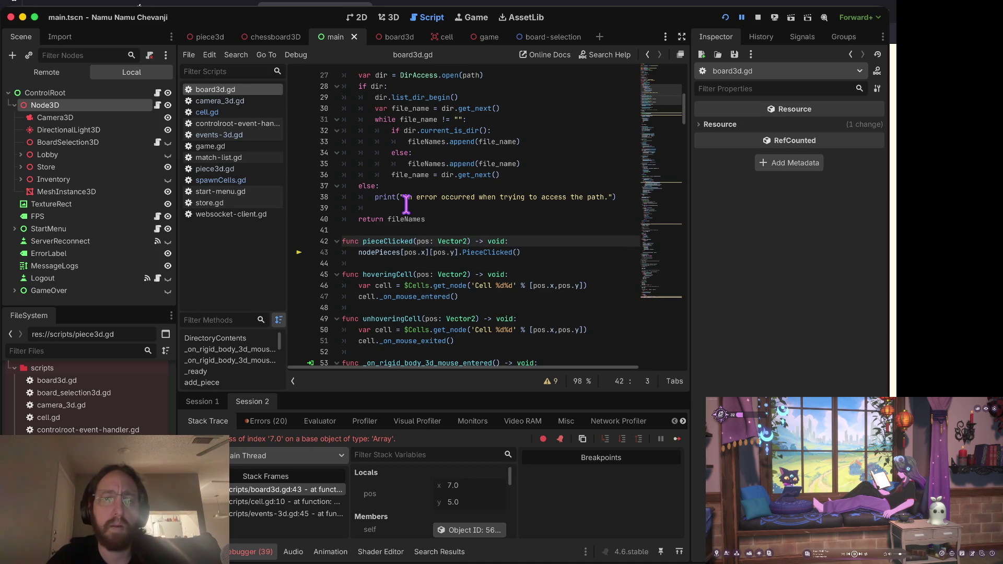
{"action": "key", "text": "Down"}
{"action": "key", "text": "Down"}
{"action": "key", "text": "Down"}
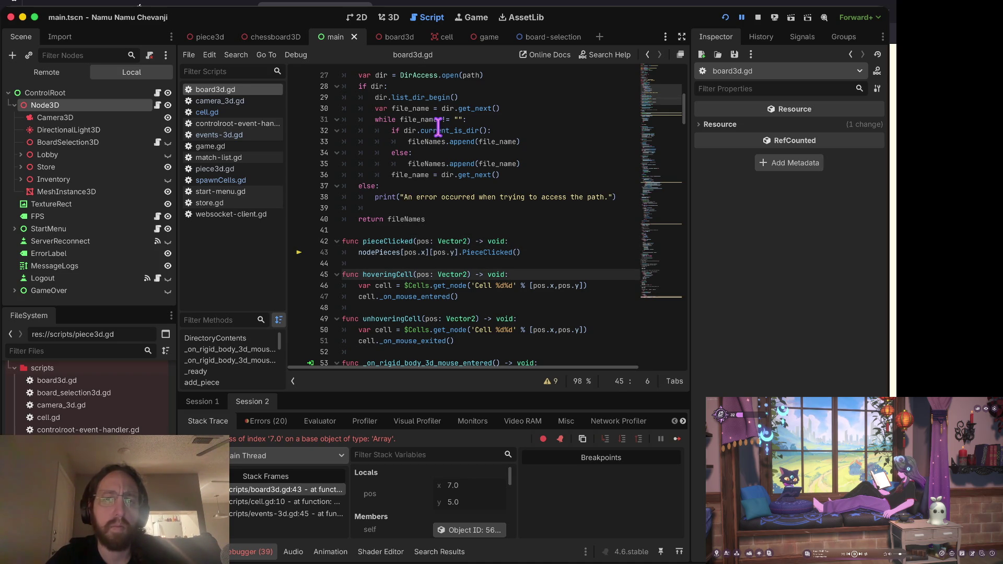
{"action": "scroll", "coordinate": [438, 127], "scroll_direction": "up", "scroll_amount": 3}
{"action": "scroll", "coordinate": [437, 128], "scroll_direction": "up", "scroll_amount": 5}
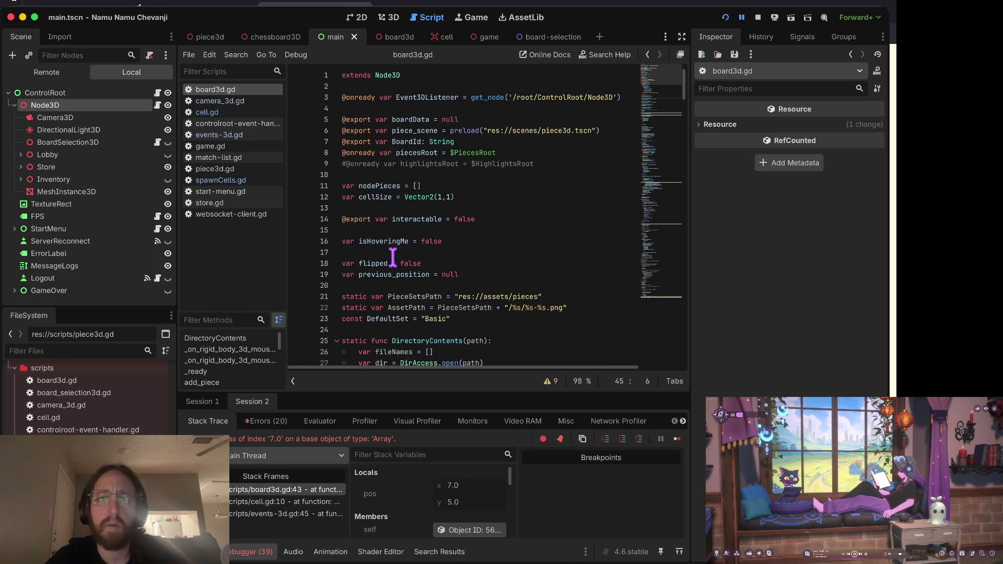
{"action": "key", "text": "super+Tab"}
{"action": "key", "text": "super+Tab"}
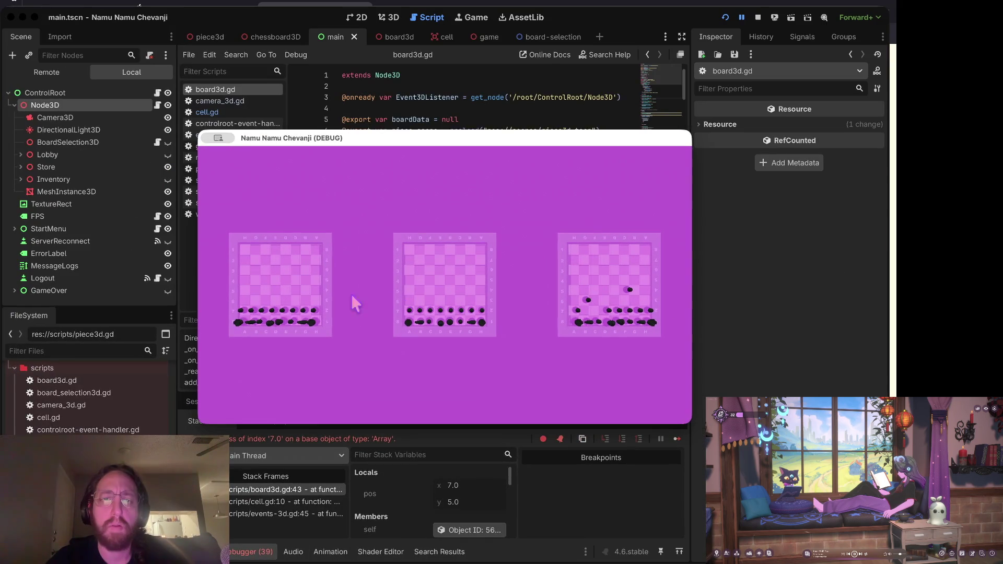
{"action": "left_click", "coordinate": [46, 72]}
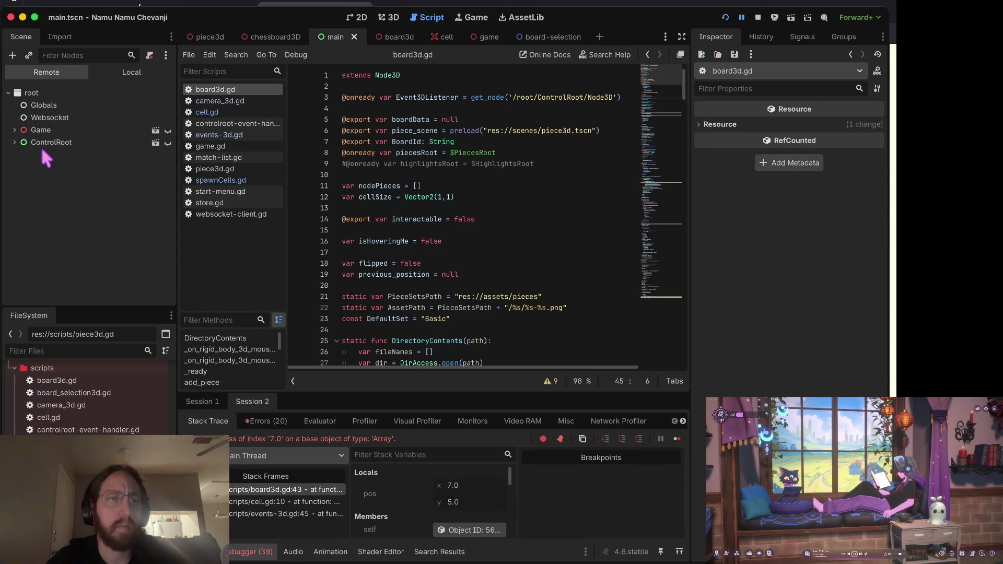
{"action": "left_click", "coordinate": [20, 142]}
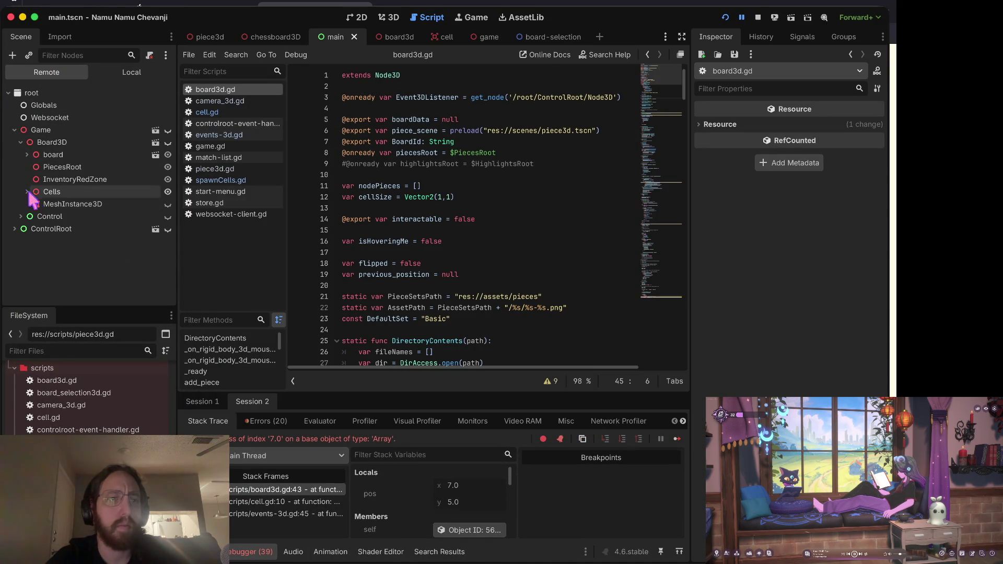
{"action": "left_click", "coordinate": [14, 130]}
{"action": "left_click", "coordinate": [14, 142]}
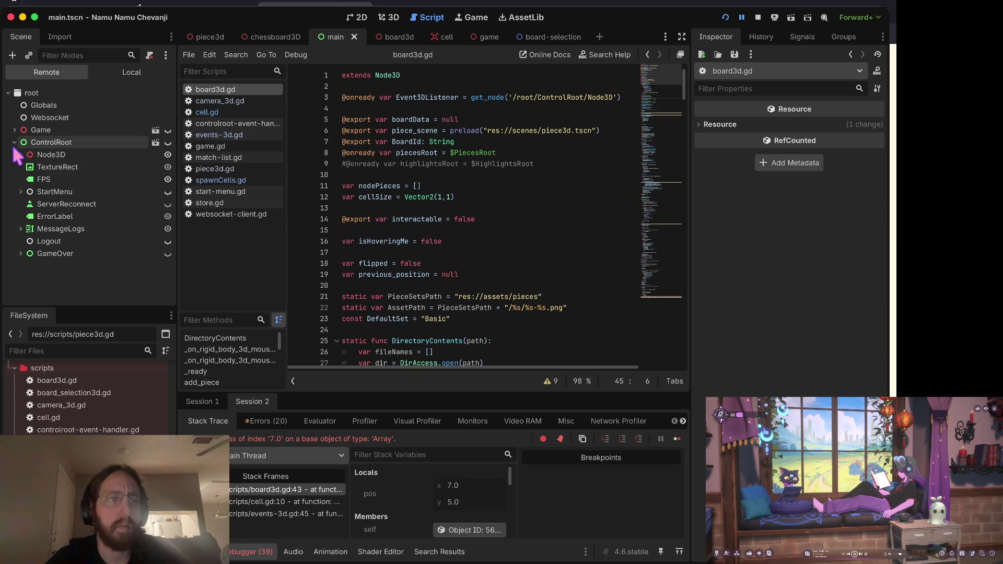
{"action": "left_click", "coordinate": [20, 154]}
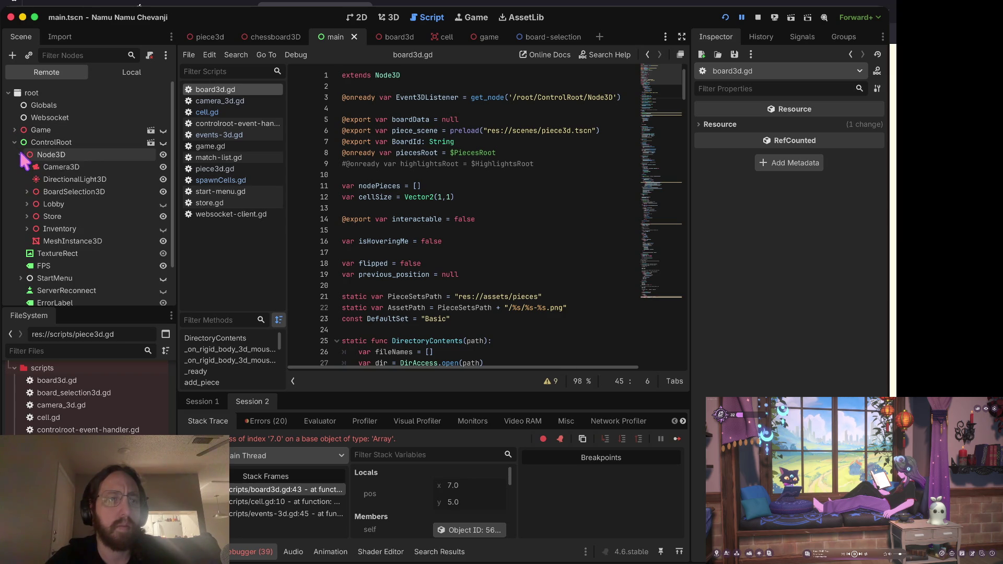
{"action": "left_click", "coordinate": [27, 191]}
{"action": "left_click", "coordinate": [32, 204]}
{"action": "left_click", "coordinate": [32, 204]}
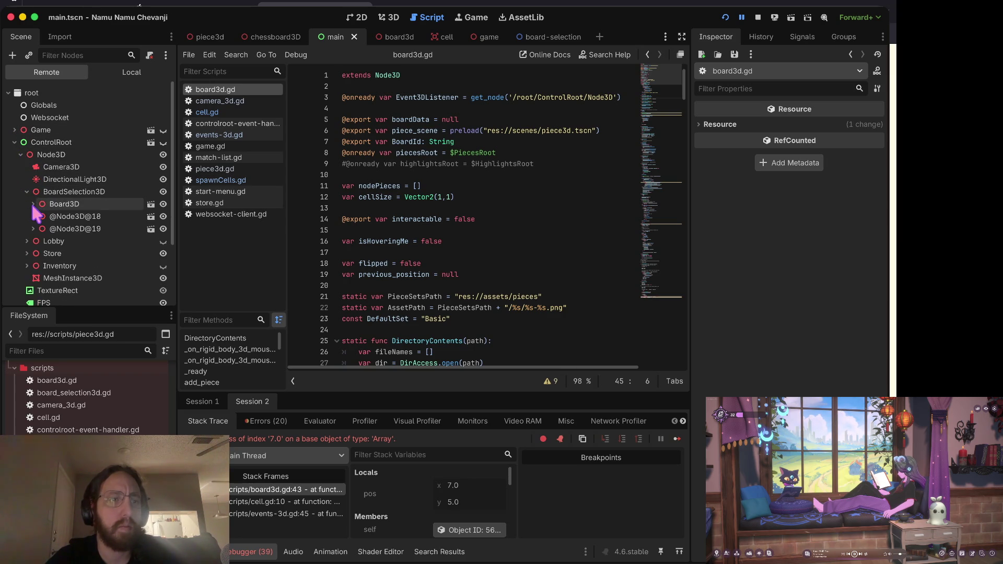
{"action": "left_click", "coordinate": [33, 216]}
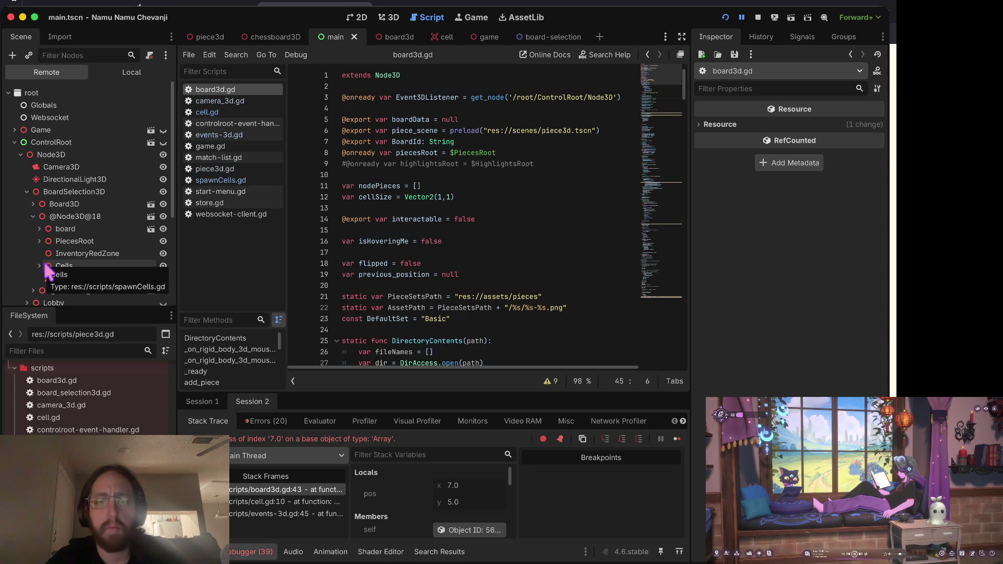
- Follow the stack from events-3d.gd:45 through cell.gd:10 to board3d.gd:43 and view the nodePieces declaration
{"action": "left_click", "coordinate": [266, 514]}
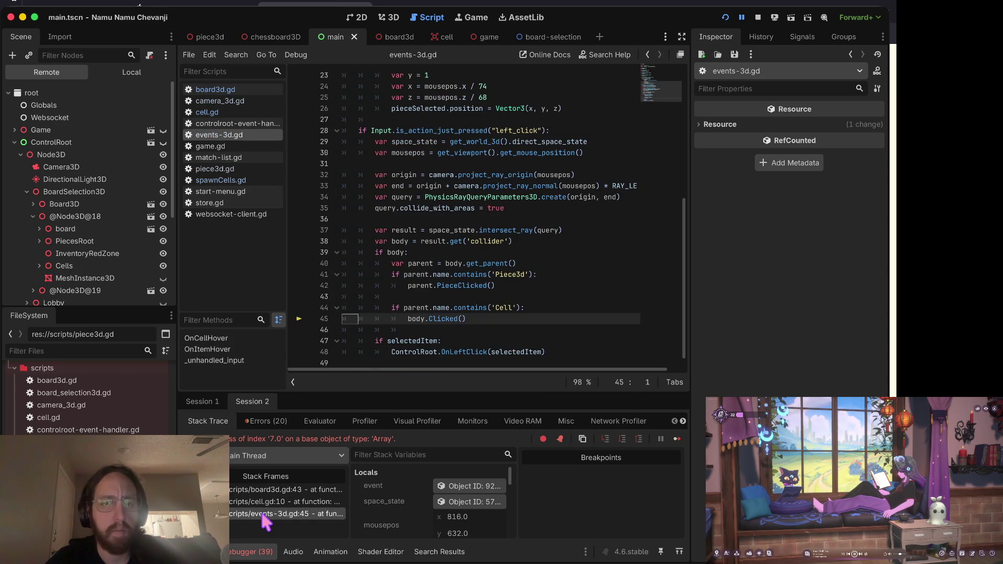
{"action": "mouse_move", "coordinate": [409, 318]}
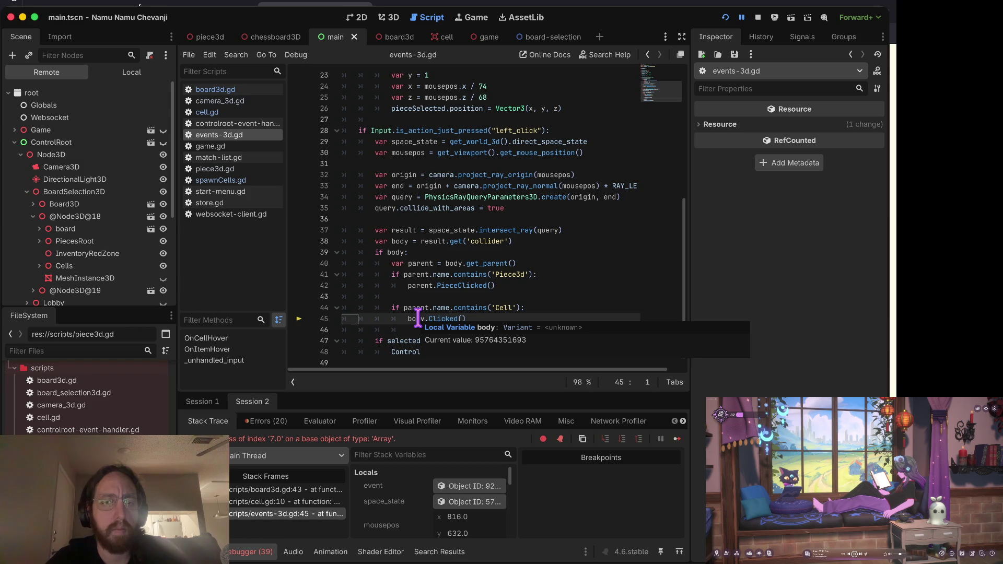
{"action": "left_click", "coordinate": [252, 502]}
{"action": "mouse_move", "coordinate": [364, 177]}
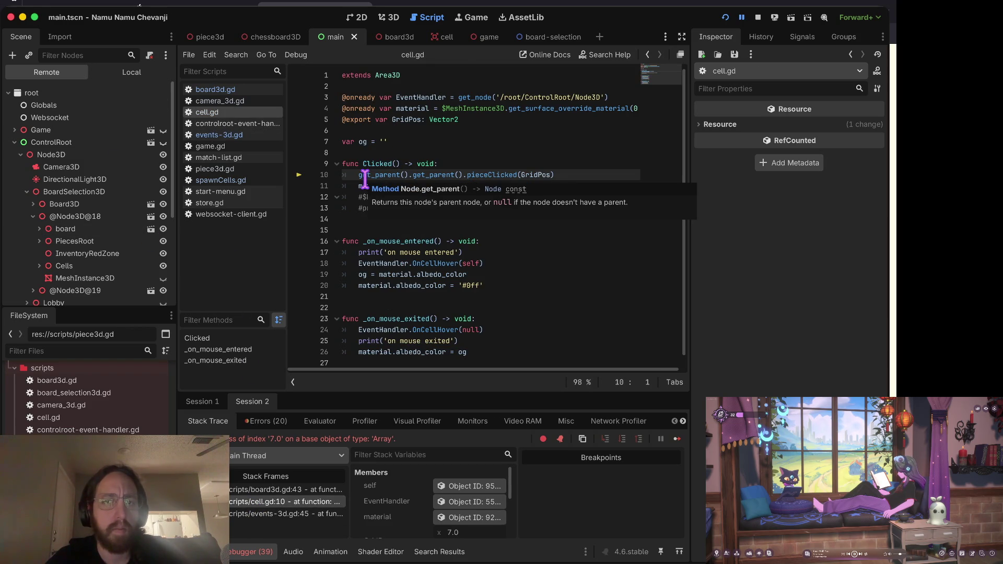
{"action": "mouse_move", "coordinate": [437, 172]}
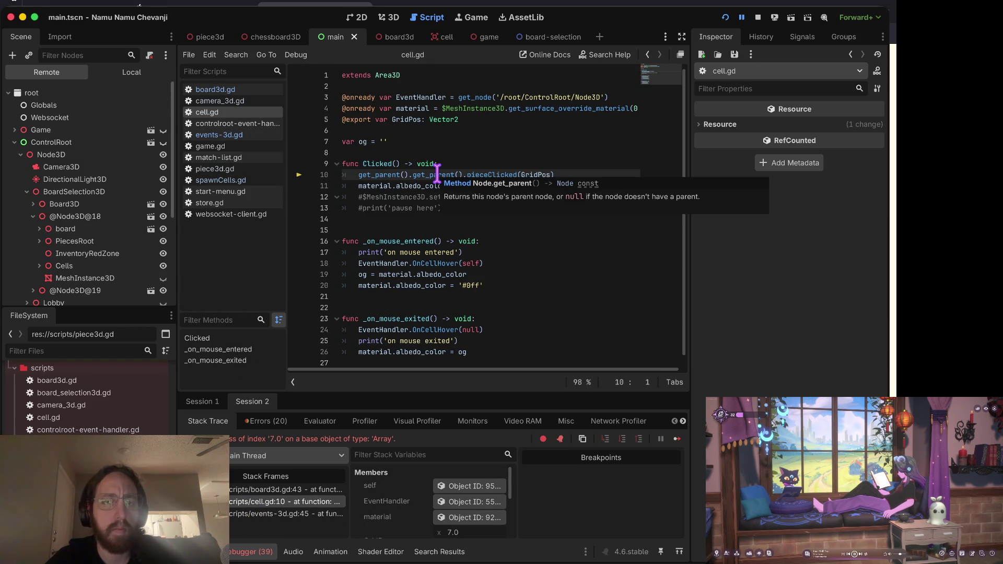
{"action": "left_click", "coordinate": [277, 490]}
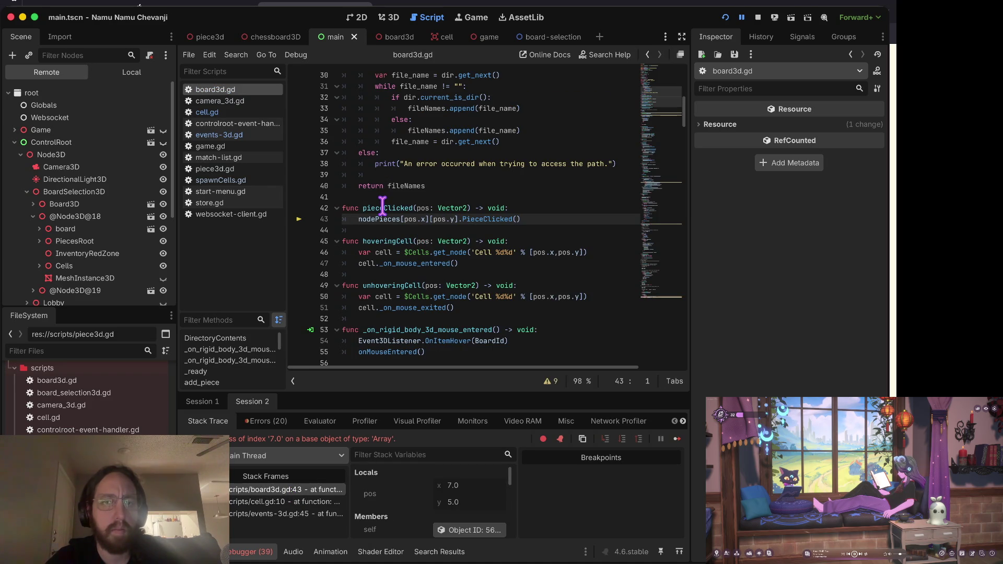
{"action": "scroll", "coordinate": [418, 135], "scroll_direction": "up", "scroll_amount": 10}
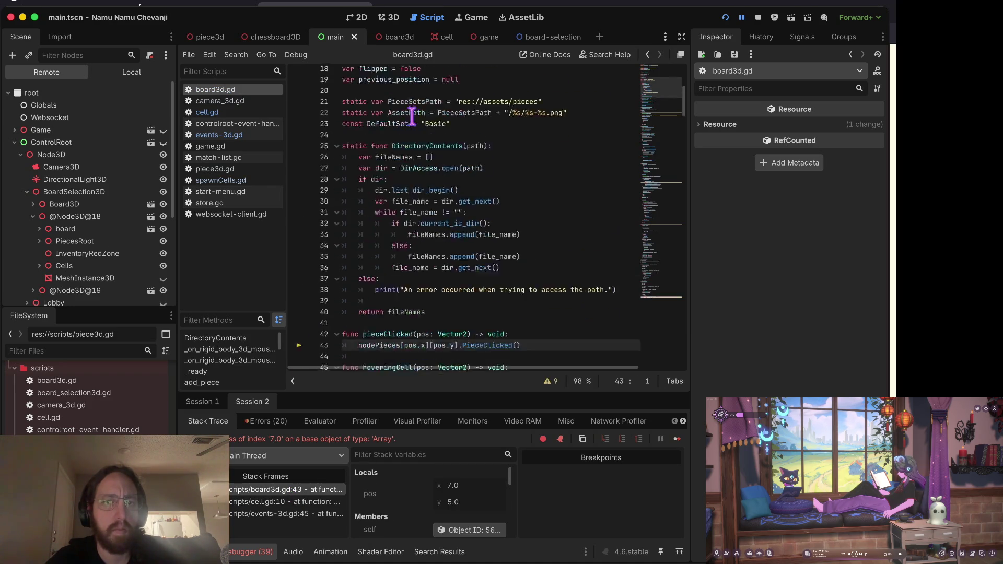
{"action": "scroll", "coordinate": [412, 116], "scroll_direction": "up", "scroll_amount": 2}
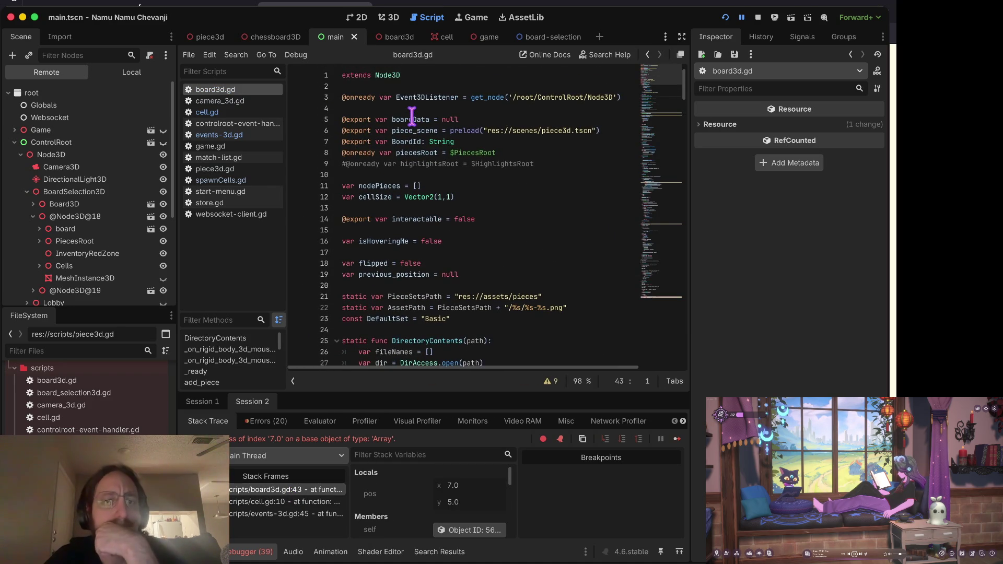
{"action": "scroll", "coordinate": [470, 168], "scroll_direction": "down", "scroll_amount": 1}
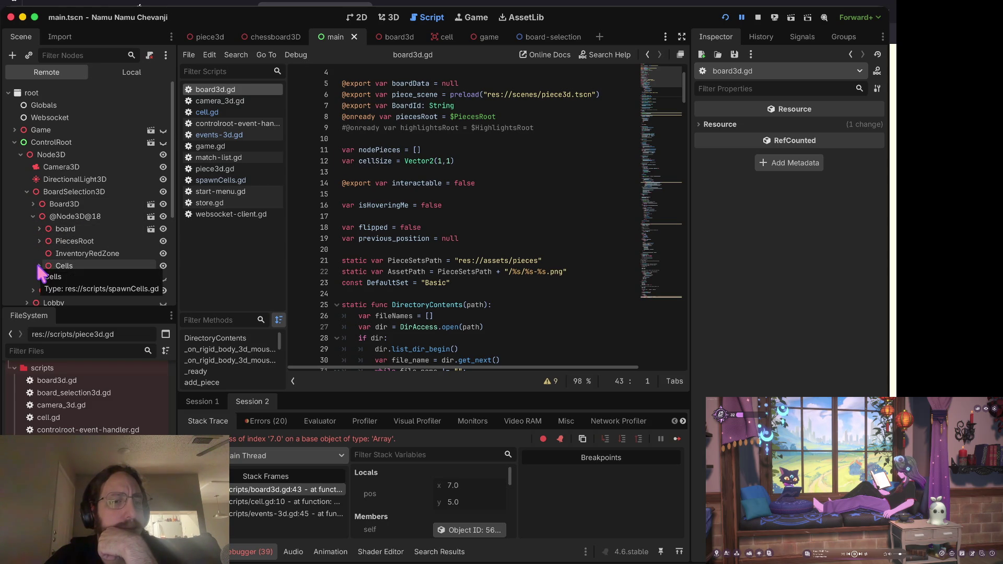
{"action": "left_click", "coordinate": [40, 228]}
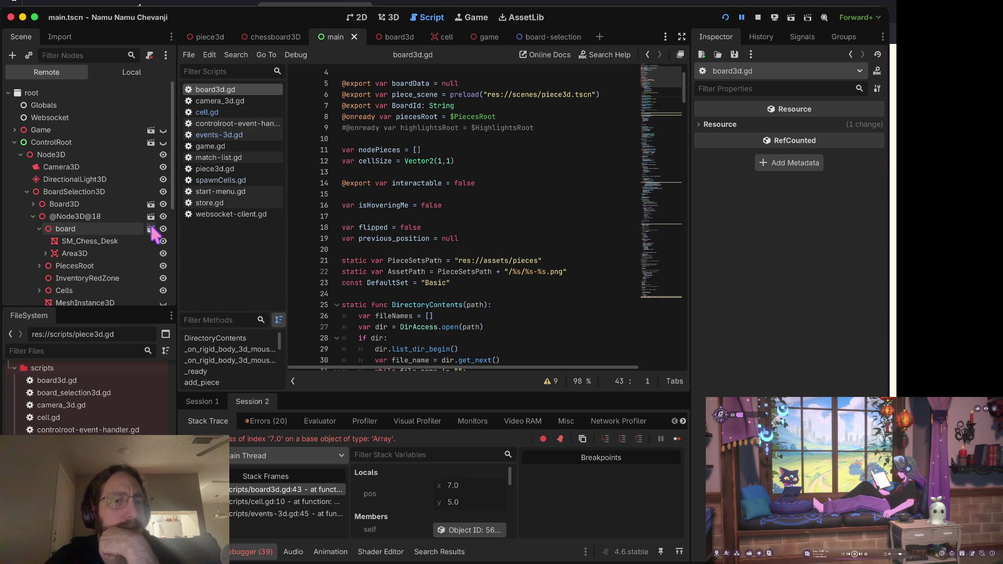
{"action": "left_click", "coordinate": [96, 226]}
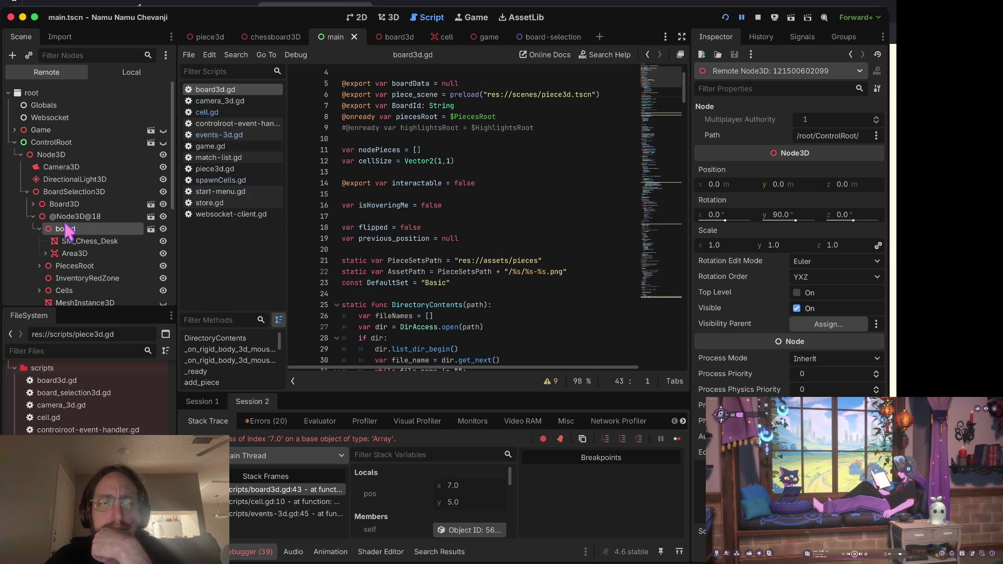
{"action": "left_click", "coordinate": [68, 216]}
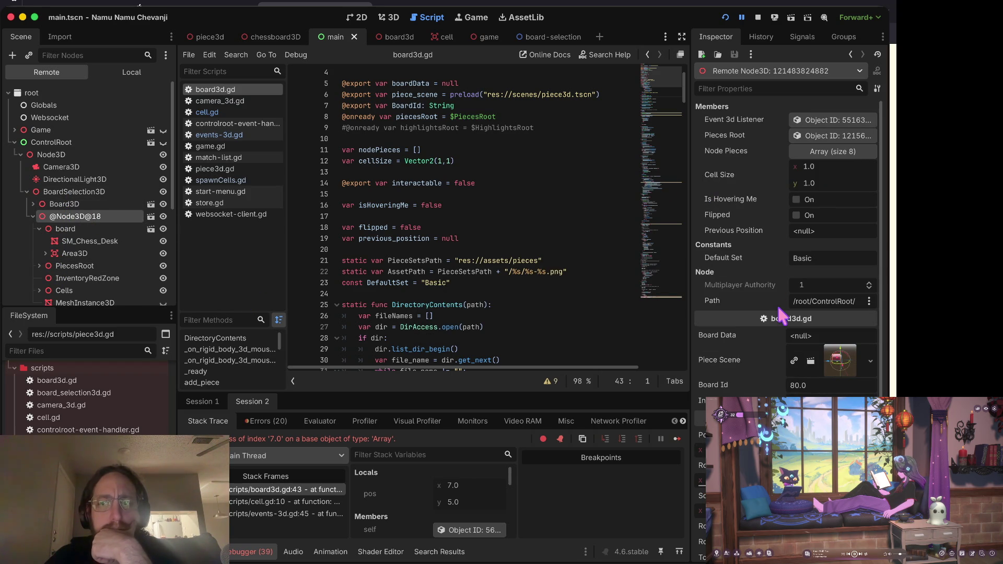
{"action": "scroll", "coordinate": [78, 223], "scroll_direction": "down", "scroll_amount": 1}
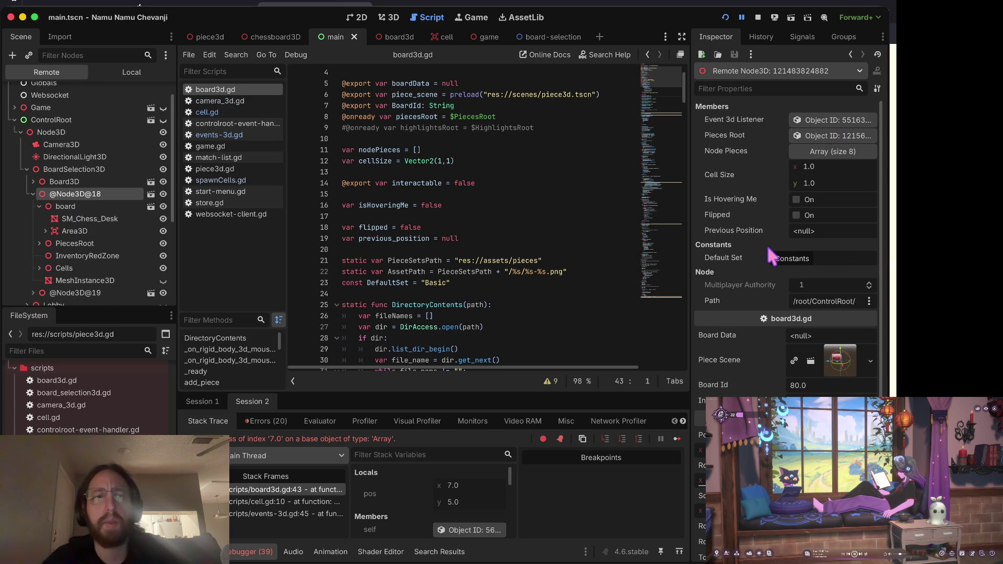
{"action": "scroll", "coordinate": [758, 306], "scroll_direction": "down", "scroll_amount": 3}
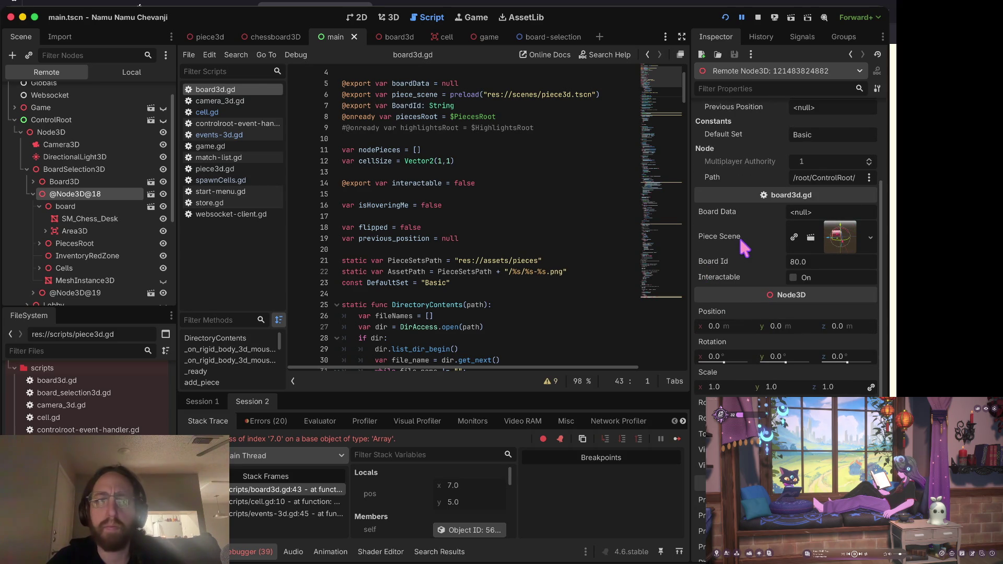
{"action": "scroll", "coordinate": [777, 184], "scroll_direction": "up", "scroll_amount": 3}
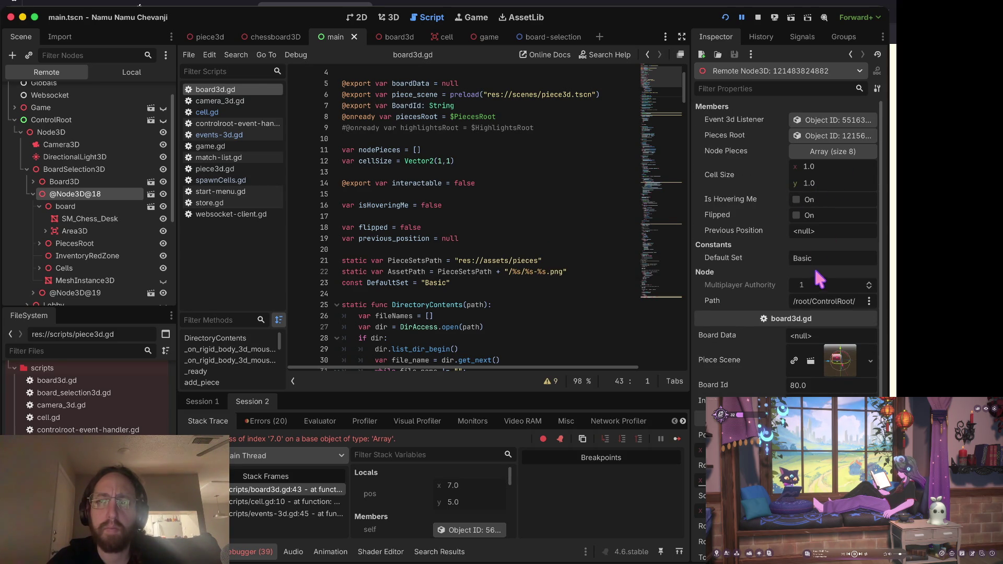
- Show the Debugger's Errors list and read the warnings, including the invalid index '7.0' error
{"action": "left_click", "coordinate": [258, 553]}
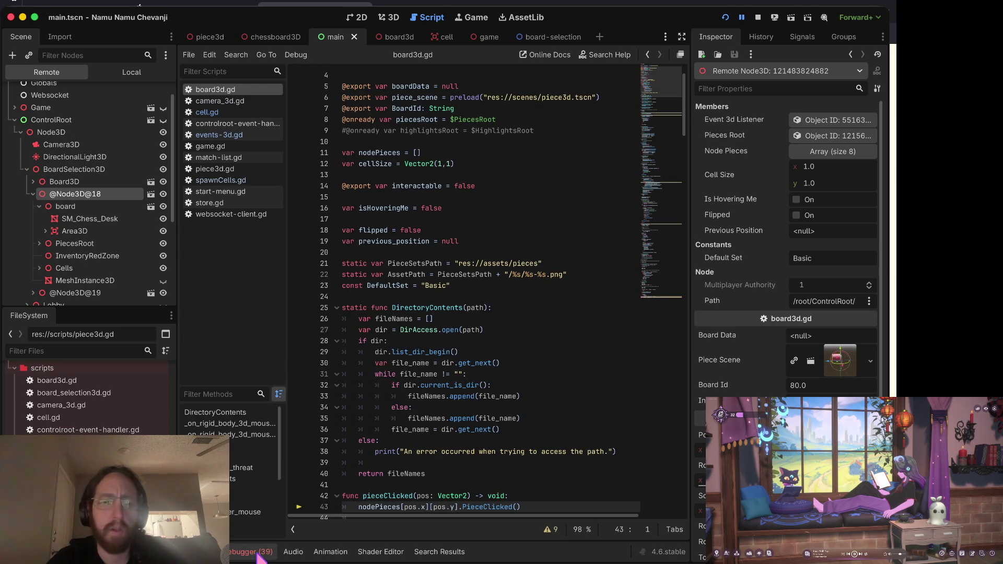
{"action": "left_click", "coordinate": [255, 549]}
{"action": "left_click", "coordinate": [271, 421]}
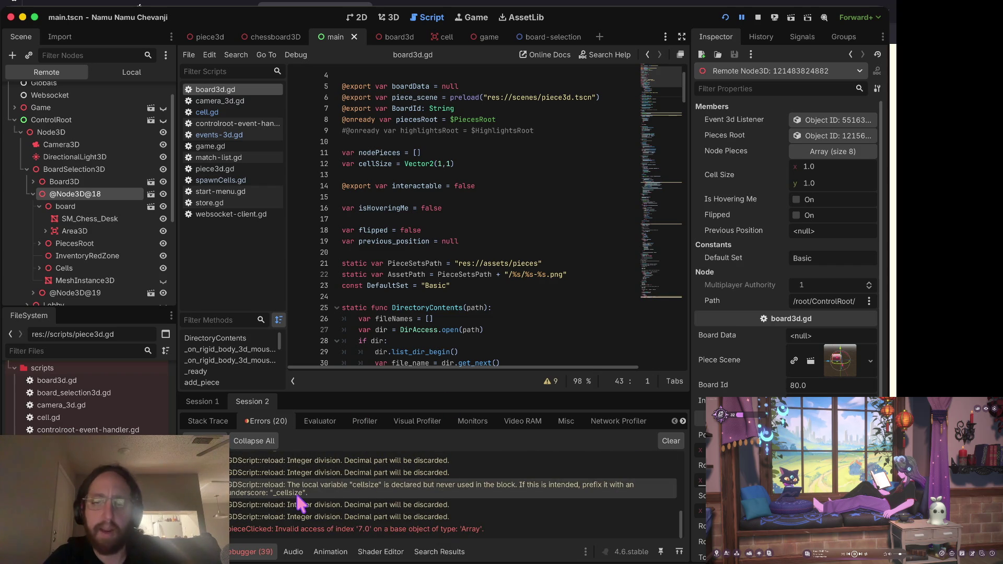
{"action": "mouse_move", "coordinate": [300, 503]}
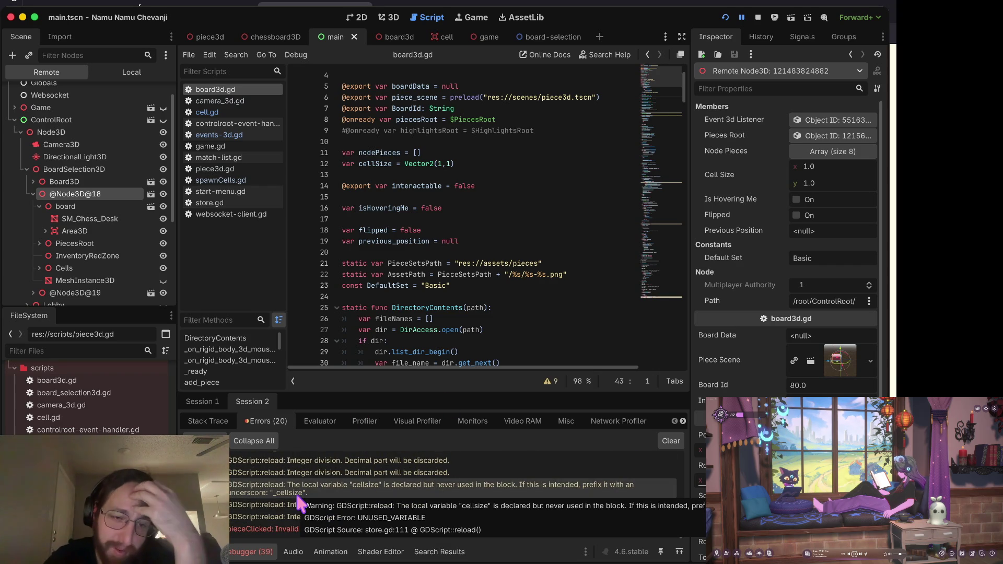
{"action": "left_click", "coordinate": [246, 552]}
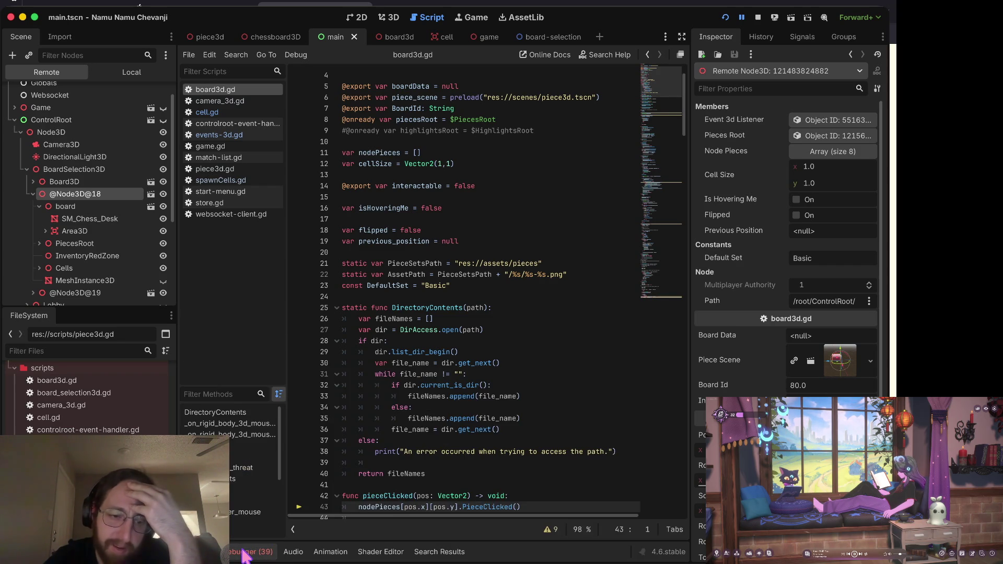
{"action": "left_click", "coordinate": [245, 551]}
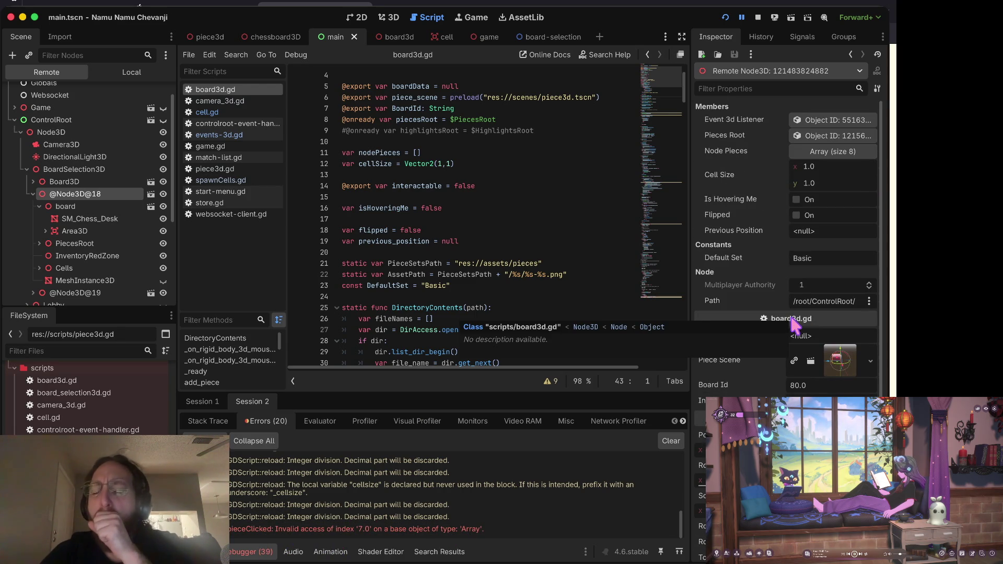
{"action": "scroll", "coordinate": [789, 313], "scroll_direction": "down", "scroll_amount": 1}
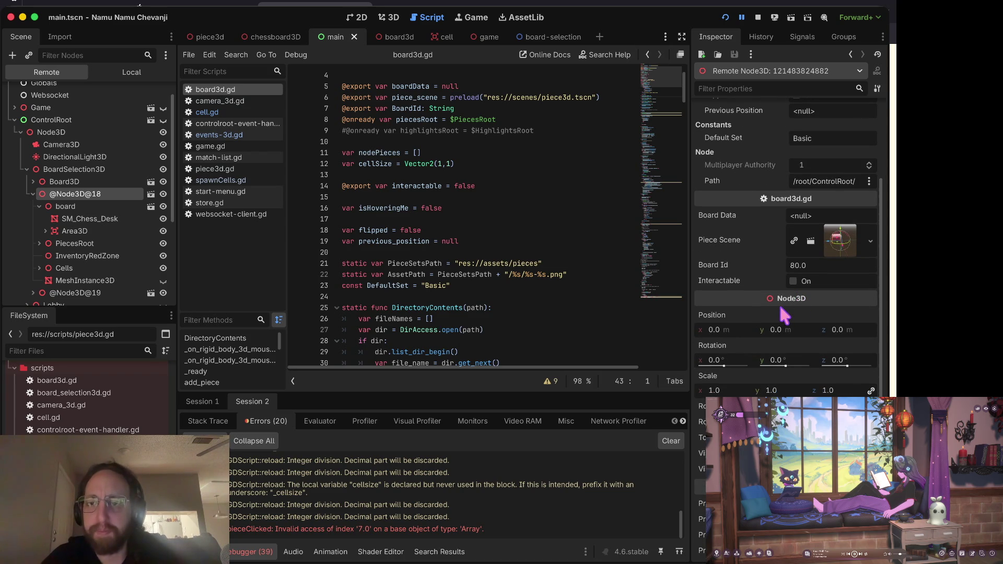
{"action": "scroll", "coordinate": [785, 314], "scroll_direction": "down", "scroll_amount": 4}
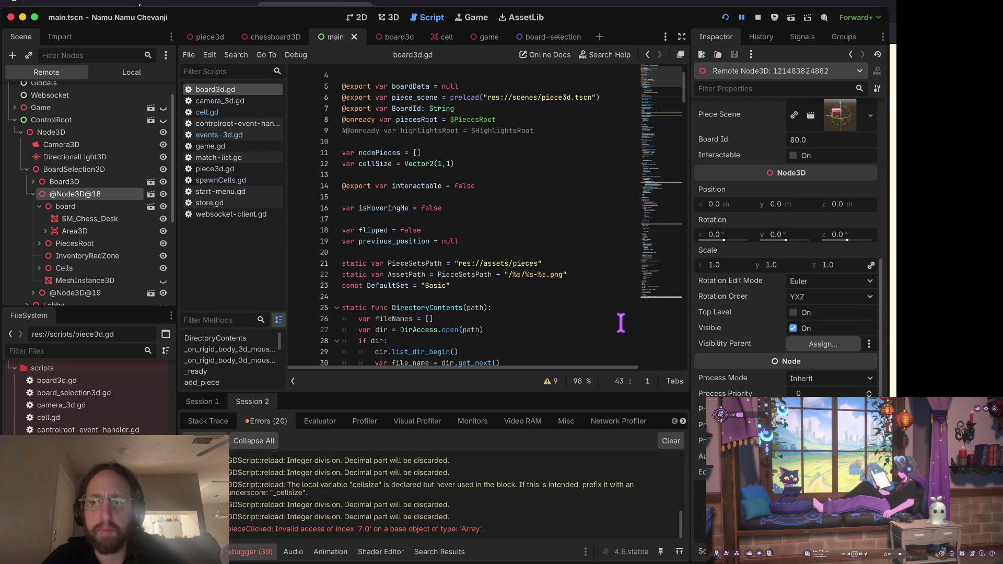
{"action": "left_click", "coordinate": [29, 194]}
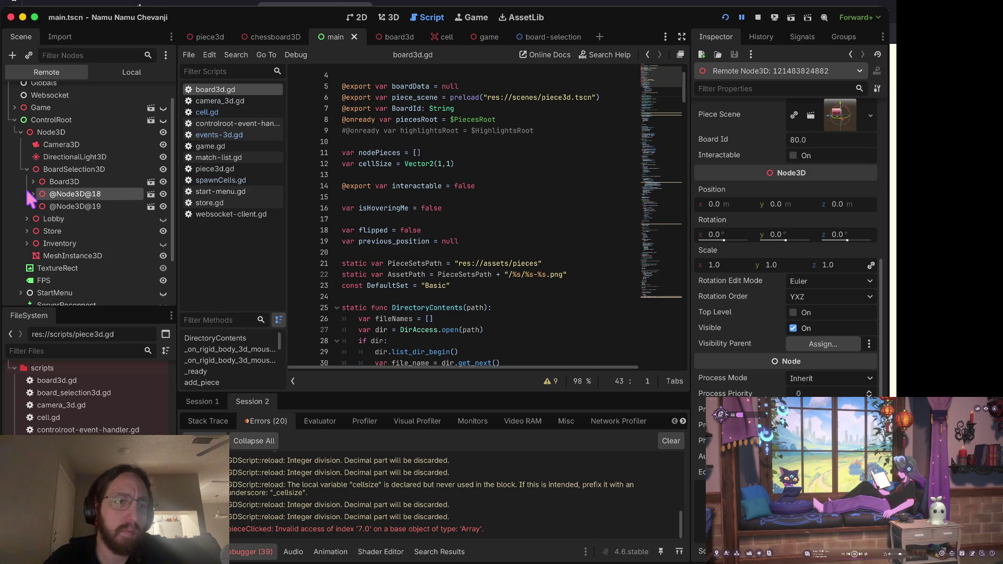
{"action": "left_click", "coordinate": [32, 194]}
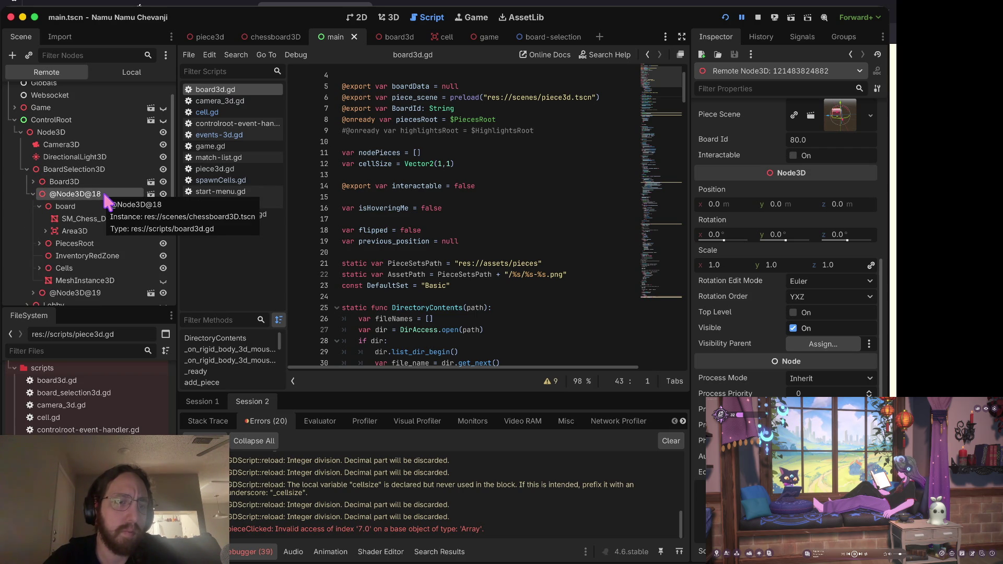
{"action": "left_click", "coordinate": [420, 242]}
{"action": "scroll", "coordinate": [420, 241], "scroll_direction": "down", "scroll_amount": 2}
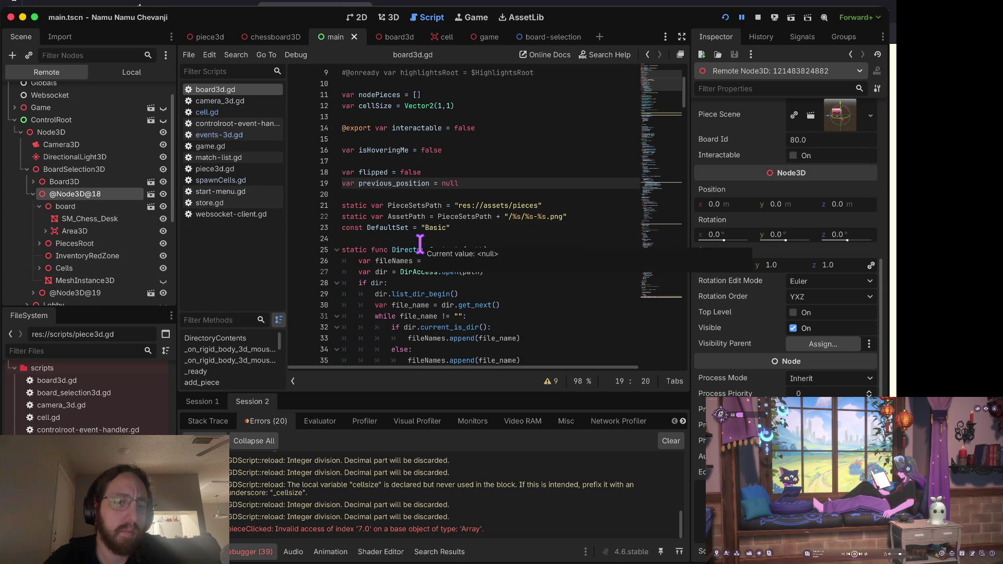
{"action": "scroll", "coordinate": [446, 224], "scroll_direction": "down", "scroll_amount": 1}
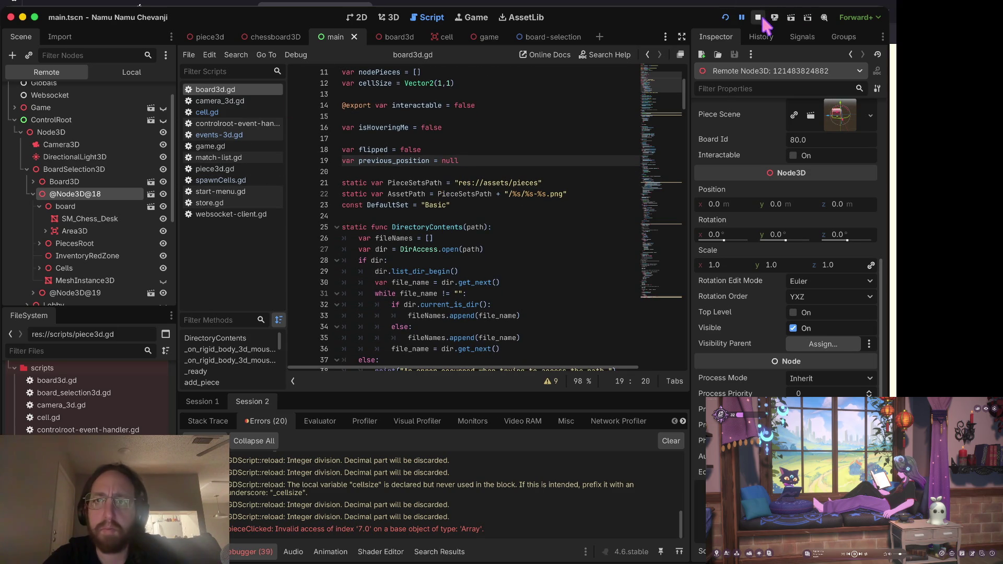
- Stop and relaunch the game, log in, and click the middle board to break at line 43 with pos (7.0, 3.0)
{"action": "left_click", "coordinate": [401, 39]}
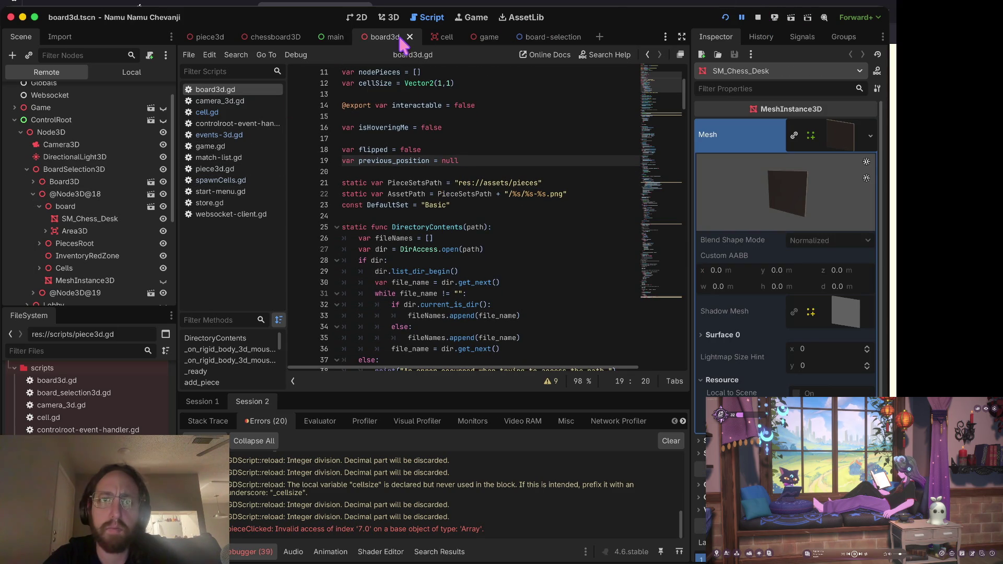
{"action": "left_click", "coordinate": [741, 17]}
{"action": "left_click", "coordinate": [555, 107]}
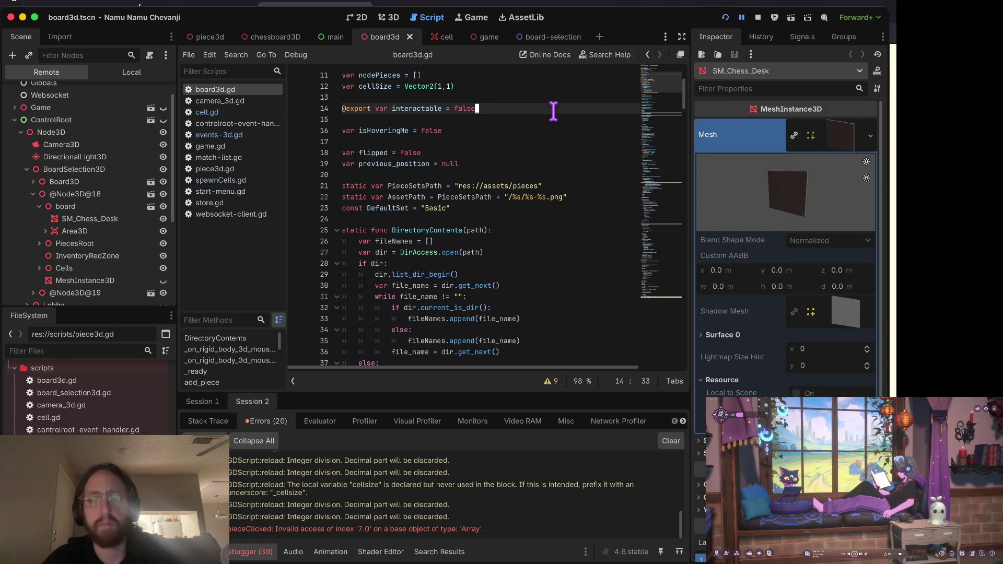
{"action": "key", "text": "F5"}
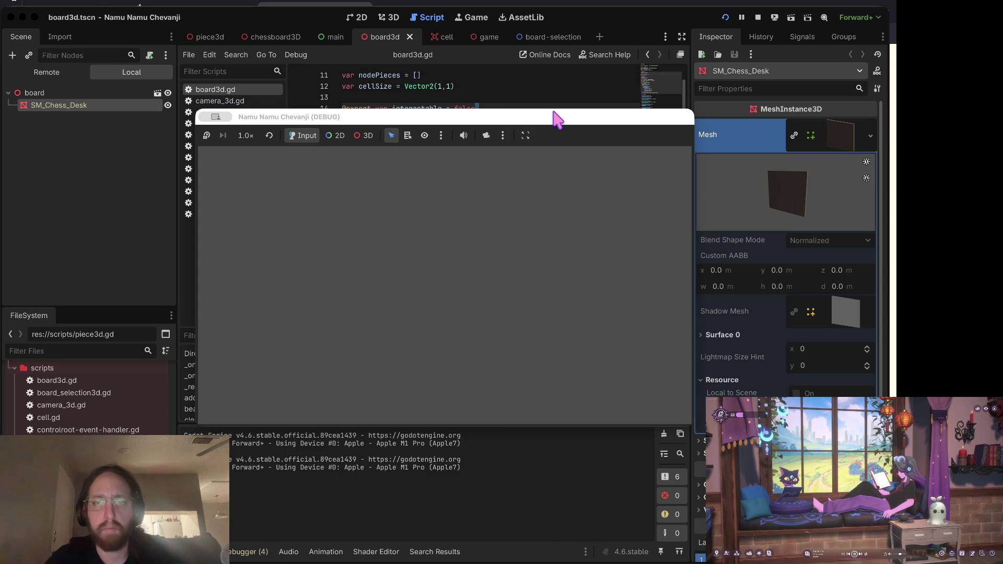
{"action": "left_click", "coordinate": [431, 368]}
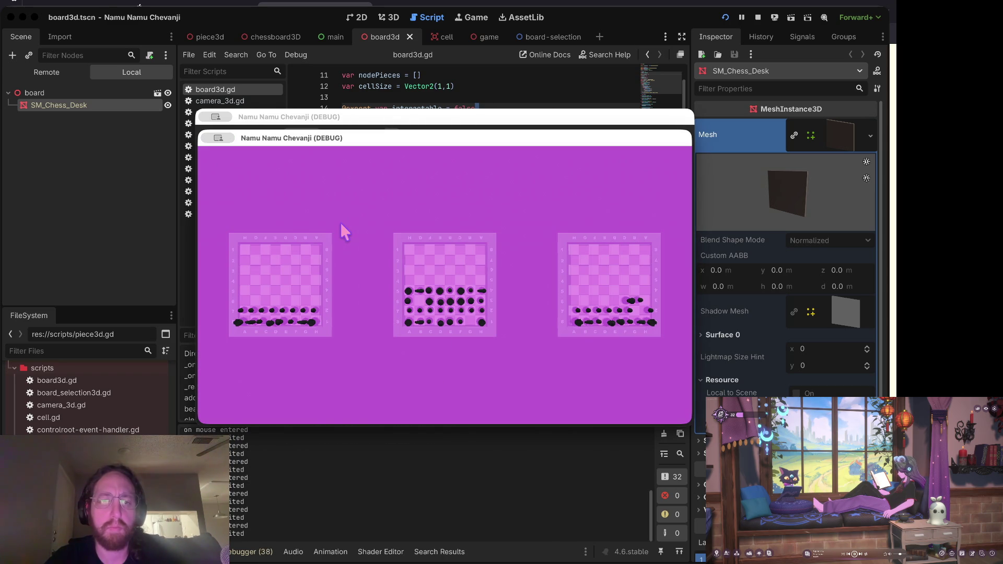
{"action": "left_click", "coordinate": [411, 265]}
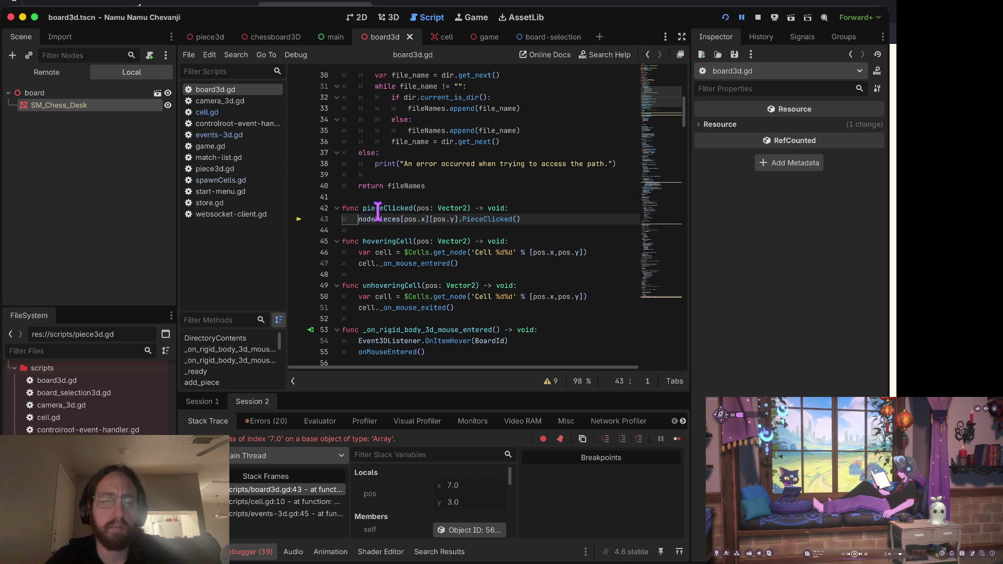
- Scroll through board3d.gd and search the script for 'init_'
{"action": "scroll", "coordinate": [484, 284], "scroll_direction": "down", "scroll_amount": 5}
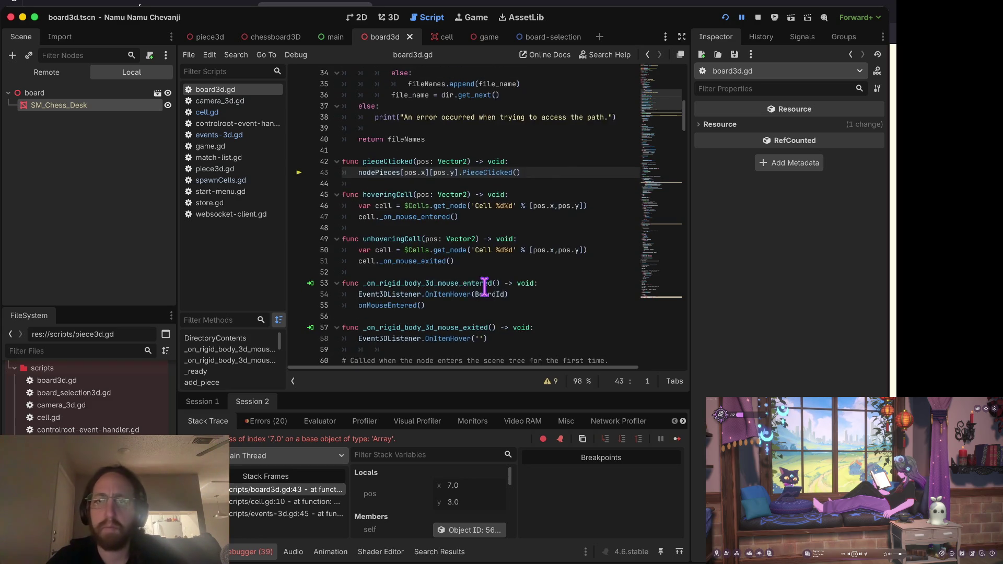
{"action": "scroll", "coordinate": [518, 208], "scroll_direction": "down", "scroll_amount": 1}
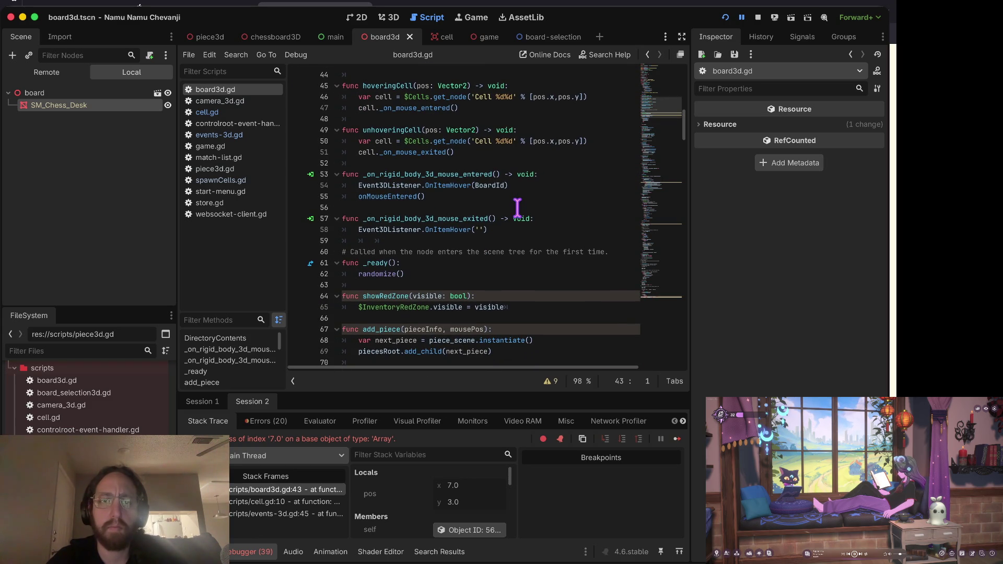
{"action": "scroll", "coordinate": [517, 208], "scroll_direction": "up", "scroll_amount": 10}
{"action": "scroll", "coordinate": [517, 208], "scroll_direction": "down", "scroll_amount": 4}
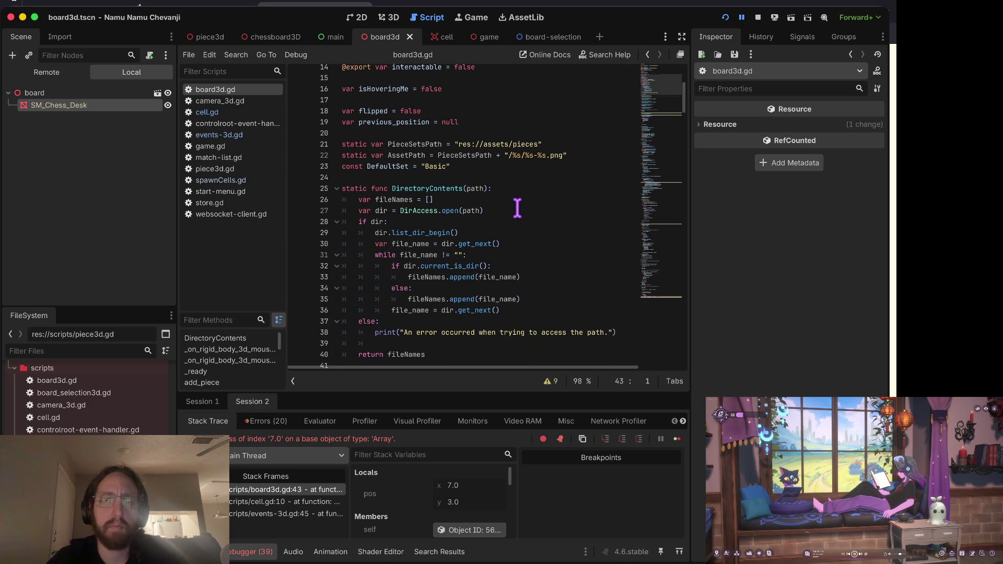
{"action": "scroll", "coordinate": [518, 208], "scroll_direction": "down", "scroll_amount": 15}
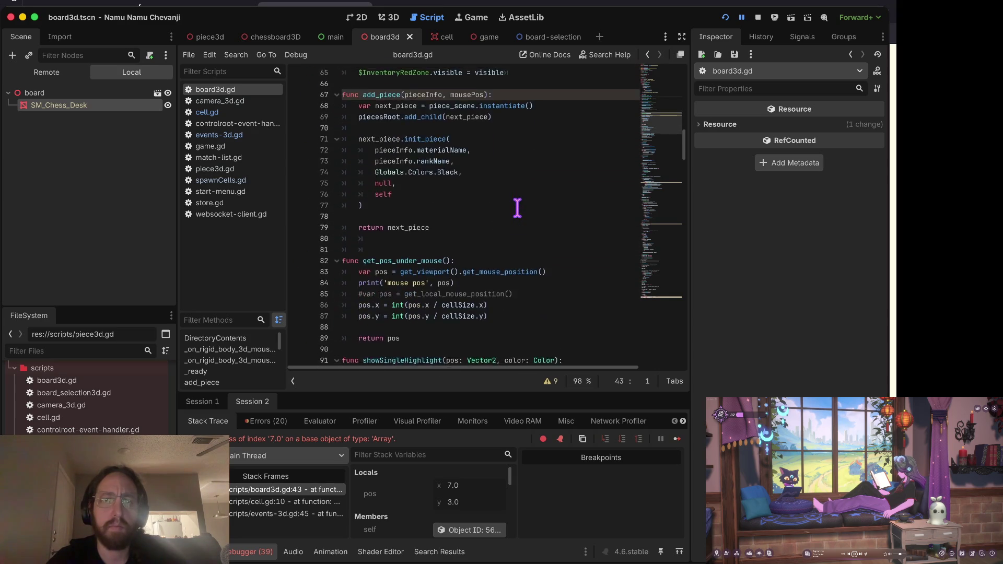
{"action": "scroll", "coordinate": [518, 207], "scroll_direction": "down", "scroll_amount": 13}
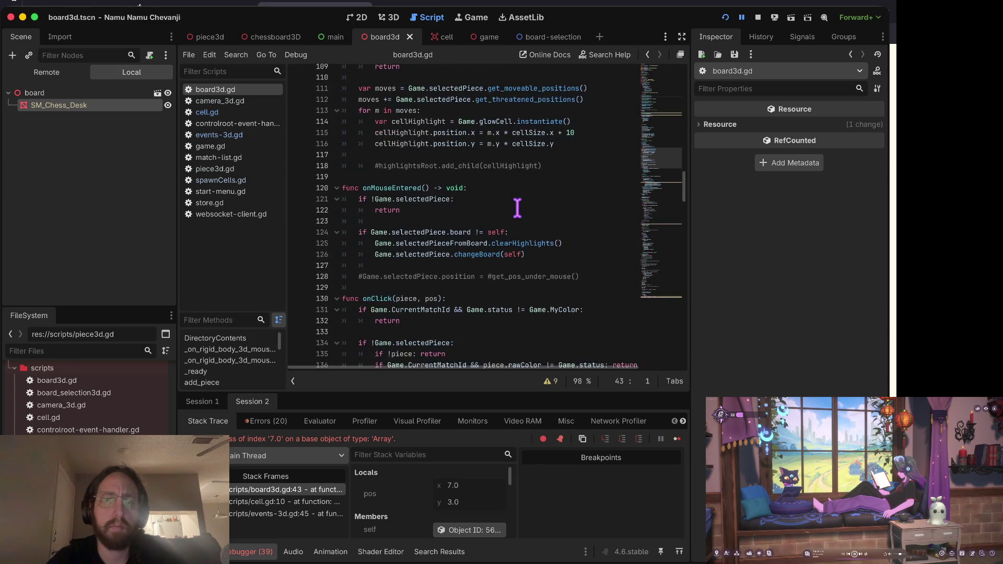
{"action": "scroll", "coordinate": [517, 208], "scroll_direction": "down", "scroll_amount": 9}
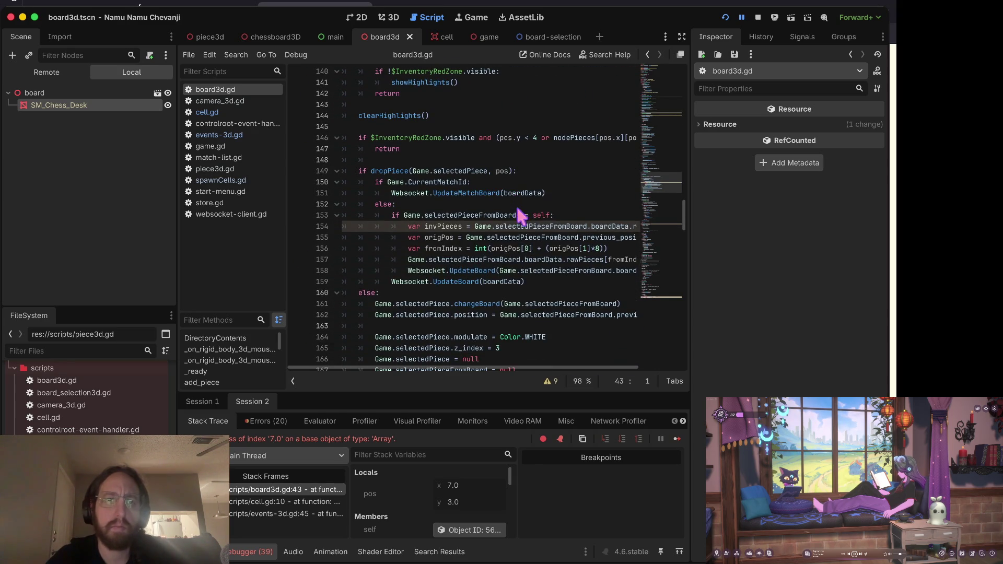
{"action": "key", "text": "ctrl+shift+f"}
{"action": "key", "text": "Escape"}
{"action": "key", "text": "ctrl+f"}
{"action": "type", "text": "init_"}
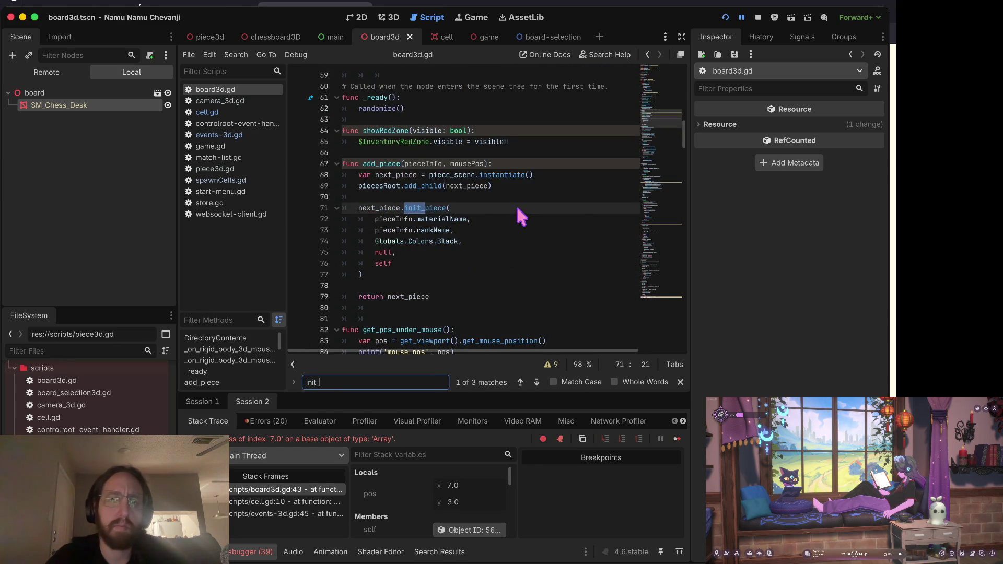
{"action": "key", "text": "Return"}
{"action": "key", "text": "Escape"}
{"action": "key", "text": "ctrl+Home"}
{"action": "key", "text": "Down"}
{"action": "key", "text": "Down"}
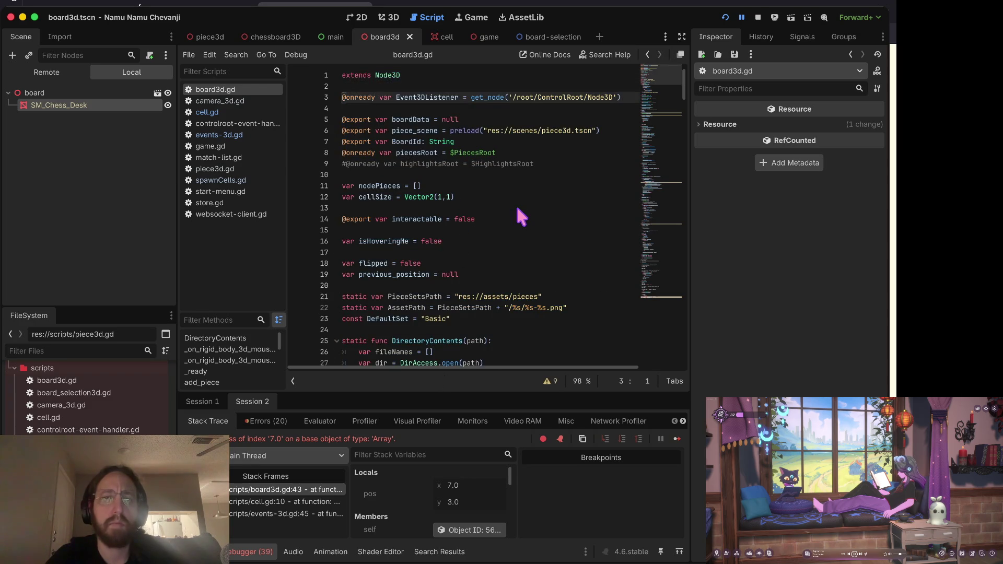
{"action": "key", "text": "Down"}
{"action": "key", "text": "Down"}
{"action": "key", "text": "Down"}
{"action": "key", "text": "Up"}
{"action": "key", "text": "Up"}
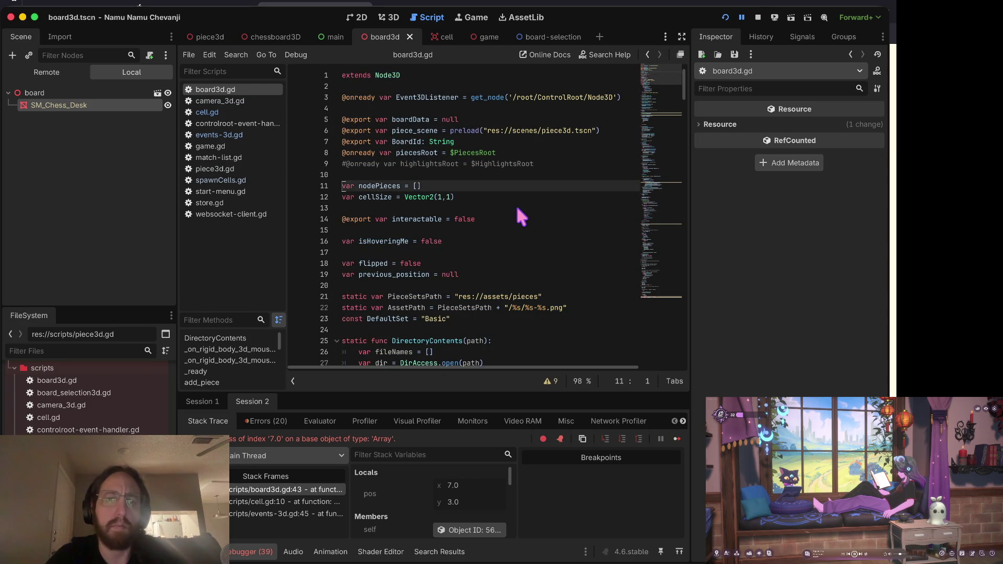
{"action": "type", "text": "@expor"}
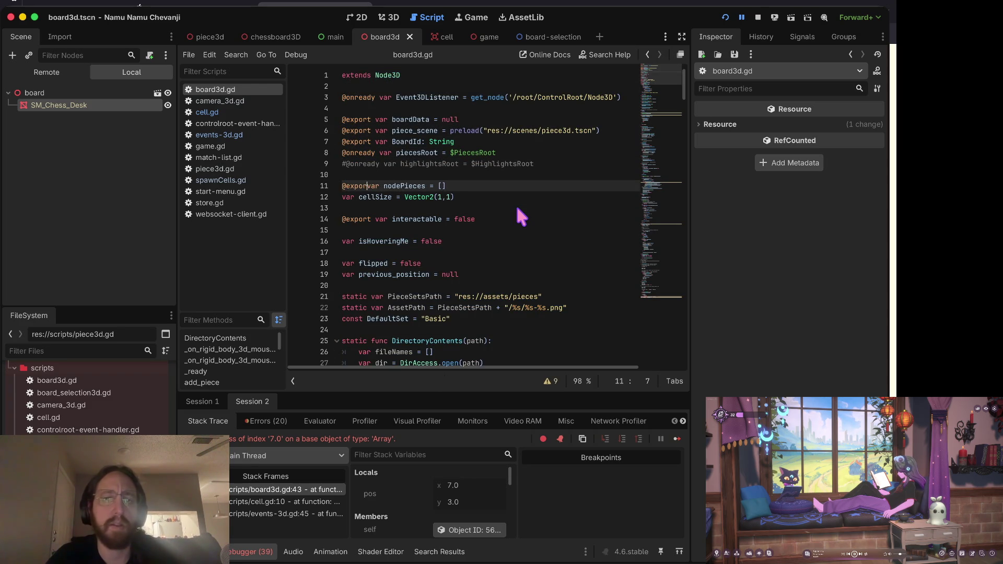
{"action": "type", "text": "t"}
{"action": "key", "text": "Home"}
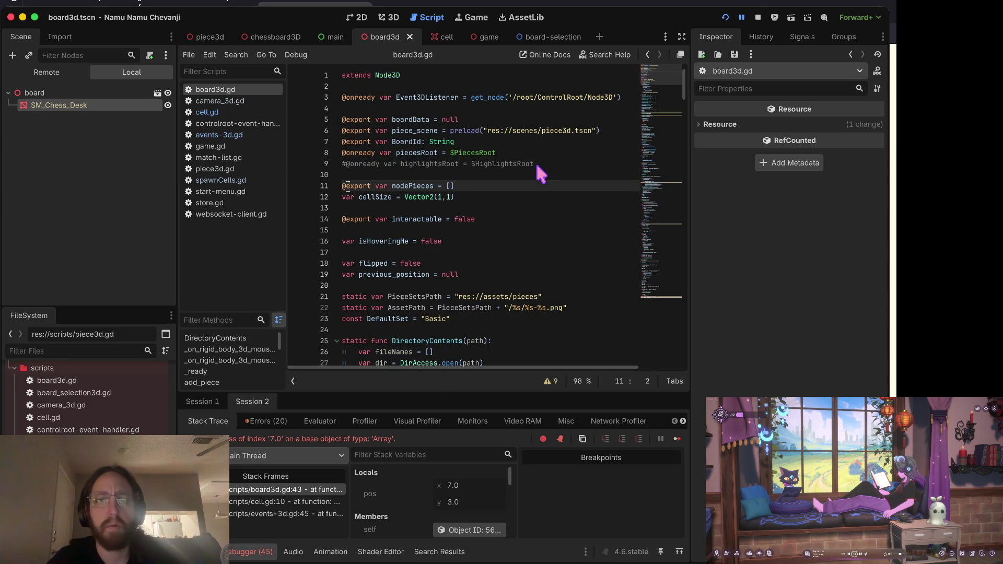
{"action": "key", "text": "super+b"}
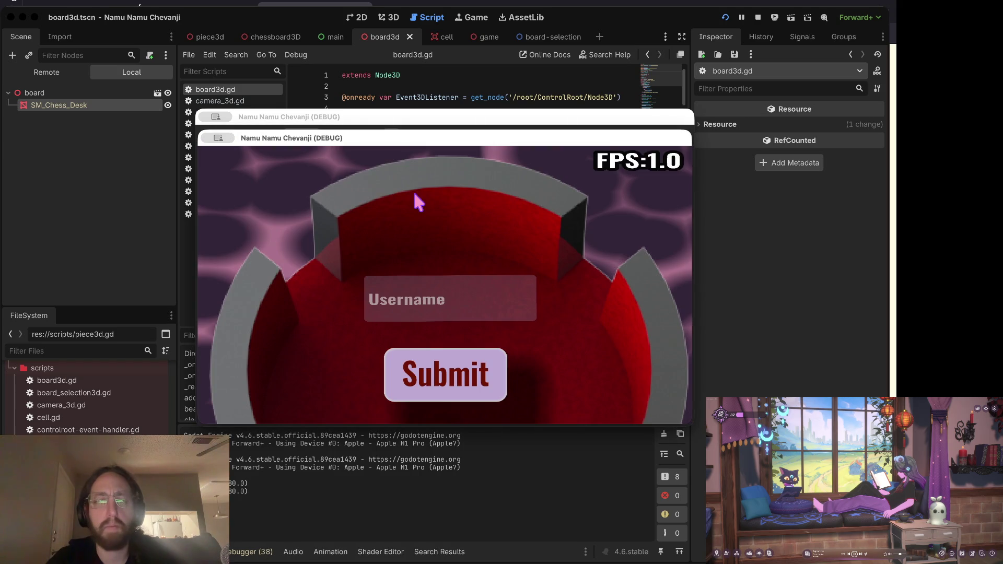
- Log in to the running game and inspect the live Board3D node: Board Id 10.0, Node Pieces size 8
{"action": "left_click", "coordinate": [410, 290]}
{"action": "left_click", "coordinate": [409, 385]}
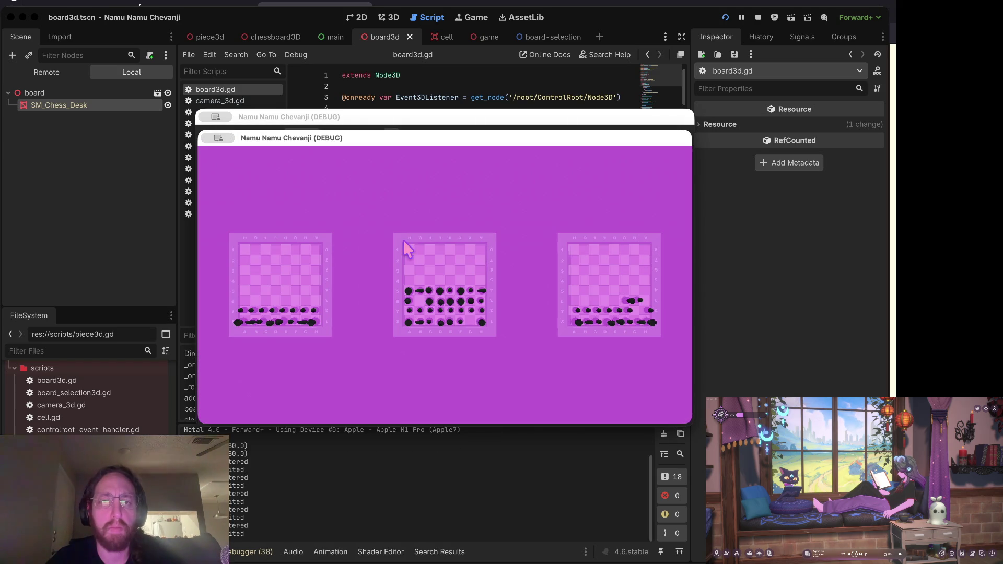
{"action": "left_click", "coordinate": [47, 73]}
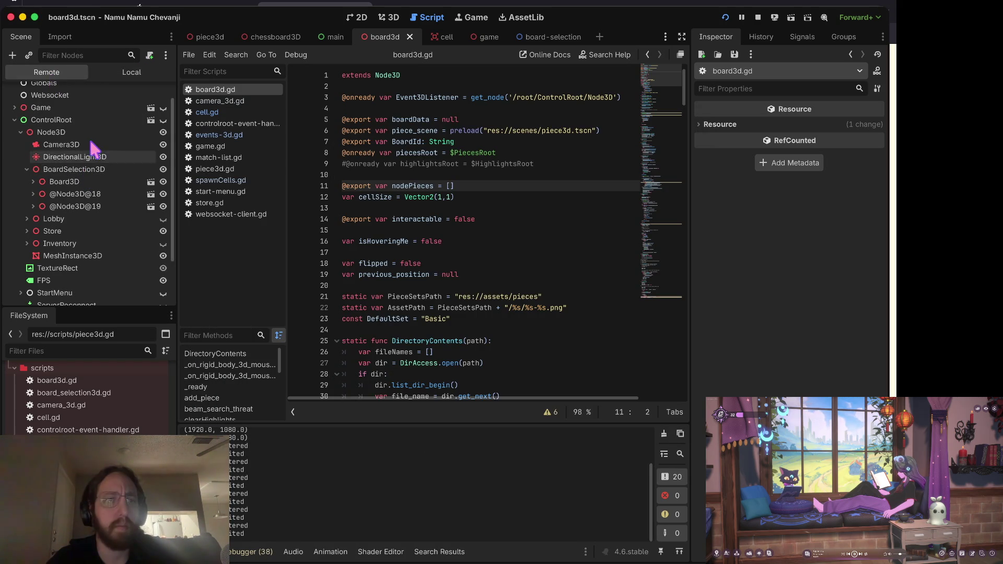
{"action": "left_click", "coordinate": [91, 181]}
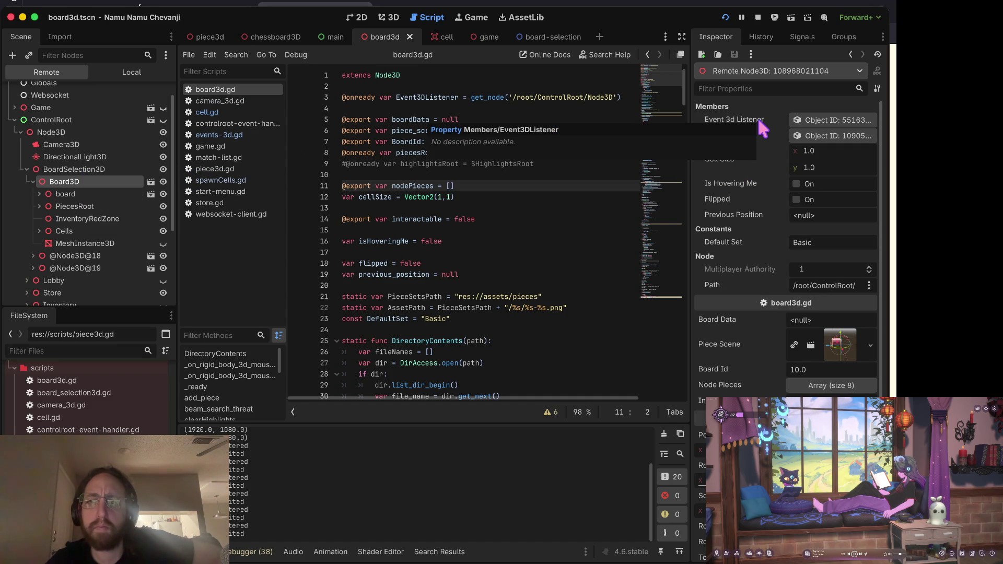
- Check the board child's transform, then expand Board3D's Node Pieces array of eight entries
{"action": "left_click", "coordinate": [39, 194]}
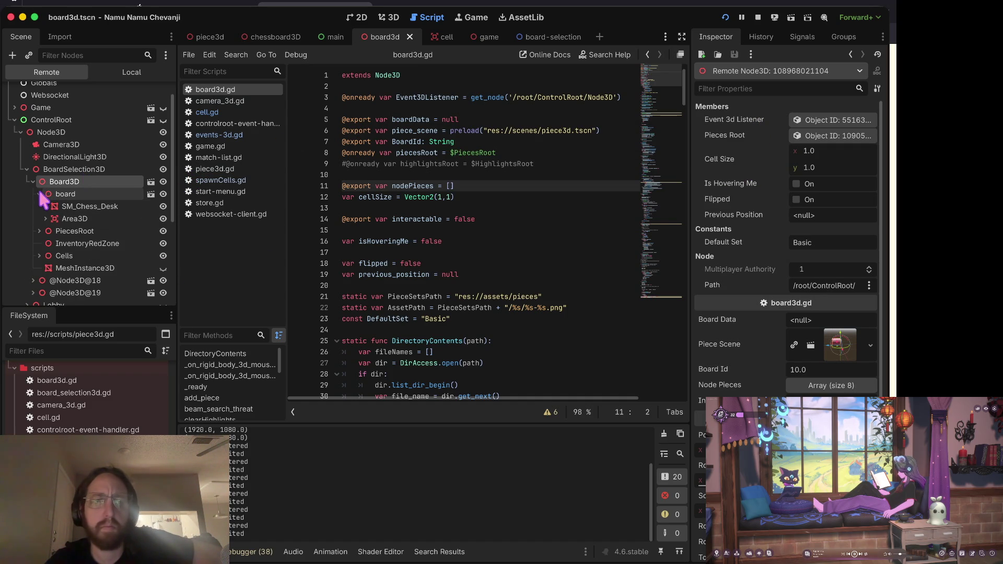
{"action": "left_click", "coordinate": [73, 195]}
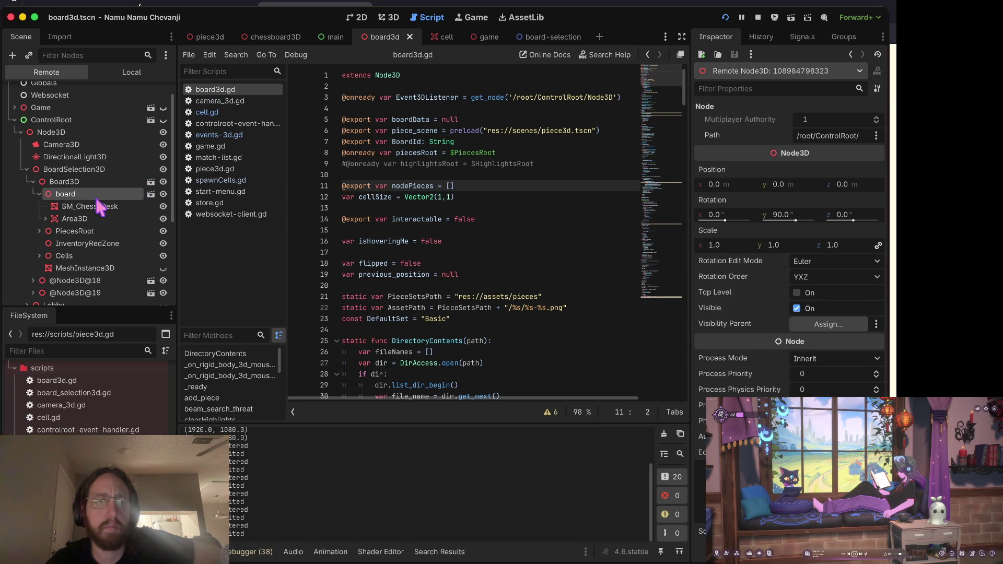
{"action": "left_click", "coordinate": [40, 194]}
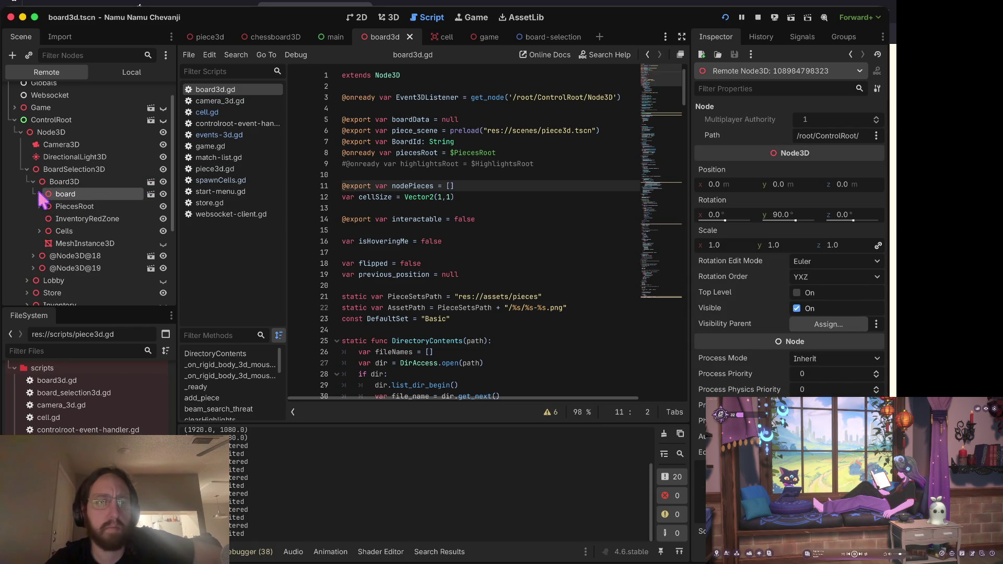
{"action": "left_click", "coordinate": [62, 181]}
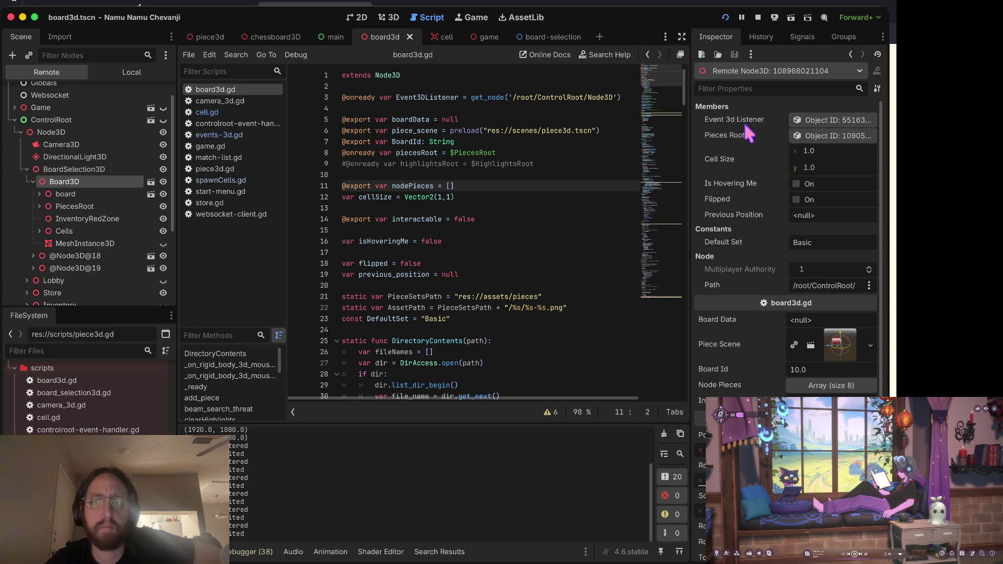
{"action": "scroll", "coordinate": [745, 298], "scroll_direction": "down", "scroll_amount": 5}
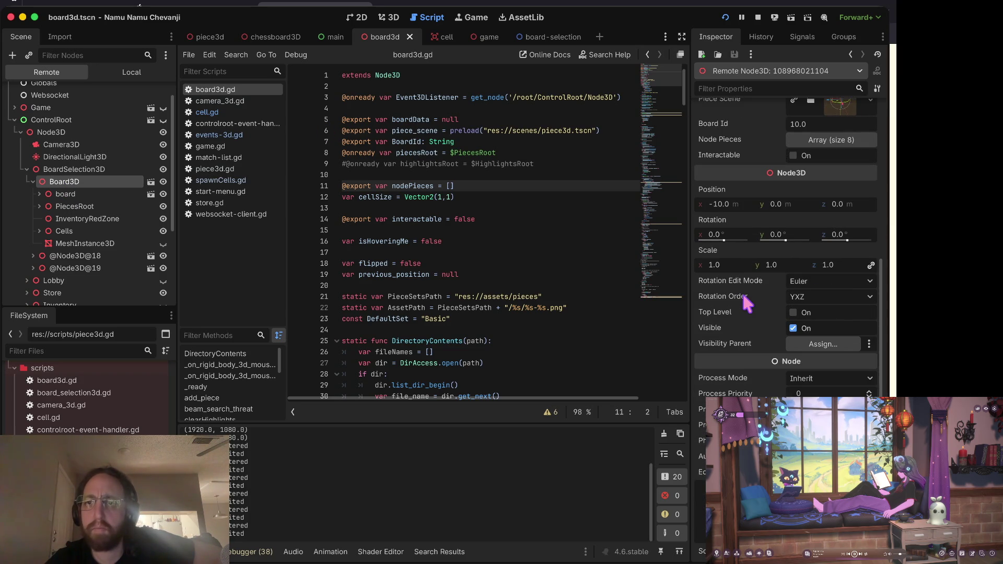
{"action": "scroll", "coordinate": [747, 303], "scroll_direction": "up", "scroll_amount": 3}
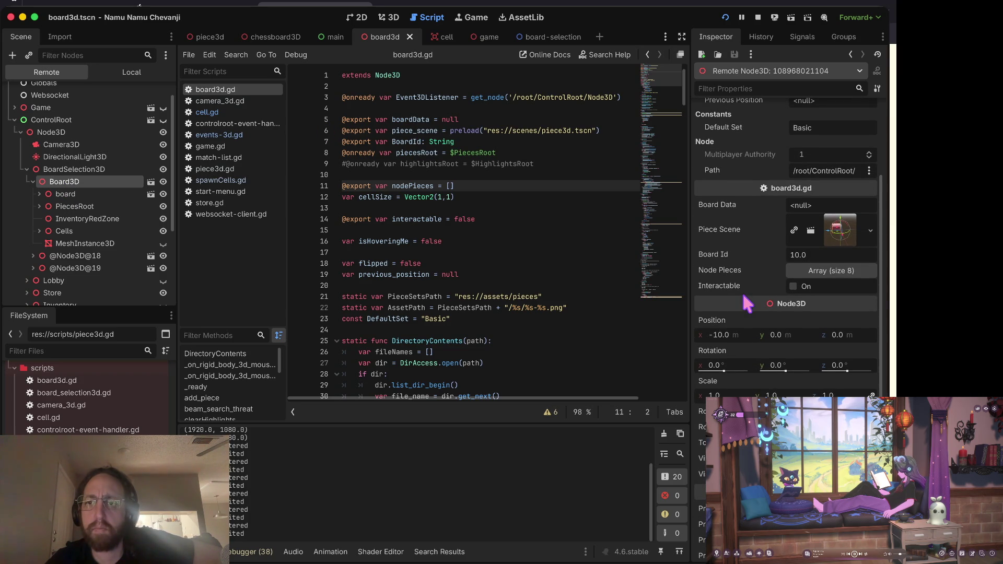
{"action": "left_click", "coordinate": [827, 267]}
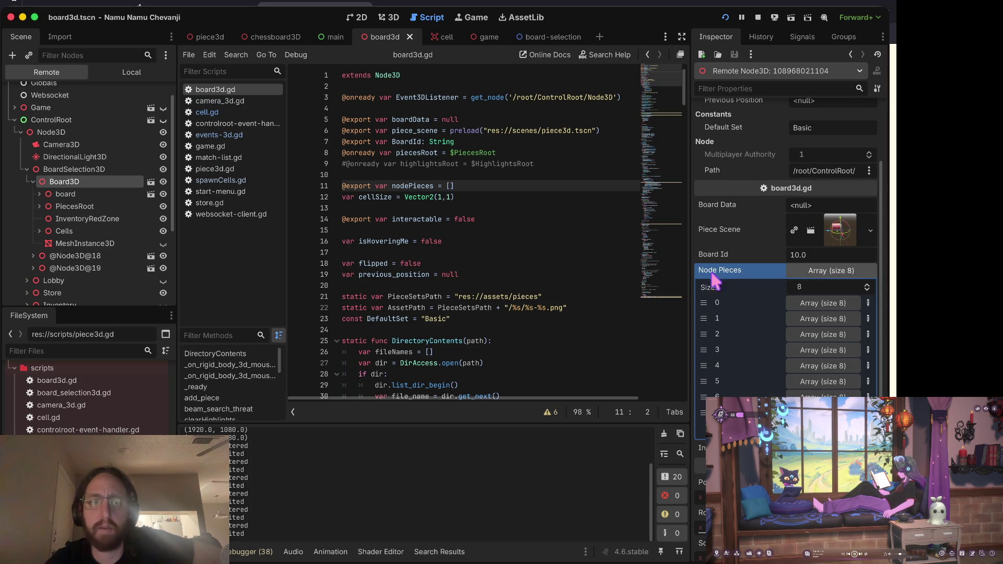
{"action": "left_click", "coordinate": [33, 256]}
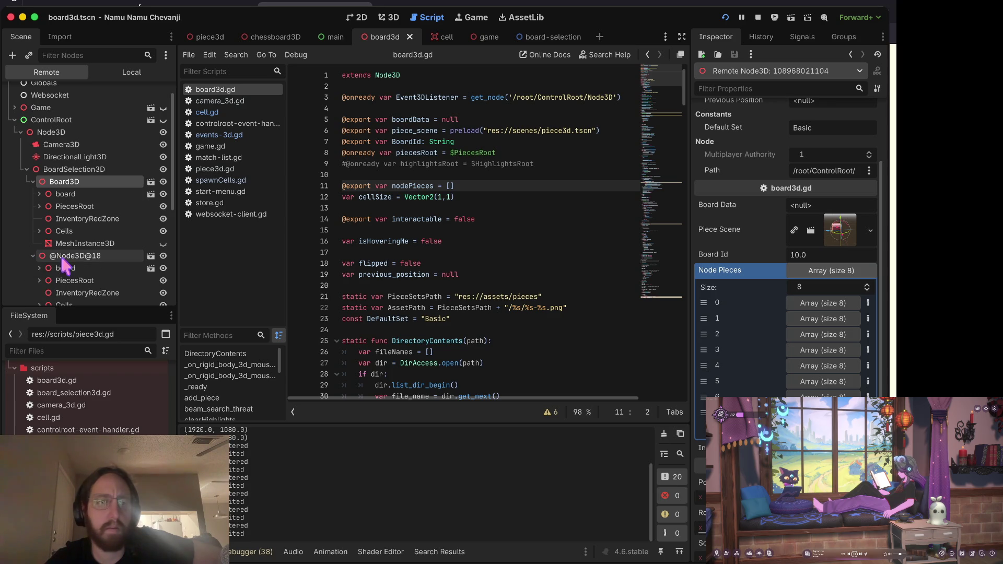
{"action": "scroll", "coordinate": [94, 246], "scroll_direction": "down", "scroll_amount": 3}
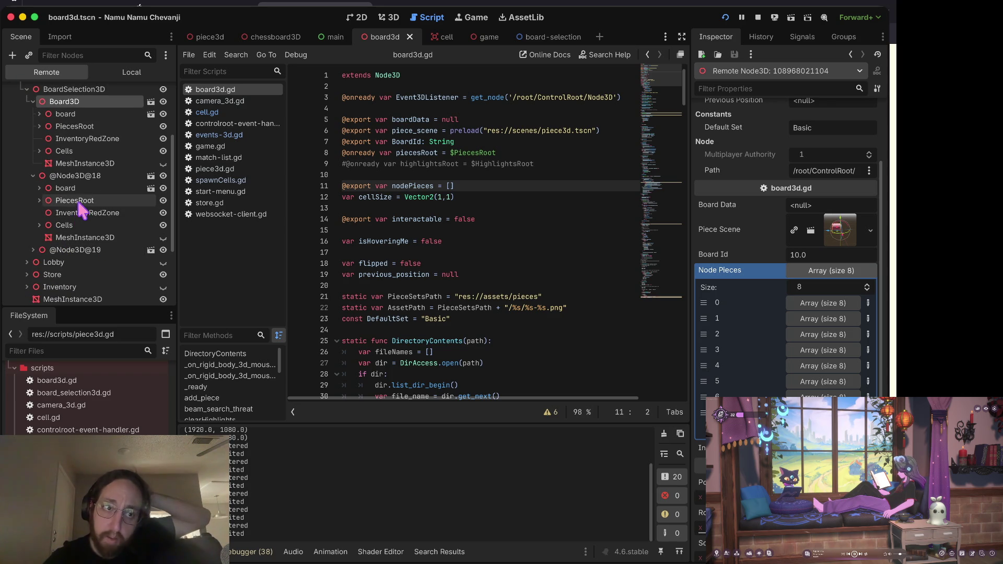
{"action": "double_click", "coordinate": [65, 188]}
{"action": "left_click", "coordinate": [73, 175]}
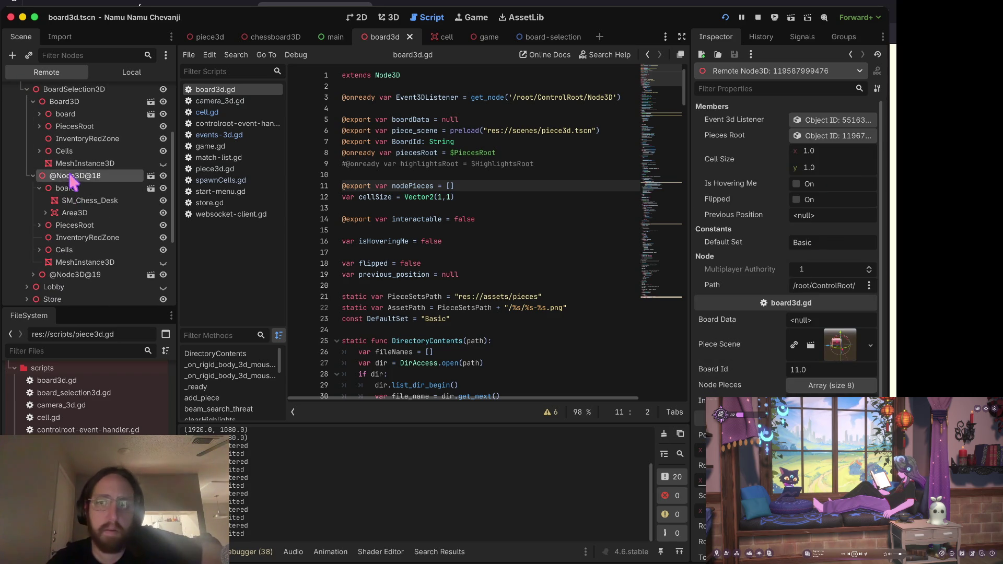
{"action": "scroll", "coordinate": [798, 396], "scroll_direction": "down", "scroll_amount": 5}
{"action": "scroll", "coordinate": [796, 397], "scroll_direction": "up", "scroll_amount": 3}
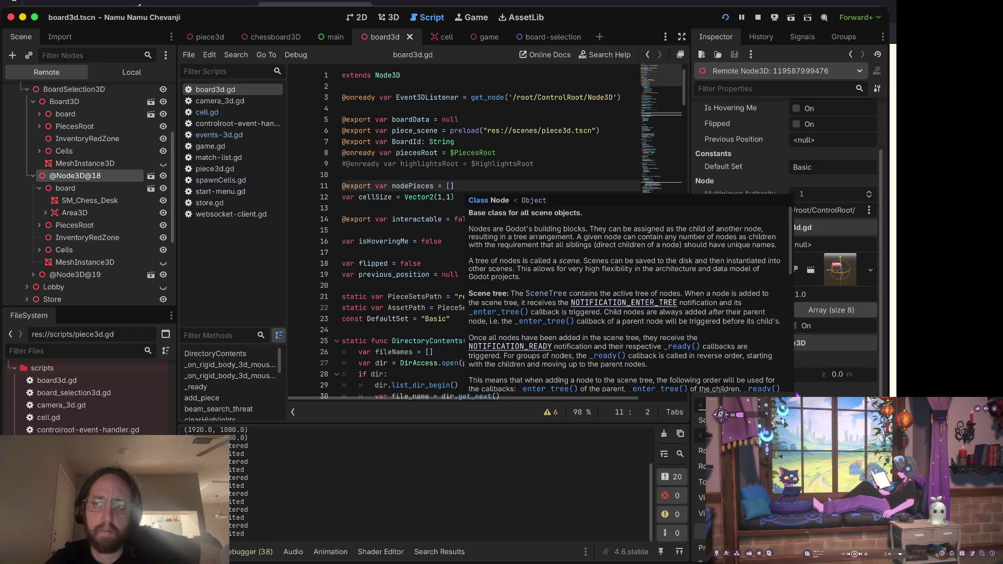
{"action": "scroll", "coordinate": [788, 199], "scroll_direction": "up", "scroll_amount": 2}
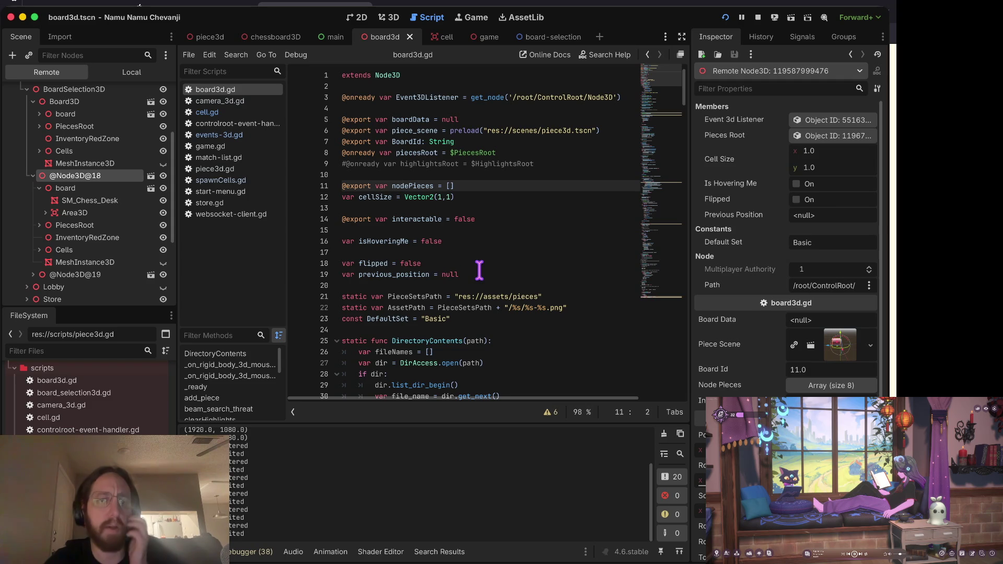
{"action": "scroll", "coordinate": [479, 221], "scroll_direction": "down", "scroll_amount": 12}
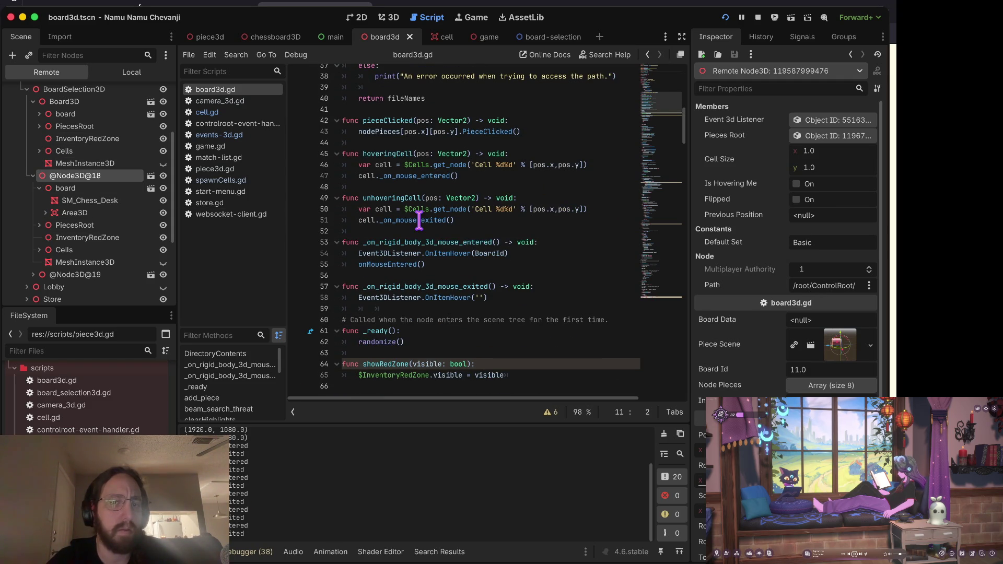
- Go to the pieceClicked call on line 43 and stop the running game
{"action": "scroll", "coordinate": [419, 220], "scroll_direction": "up", "scroll_amount": 2}
{"action": "scroll", "coordinate": [46, 188], "scroll_direction": "up", "scroll_amount": 4}
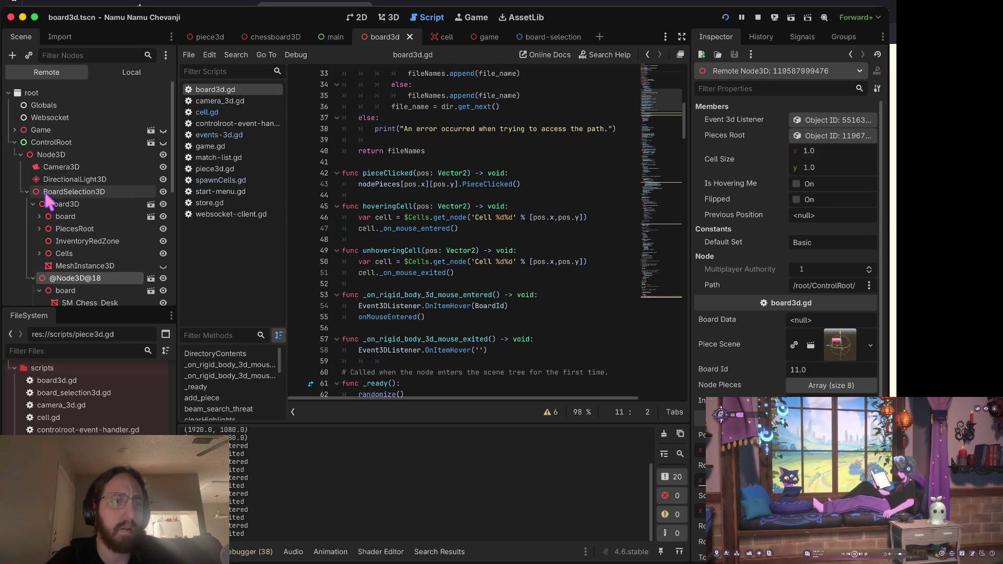
{"action": "left_click", "coordinate": [558, 186]}
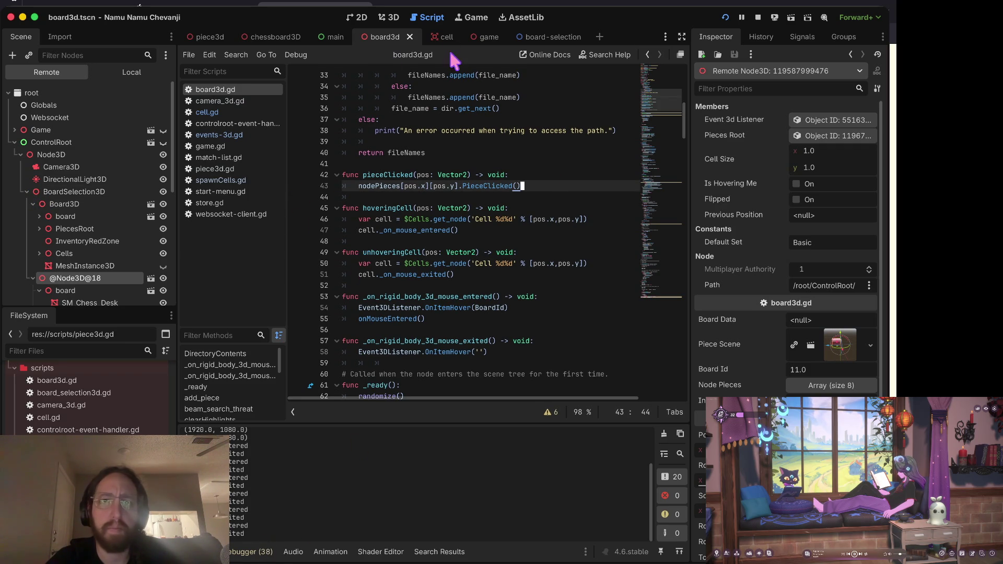
{"action": "mouse_move", "coordinate": [344, 47]}
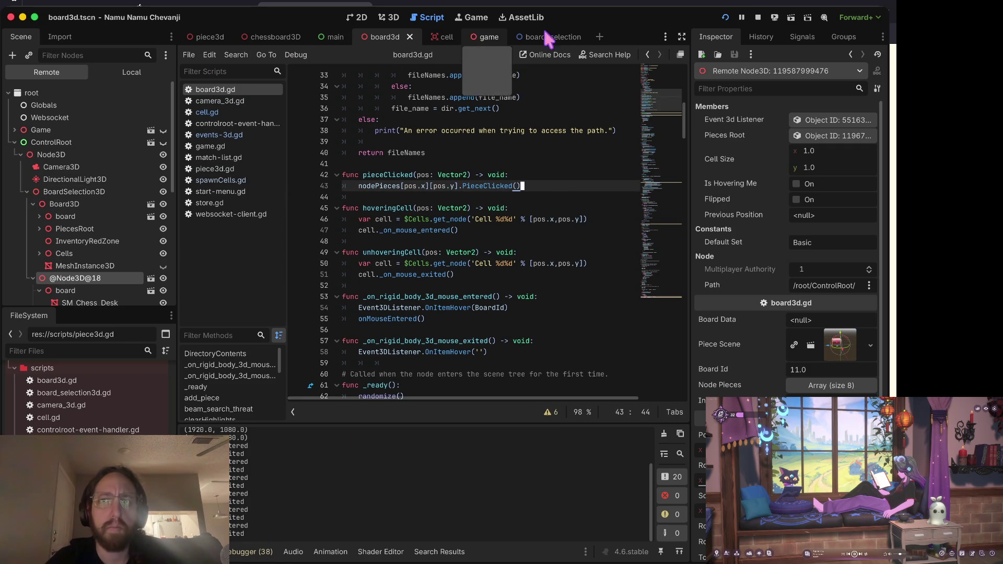
{"action": "left_click", "coordinate": [758, 17]}
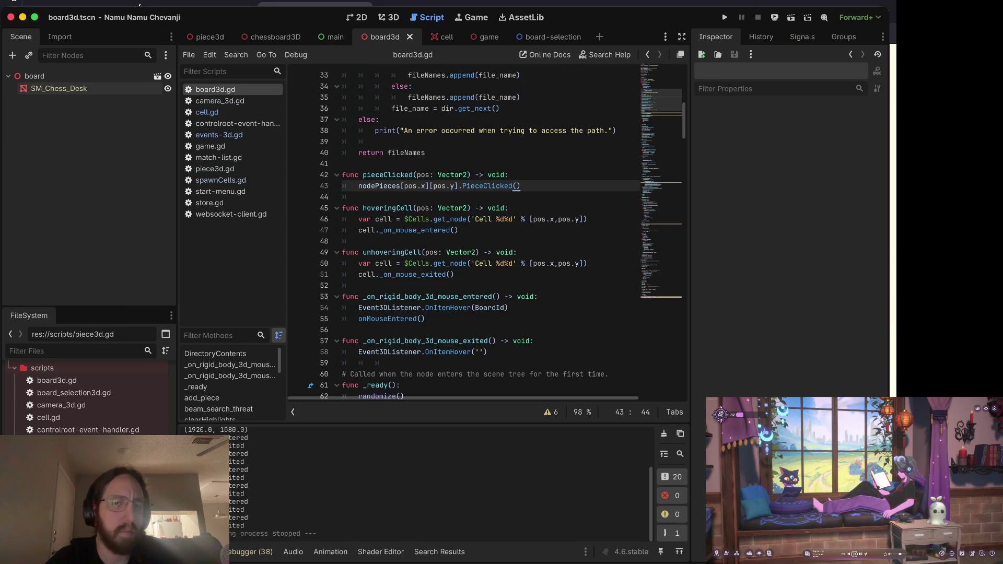
- Select the pieceClicked function on lines 42–43 in board3d.gd
{"action": "scroll", "coordinate": [86, 397], "scroll_direction": "up", "scroll_amount": 5}
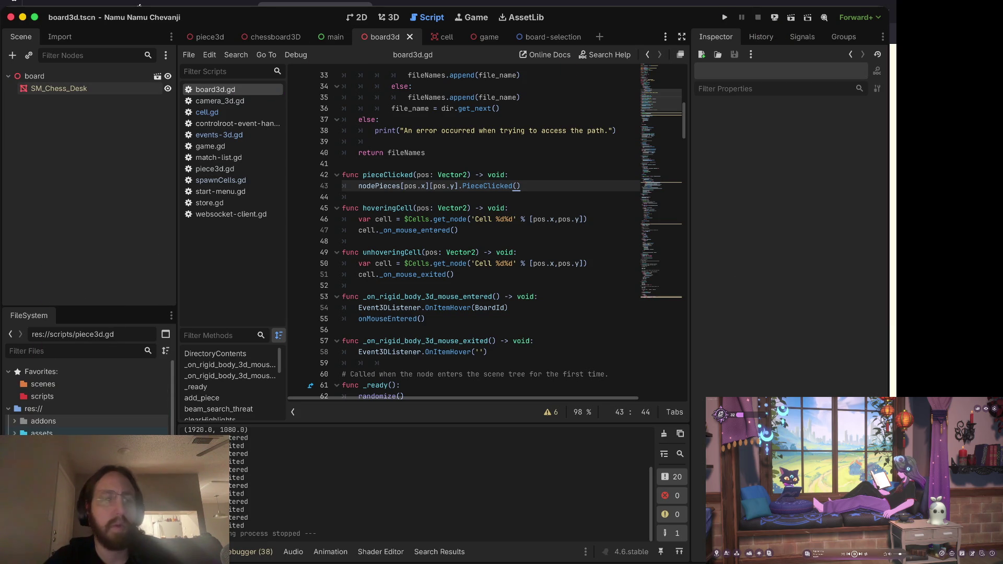
{"action": "scroll", "coordinate": [86, 397], "scroll_direction": "down", "scroll_amount": 1}
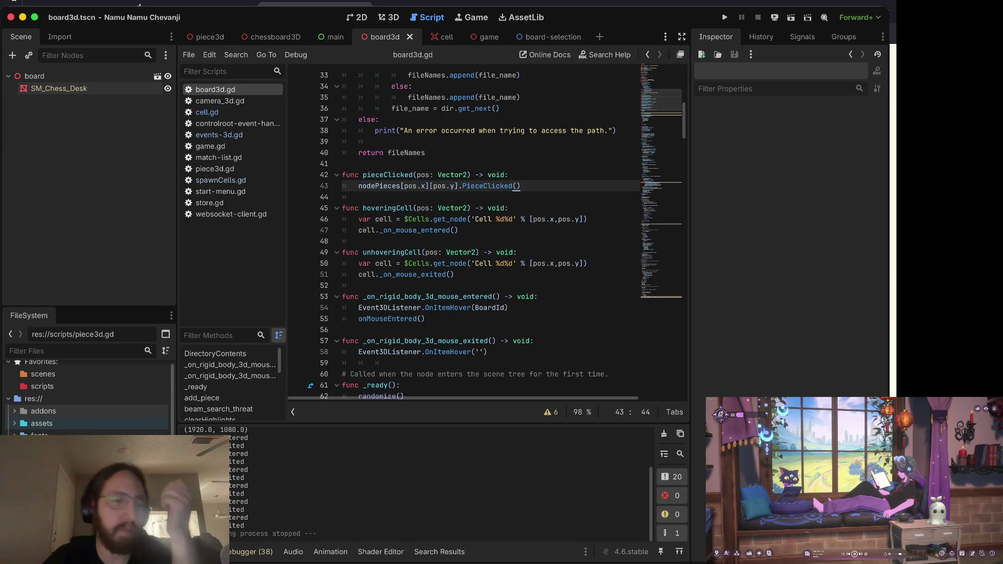
{"action": "scroll", "coordinate": [430, 212], "scroll_direction": "up", "scroll_amount": 4}
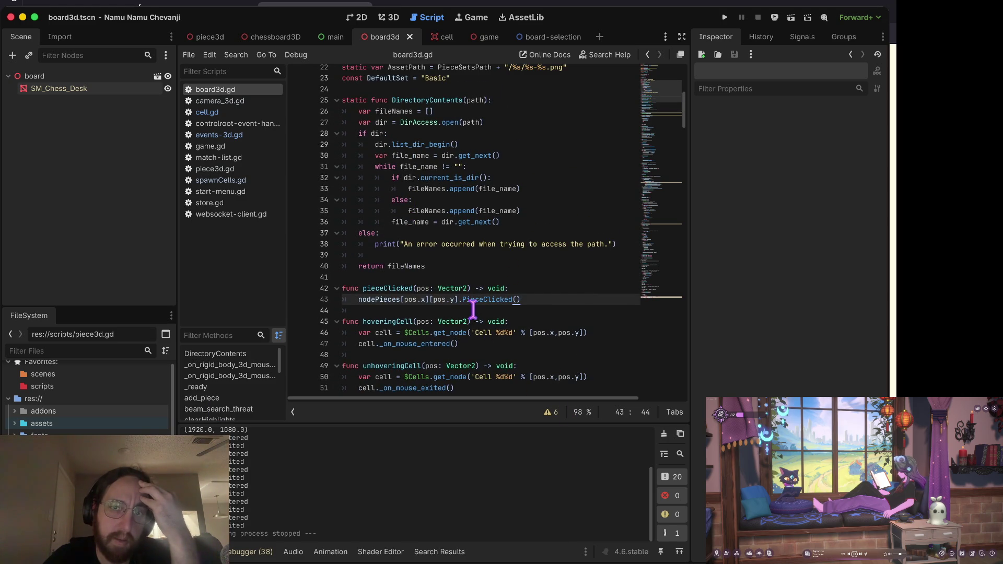
{"action": "left_click_drag", "start_coordinate": [369, 286], "coordinate": [544, 320]}
{"action": "left_click", "coordinate": [544, 321]}
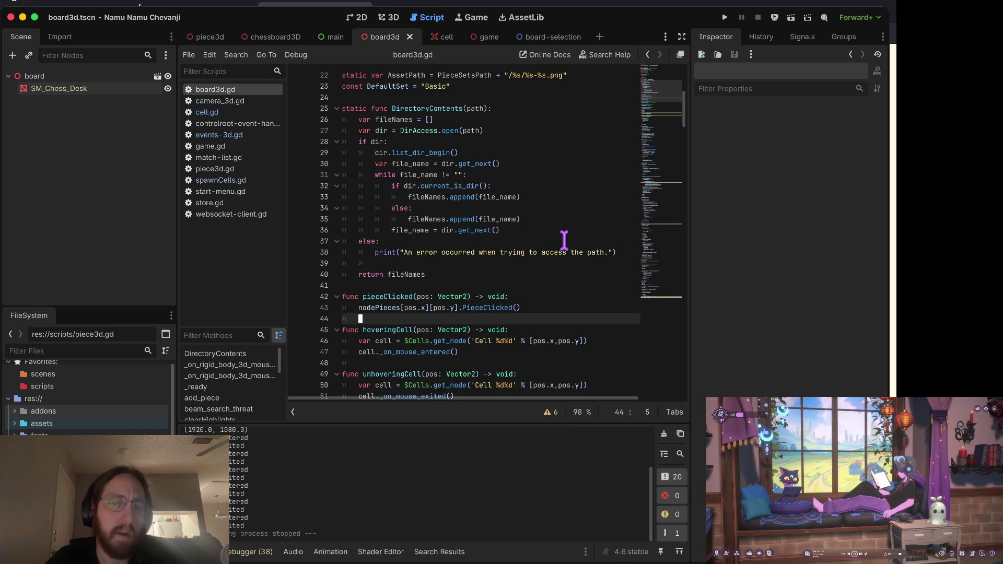
{"action": "mouse_move", "coordinate": [362, 296]}
{"action": "left_mouse_down"}
{"action": "mouse_move", "coordinate": [350, 308]}
{"action": "mouse_move", "coordinate": [586, 309]}
{"action": "left_mouse_up"}
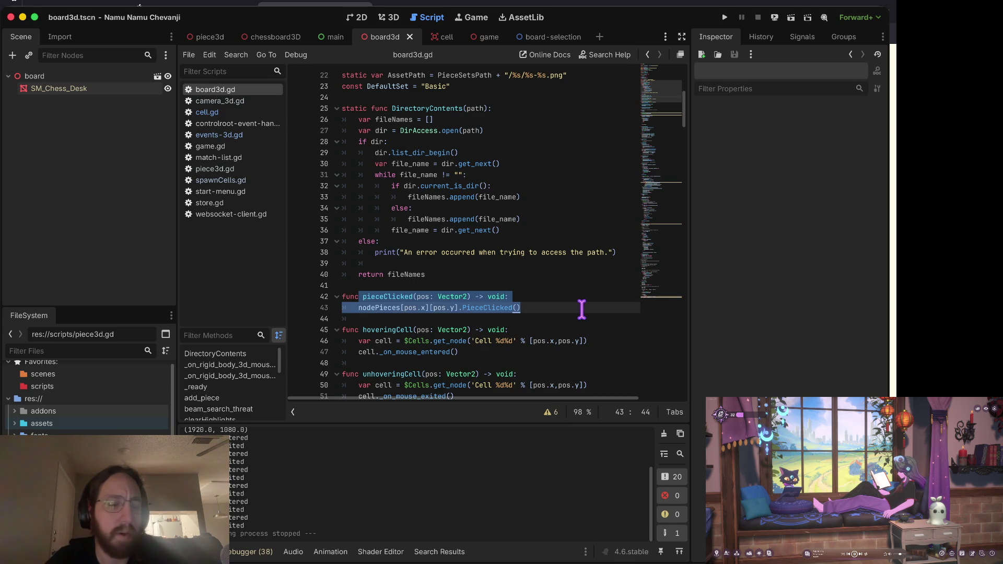
- Open the cell-glow.tscn scene from the scenes folder in the FileSystem dock
{"action": "scroll", "coordinate": [101, 434], "scroll_direction": "down", "scroll_amount": 5}
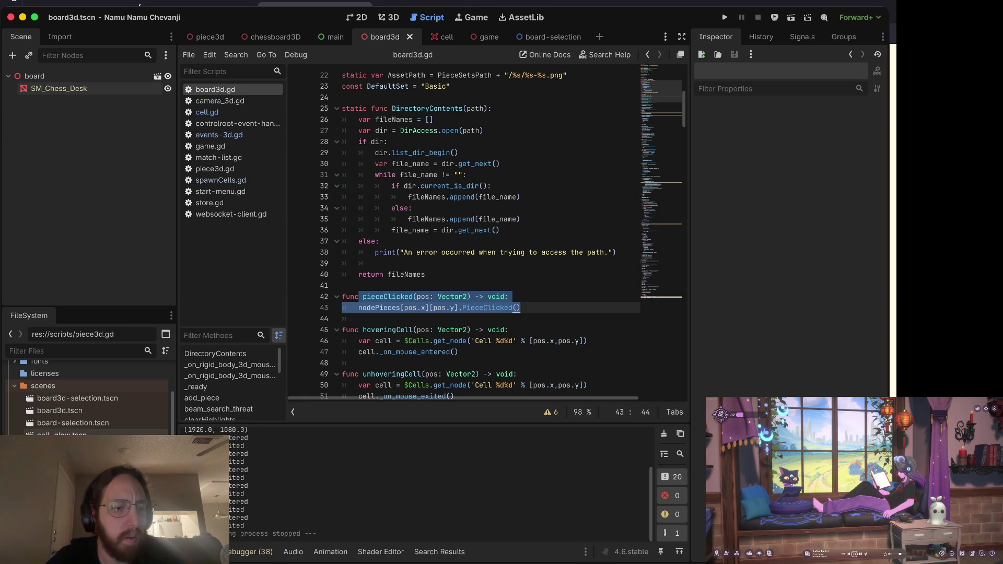
{"action": "scroll", "coordinate": [128, 402], "scroll_direction": "down", "scroll_amount": 3}
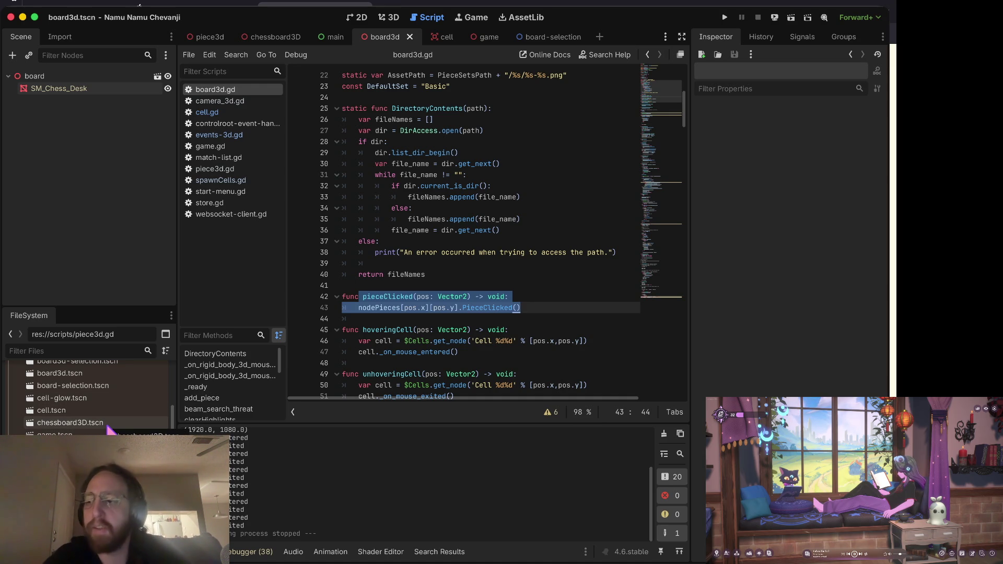
{"action": "left_click_drag", "start_coordinate": [110, 430], "coordinate": [105, 426]}
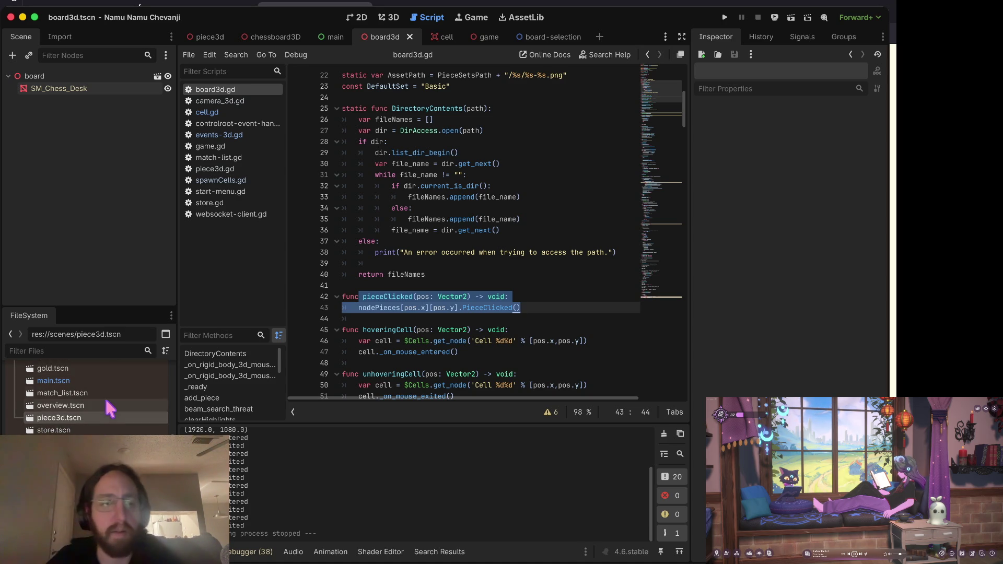
{"action": "left_click", "coordinate": [105, 401]}
{"action": "scroll", "coordinate": [104, 400], "scroll_direction": "up", "scroll_amount": 3}
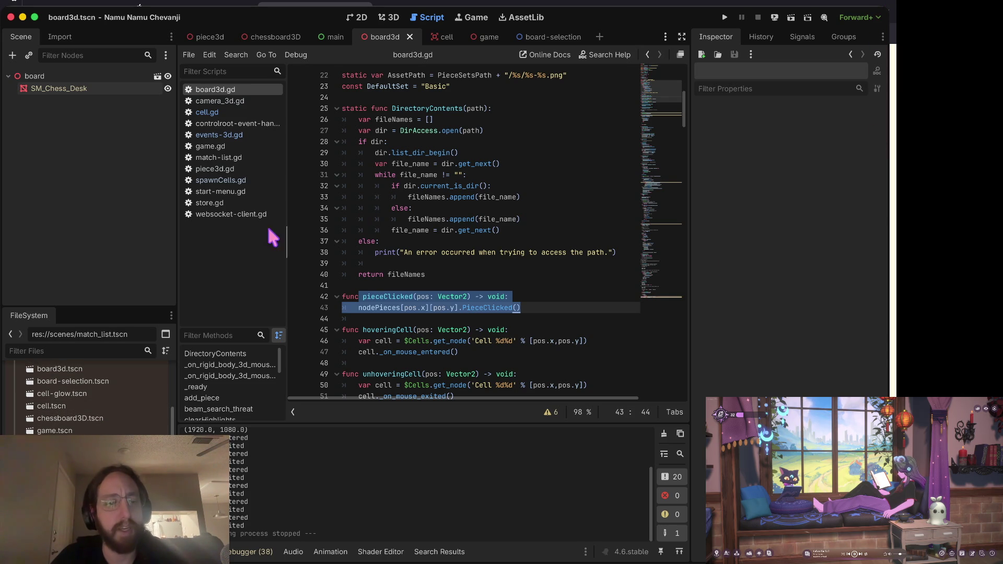
{"action": "double_click", "coordinate": [82, 394]}
- Run the game, log in, and click a middle-board square to trigger the line 43 error
{"action": "left_click", "coordinate": [544, 340]}
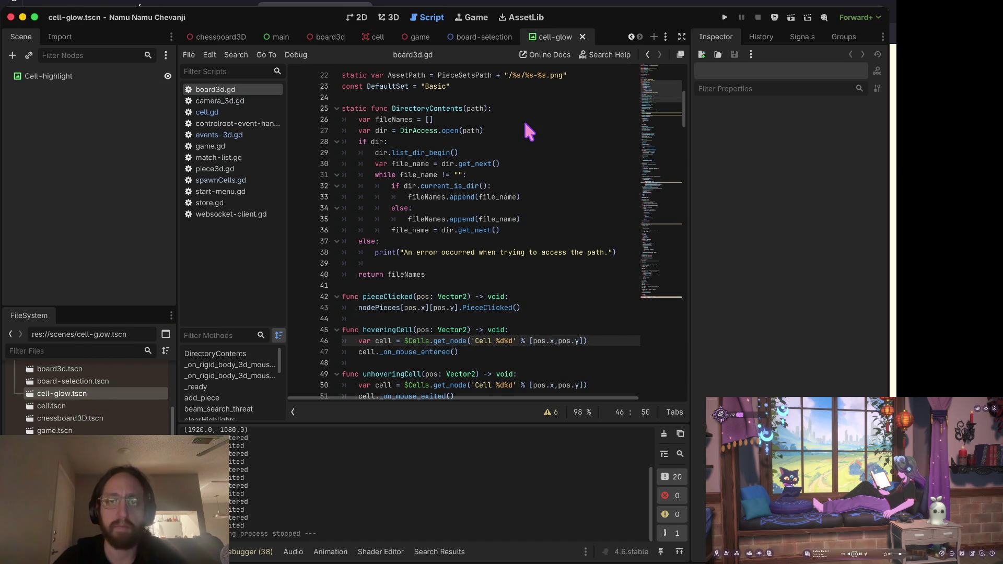
{"action": "key", "text": "super+b"}
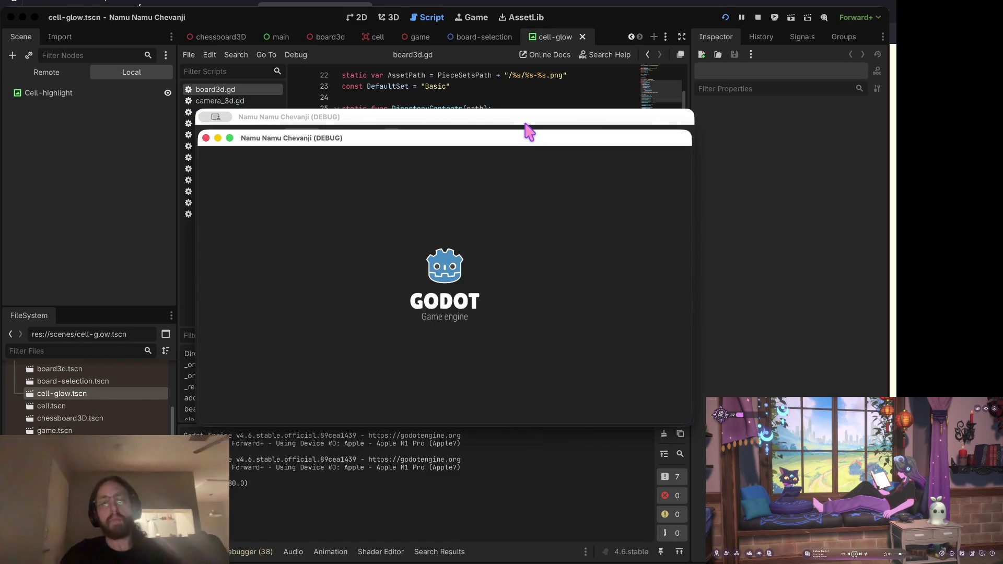
{"action": "left_click", "coordinate": [450, 381]}
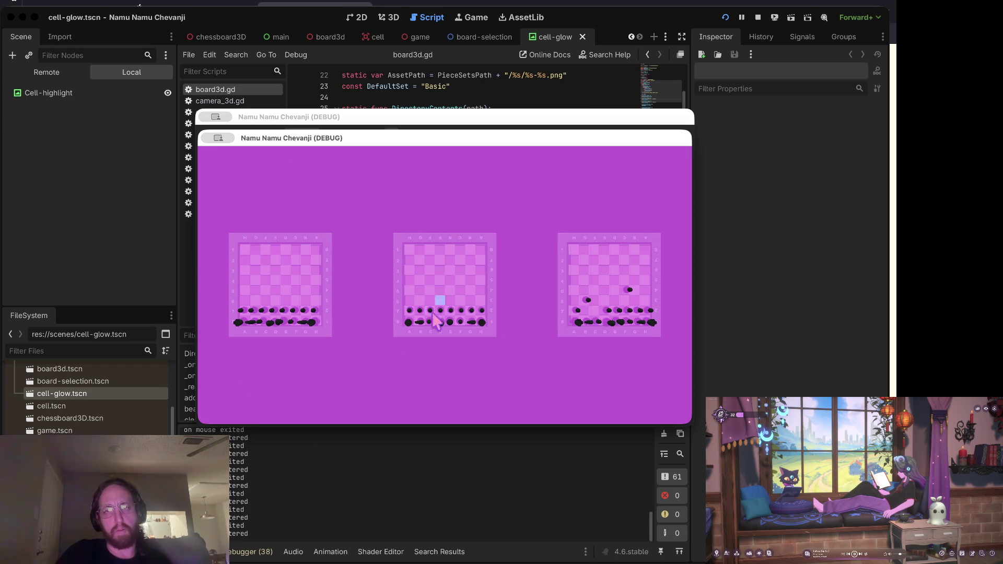
{"action": "left_click", "coordinate": [409, 324]}
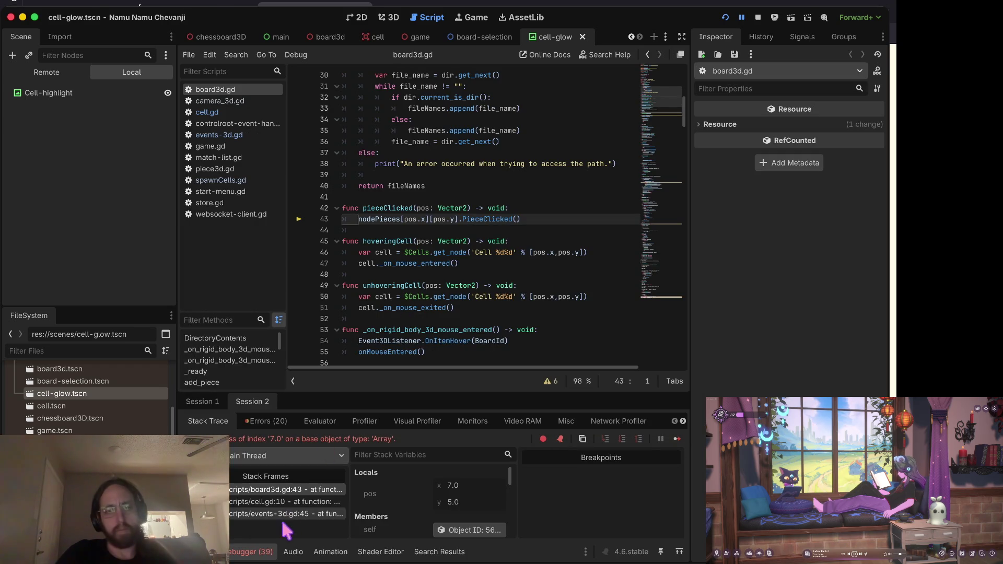
- Expand nodePieces in Stack Variables (size 0) and enlarge the debugger panel and columns
{"action": "scroll", "coordinate": [466, 499], "scroll_direction": "down", "scroll_amount": 3}
{"action": "scroll", "coordinate": [467, 499], "scroll_direction": "down", "scroll_amount": 3}
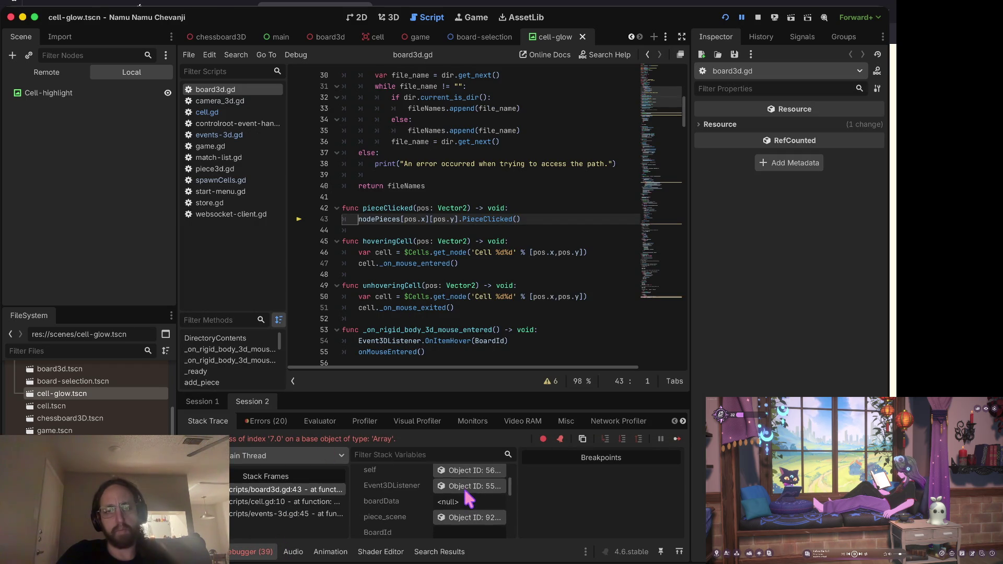
{"action": "left_click", "coordinate": [467, 499]}
{"action": "scroll", "coordinate": [466, 499], "scroll_direction": "down", "scroll_amount": 1}
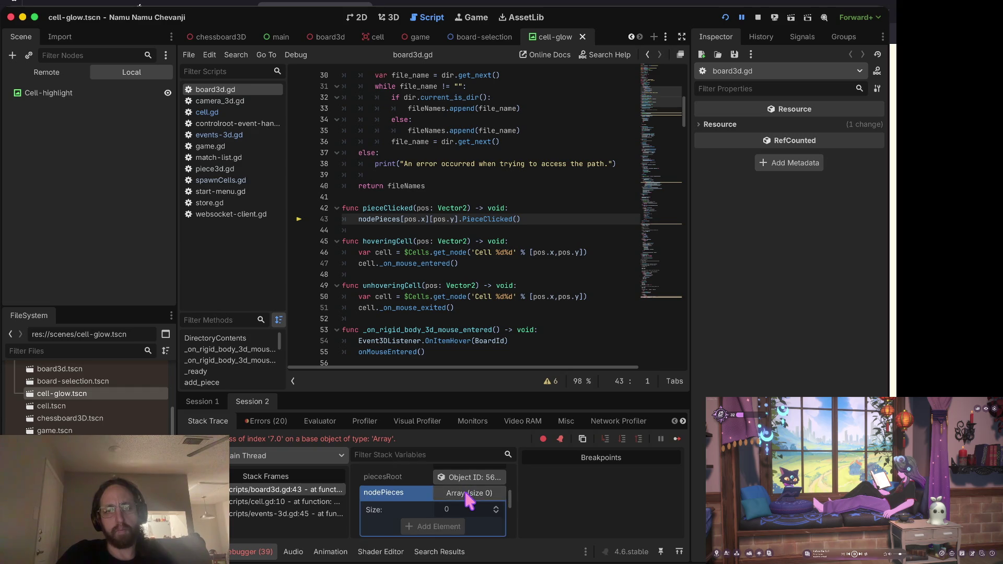
{"action": "scroll", "coordinate": [468, 502], "scroll_direction": "down", "scroll_amount": 5}
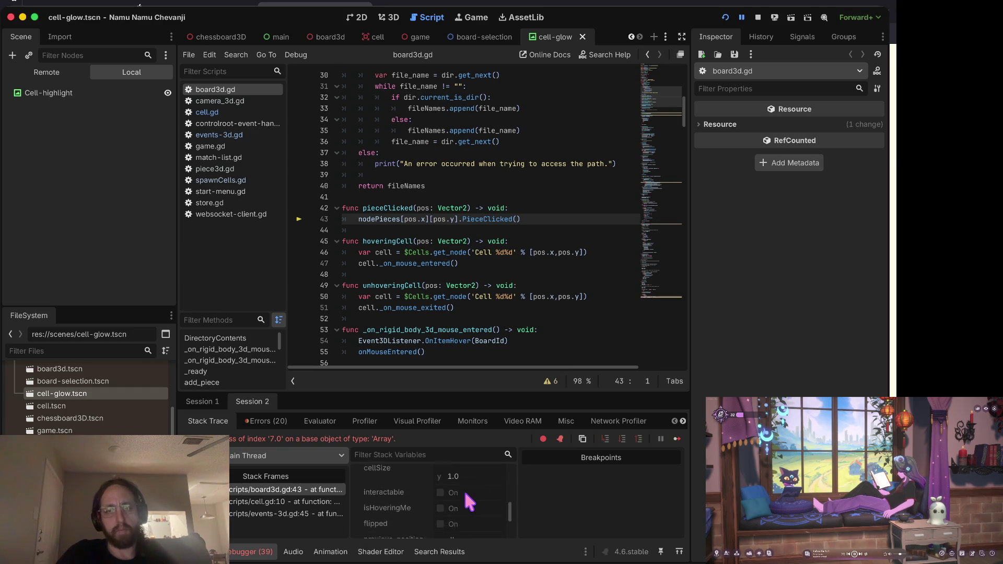
{"action": "mouse_move", "coordinate": [413, 395]}
{"action": "left_mouse_down"}
{"action": "mouse_move", "coordinate": [412, 157]}
{"action": "mouse_move", "coordinate": [427, 290]}
{"action": "left_mouse_up"}
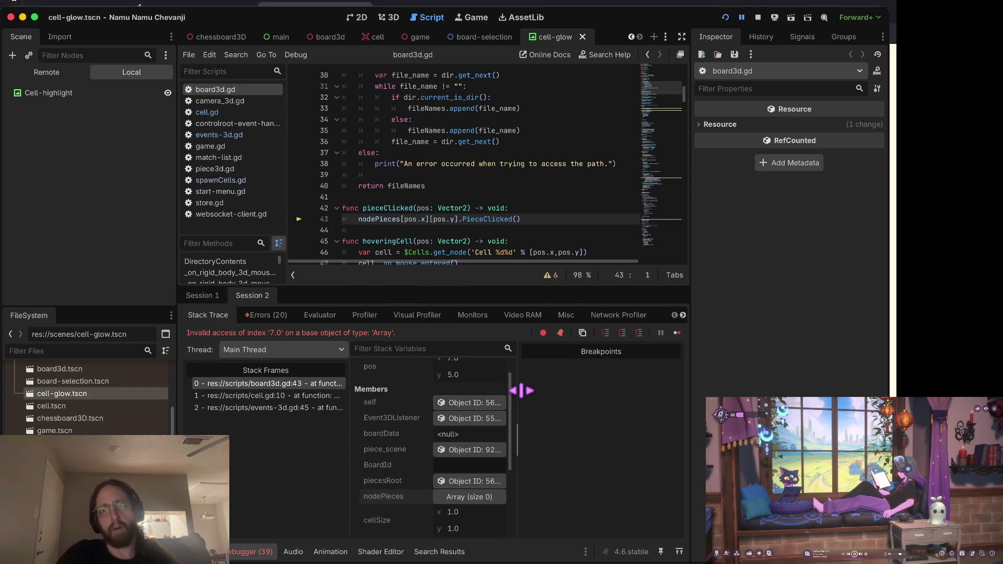
{"action": "mouse_move", "coordinate": [517, 402]}
{"action": "left_mouse_down"}
{"action": "mouse_move", "coordinate": [575, 389]}
{"action": "mouse_move", "coordinate": [605, 400]}
{"action": "left_mouse_up"}
{"action": "scroll", "coordinate": [525, 407], "scroll_direction": "up", "scroll_amount": 1}
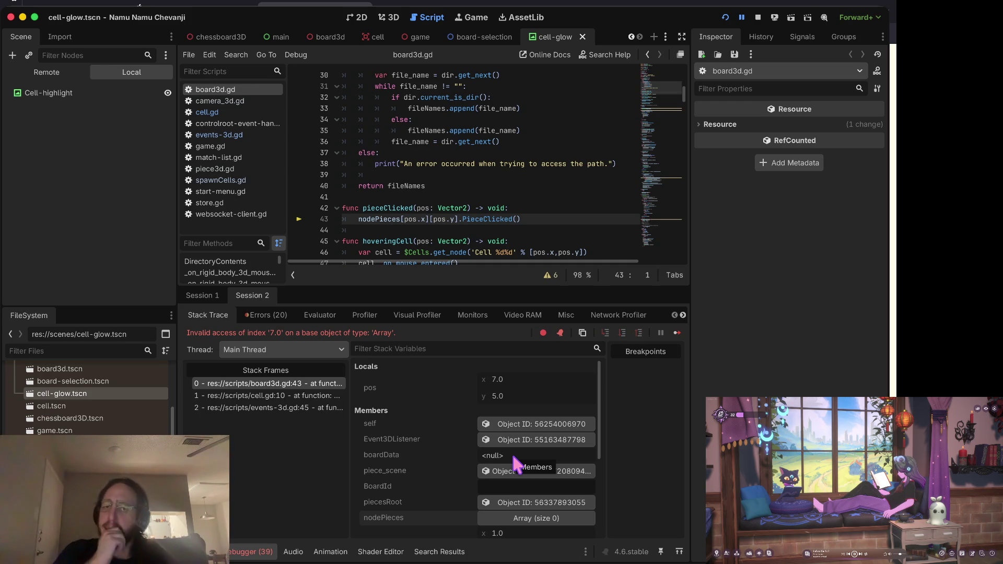
{"action": "left_click", "coordinate": [47, 72]}
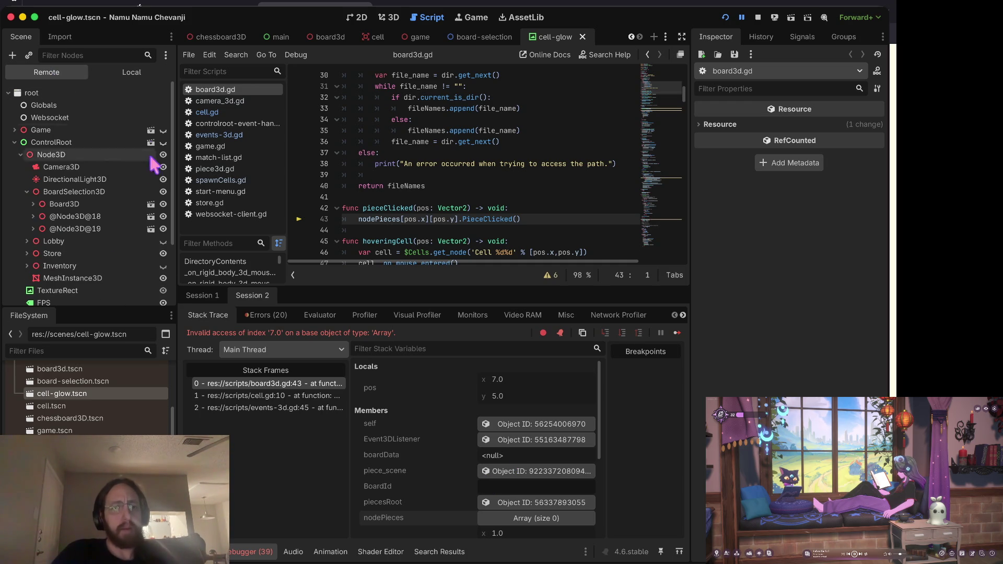
{"action": "left_click", "coordinate": [33, 204]}
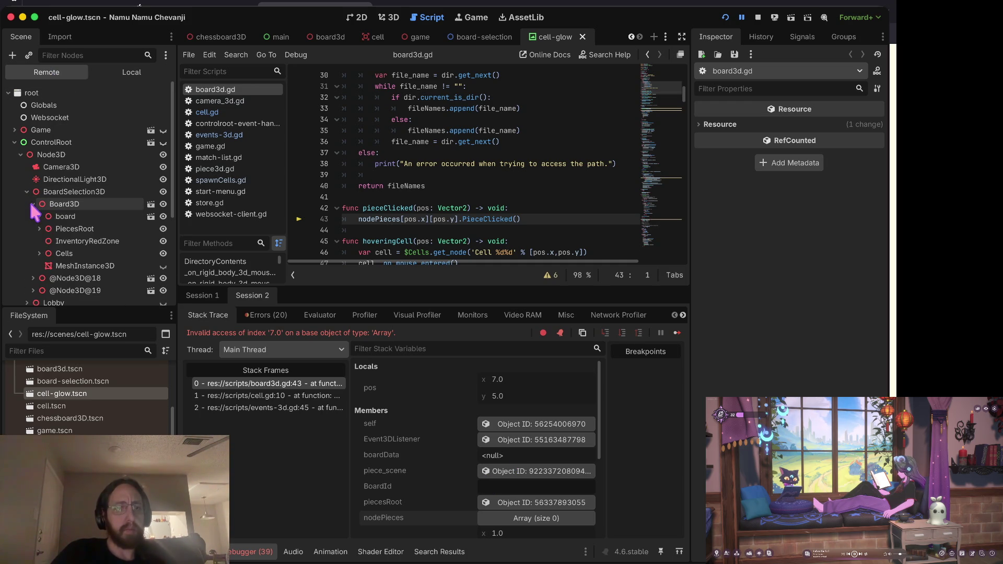
{"action": "left_click", "coordinate": [55, 207]}
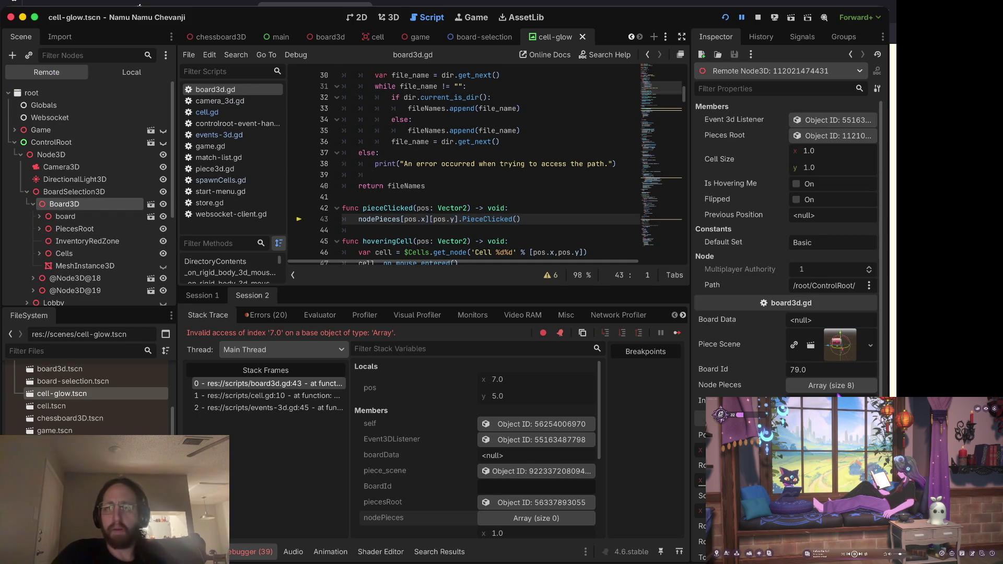
{"action": "scroll", "coordinate": [834, 385], "scroll_direction": "down", "scroll_amount": 5}
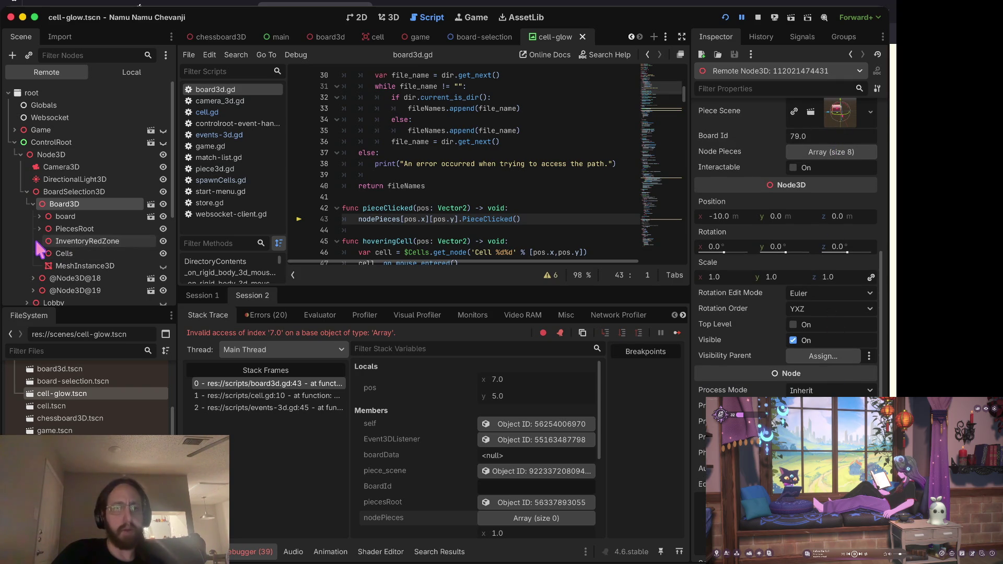
{"action": "left_click", "coordinate": [38, 278]}
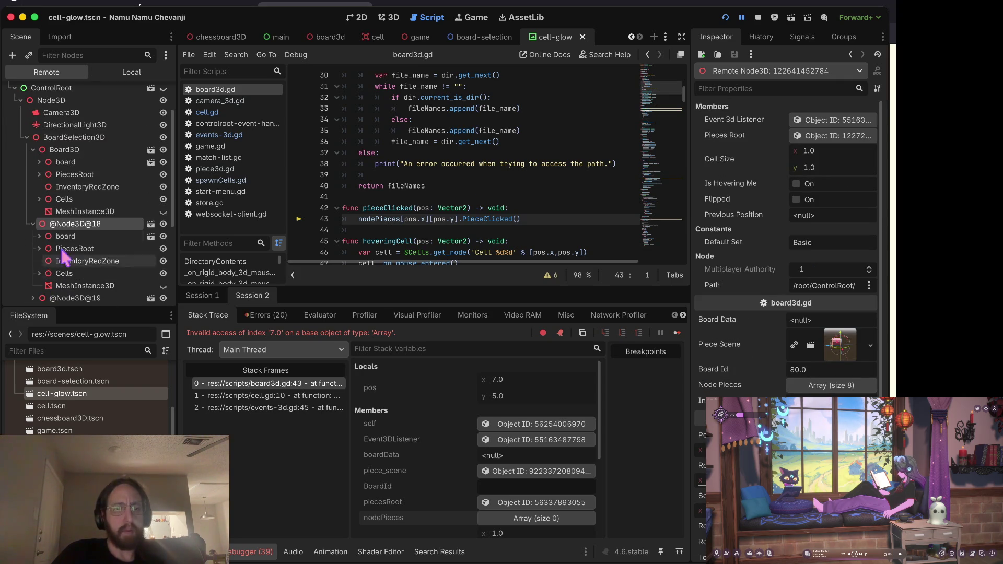
{"action": "scroll", "coordinate": [841, 318], "scroll_direction": "down", "scroll_amount": 3}
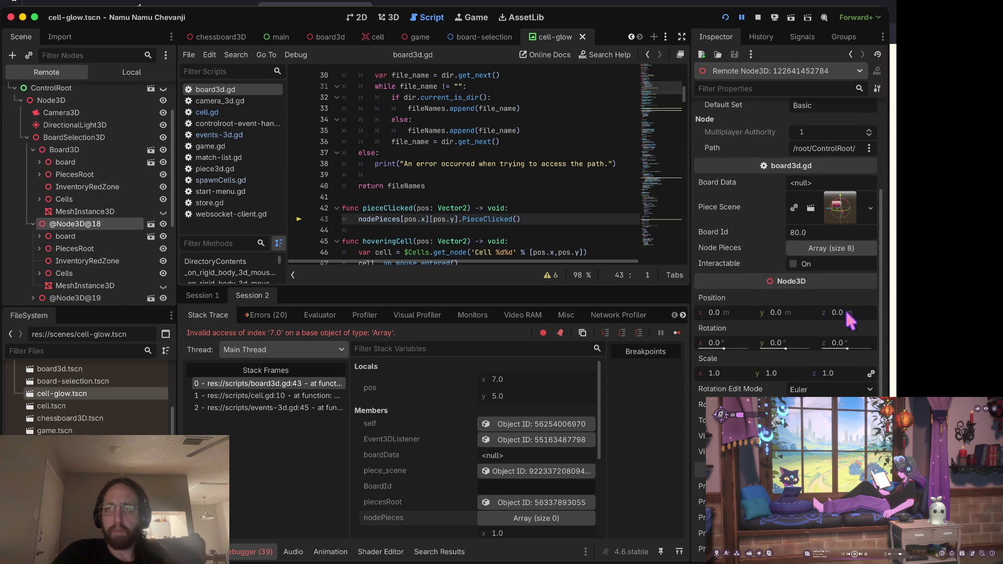
{"action": "left_click", "coordinate": [830, 249]}
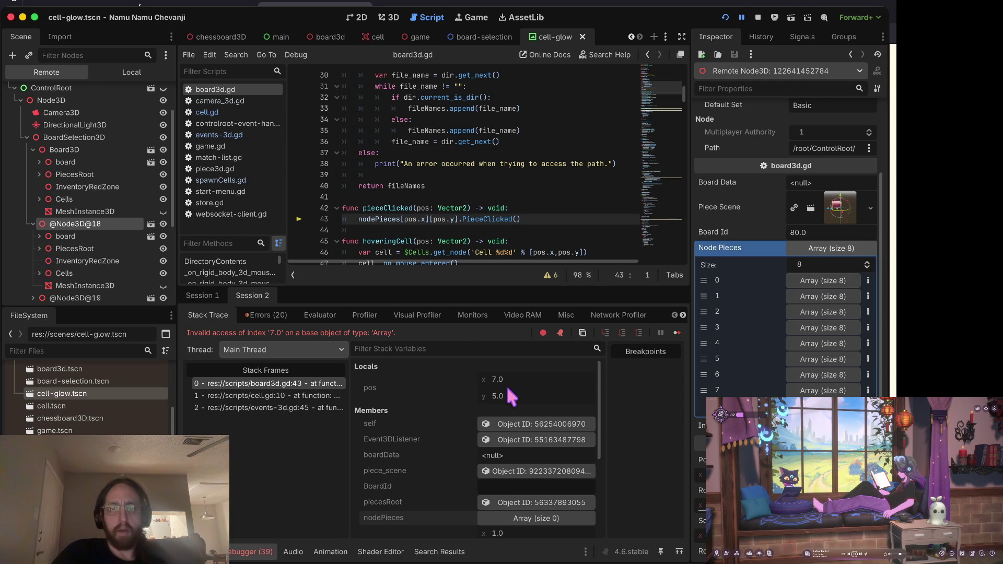
- Stop the game and start wrapping line 43's pos.x index as int(pos.x)
{"action": "left_click", "coordinate": [758, 18]}
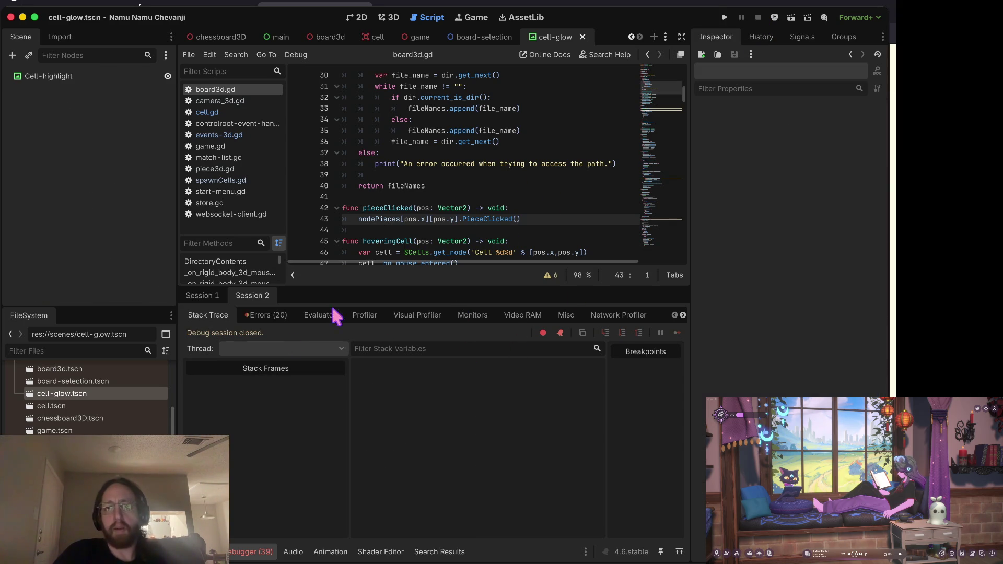
{"action": "left_click", "coordinate": [402, 220]}
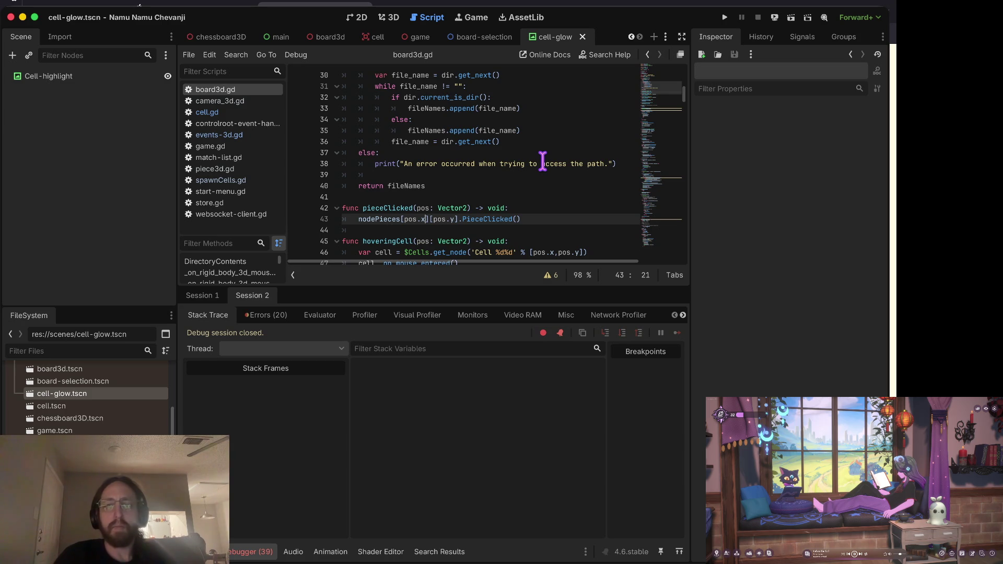
{"action": "type", "text": "int(pos.x"}
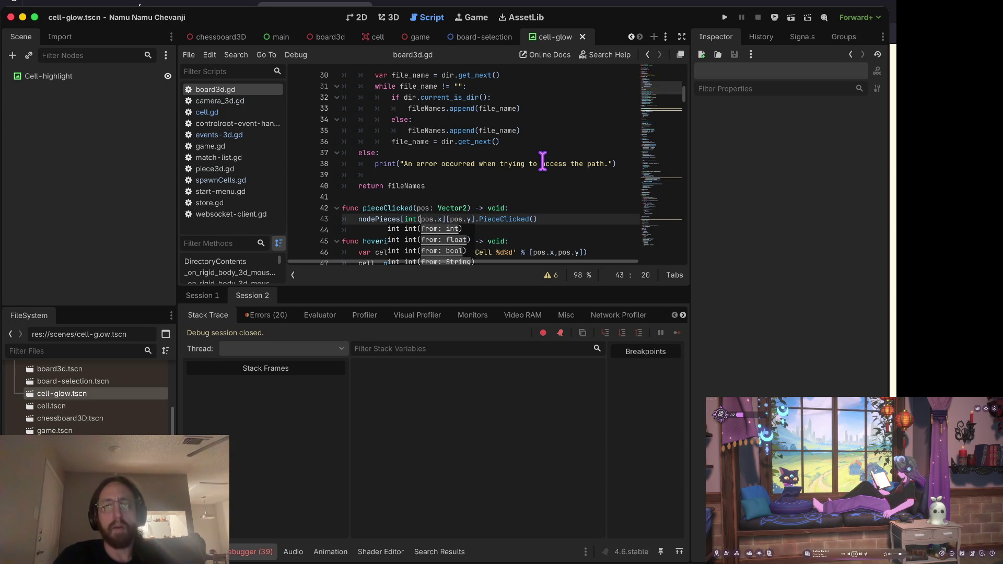
{"action": "type", "text": ")"}
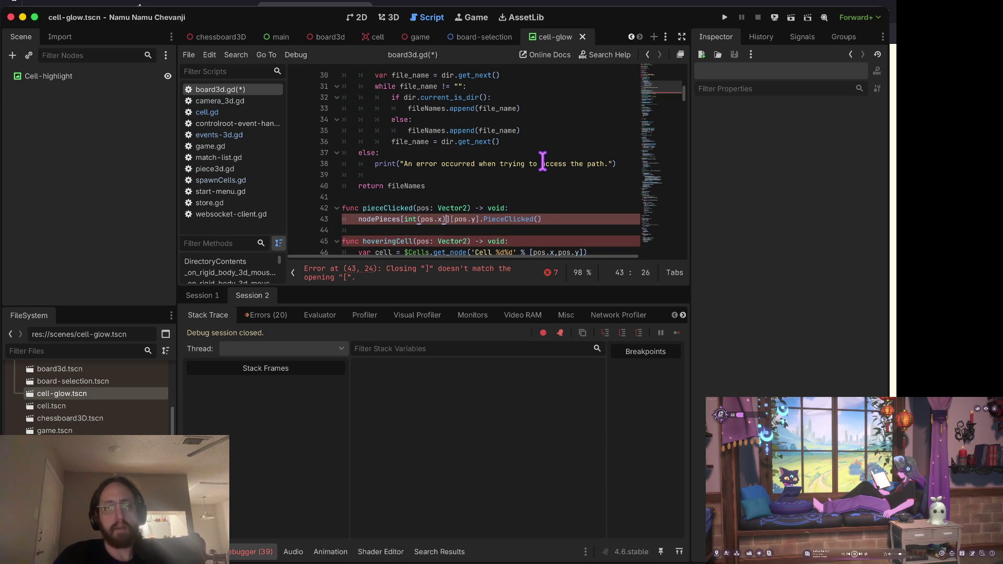
- Make line 43 read nodePieces[int(pos.x)][int(pos.y)].PieceClicked() and relaunch the game
{"action": "key", "text": "Right"}
{"action": "key", "text": "Right"}
{"action": "type", "text": "int(pos.x"}
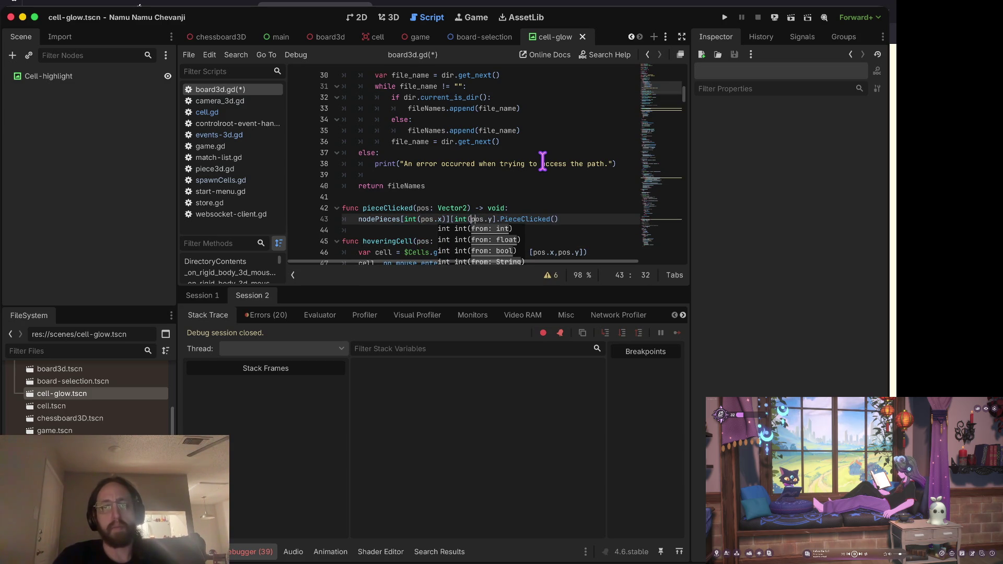
{"action": "type", "text": ")"}
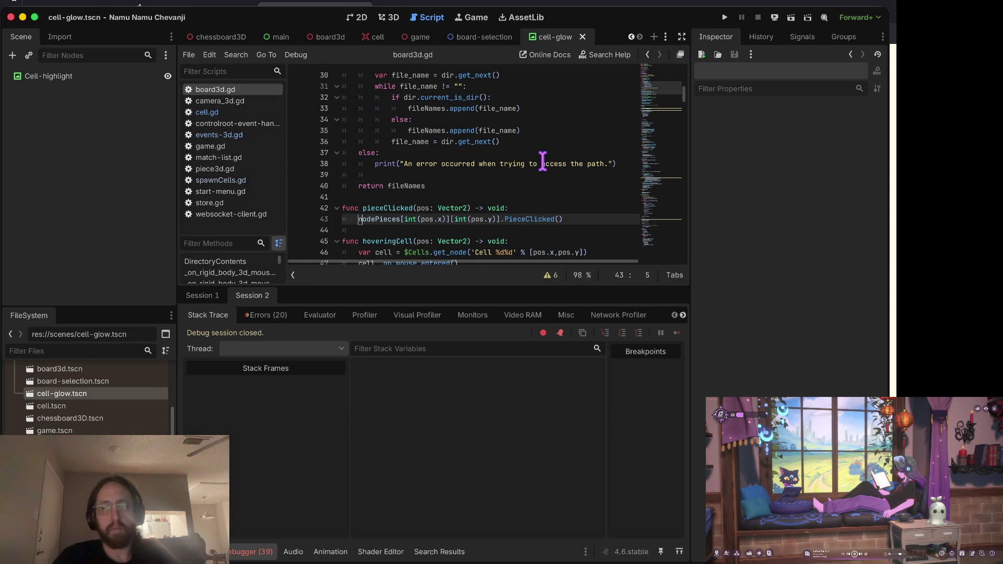
{"action": "key", "text": "super+b"}
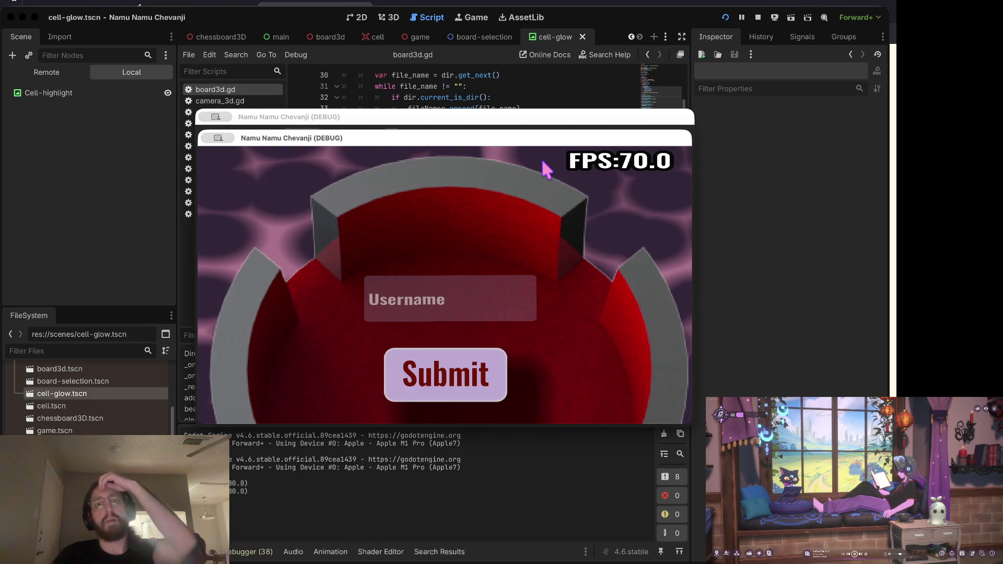
- Log in and click a board square, reproducing the index '7' error on line 43
{"action": "left_click", "coordinate": [461, 299]}
{"action": "type", "text": "d"}
{"action": "left_click", "coordinate": [448, 364]}
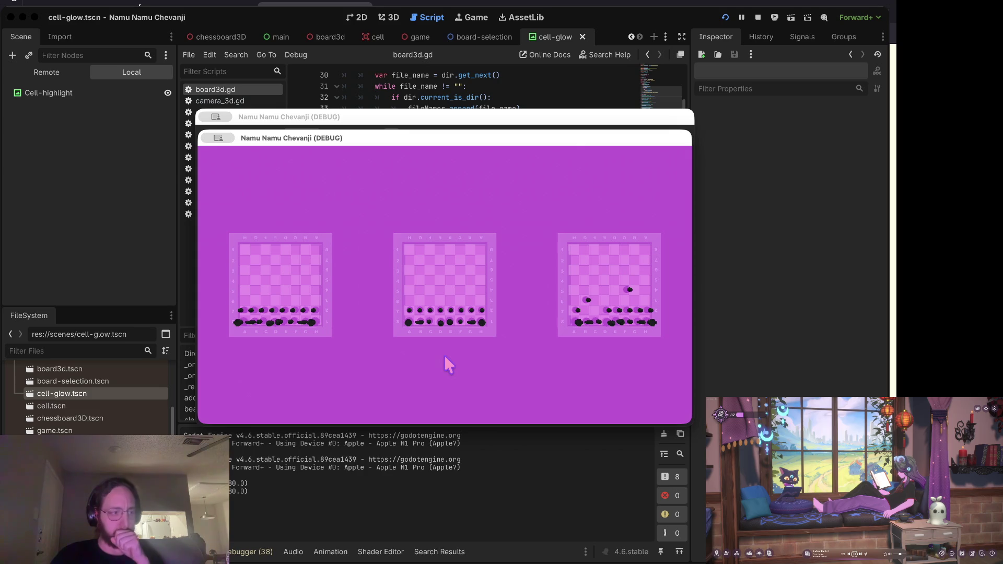
{"action": "left_click", "coordinate": [411, 309]}
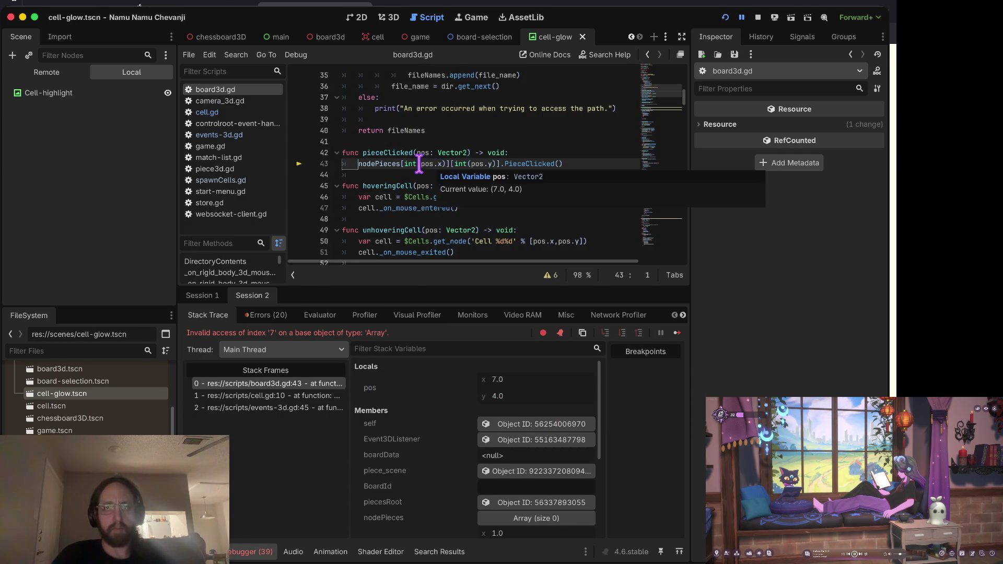
- Confirm nodePieces is still empty, add a breakpoint on line 43, and relaunch the game
{"action": "mouse_move", "coordinate": [404, 164]}
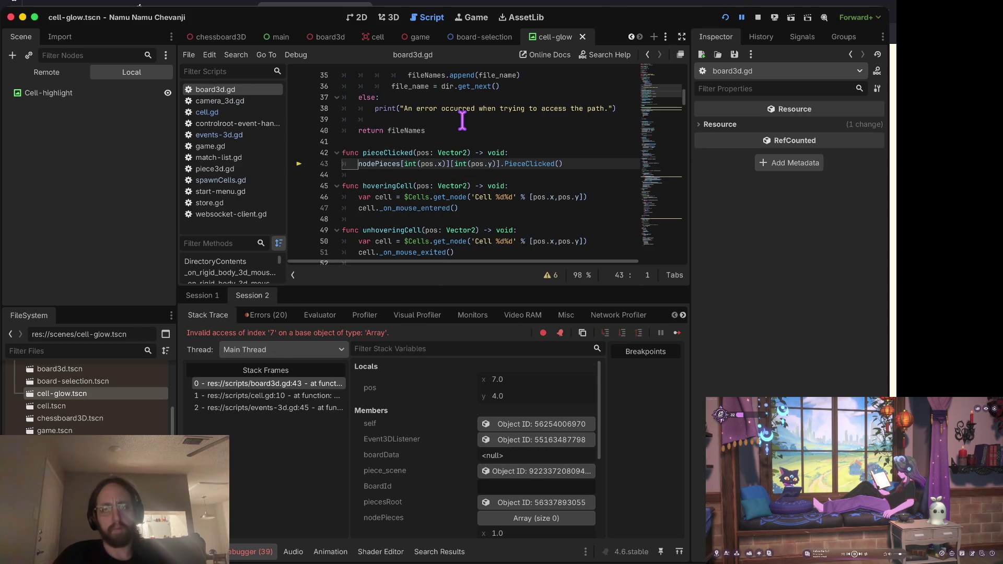
{"action": "scroll", "coordinate": [443, 486], "scroll_direction": "down", "scroll_amount": 2}
{"action": "scroll", "coordinate": [459, 464], "scroll_direction": "down", "scroll_amount": 1}
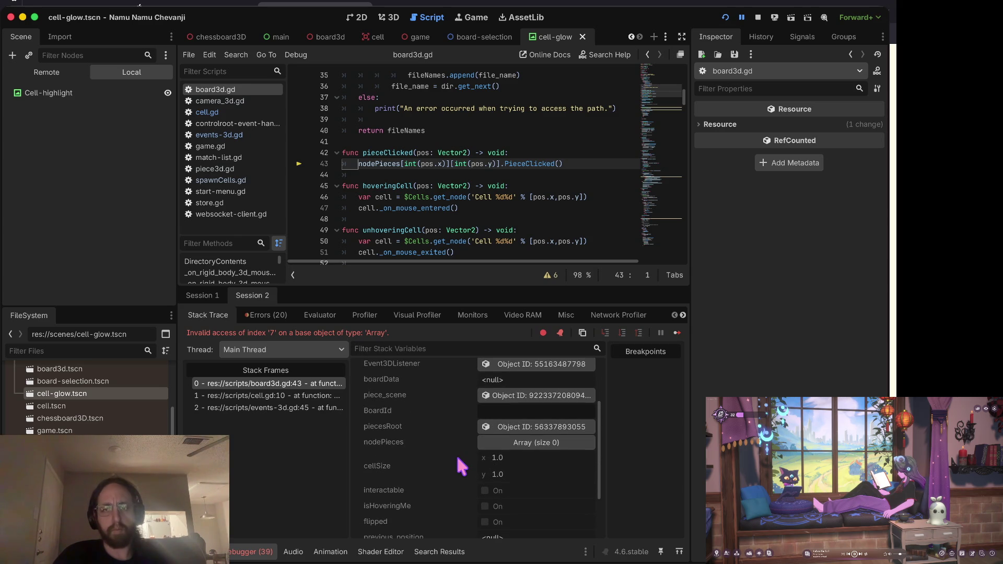
{"action": "left_click", "coordinate": [558, 444]}
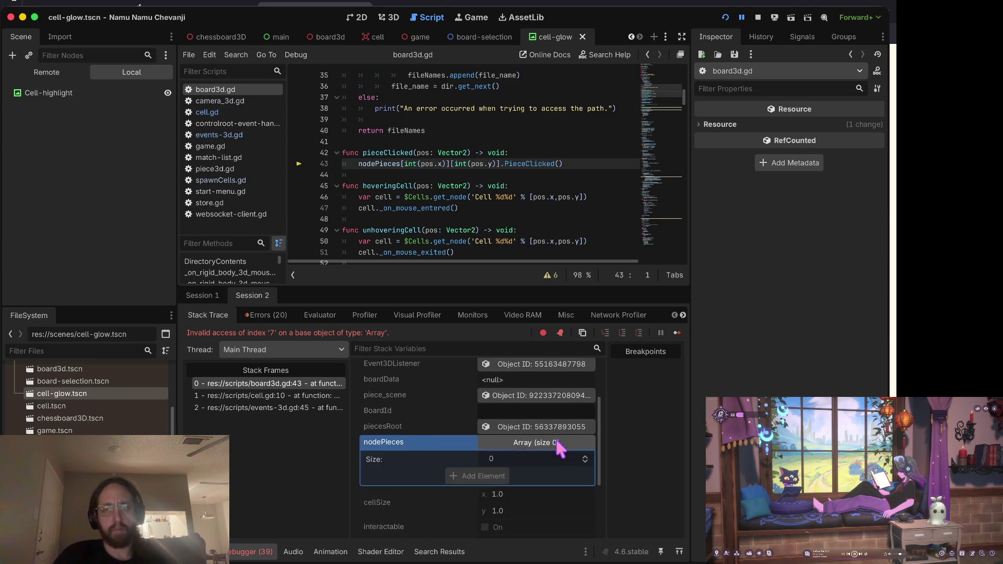
{"action": "left_click", "coordinate": [557, 444]}
{"action": "left_click", "coordinate": [518, 448]}
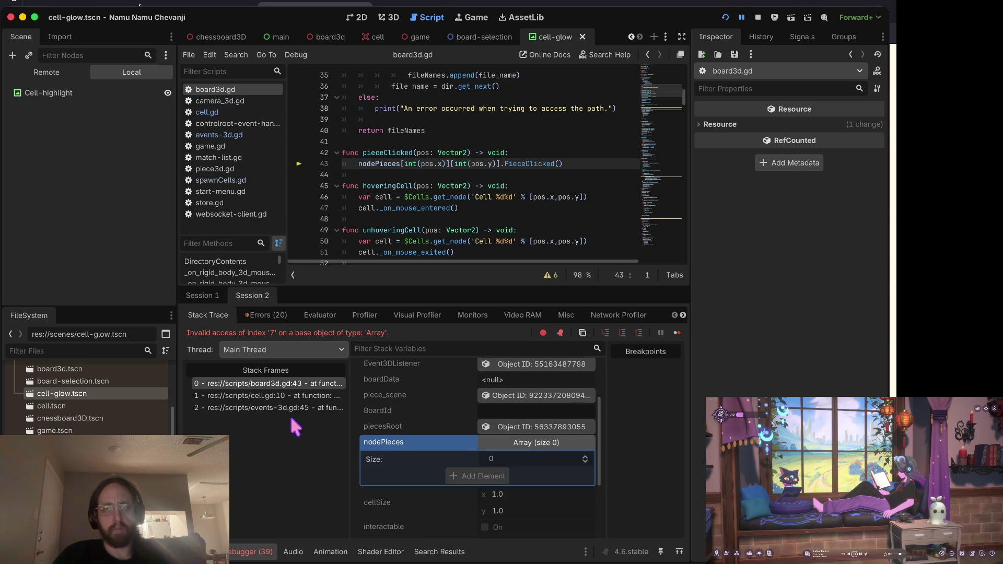
{"action": "left_click", "coordinate": [302, 164]}
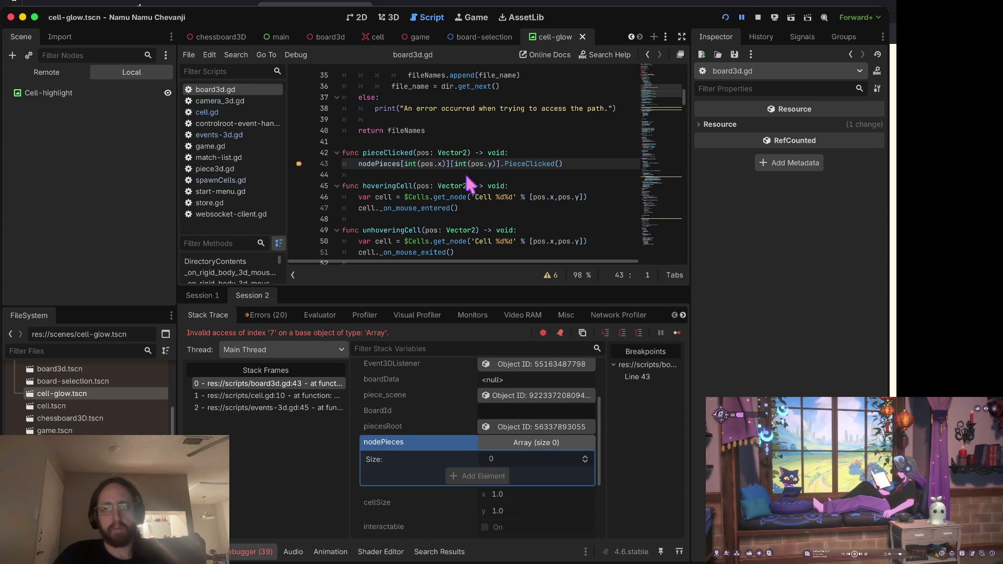
{"action": "key", "text": "super+b"}
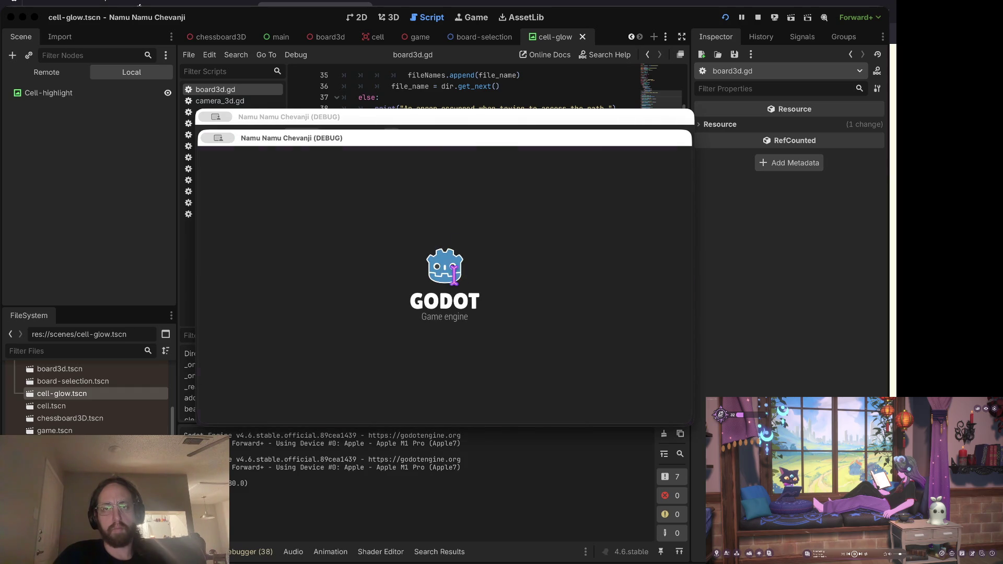
- Log in, click a piece to hit the line 43 breakpoint, check nodePieces, then continue twice
{"action": "left_click", "coordinate": [439, 377]}
{"action": "left_click", "coordinate": [444, 285]}
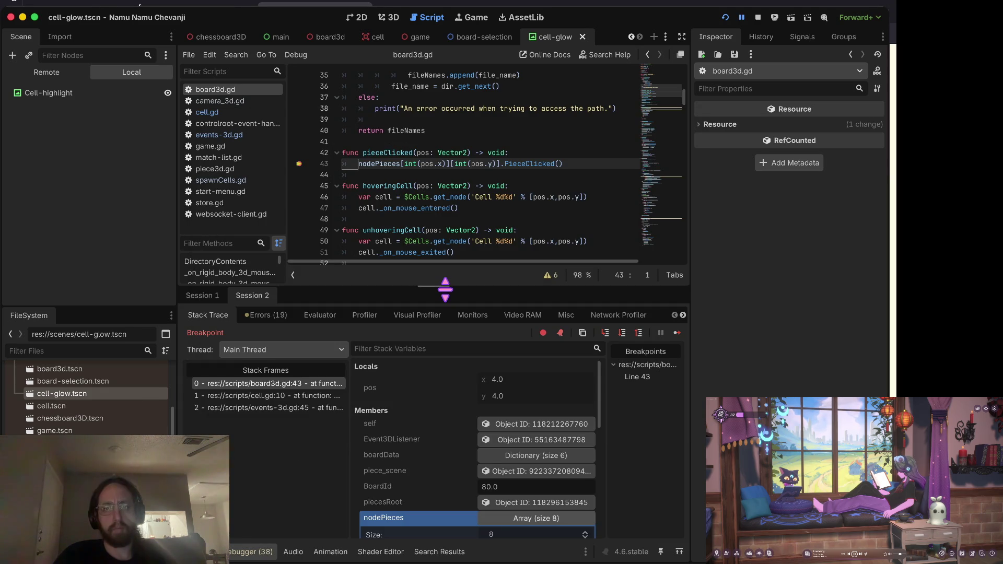
{"action": "left_click", "coordinate": [536, 518]}
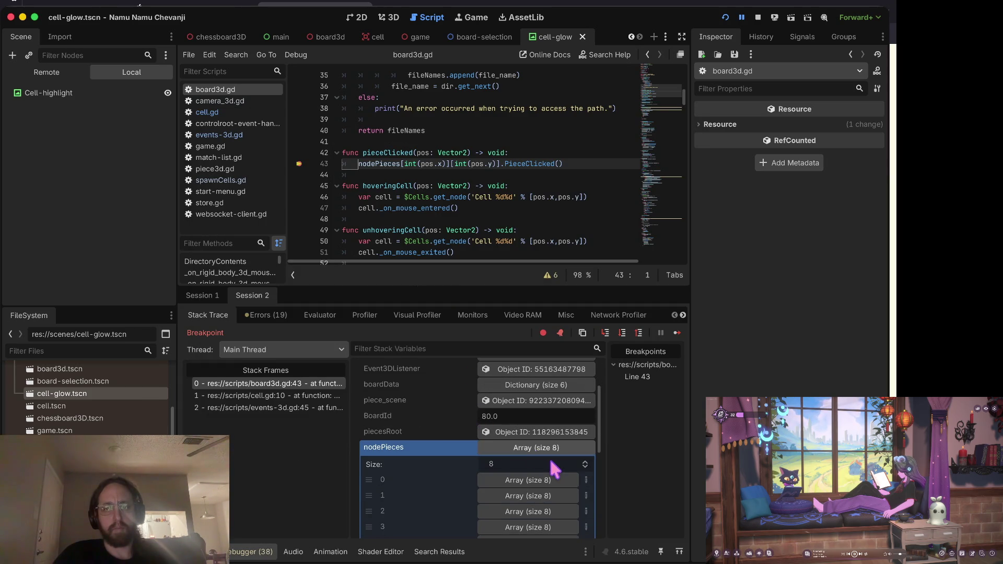
{"action": "left_click", "coordinate": [677, 332]}
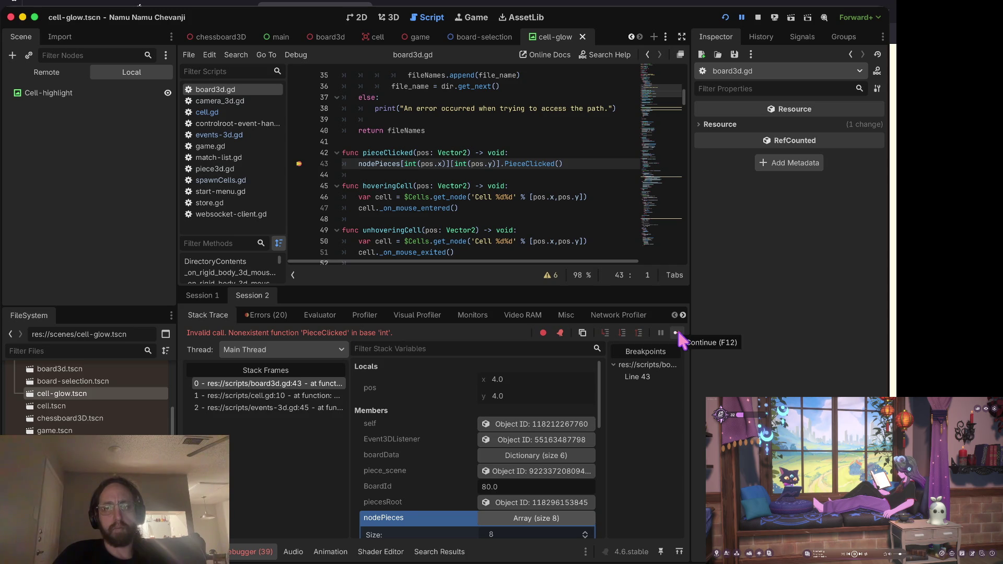
{"action": "left_click", "coordinate": [678, 333]}
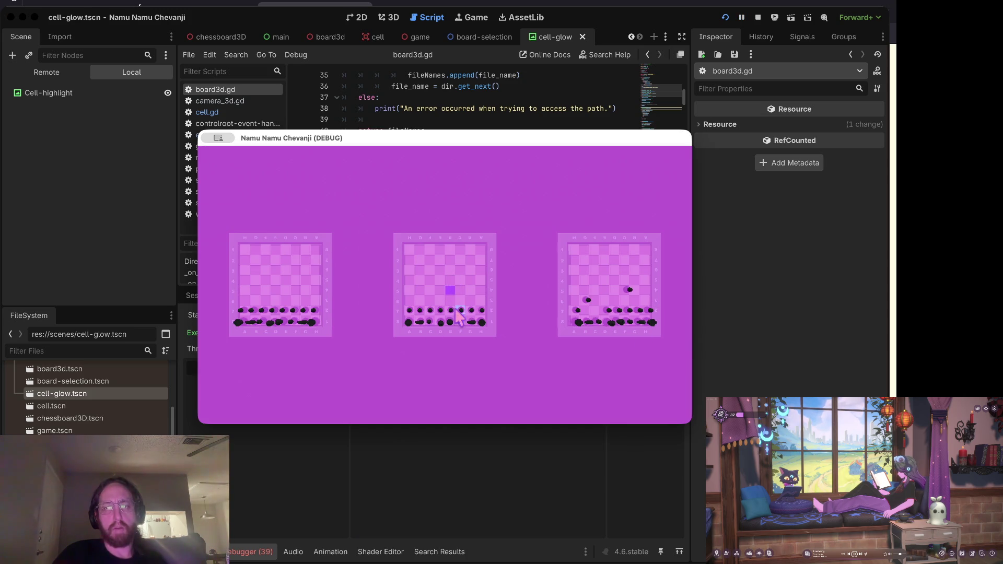
- Hit the breakpoint again, confirm nodePieces is size 0, and view caller cell.gd line 10 with GridPos (7.0, 5.0)
{"action": "left_click", "coordinate": [413, 323]}
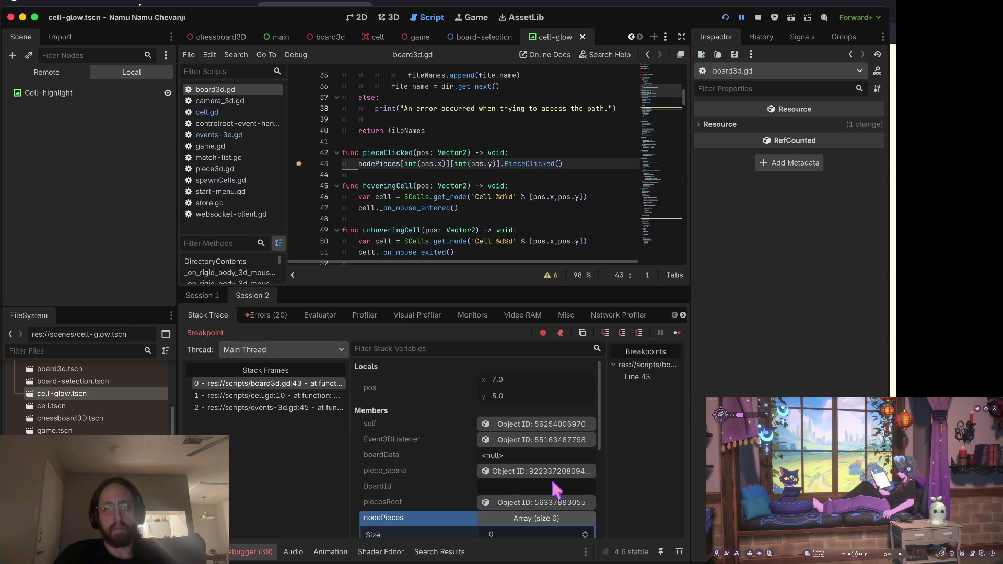
{"action": "left_click", "coordinate": [541, 480]}
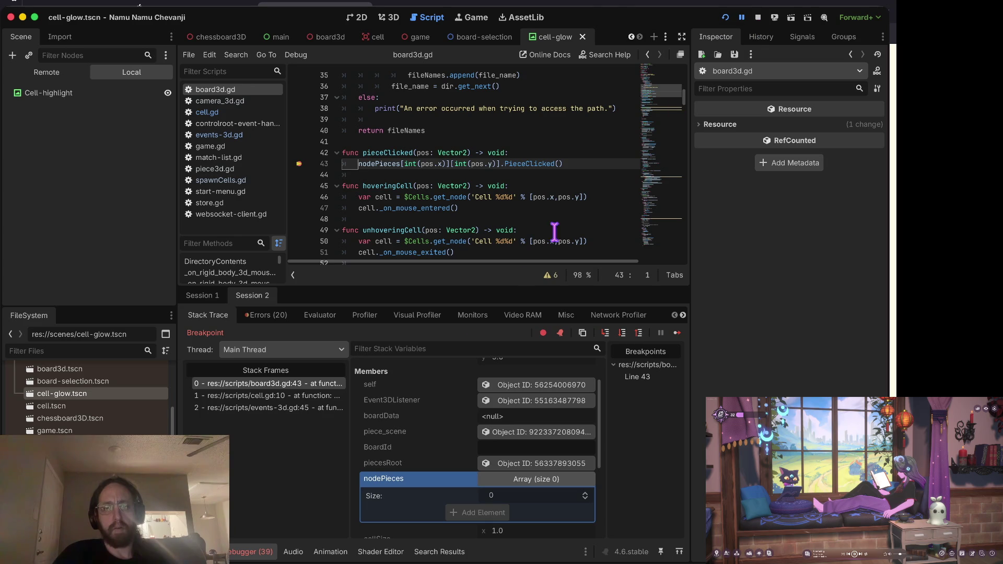
{"action": "left_click", "coordinate": [293, 396]}
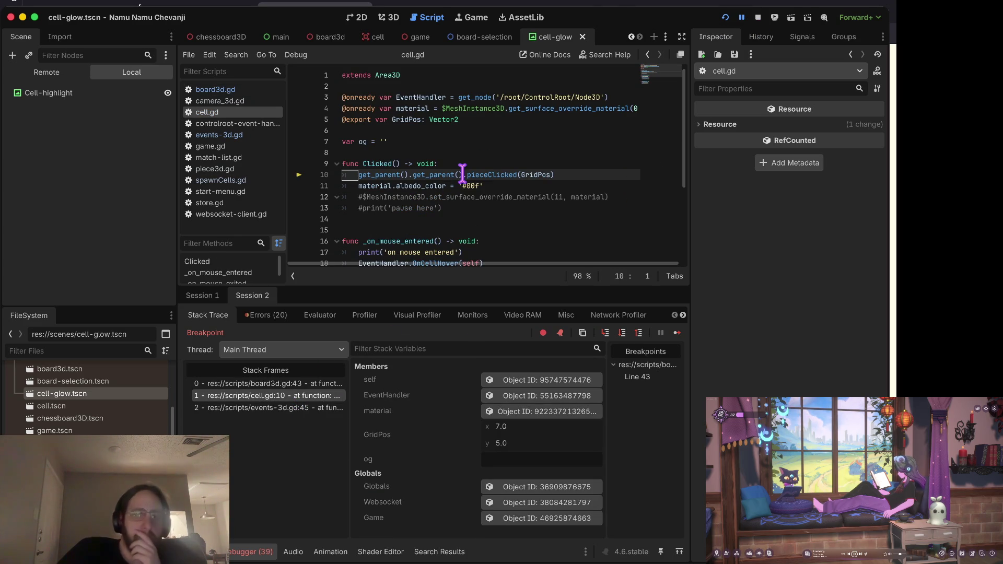
- Inspect the clicked cell's live self object, then browse the Remote tree's Inventory branch
{"action": "left_click", "coordinate": [536, 378]}
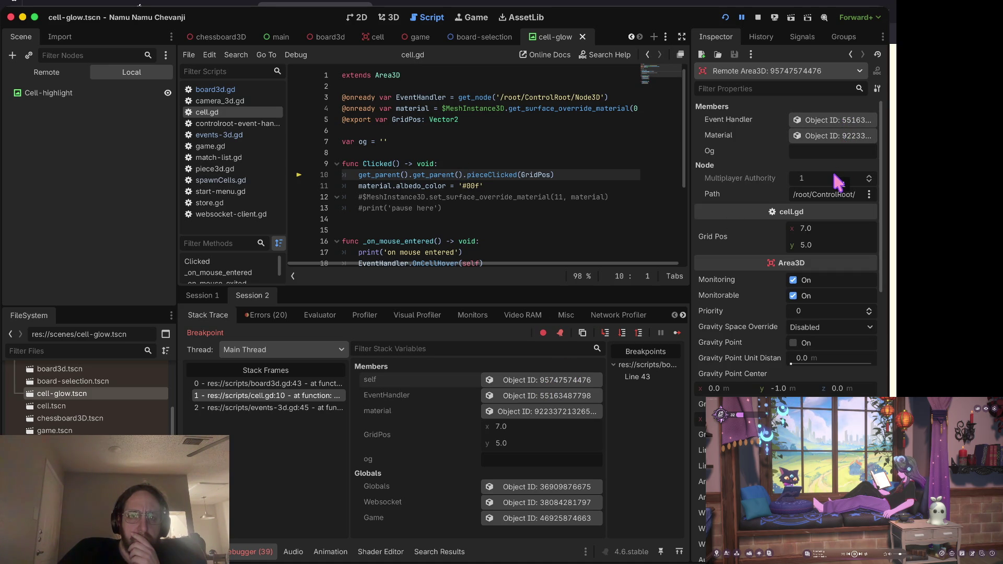
{"action": "mouse_move", "coordinate": [381, 175]}
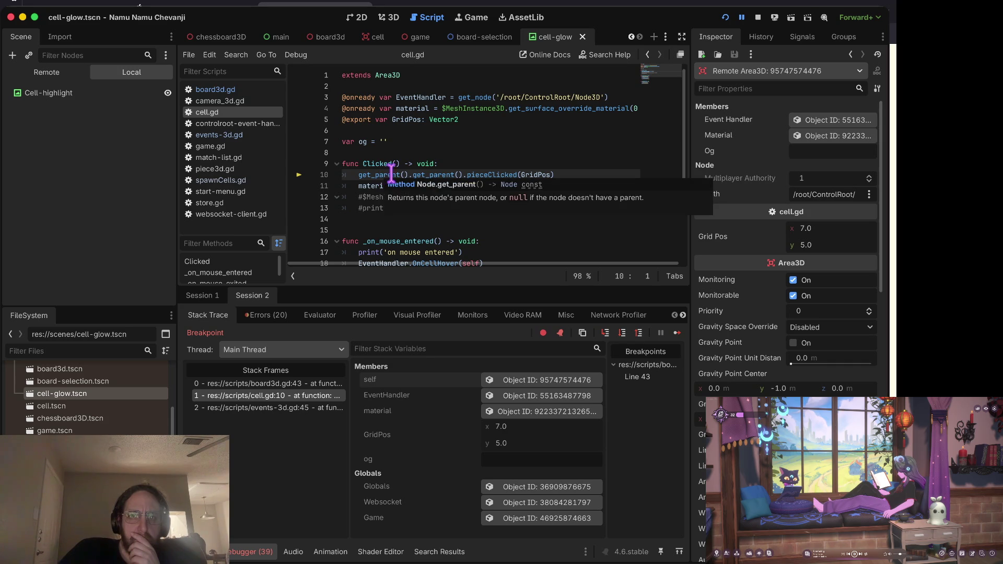
{"action": "left_click", "coordinate": [61, 81]}
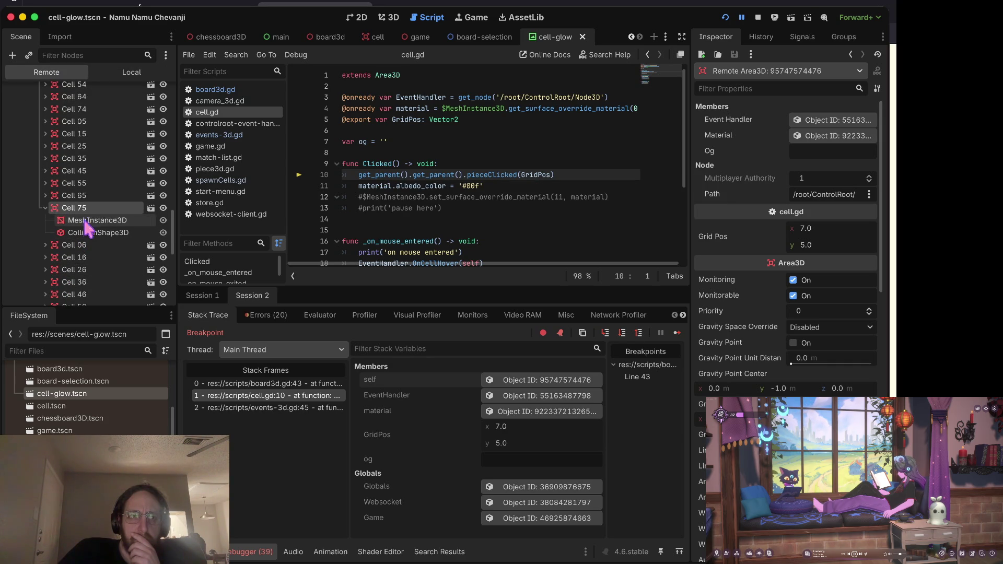
{"action": "scroll", "coordinate": [88, 209], "scroll_direction": "up", "scroll_amount": 10}
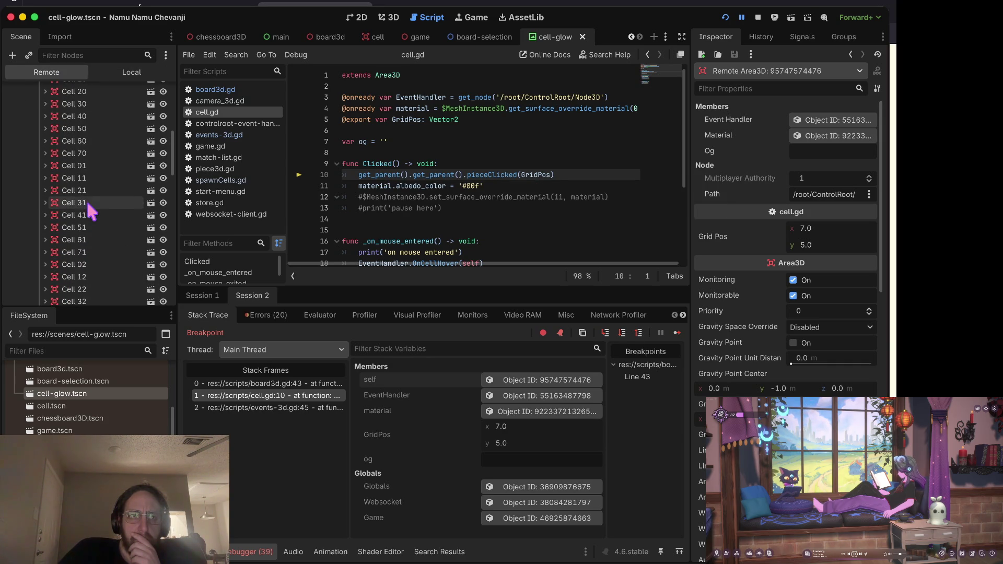
{"action": "scroll", "coordinate": [90, 207], "scroll_direction": "up", "scroll_amount": 3}
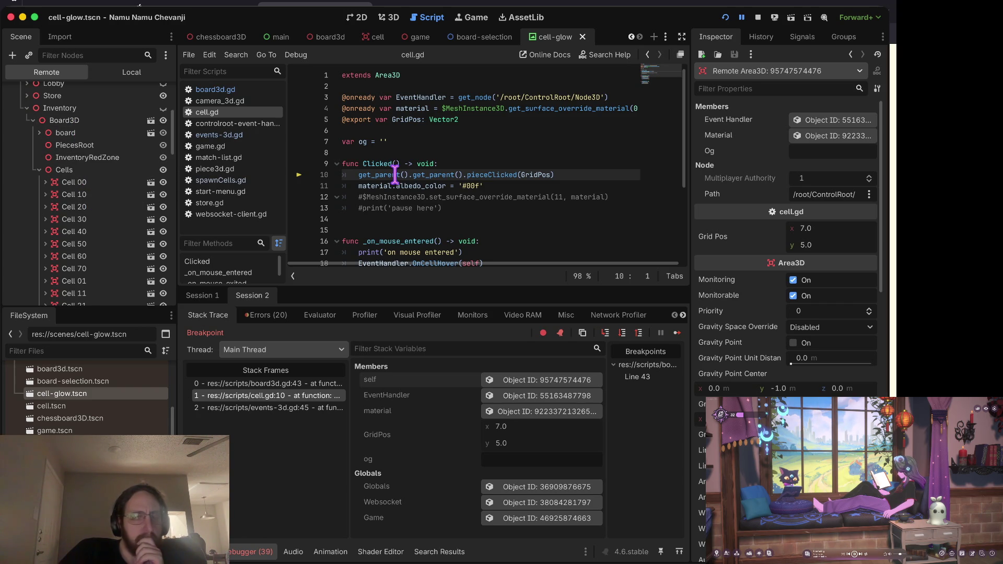
{"action": "scroll", "coordinate": [118, 196], "scroll_direction": "up", "scroll_amount": 2}
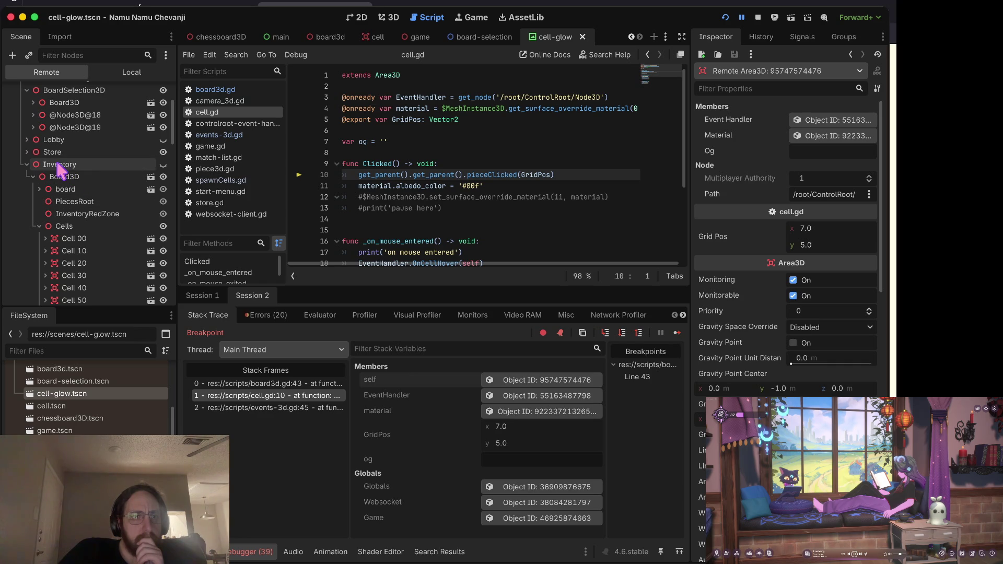
{"action": "left_click", "coordinate": [26, 166]}
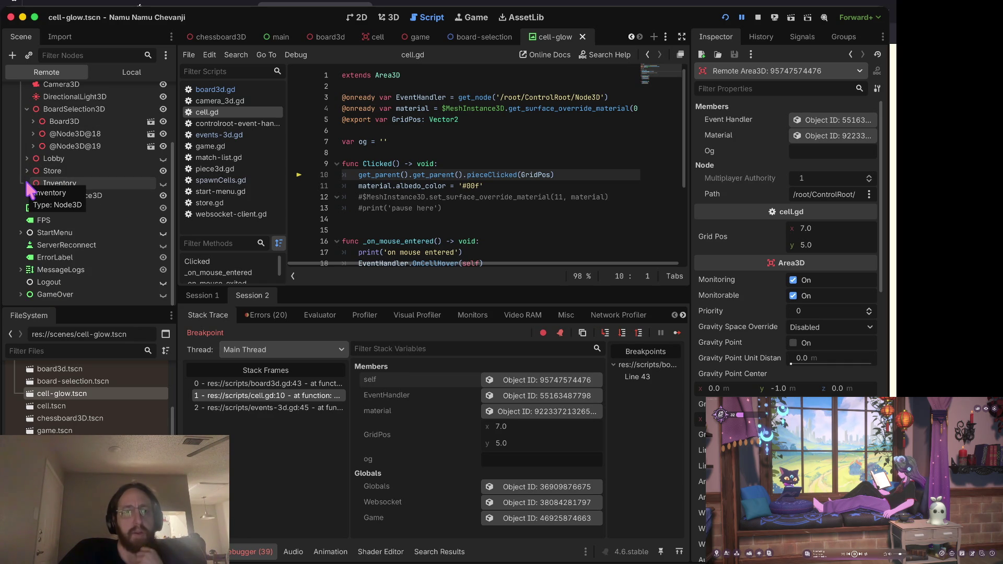
{"action": "left_click", "coordinate": [26, 183]}
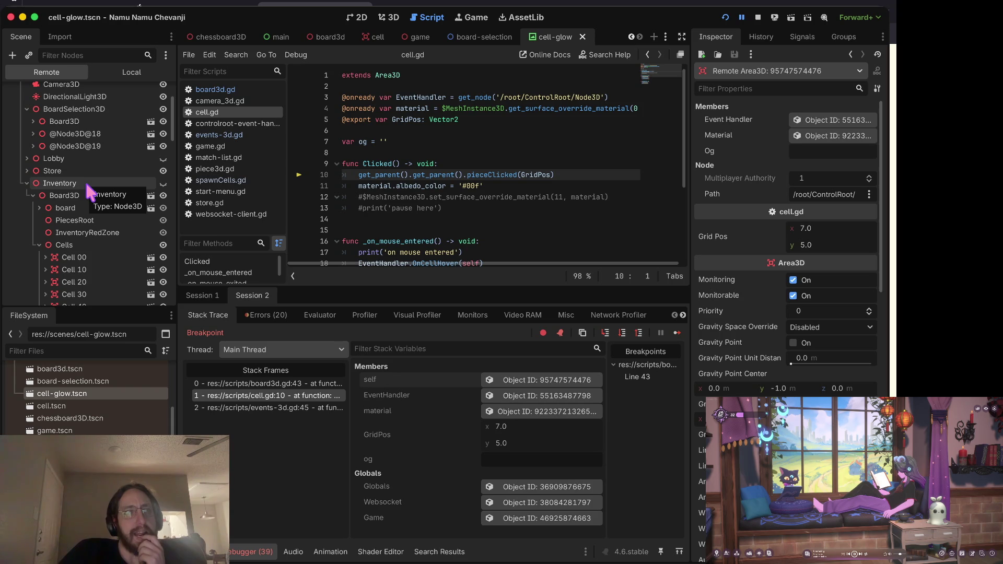
- Collapse Inventory and BoardSelection3D, then inspect DirectionalLight3D and BoardSelection3D live properties
{"action": "scroll", "coordinate": [87, 184], "scroll_direction": "down", "scroll_amount": 10}
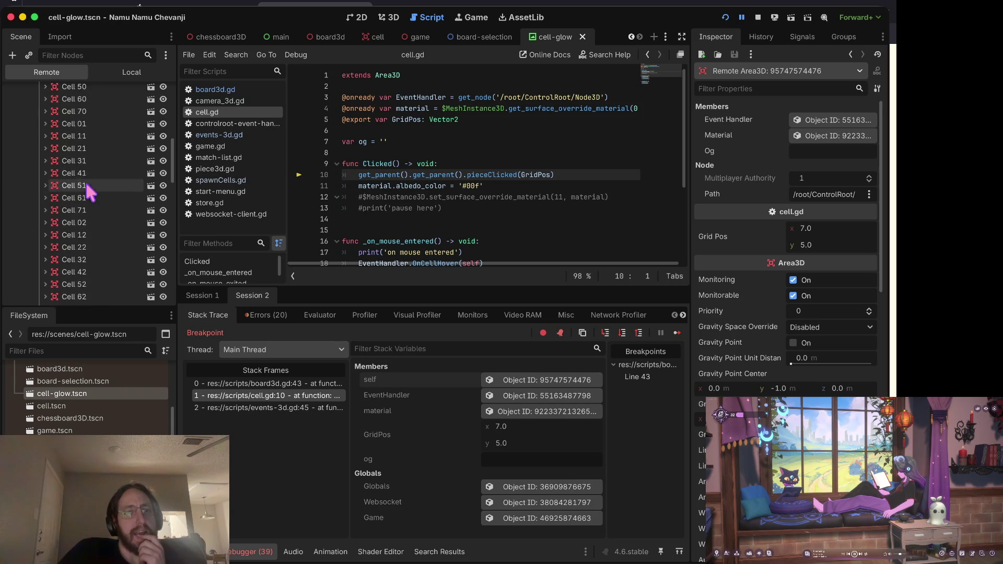
{"action": "scroll", "coordinate": [87, 185], "scroll_direction": "up", "scroll_amount": 10}
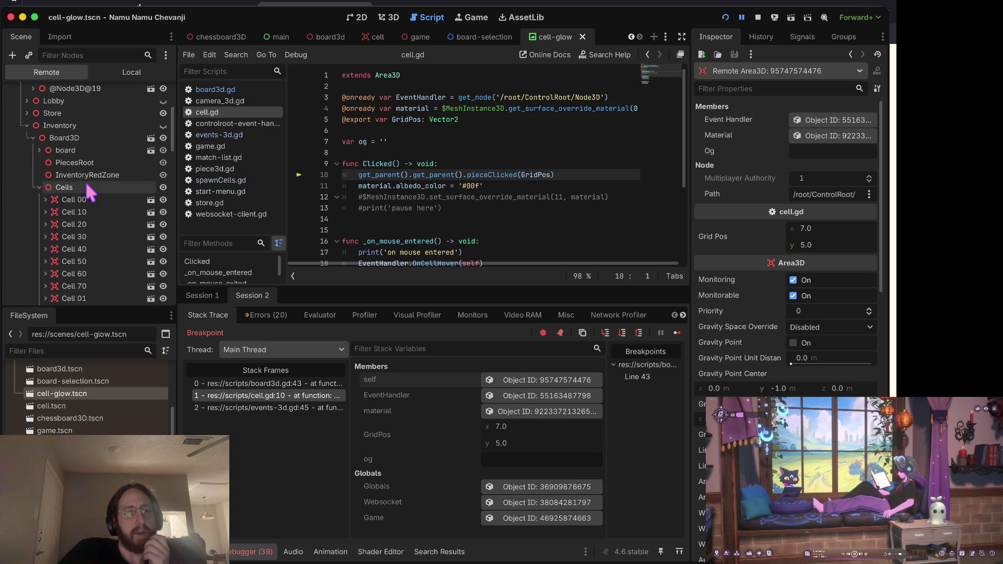
{"action": "scroll", "coordinate": [89, 191], "scroll_direction": "up", "scroll_amount": 1}
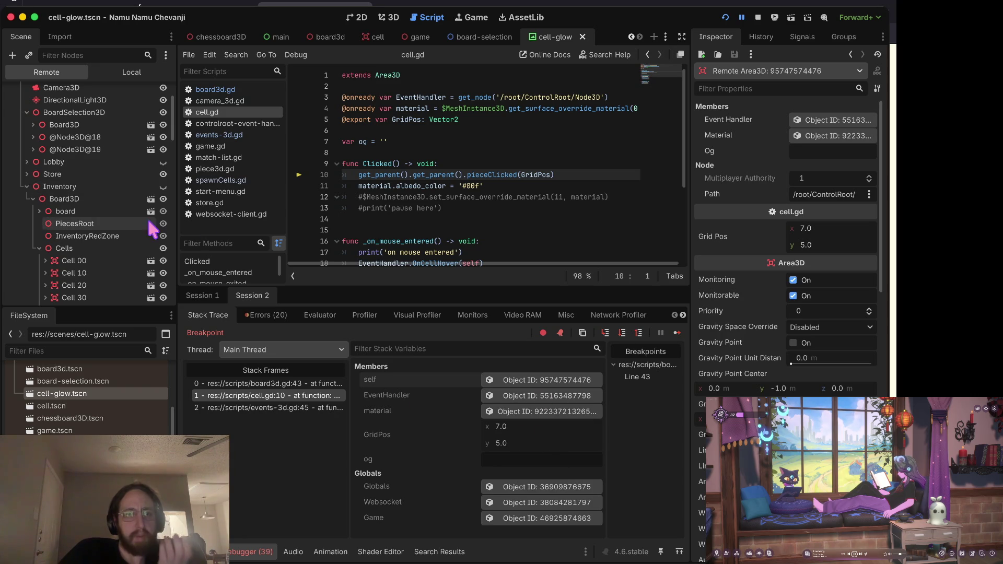
{"action": "scroll", "coordinate": [79, 179], "scroll_direction": "up", "scroll_amount": 2}
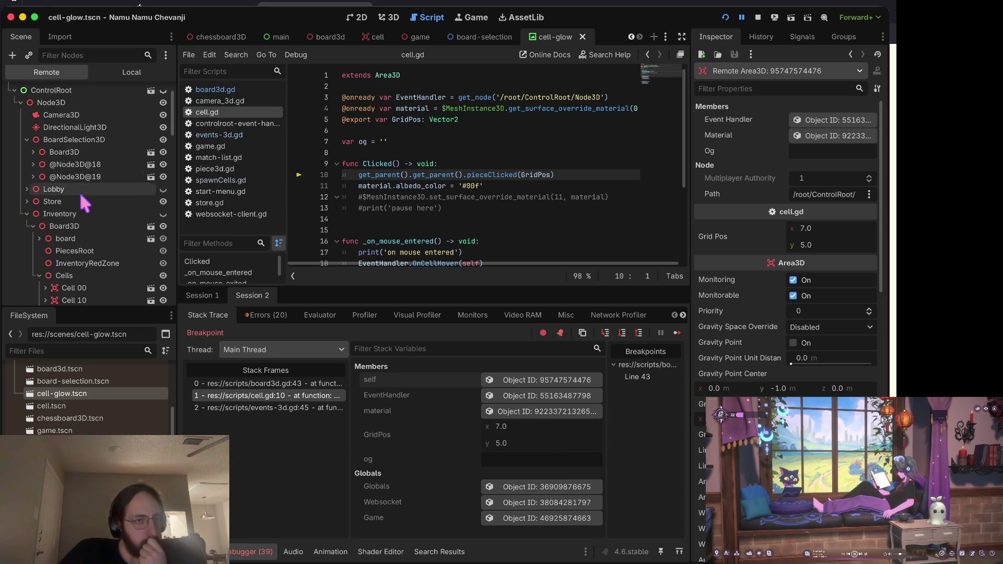
{"action": "left_click", "coordinate": [25, 210]}
{"action": "left_click", "coordinate": [24, 139]}
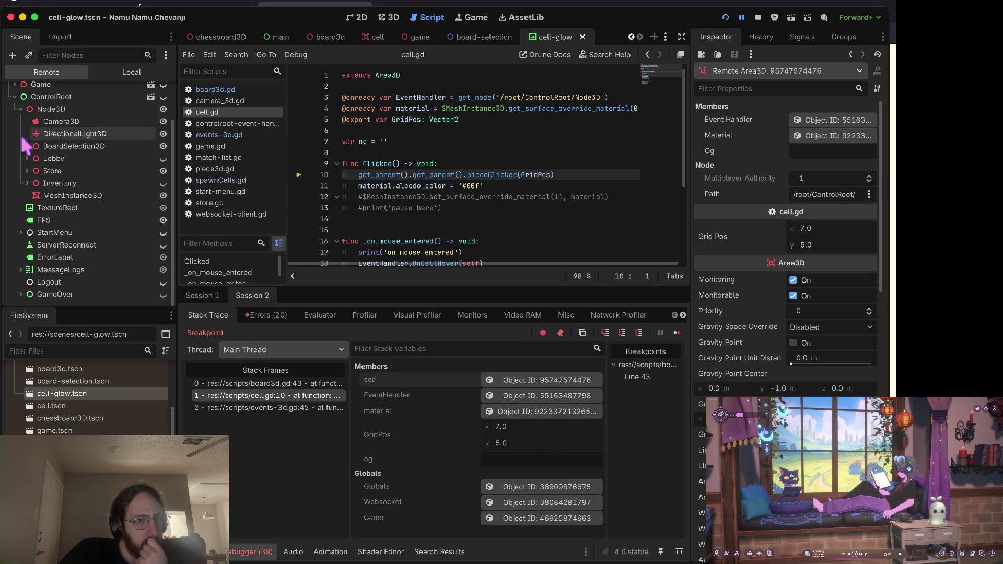
{"action": "left_click", "coordinate": [74, 137]}
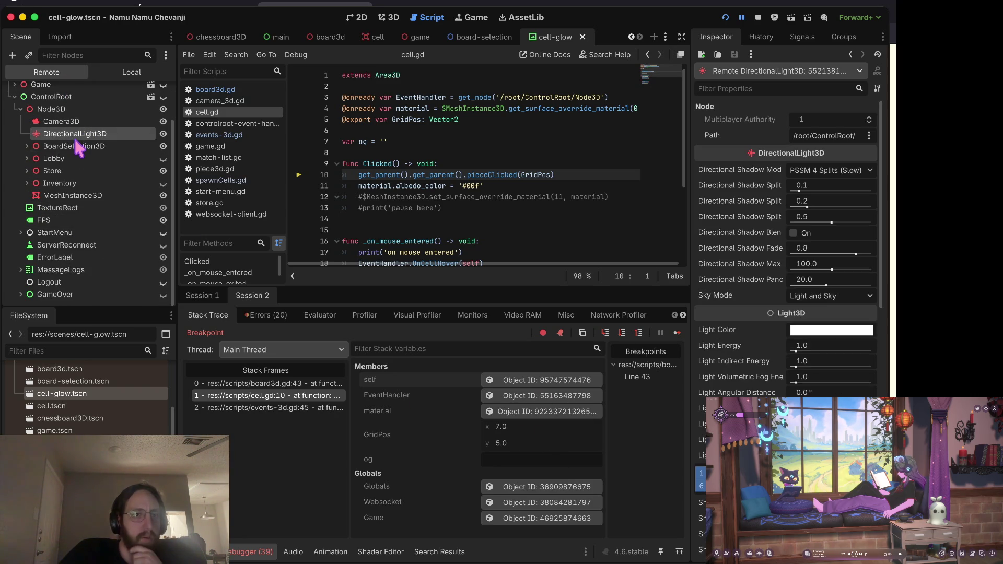
{"action": "left_click", "coordinate": [76, 146]}
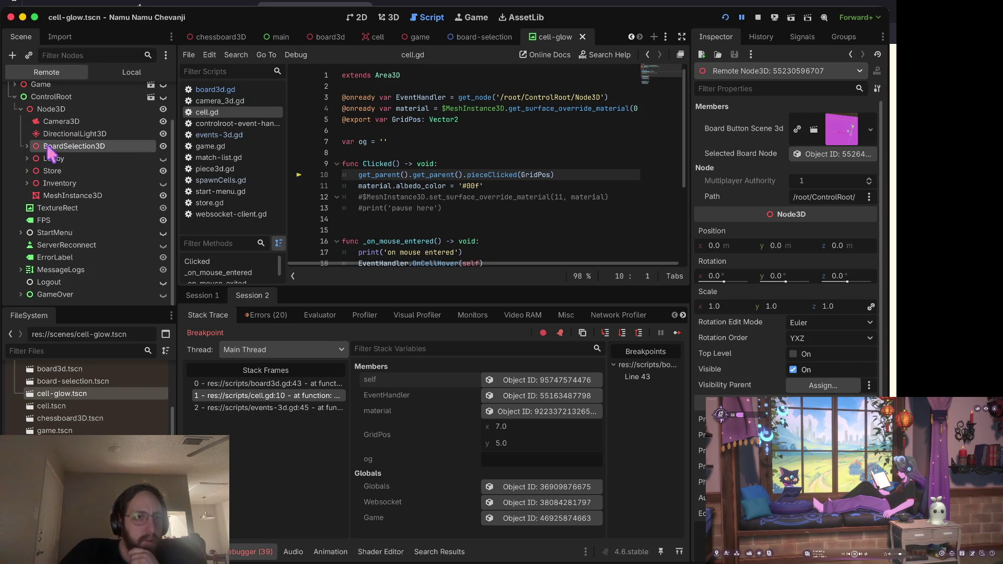
{"action": "mouse_move", "coordinate": [48, 147]}
{"action": "left_mouse_down"}
{"action": "mouse_move", "coordinate": [77, 165]}
{"action": "mouse_move", "coordinate": [49, 199]}
{"action": "mouse_move", "coordinate": [34, 190]}
{"action": "left_mouse_up"}
- Stop the running game, select main.tscn, and place the cursor at line 12 of cell.gd
{"action": "key", "text": "super+period"}
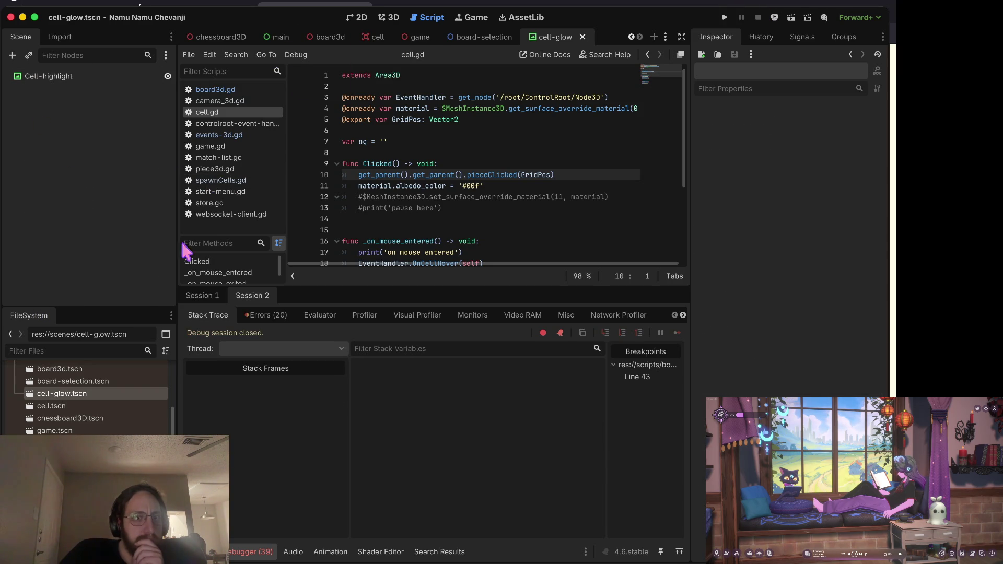
{"action": "left_click", "coordinate": [52, 443]}
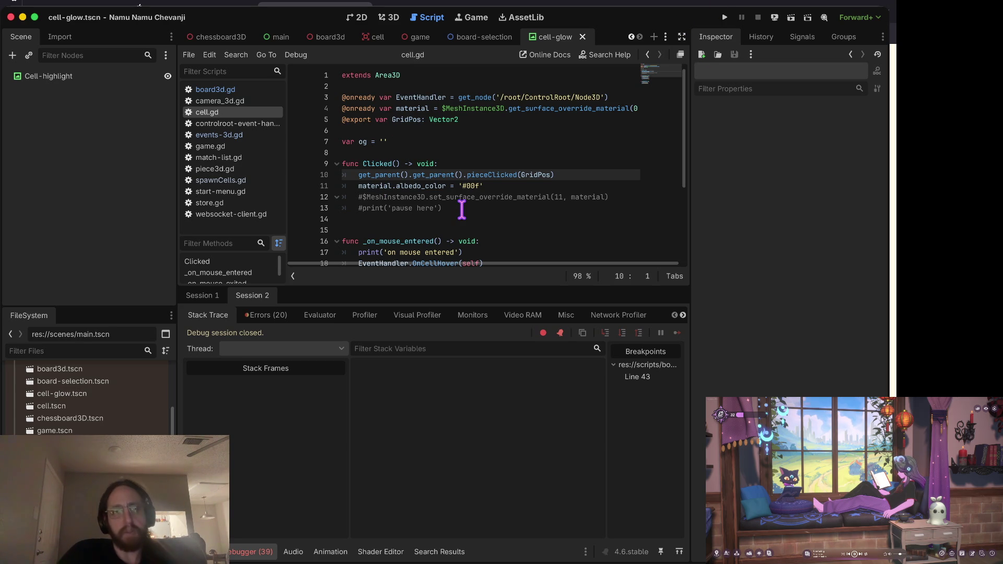
{"action": "left_click", "coordinate": [370, 197]}
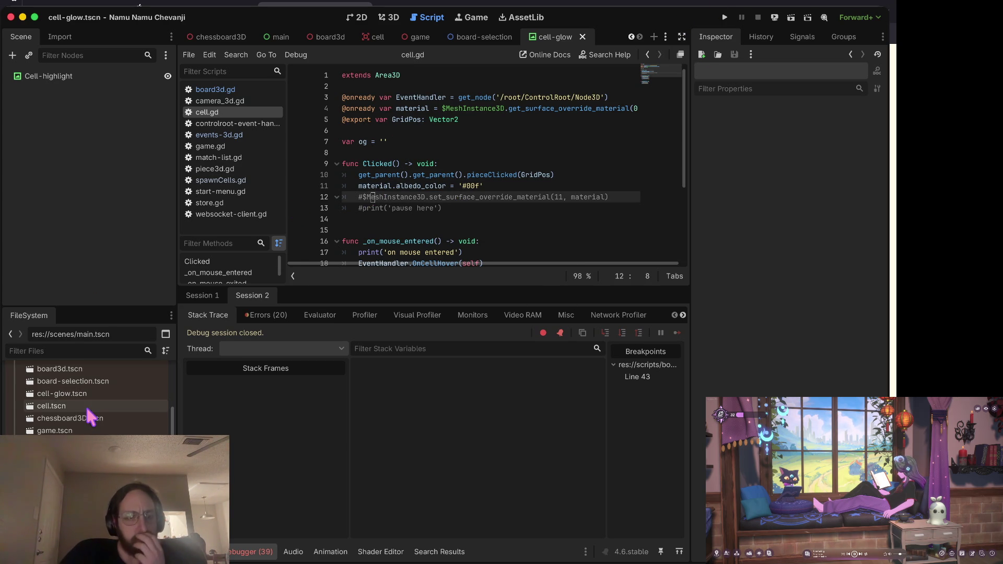
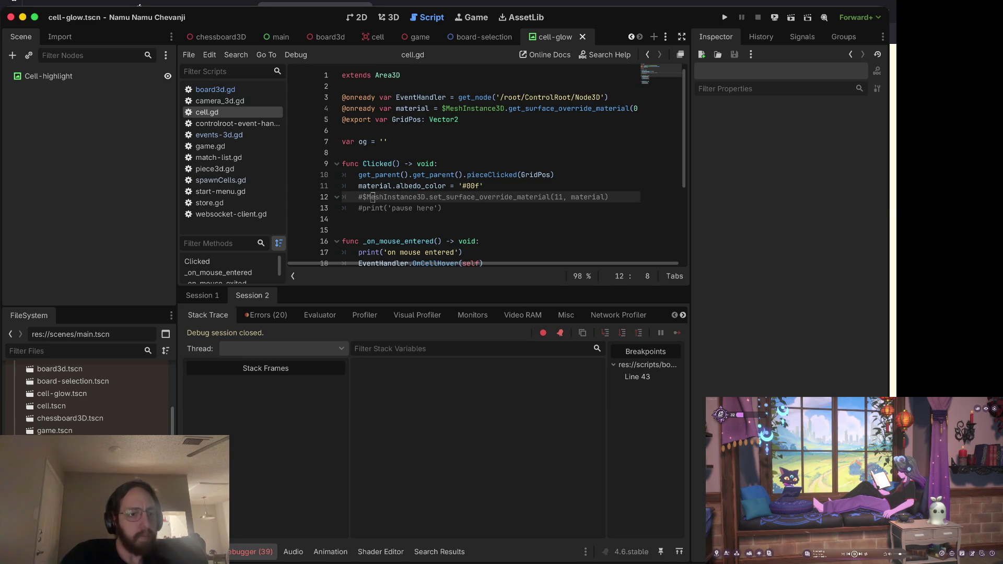
- In the main scene, move the BoardSelection3D node to sit below Inventory
{"action": "scroll", "coordinate": [86, 397], "scroll_direction": "down", "scroll_amount": 5}
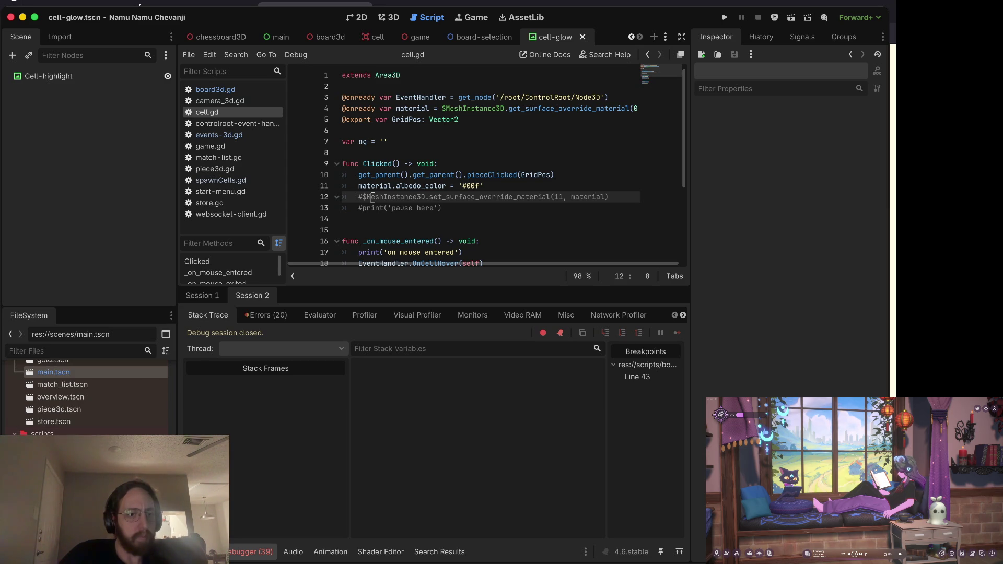
{"action": "scroll", "coordinate": [86, 397], "scroll_direction": "down", "scroll_amount": 3}
{"action": "scroll", "coordinate": [87, 397], "scroll_direction": "up", "scroll_amount": 5}
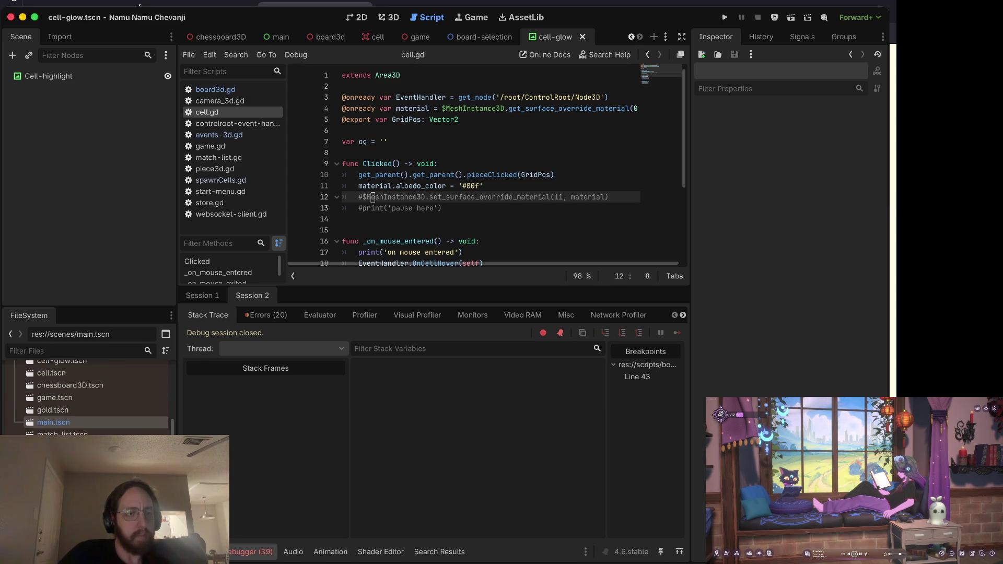
{"action": "scroll", "coordinate": [87, 397], "scroll_direction": "up", "scroll_amount": 1}
{"action": "scroll", "coordinate": [100, 413], "scroll_direction": "up", "scroll_amount": 5}
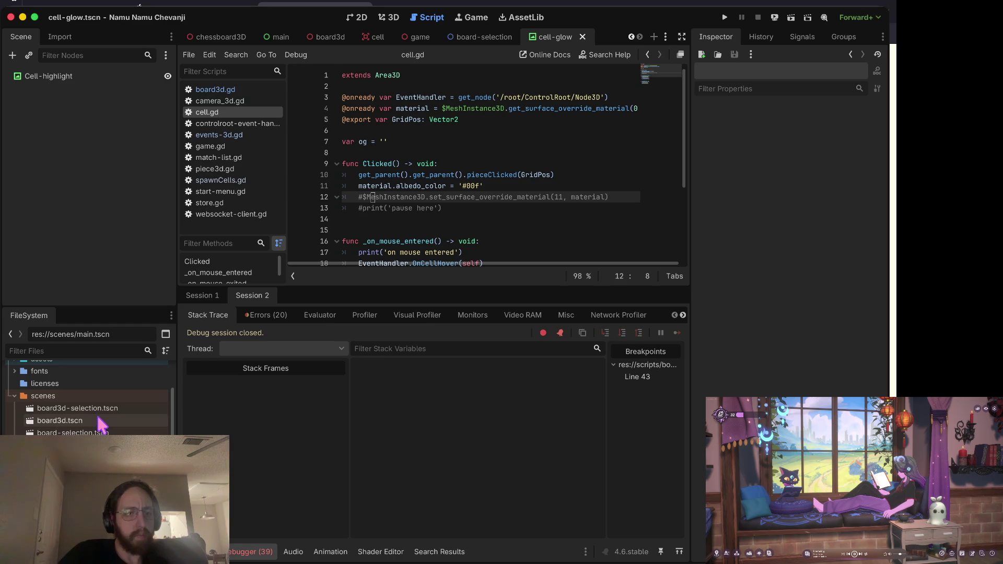
{"action": "left_click", "coordinate": [280, 37]}
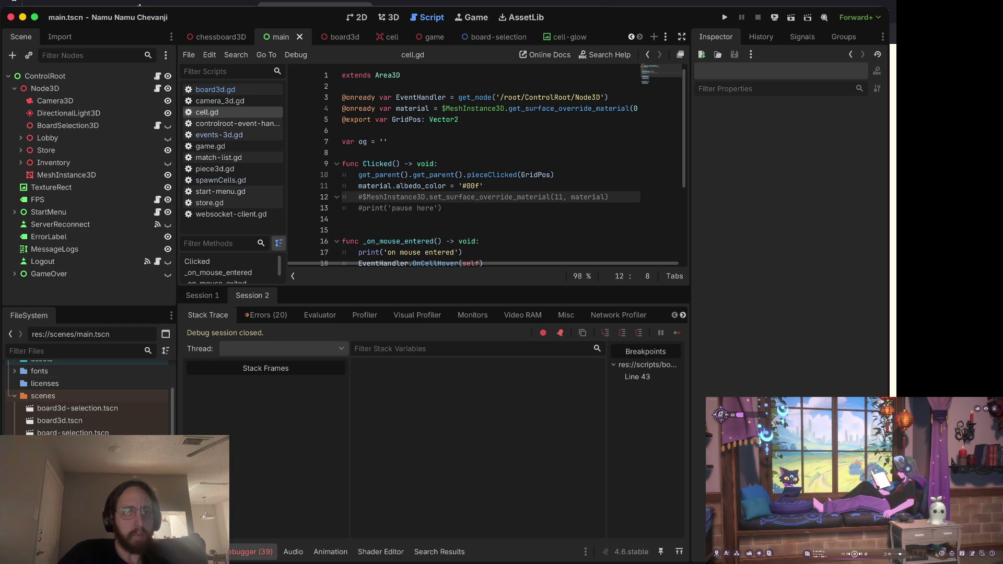
{"action": "mouse_move", "coordinate": [76, 125]}
{"action": "left_mouse_down"}
{"action": "mouse_move", "coordinate": [68, 153]}
{"action": "mouse_move", "coordinate": [31, 168]}
{"action": "left_mouse_up"}
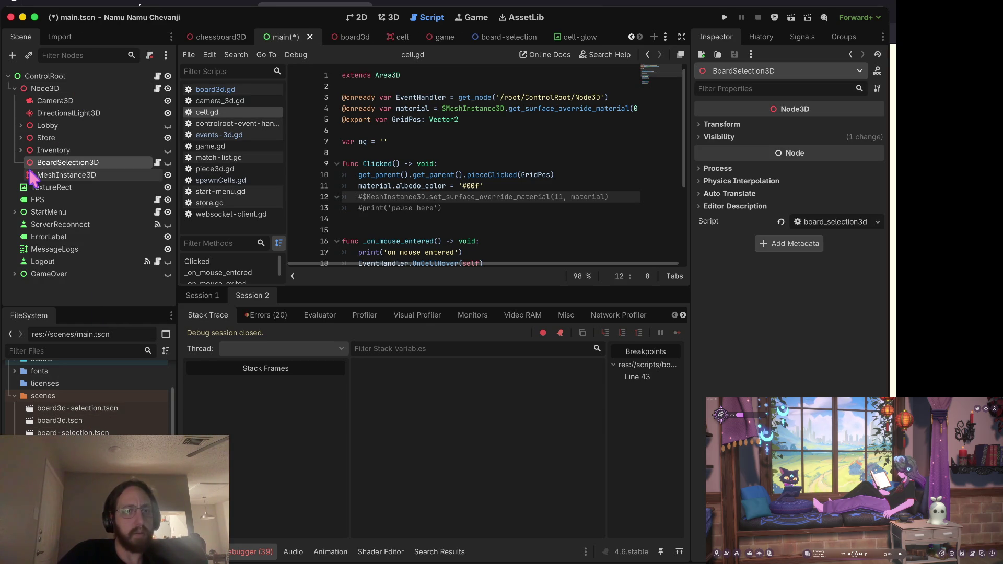
- Save the main scene and run the project
{"action": "left_click", "coordinate": [76, 125]}
{"action": "key", "text": "ctrl+s"}
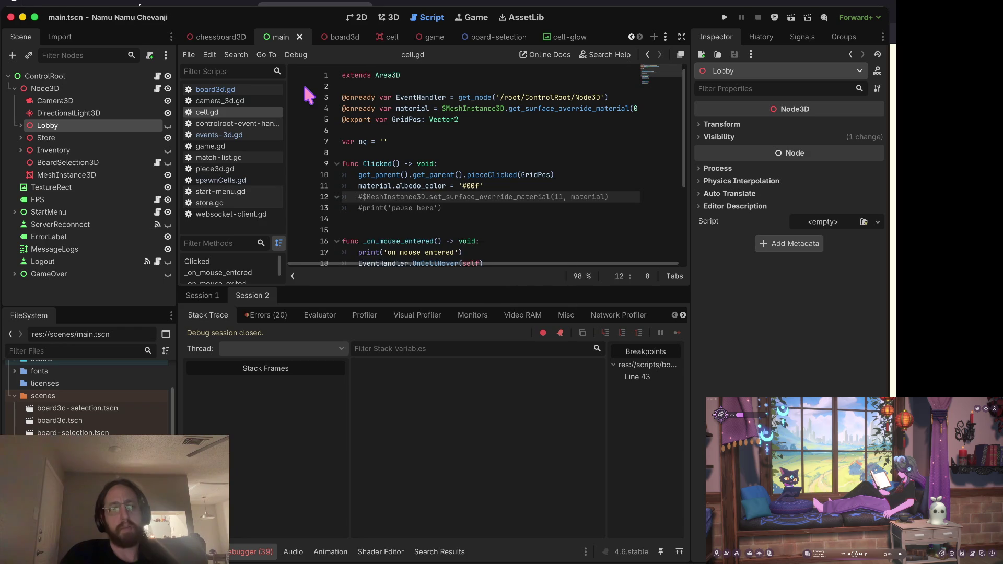
{"action": "key", "text": "super+b"}
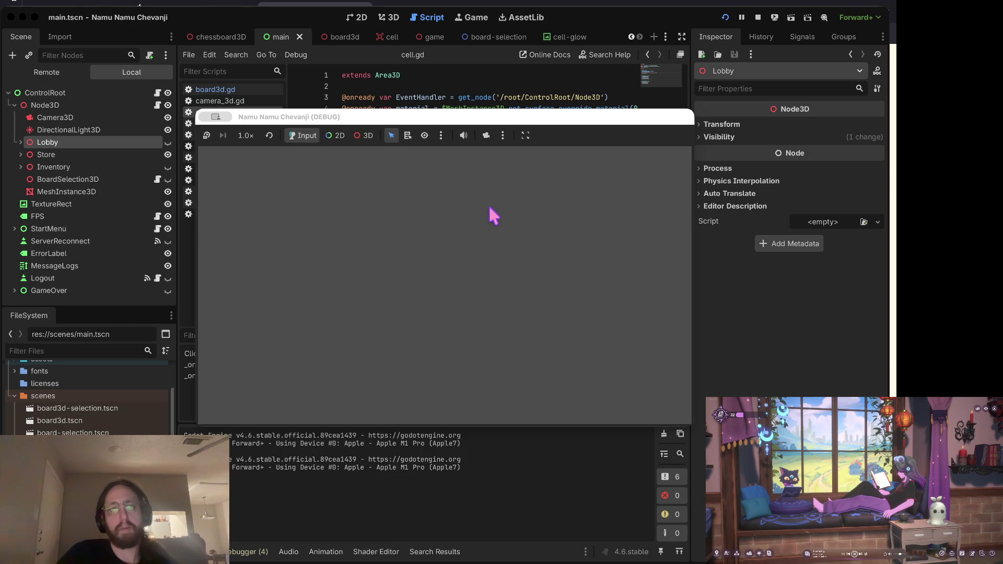
- Log in, click a middle-board cell, and continue past the line 43 breakpoint to the crash
{"action": "type", "text": "a"}
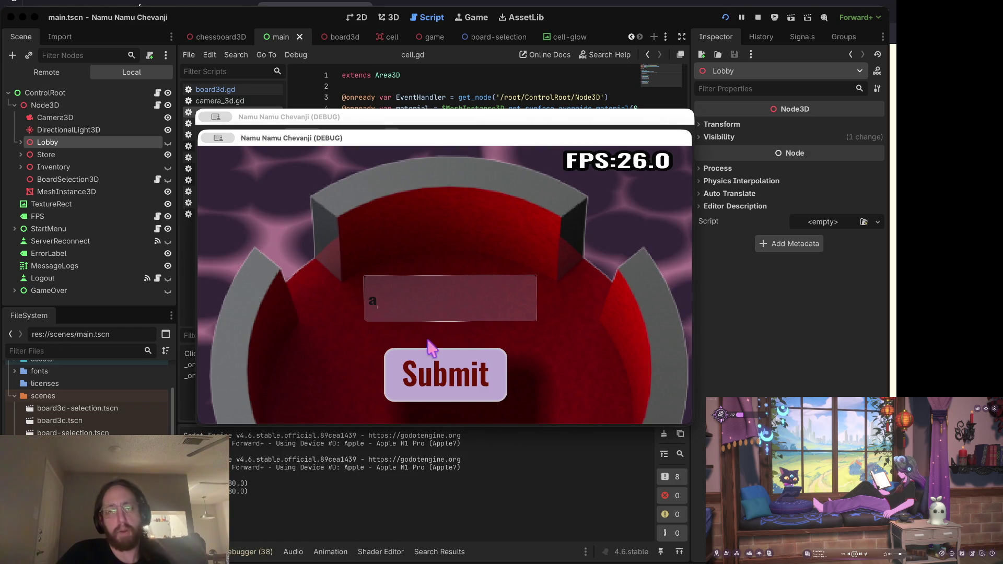
{"action": "left_click", "coordinate": [424, 373]}
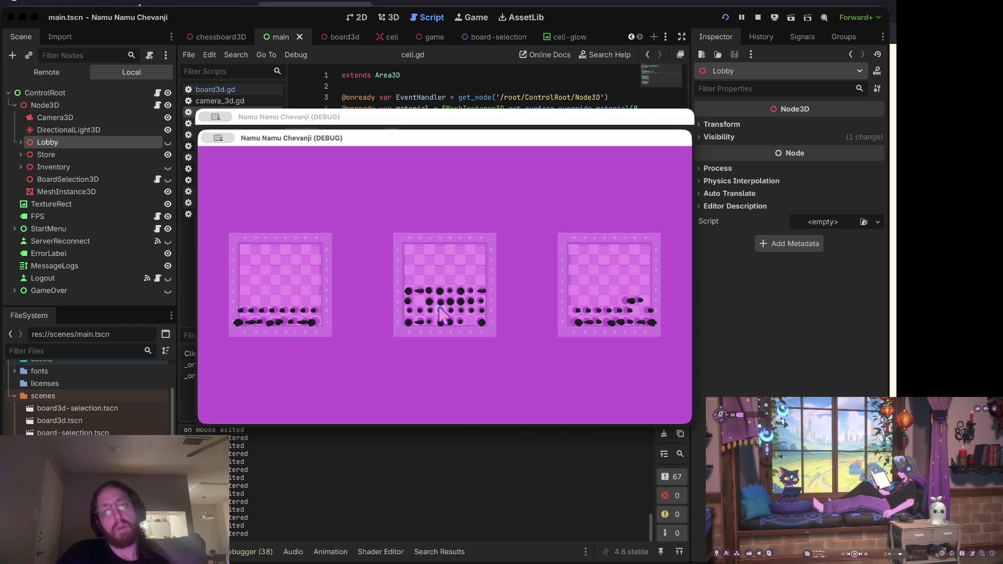
{"action": "left_click", "coordinate": [477, 255]}
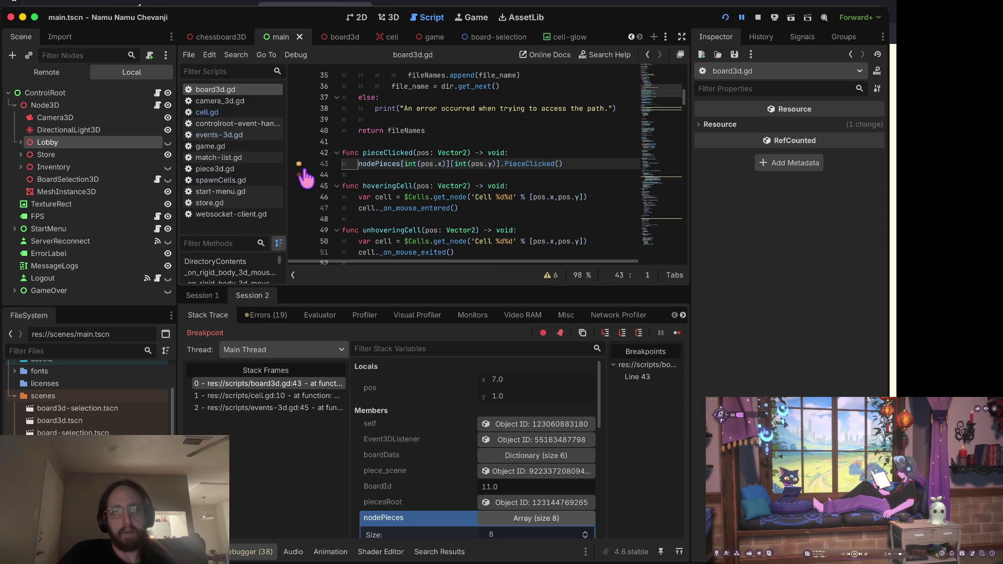
{"action": "left_click", "coordinate": [677, 333]}
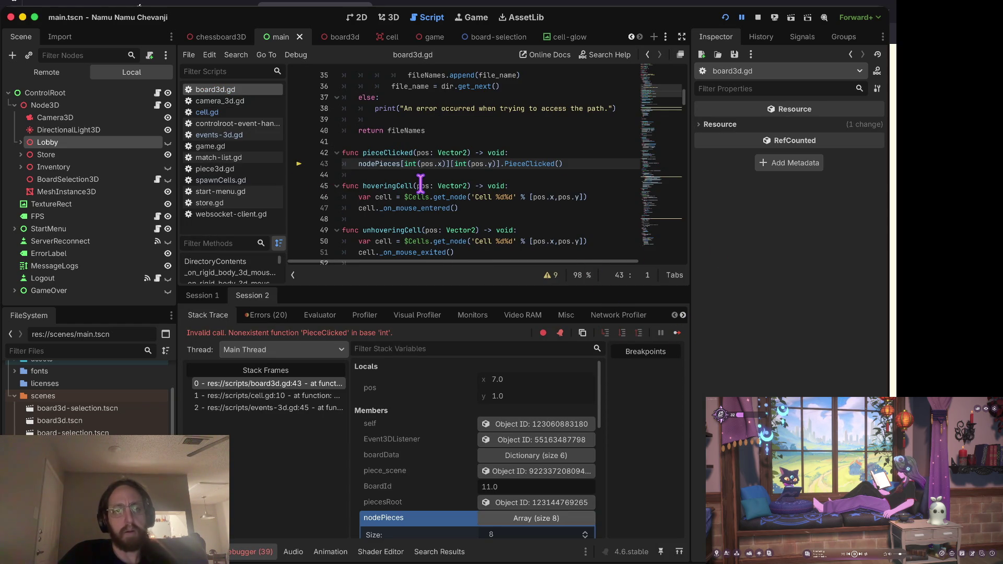
- Inspect pos, nodePieces and the cell.gd and board3d.gd stack frames, then stop the game
{"action": "mouse_move", "coordinate": [421, 181]}
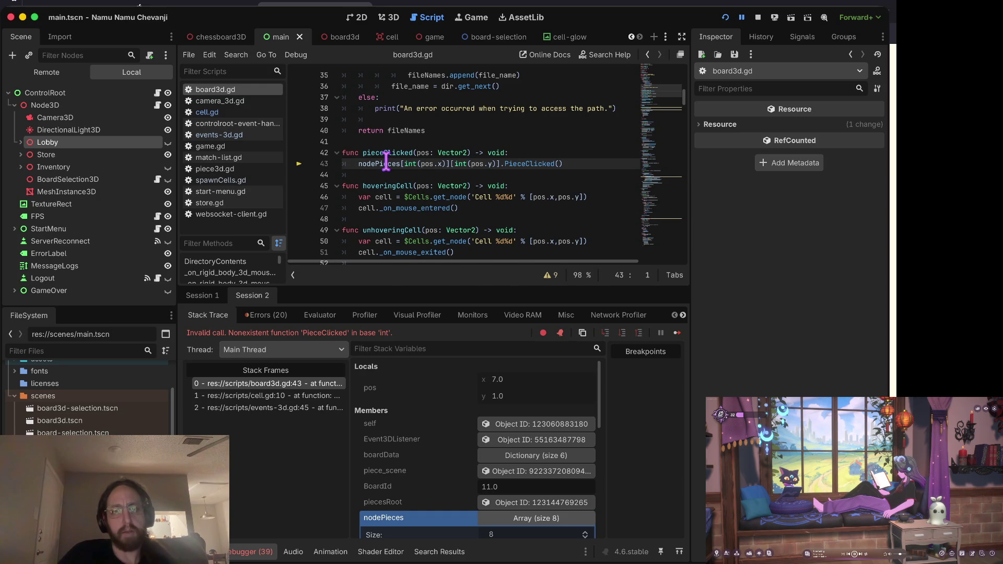
{"action": "mouse_move", "coordinate": [386, 160]}
{"action": "scroll", "coordinate": [538, 441], "scroll_direction": "down", "scroll_amount": 3}
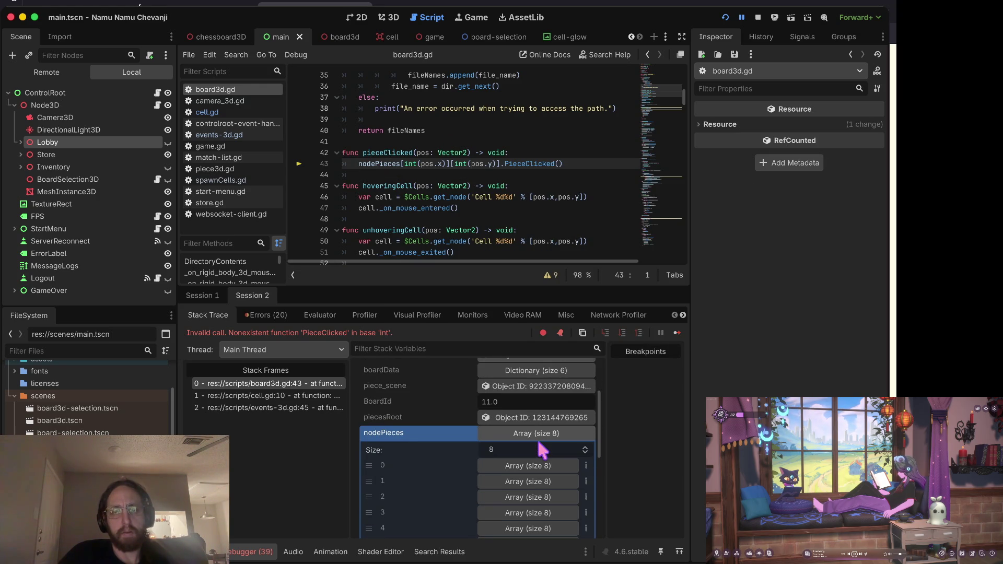
{"action": "left_click", "coordinate": [294, 396]}
{"action": "left_click", "coordinate": [298, 384]}
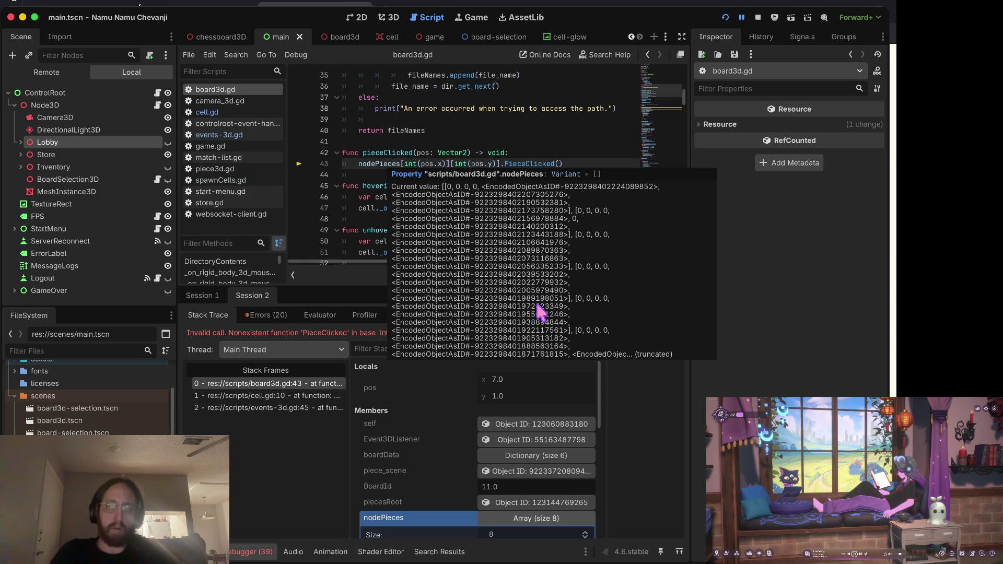
{"action": "left_click", "coordinate": [492, 164]}
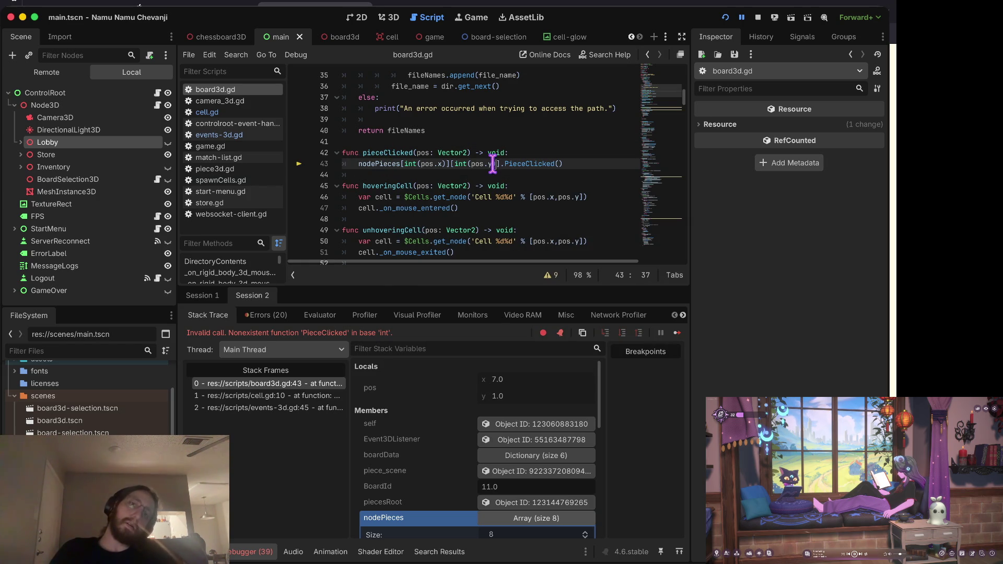
{"action": "key", "text": "super+period"}
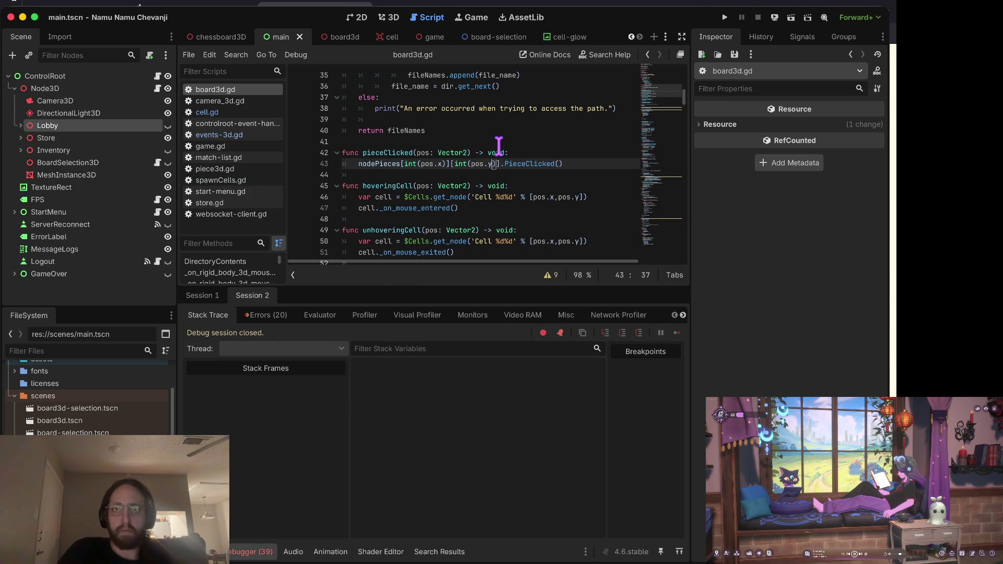
- Store line 43's lookup in 'var piece =' and guard PieceClicked with 'if piece:', then save and run
{"action": "type", "text": "var "}
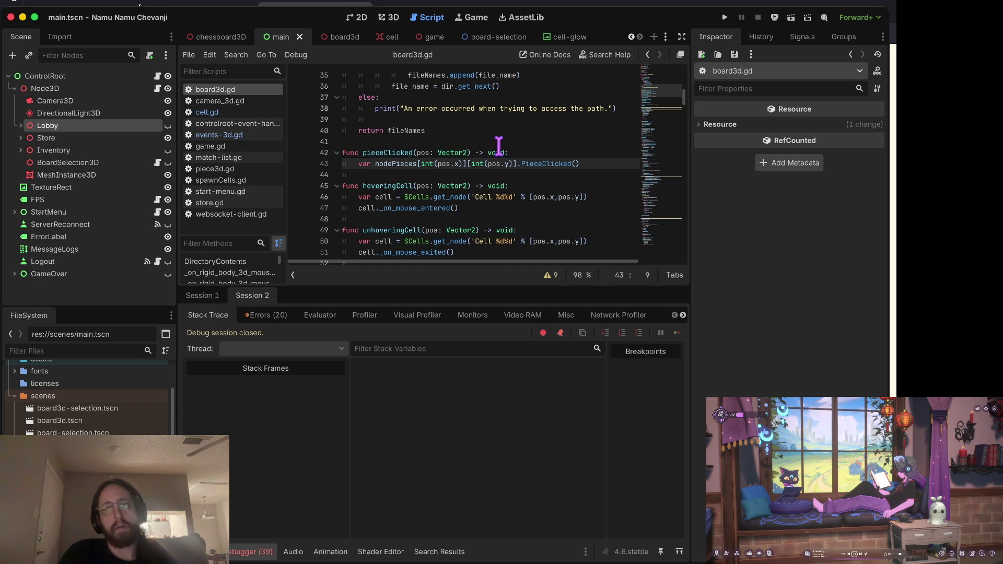
{"action": "type", "text": "piece ="}
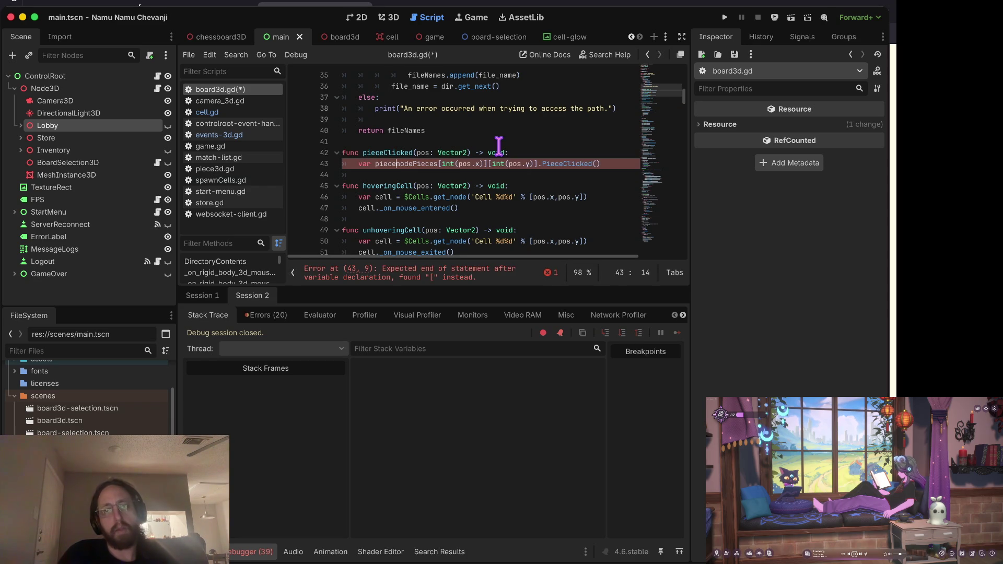
{"action": "key", "text": "End"}
{"action": "key", "text": "BackSpace"}
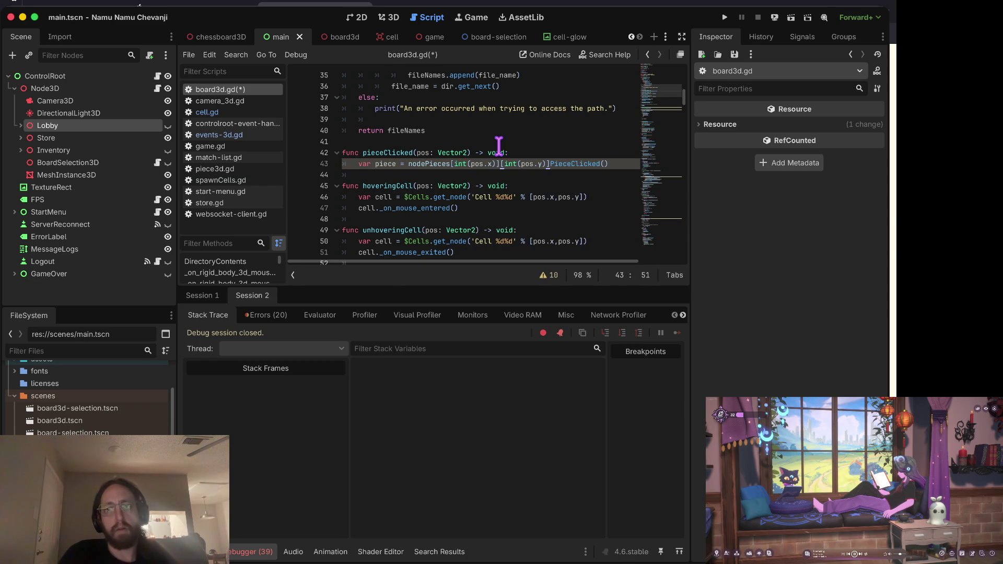
{"action": "key", "text": "Return"}
{"action": "type", "text": "piece:PieceClicked("}
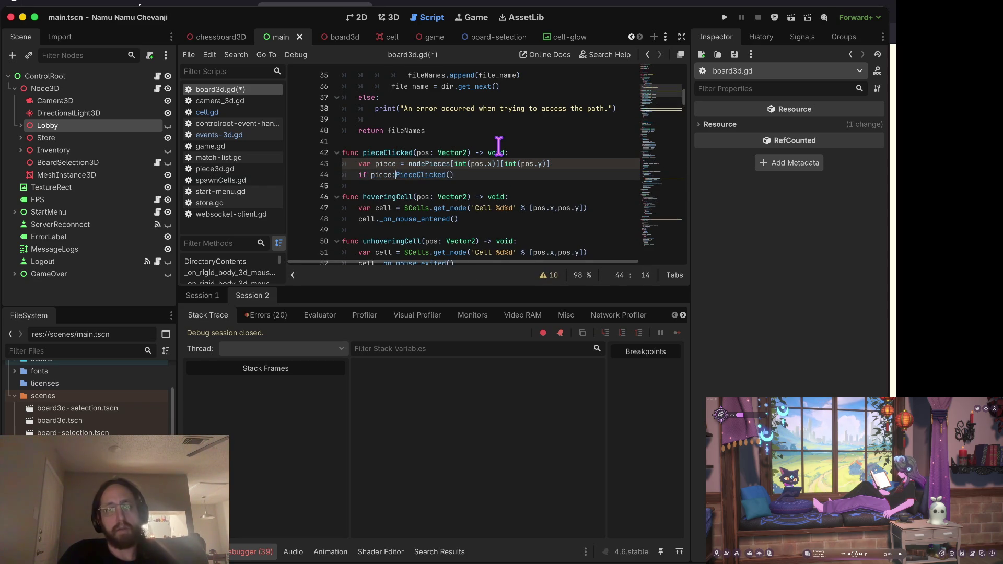
{"action": "key", "text": "Return"}
{"action": "key", "text": "ctrl+s"}
{"action": "key", "text": "super+b"}
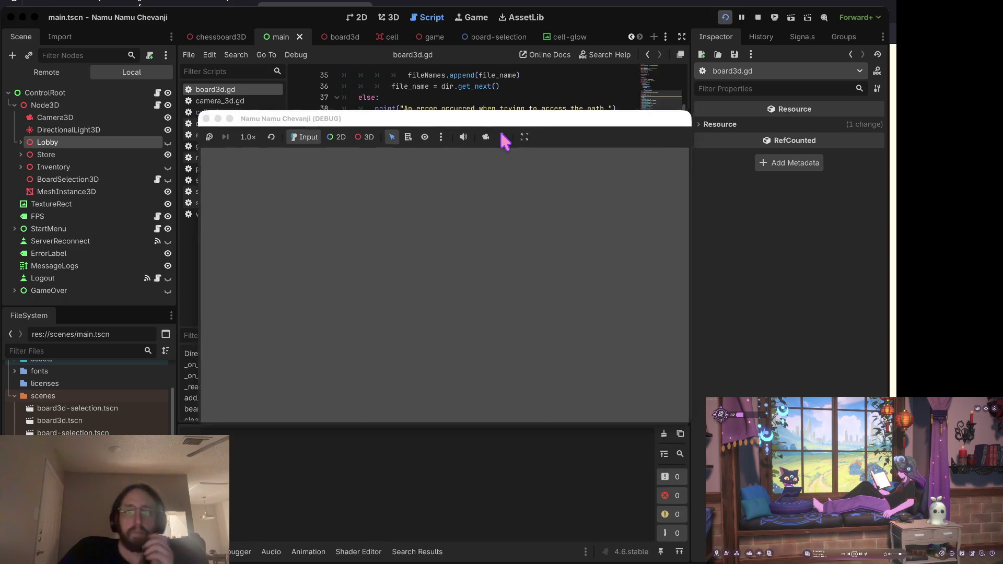
- Fix the line 45 parse error by prefixing 'piece.' to PieceClicked(), then save and relaunch
{"action": "left_click", "coordinate": [433, 152]}
{"action": "key", "text": "Down"}
{"action": "key", "text": "Home"}
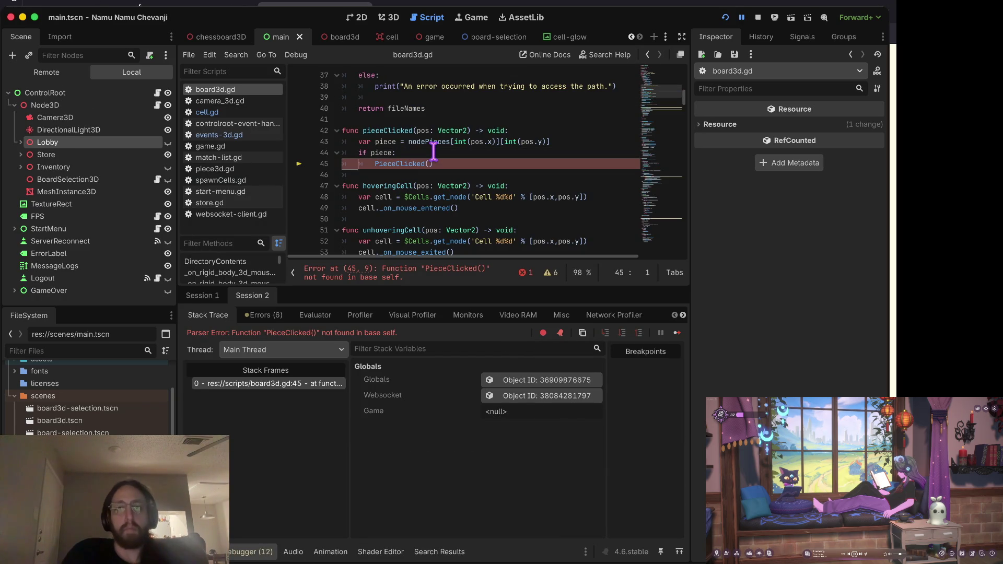
{"action": "type", "text": "piece."}
{"action": "key", "text": "ctrl+s"}
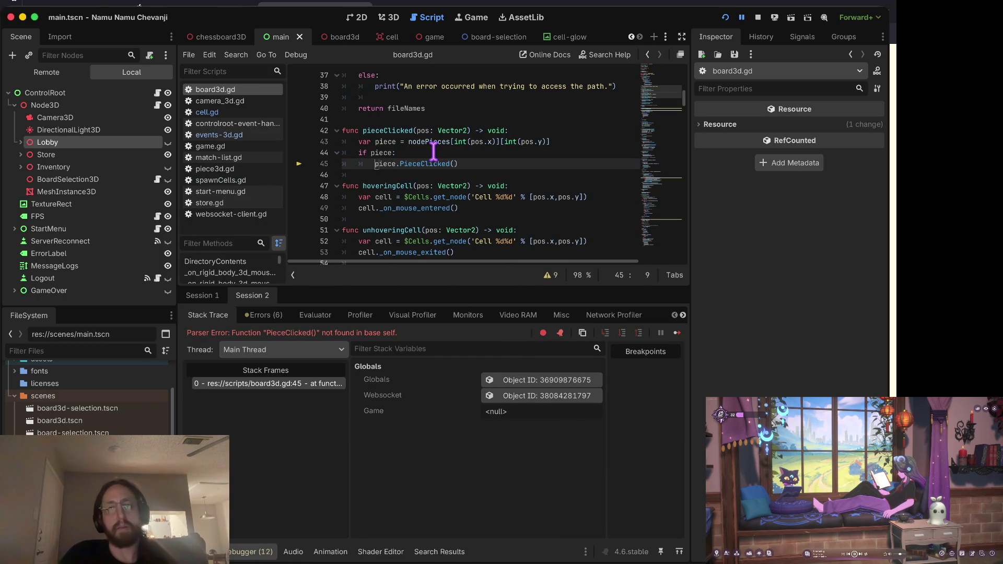
{"action": "key", "text": "super+b"}
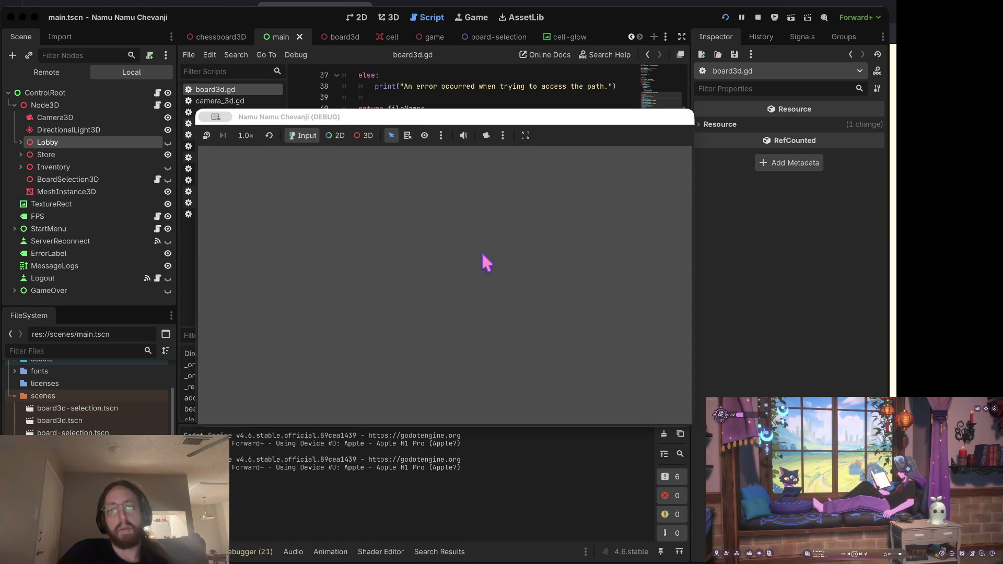
- Log in, click a middle-board cell, inspect the empty nodePieces array, and view the Remote tree
{"action": "left_click", "coordinate": [465, 292]}
{"action": "left_click", "coordinate": [456, 370]}
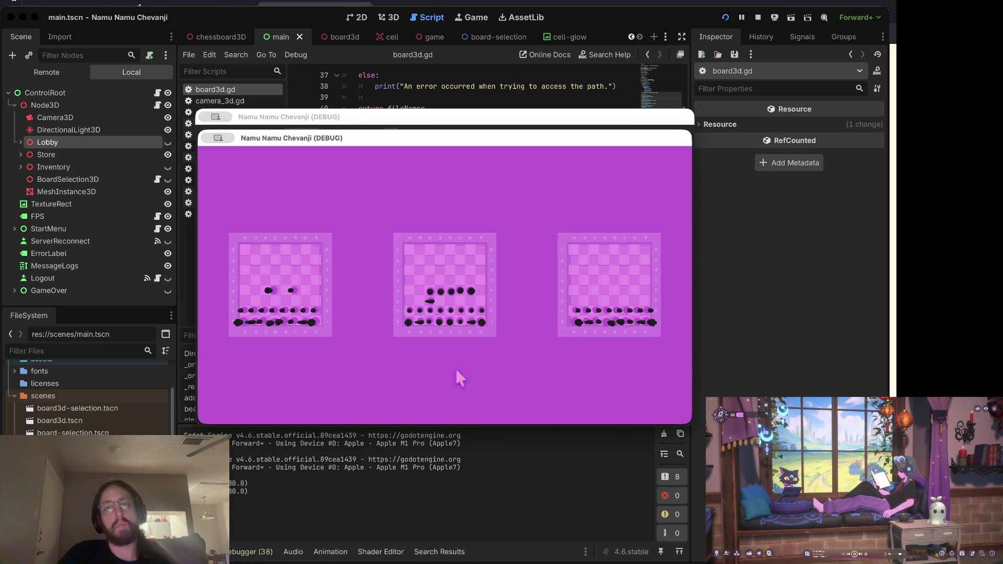
{"action": "left_click", "coordinate": [438, 279]}
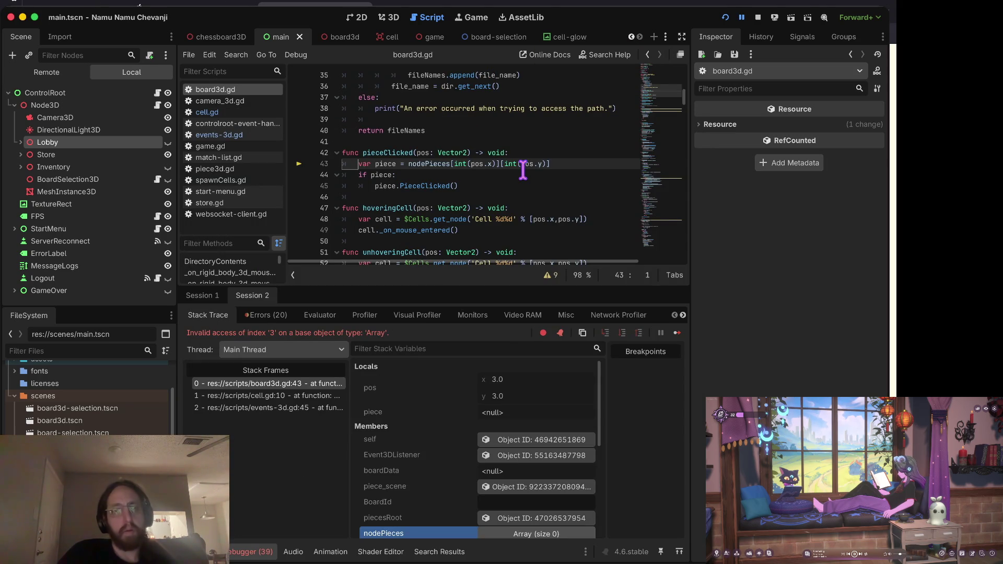
{"action": "left_click", "coordinate": [536, 534]}
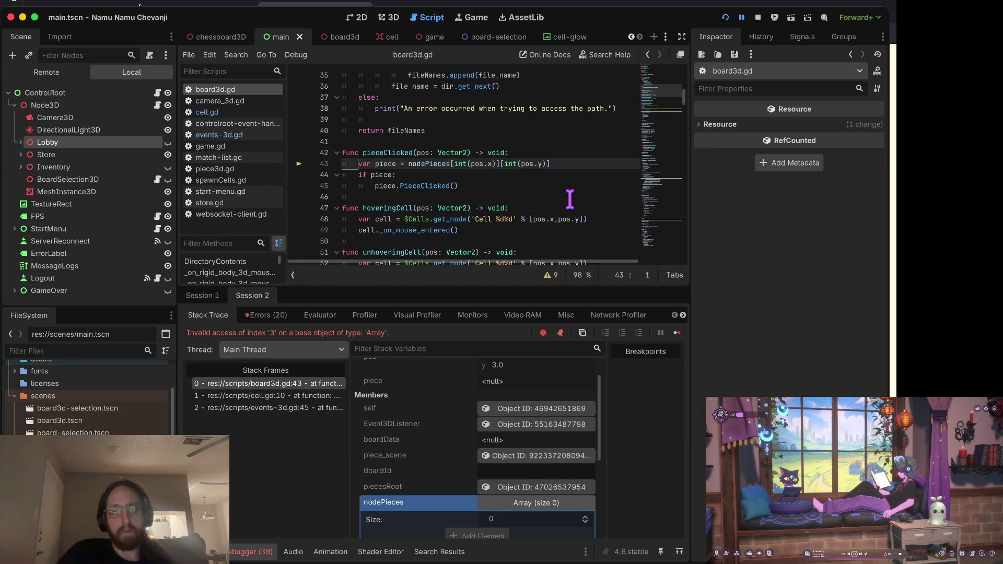
{"action": "left_click", "coordinate": [24, 76]}
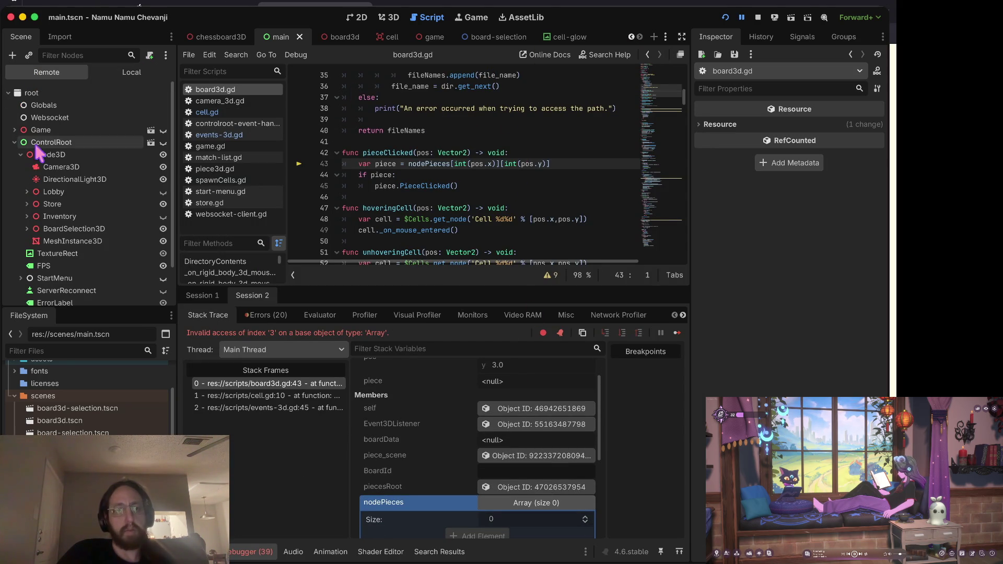
{"action": "scroll", "coordinate": [83, 217], "scroll_direction": "down", "scroll_amount": 3}
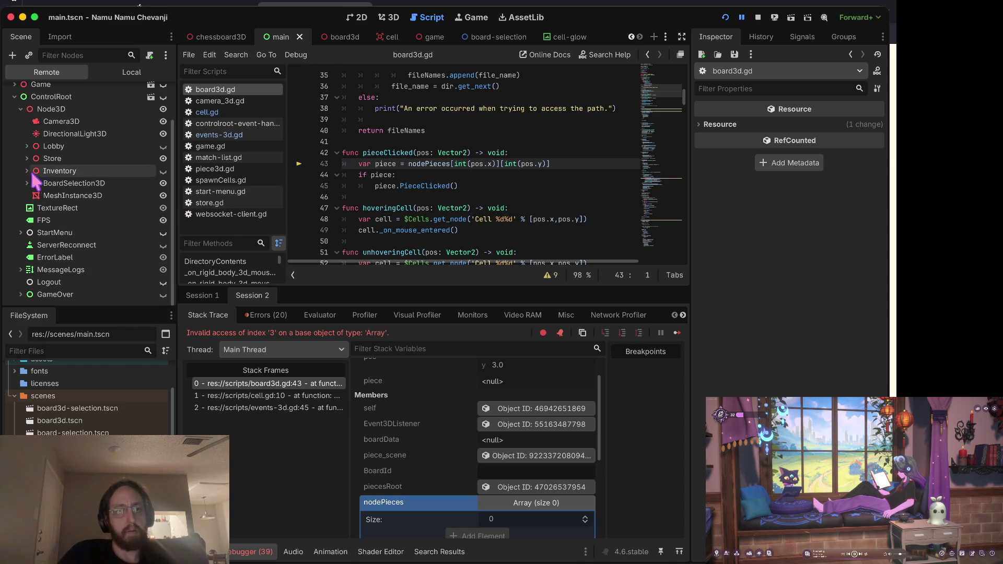
- Check the events-3d.gd and cell.gd frames and expand Inventory's Board3D and InventoryBoard3D boards
{"action": "left_click", "coordinate": [290, 409]}
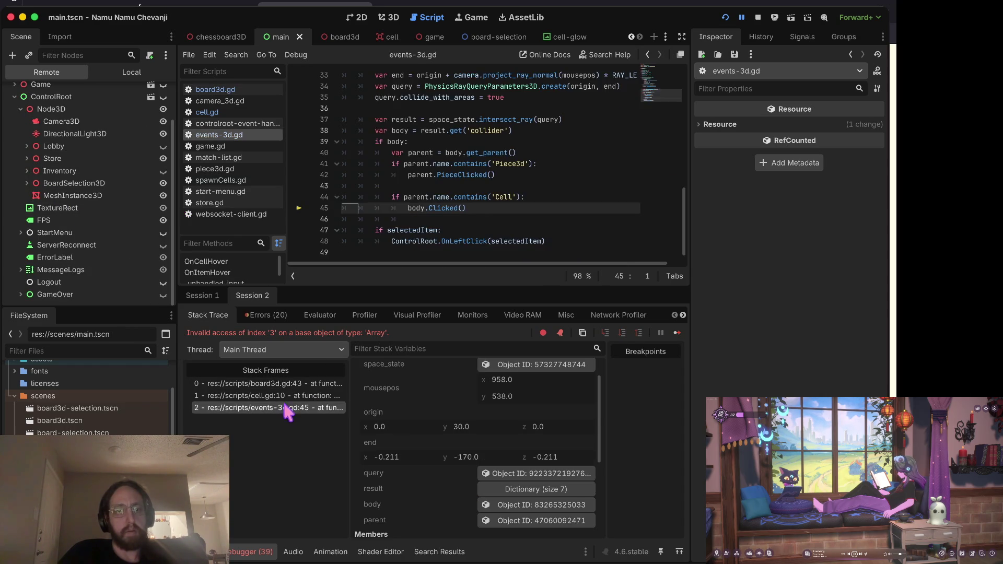
{"action": "left_click", "coordinate": [283, 396]}
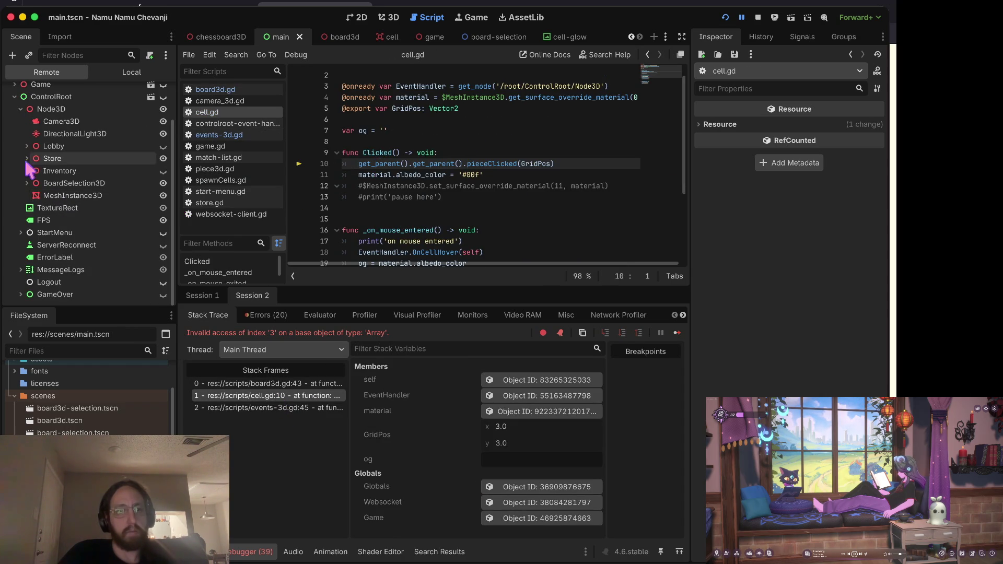
{"action": "left_click", "coordinate": [24, 175]}
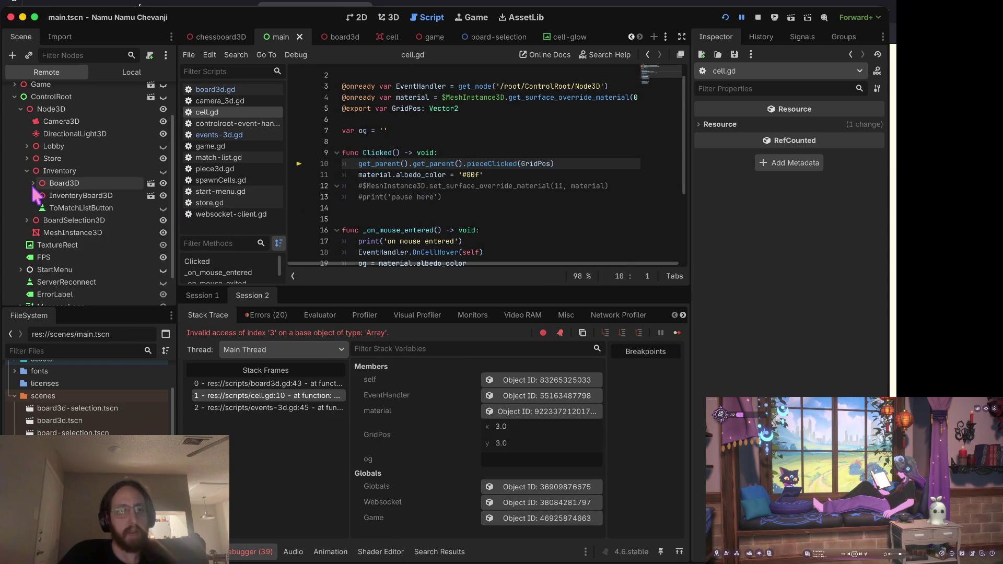
{"action": "left_click", "coordinate": [33, 183]}
{"action": "left_click", "coordinate": [39, 195]}
{"action": "left_click", "coordinate": [33, 282]}
{"action": "scroll", "coordinate": [34, 222], "scroll_direction": "down", "scroll_amount": 3}
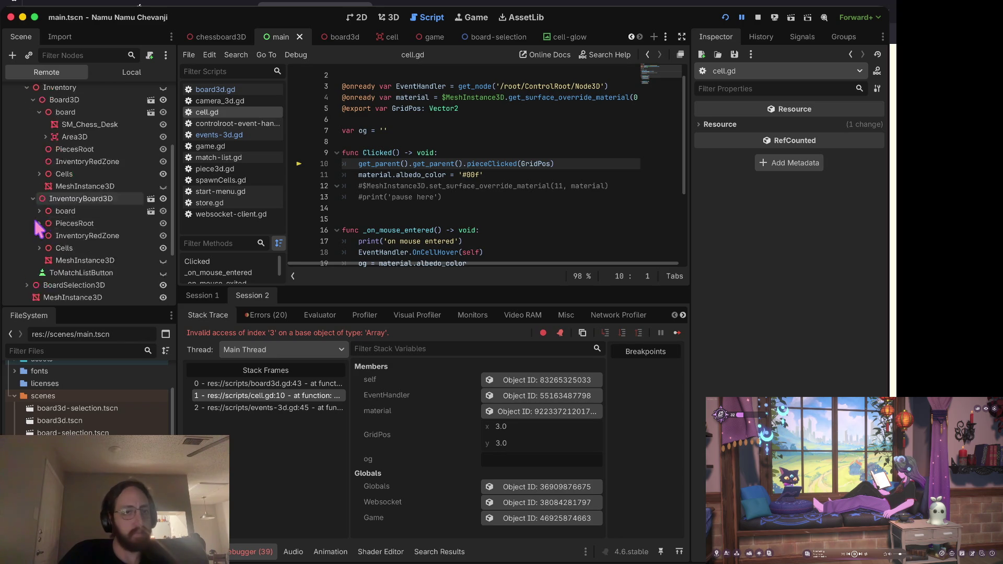
{"action": "scroll", "coordinate": [33, 218], "scroll_direction": "down", "scroll_amount": 3}
{"action": "left_click", "coordinate": [39, 111]}
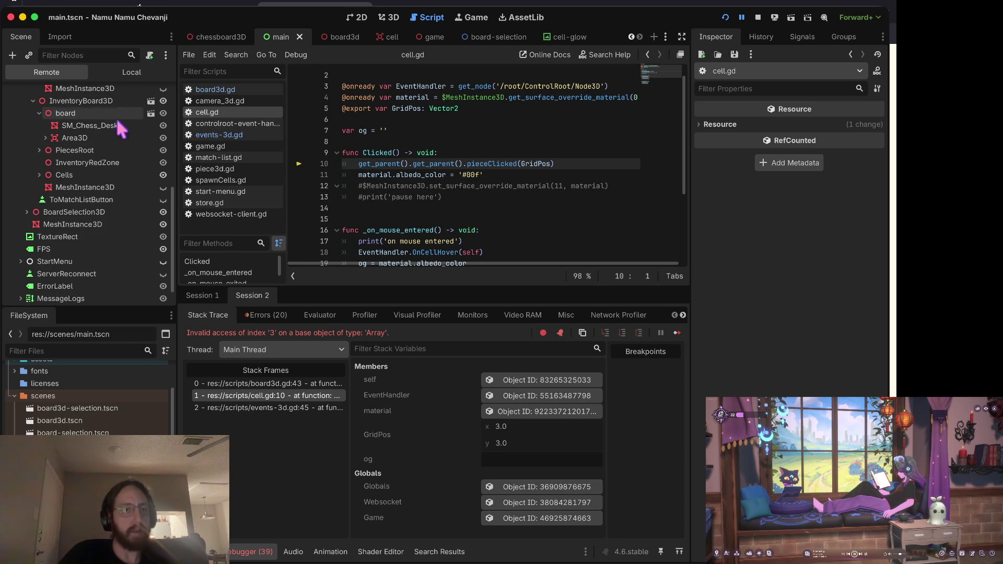
- Inspect the paused cell, its material and EventHandler, locate it in the live tree, then stop
{"action": "left_click", "coordinate": [564, 380]}
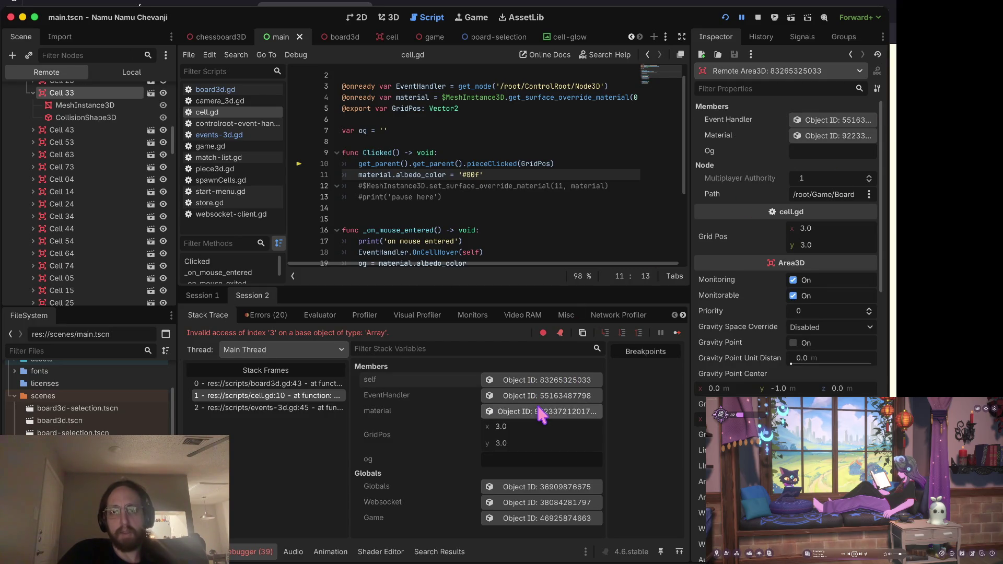
{"action": "left_click", "coordinate": [541, 412]}
{"action": "left_click", "coordinate": [543, 395]}
{"action": "left_click", "coordinate": [543, 381]}
{"action": "scroll", "coordinate": [120, 219], "scroll_direction": "up", "scroll_amount": 3}
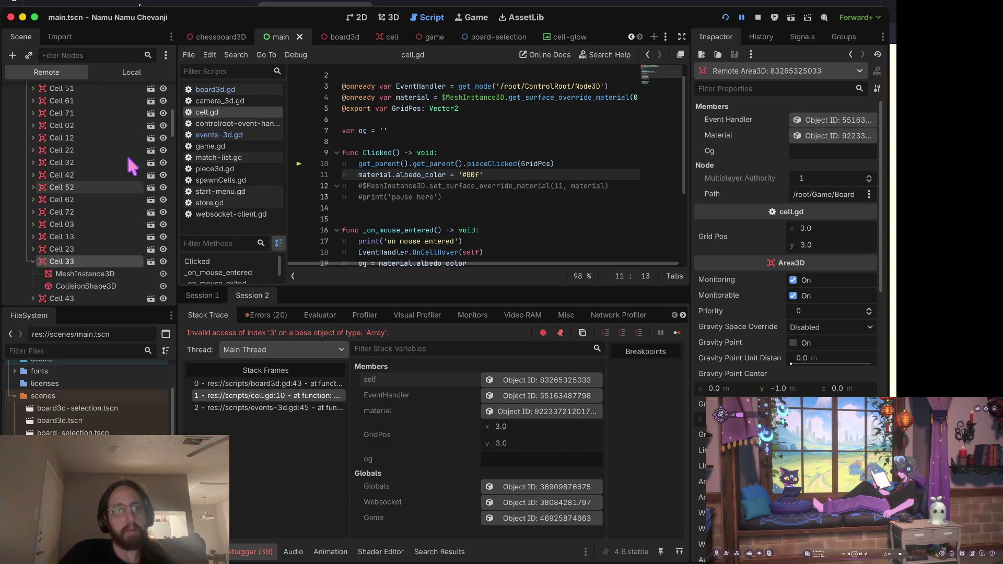
{"action": "scroll", "coordinate": [128, 157], "scroll_direction": "up", "scroll_amount": 5}
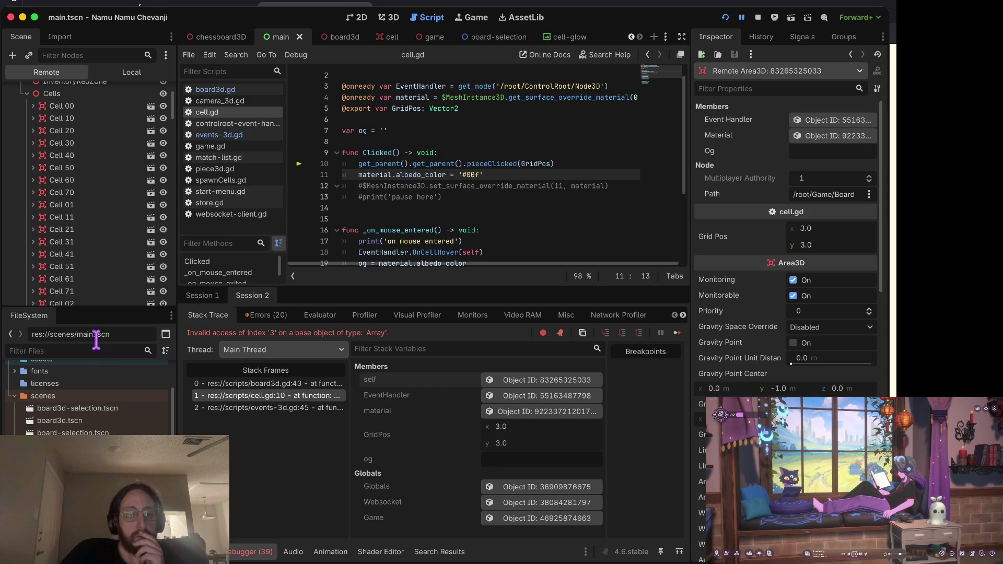
{"action": "mouse_move", "coordinate": [94, 309]}
{"action": "left_mouse_down"}
{"action": "mouse_move", "coordinate": [94, 385]}
{"action": "mouse_move", "coordinate": [93, 372]}
{"action": "left_mouse_up"}
{"action": "scroll", "coordinate": [98, 258], "scroll_direction": "up", "scroll_amount": 4}
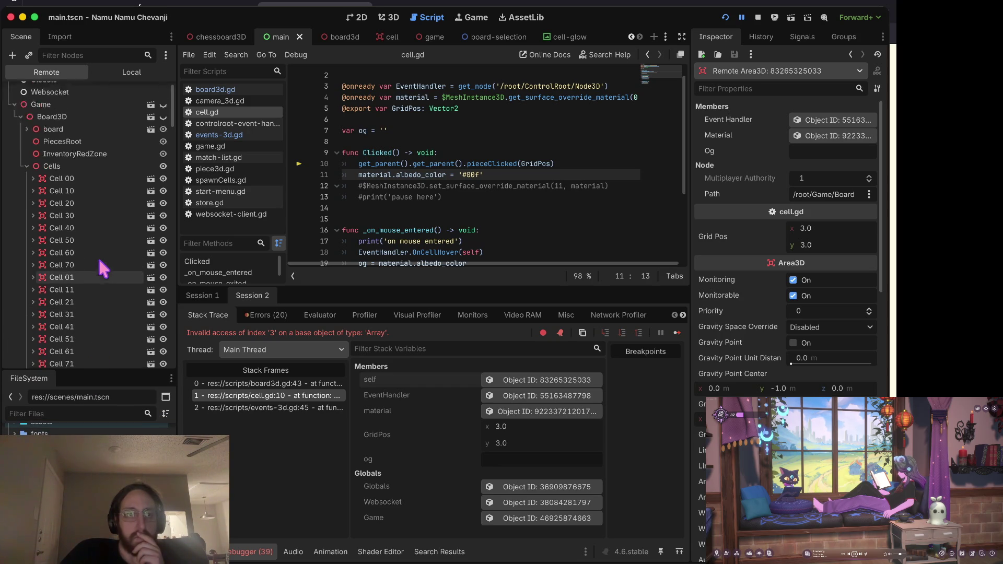
{"action": "left_click", "coordinate": [541, 380]}
{"action": "scroll", "coordinate": [140, 301], "scroll_direction": "up", "scroll_amount": 5}
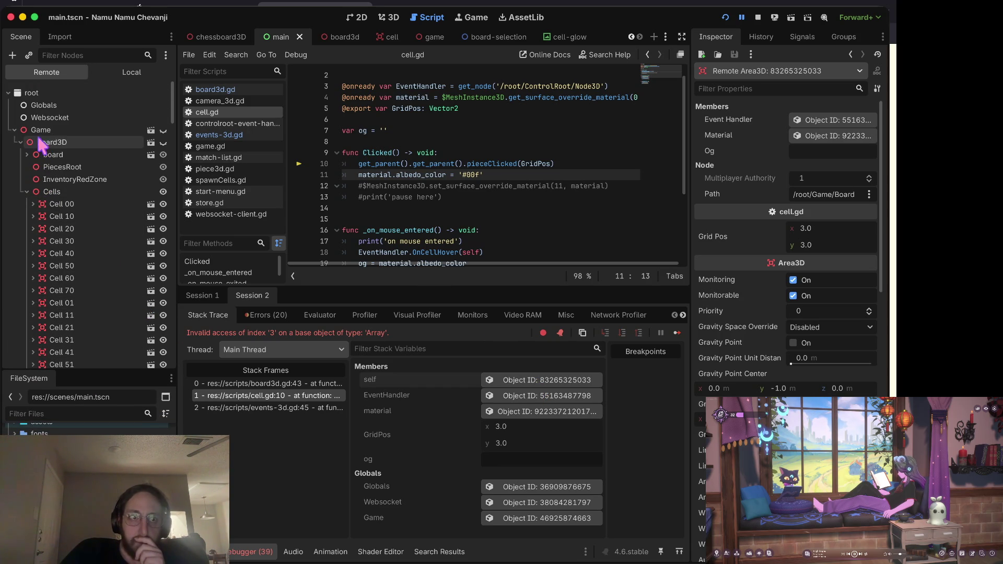
{"action": "left_click", "coordinate": [14, 130]}
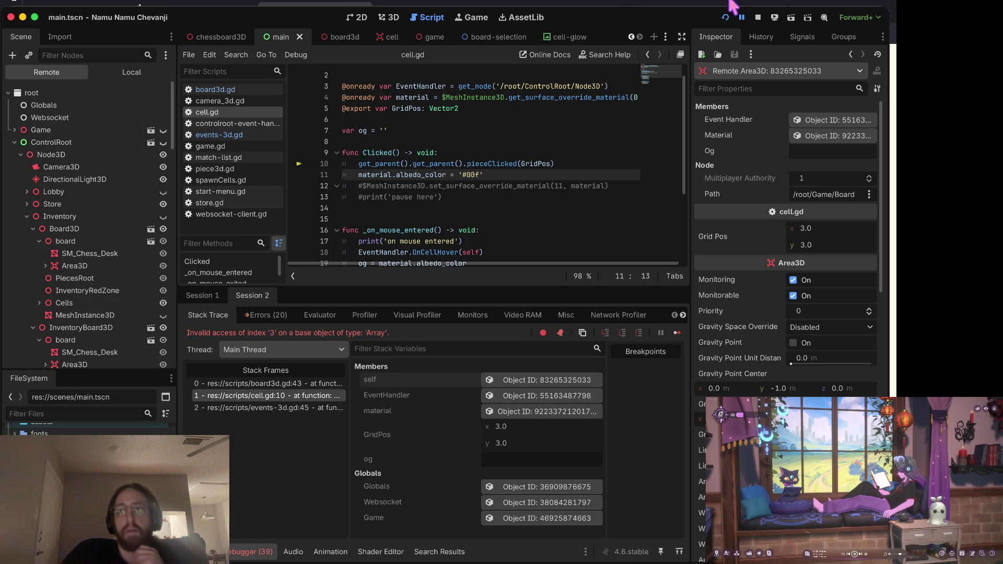
{"action": "left_click", "coordinate": [758, 18]}
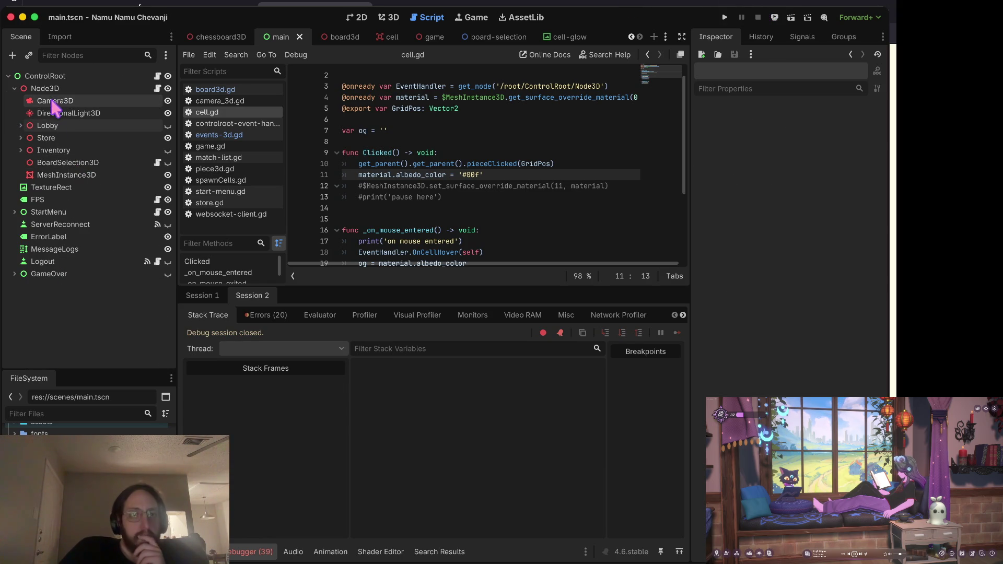
- Collapse Node3D, enlarge the script editor to show cell.gd line 21, and run the project
{"action": "left_click", "coordinate": [15, 88]}
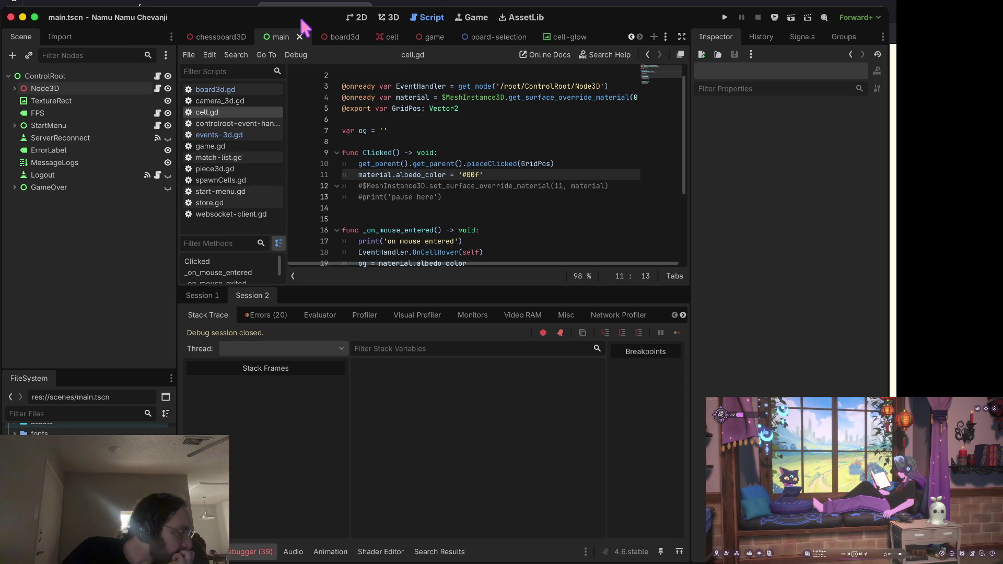
{"action": "left_click_drag", "start_coordinate": [483, 285], "coordinate": [481, 385]}
{"action": "left_click", "coordinate": [492, 274]}
{"action": "left_click", "coordinate": [441, 285]}
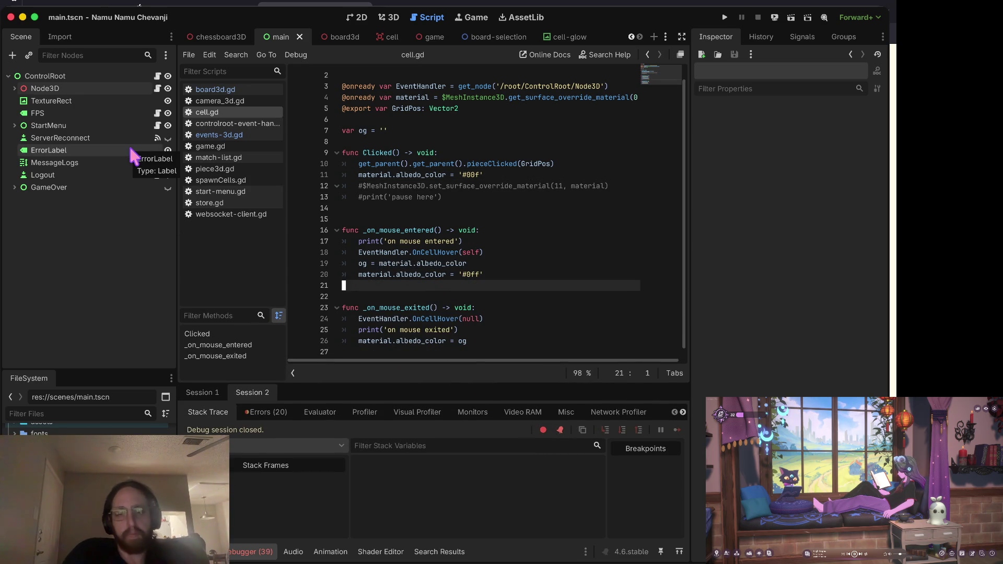
{"action": "key", "text": "super+b"}
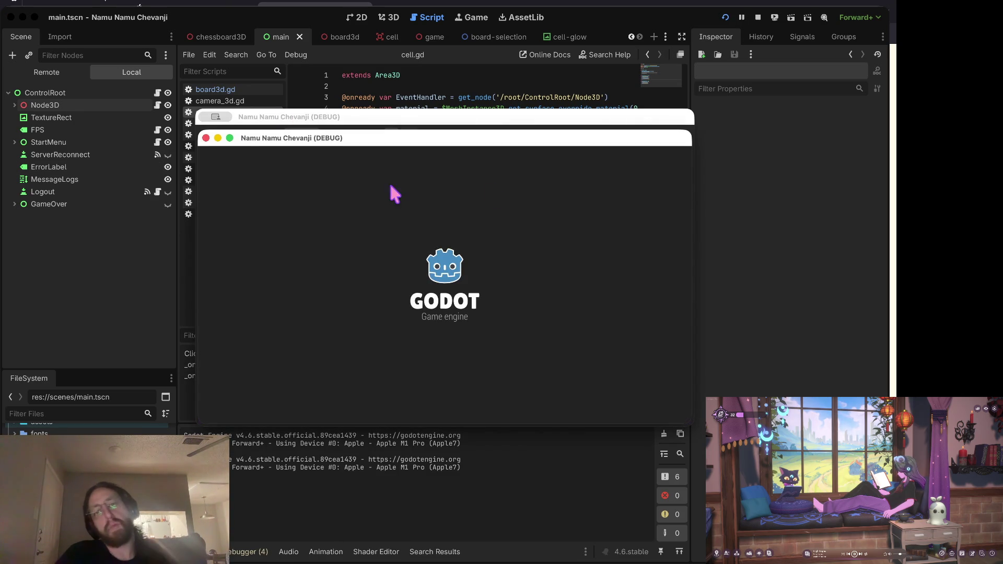
- Enter a username and submit the login to reach the chessboards
{"action": "left_click", "coordinate": [432, 292]}
{"action": "type", "text": "d"}
{"action": "left_click", "coordinate": [432, 355]}
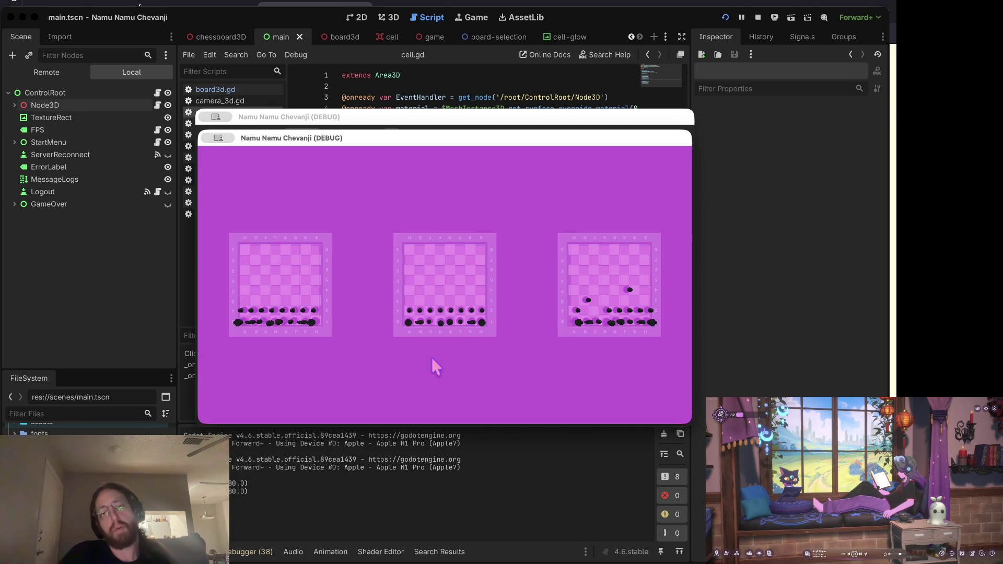
- Browse the live Remote scene tree, expanding ControlRoot and collapsing the inventory board's Cells list
{"action": "left_click", "coordinate": [70, 71]}
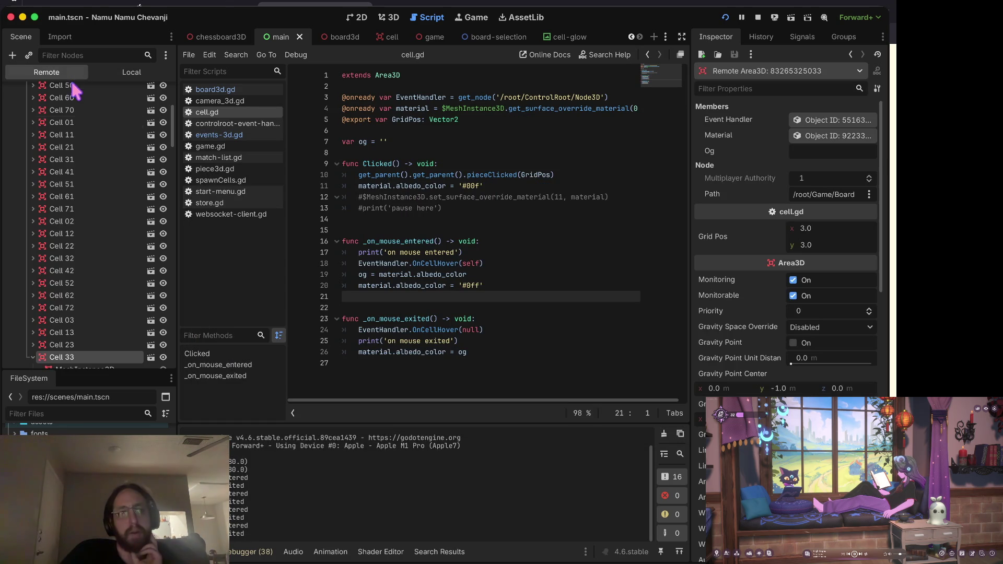
{"action": "left_click", "coordinate": [14, 129]}
{"action": "left_click", "coordinate": [14, 142]}
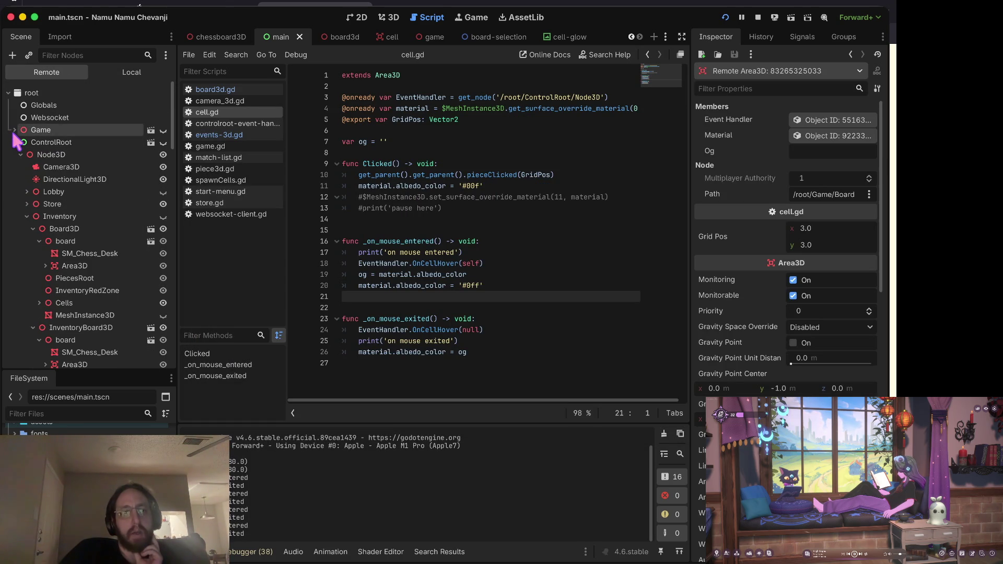
{"action": "left_click", "coordinate": [14, 142]}
{"action": "left_click", "coordinate": [14, 142]}
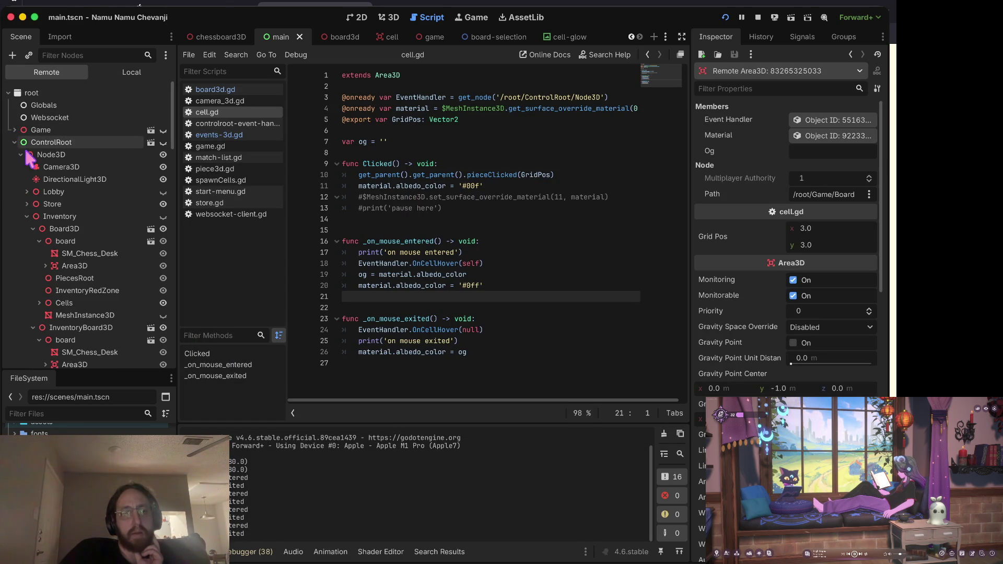
{"action": "scroll", "coordinate": [64, 271], "scroll_direction": "down", "scroll_amount": 5}
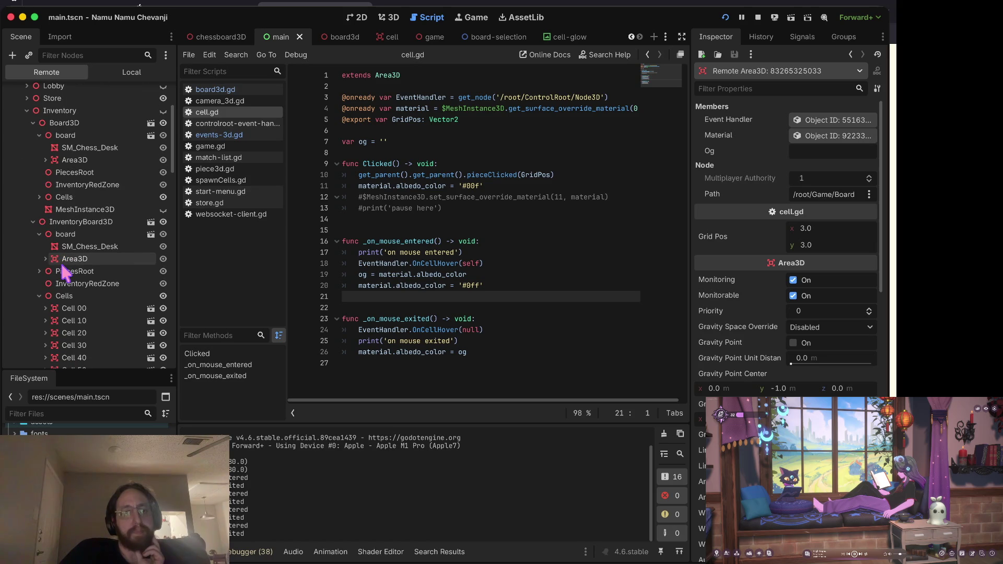
{"action": "scroll", "coordinate": [58, 261], "scroll_direction": "down", "scroll_amount": 4}
{"action": "left_click", "coordinate": [40, 198]}
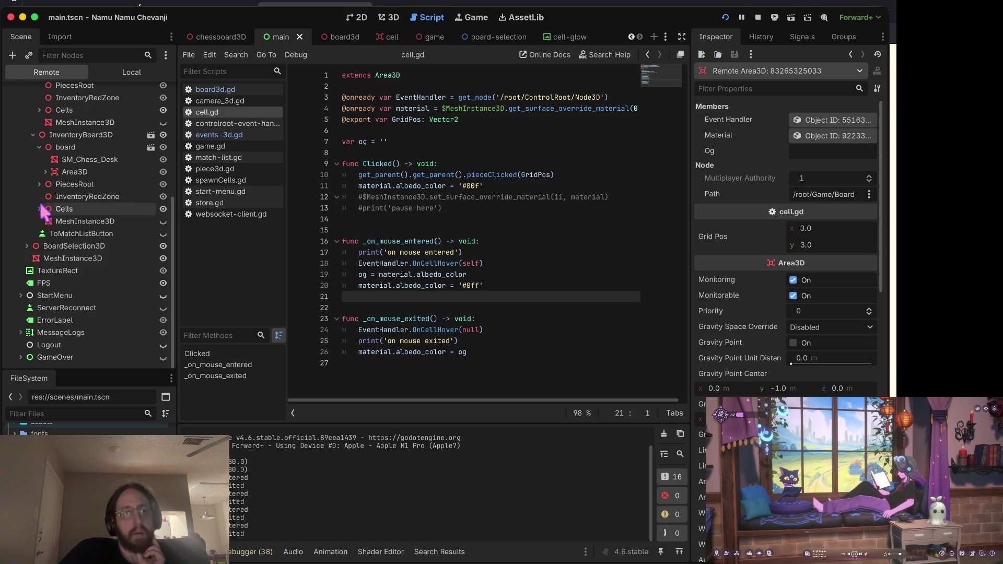
{"action": "scroll", "coordinate": [75, 266], "scroll_direction": "up", "scroll_amount": 9}
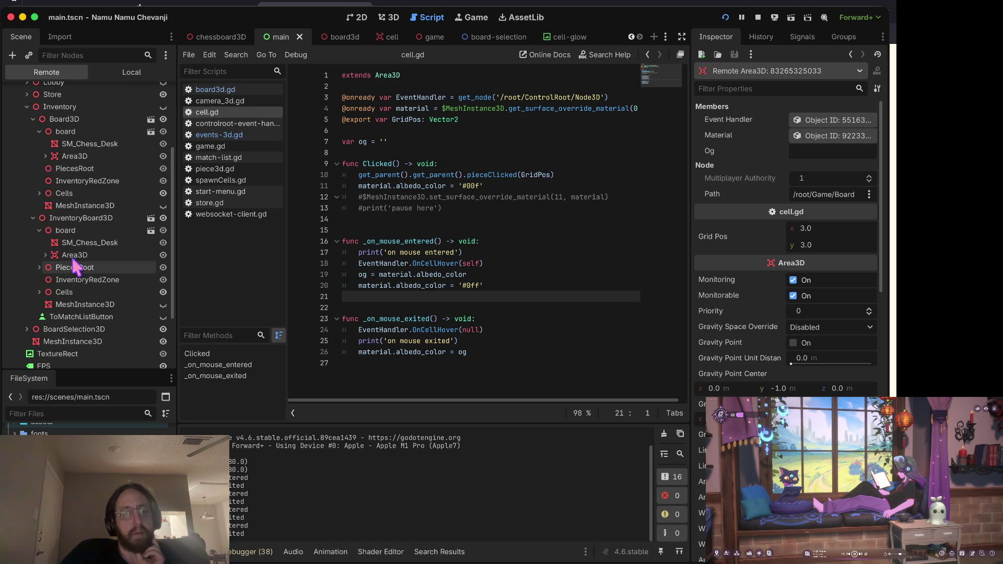
- Select the Game node to view its properties, then toggle Game, ControlRoot and Board3D
{"action": "left_click", "coordinate": [14, 129]}
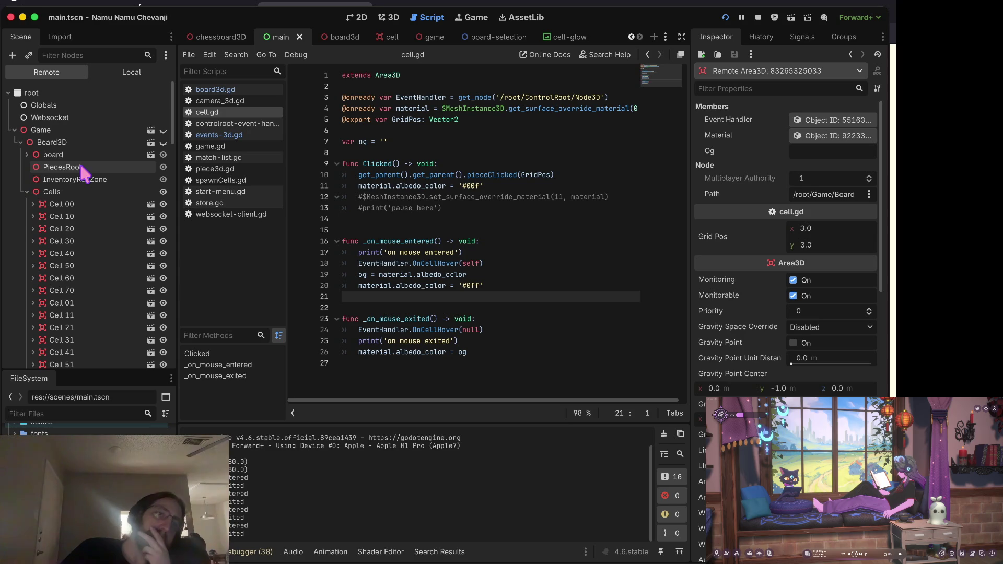
{"action": "left_click", "coordinate": [17, 129]}
{"action": "left_click", "coordinate": [14, 130]}
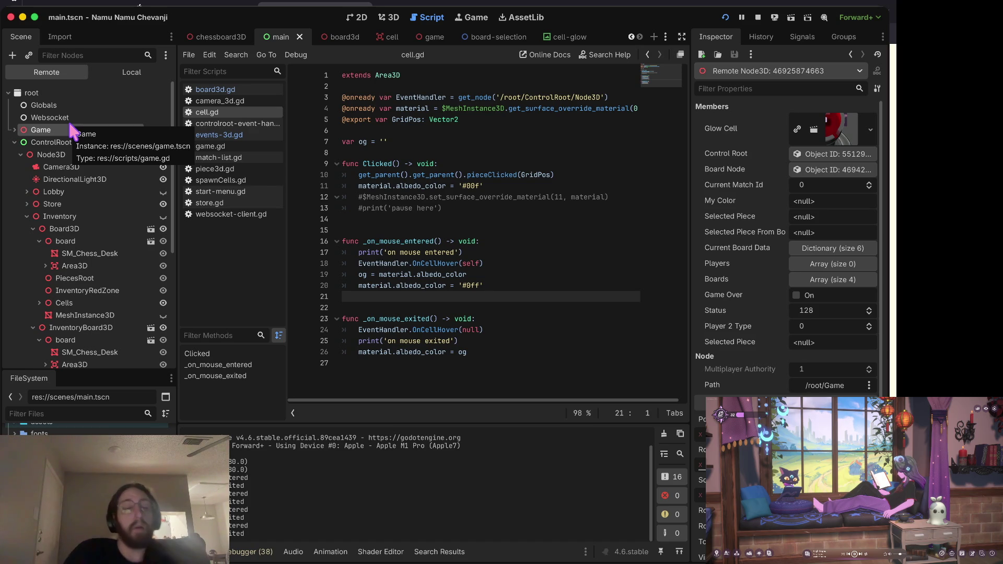
{"action": "left_click", "coordinate": [15, 144]}
{"action": "left_click", "coordinate": [12, 138]}
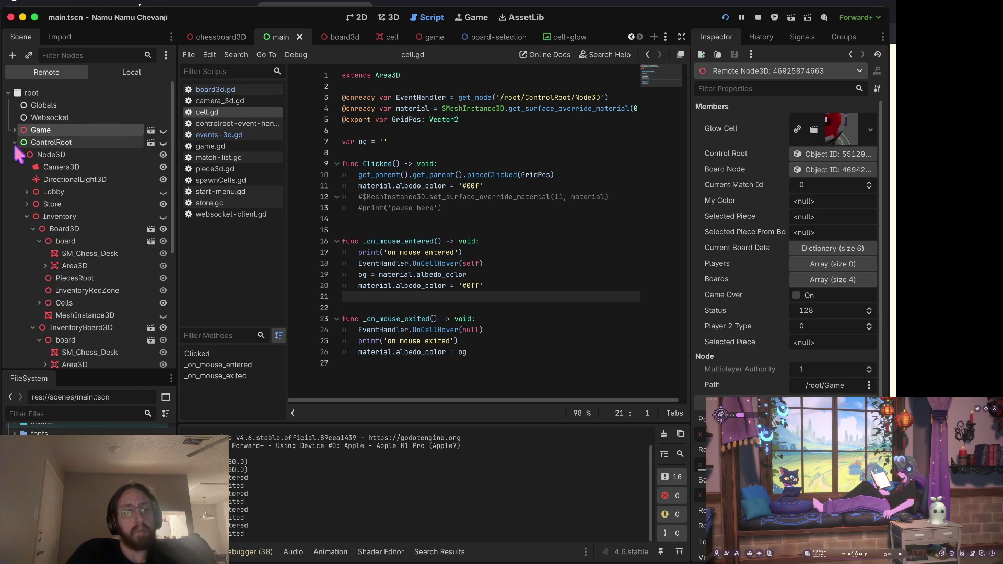
{"action": "left_click", "coordinate": [14, 143]}
{"action": "left_click", "coordinate": [14, 130]}
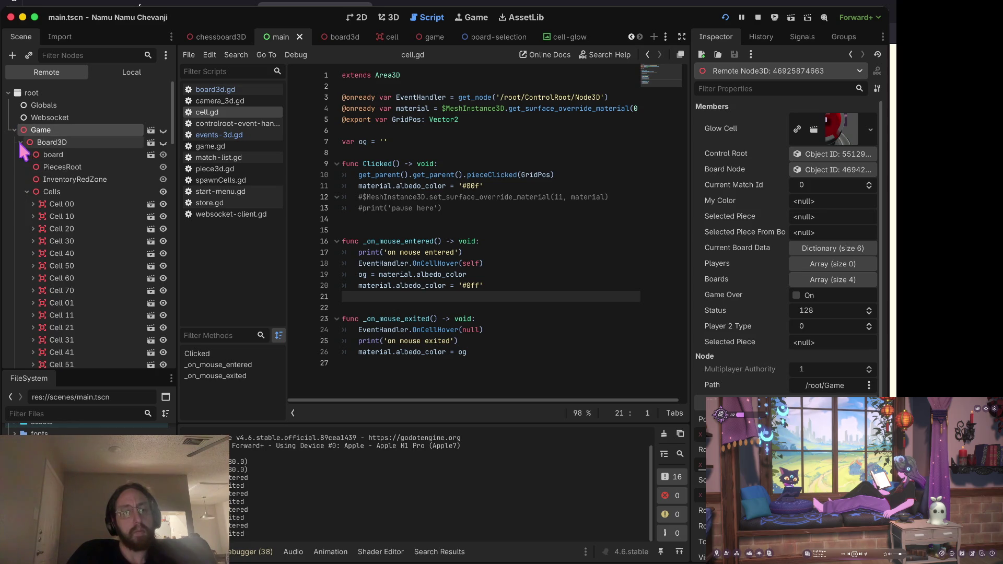
{"action": "left_click", "coordinate": [20, 142]}
{"action": "left_click", "coordinate": [15, 168]}
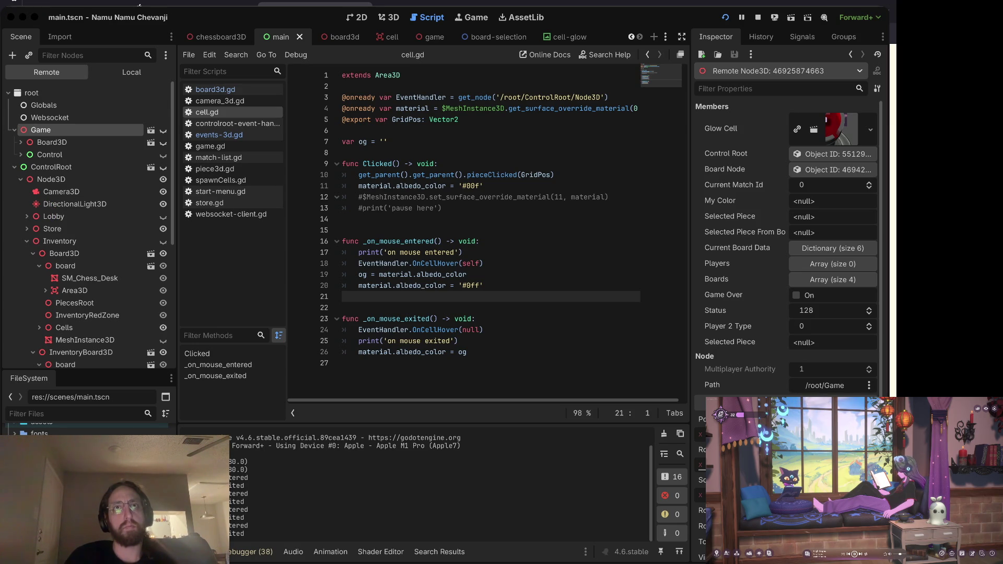
{"action": "key", "text": "super+Tab"}
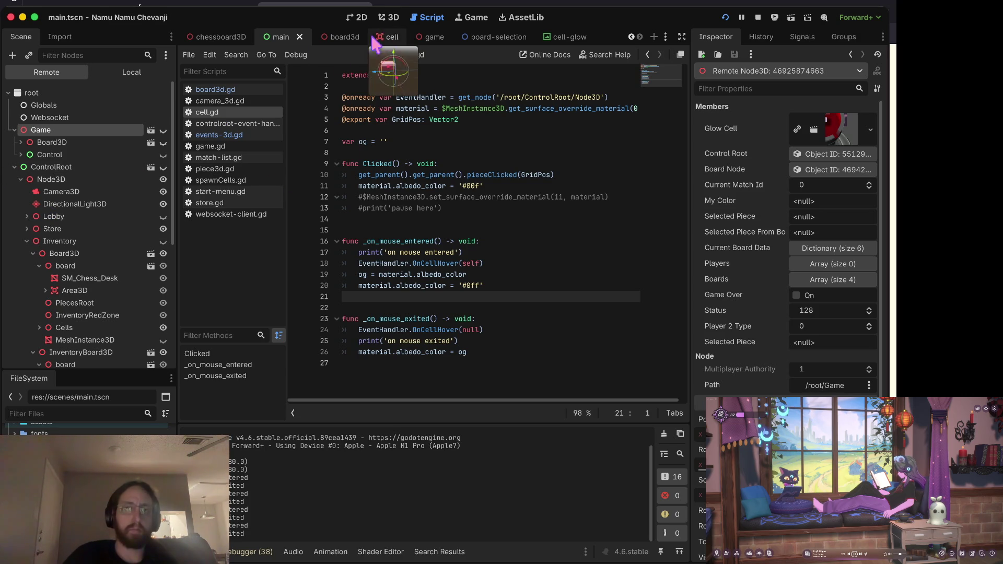
- Stop the game and open the ControlRoot event handler script events-3d.gd
{"action": "left_click", "coordinate": [757, 18]}
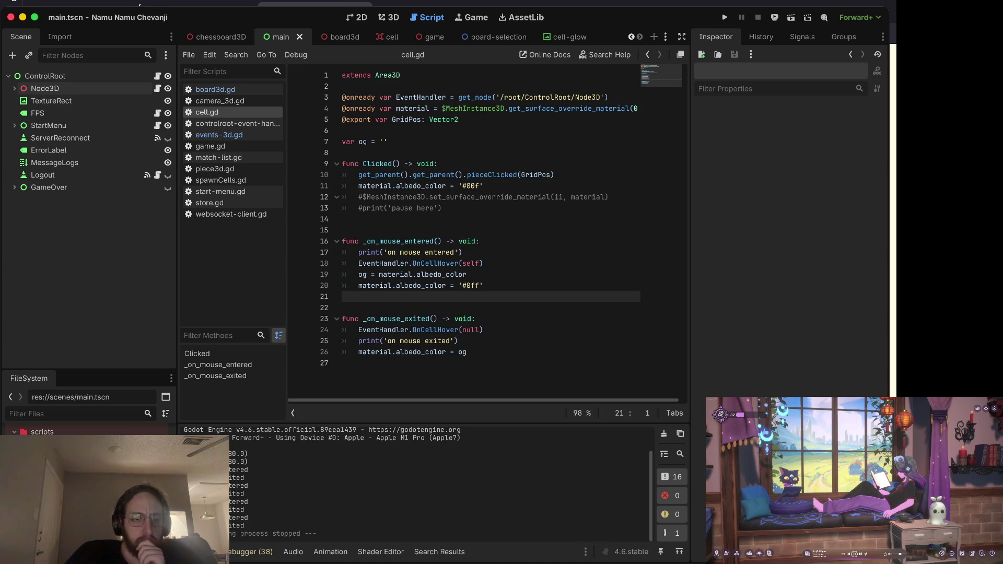
{"action": "left_click", "coordinate": [235, 123]}
{"action": "left_click", "coordinate": [425, 288]}
{"action": "scroll", "coordinate": [425, 286], "scroll_direction": "down", "scroll_amount": 20}
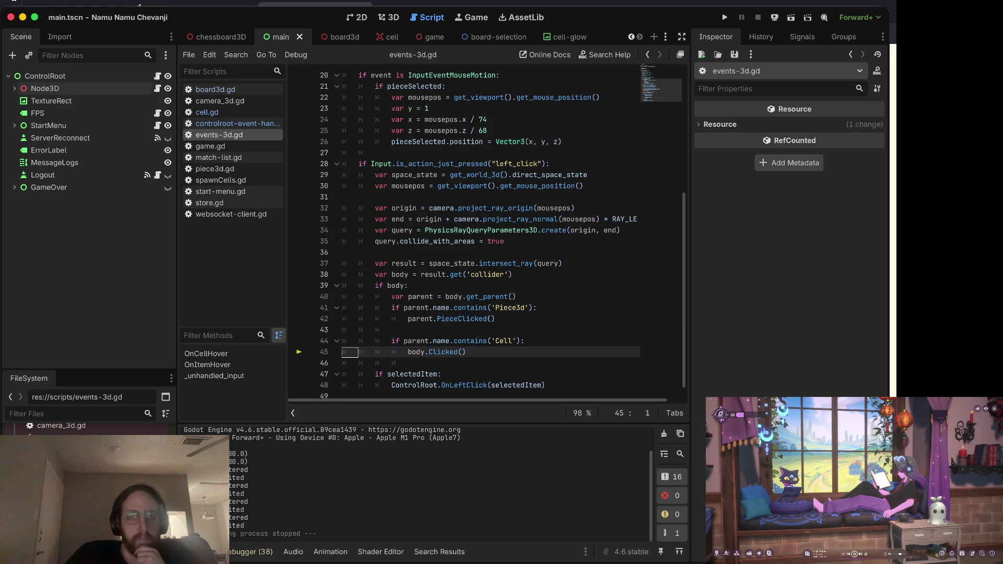
- Rename events-3d.gd to input-events-3d.gd in FileSystem and run the game again
{"action": "right_click", "coordinate": [74, 425]}
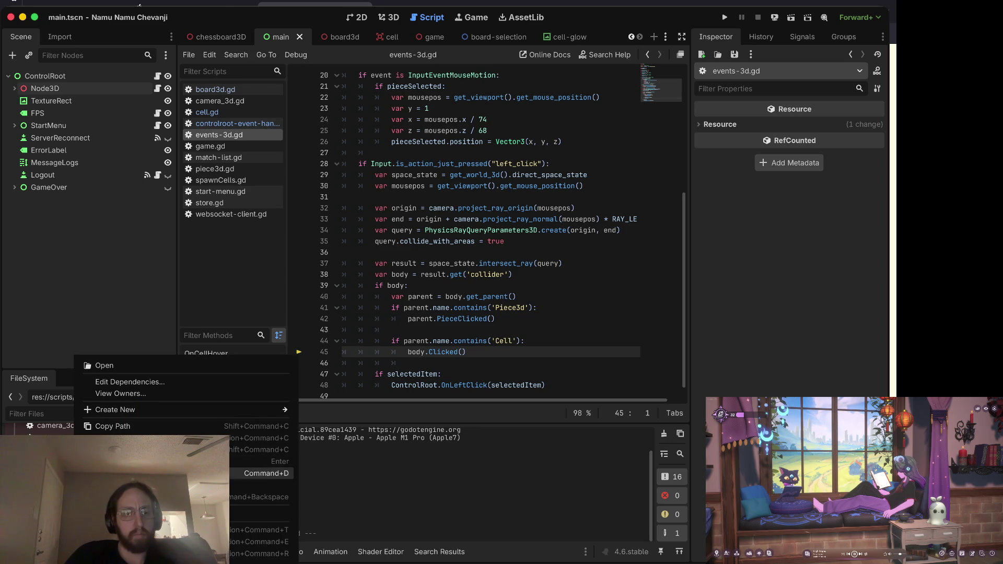
{"action": "left_click", "coordinate": [262, 473]}
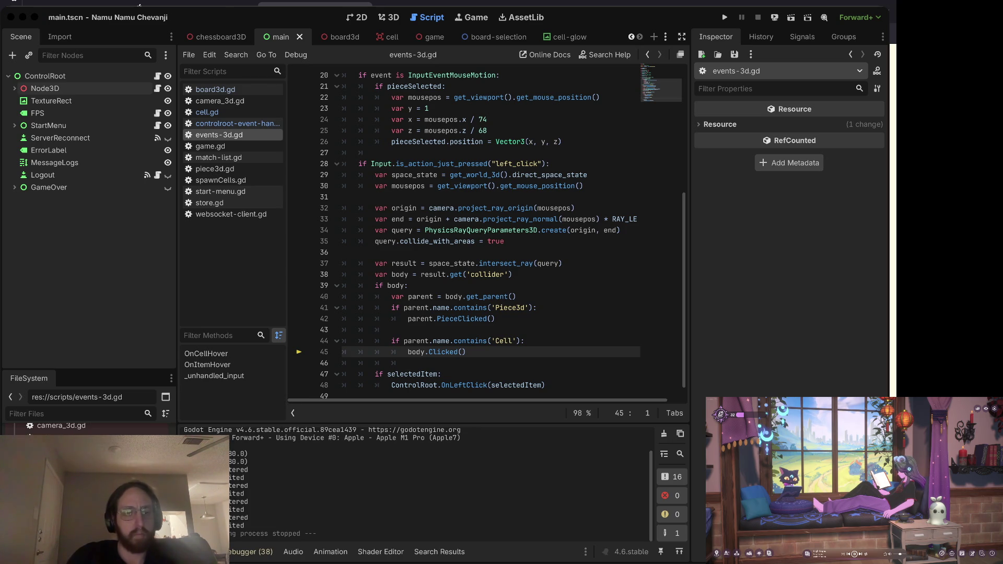
{"action": "left_click", "coordinate": [562, 264]}
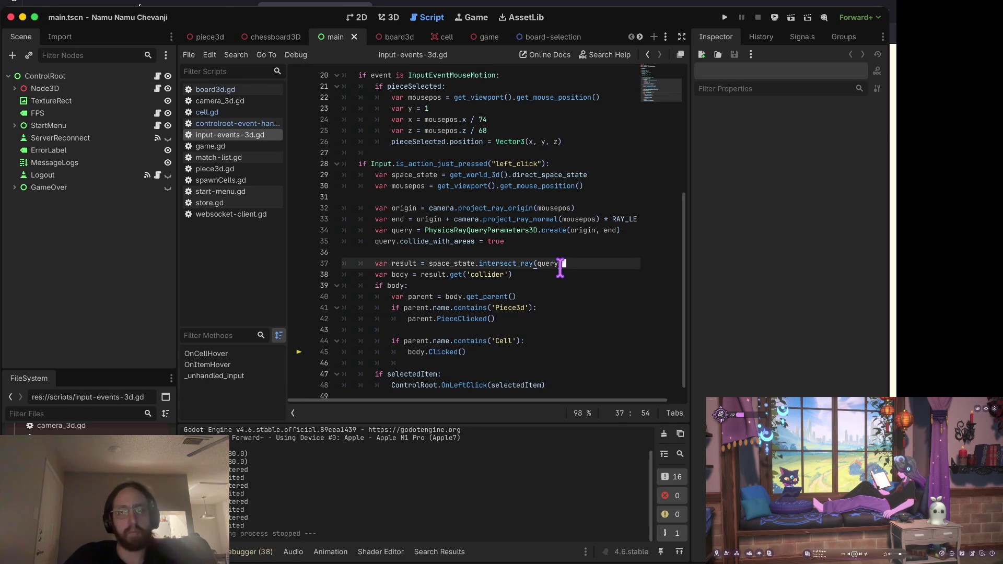
{"action": "key", "text": "super+b"}
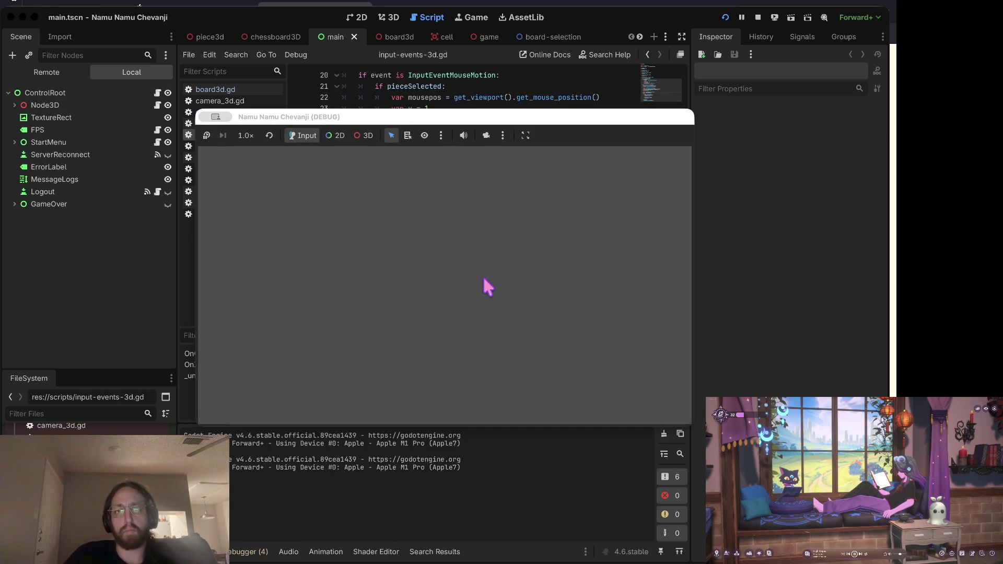
- Log in, click the middle chessboard, and stop the crashed run
{"action": "left_click", "coordinate": [455, 296]}
{"action": "type", "text": "a"}
{"action": "left_click", "coordinate": [446, 375]}
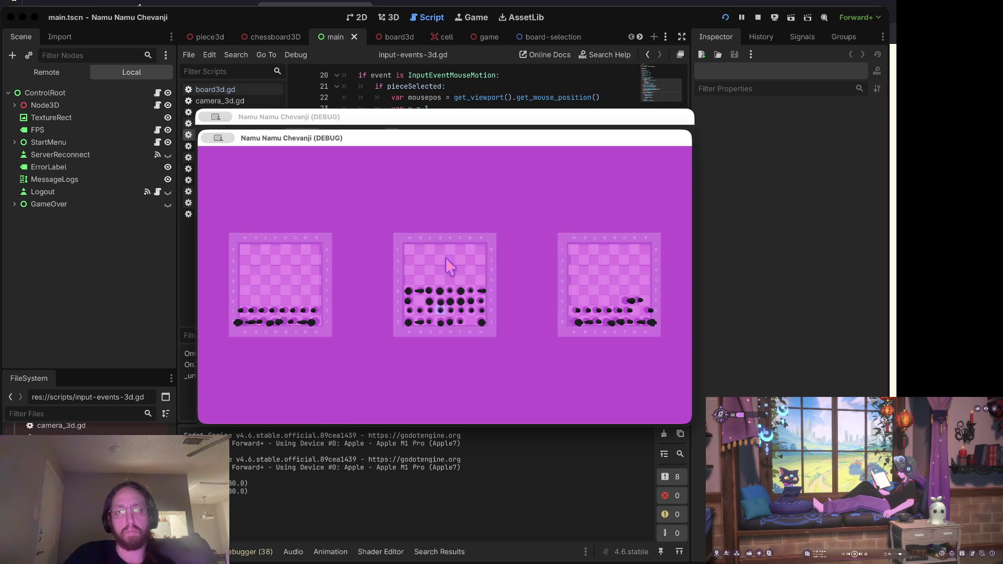
{"action": "left_click", "coordinate": [445, 257]}
{"action": "left_click", "coordinate": [758, 17]}
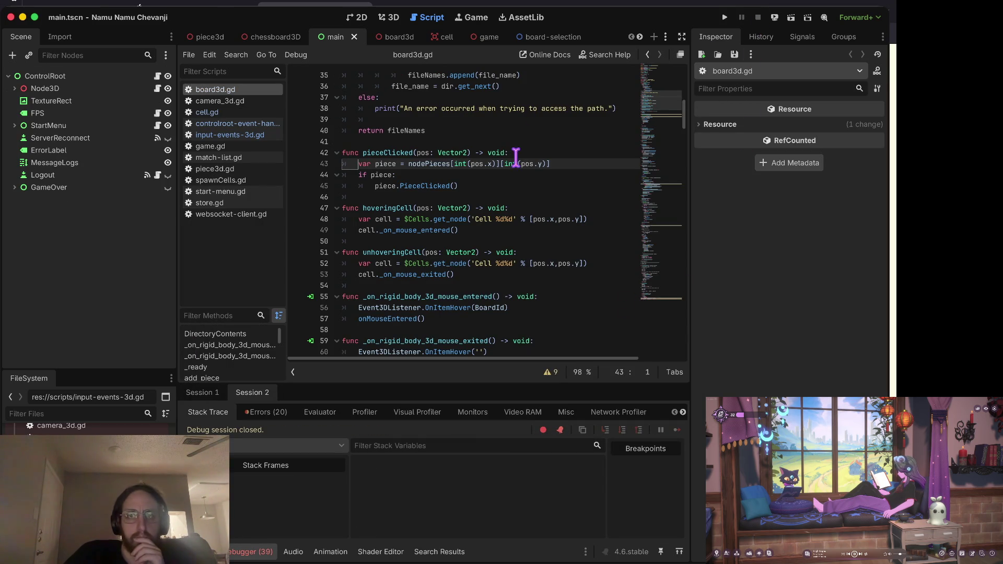
- Remove the int() casts around pos.x and pos.y on line 43, save, and rerun
{"action": "left_click", "coordinate": [468, 163]}
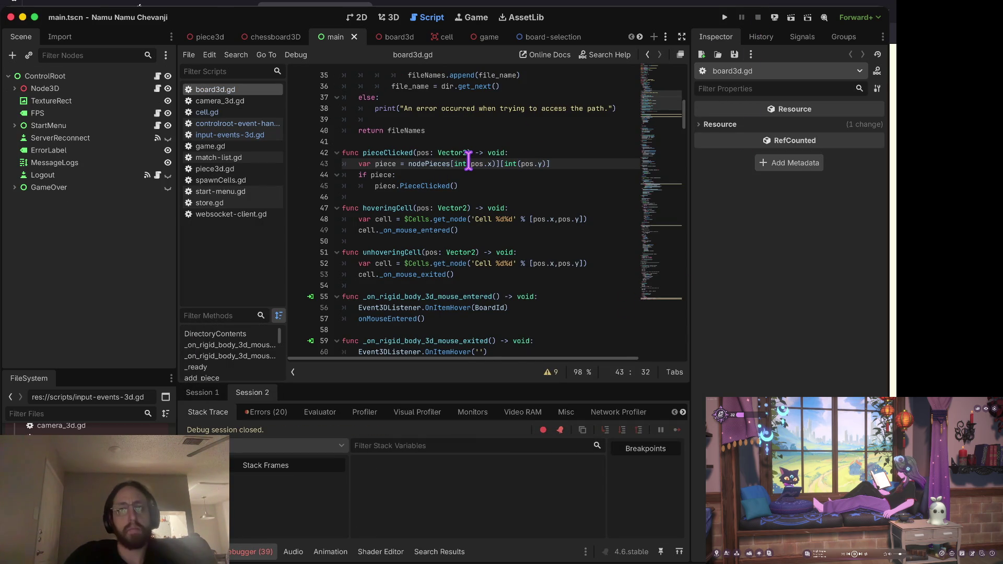
{"action": "key", "text": "BackSpace"}
{"action": "key", "text": "BackSpace"}
{"action": "key", "text": "BackSpace"}
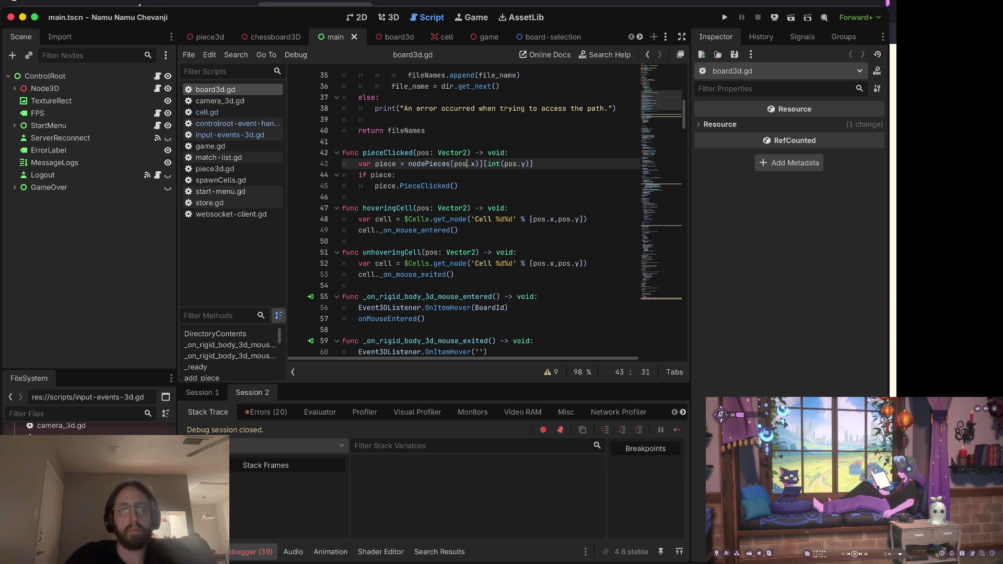
{"action": "key", "text": "Right"}
{"action": "key", "text": "Right"}
{"action": "key", "text": "Delete"}
{"action": "key", "text": "Right"}
{"action": "key", "text": "Right"}
{"action": "key", "text": "Delete"}
{"action": "key", "text": "Delete"}
{"action": "key", "text": "Delete"}
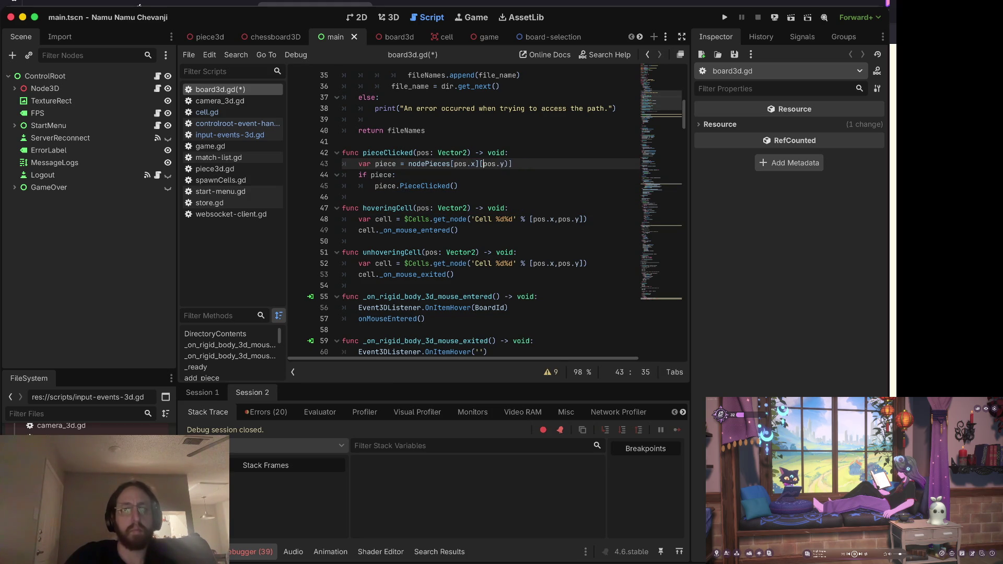
{"action": "key", "text": "BackSpace"}
{"action": "key", "text": "ctrl+s"}
{"action": "key", "text": "super+b"}
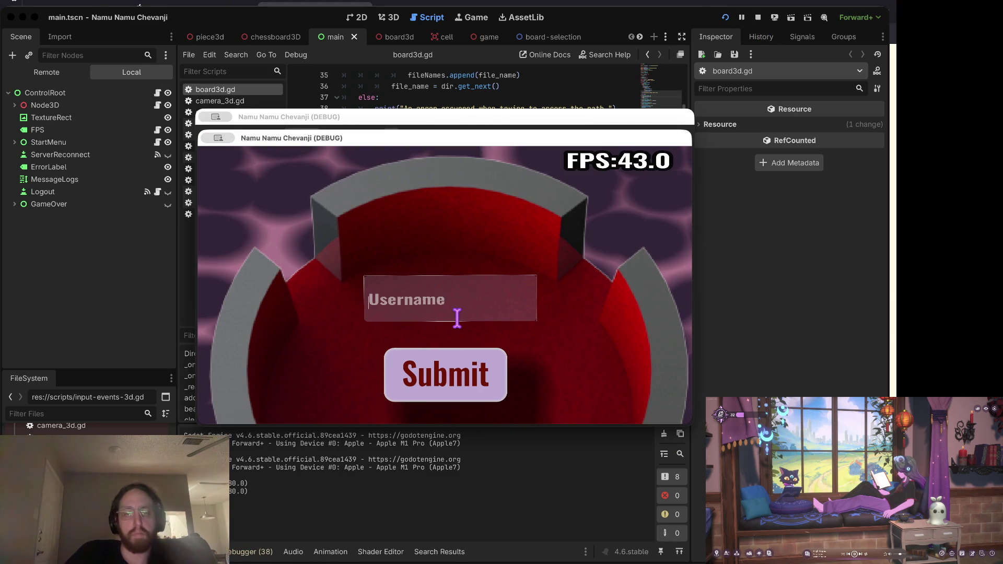
- Log in, click a chessboard, and stop the session after the index '1.0' crash
{"action": "left_click", "coordinate": [448, 372]}
{"action": "left_click", "coordinate": [290, 303]}
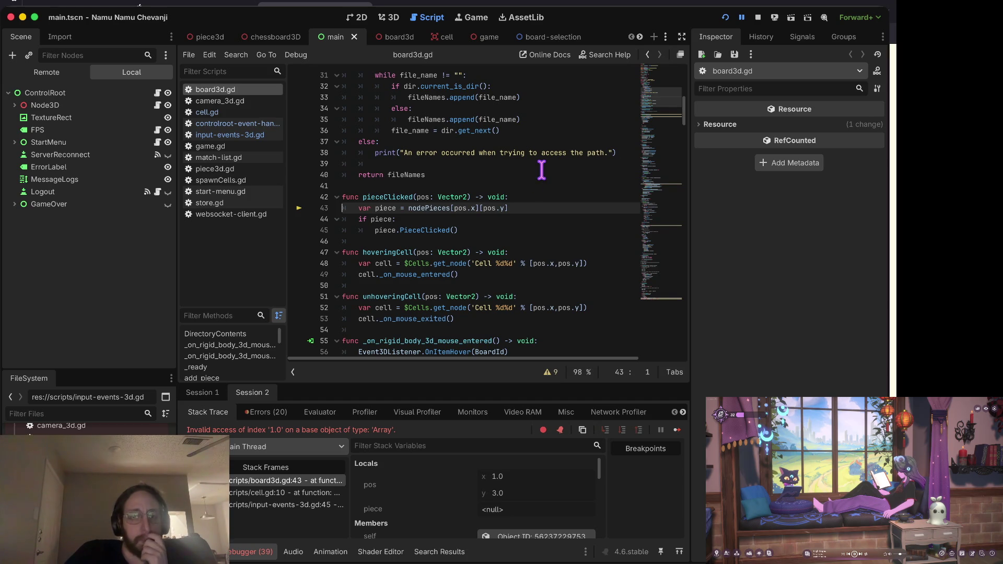
{"action": "scroll", "coordinate": [514, 487], "scroll_direction": "down", "scroll_amount": 5}
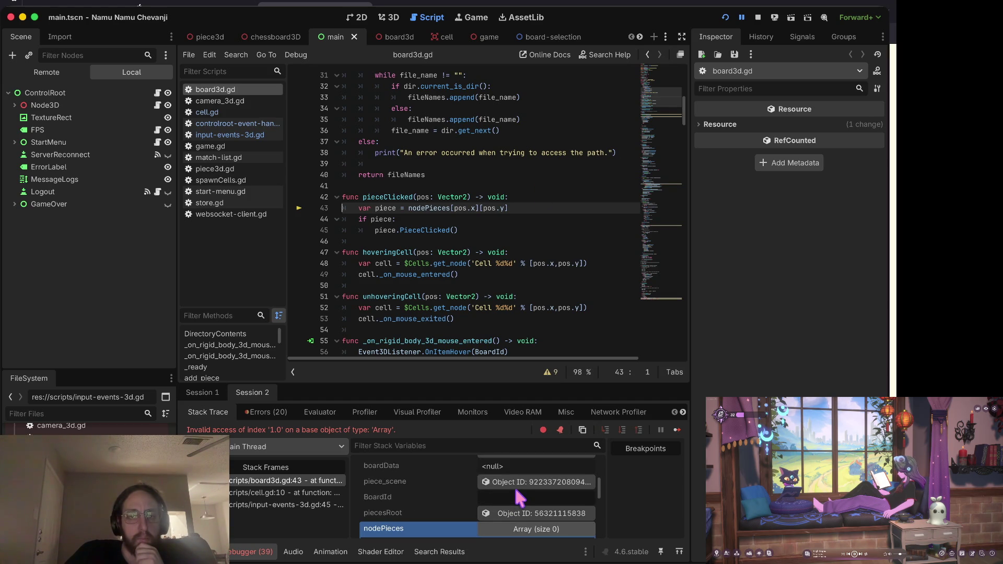
{"action": "left_click", "coordinate": [758, 17]}
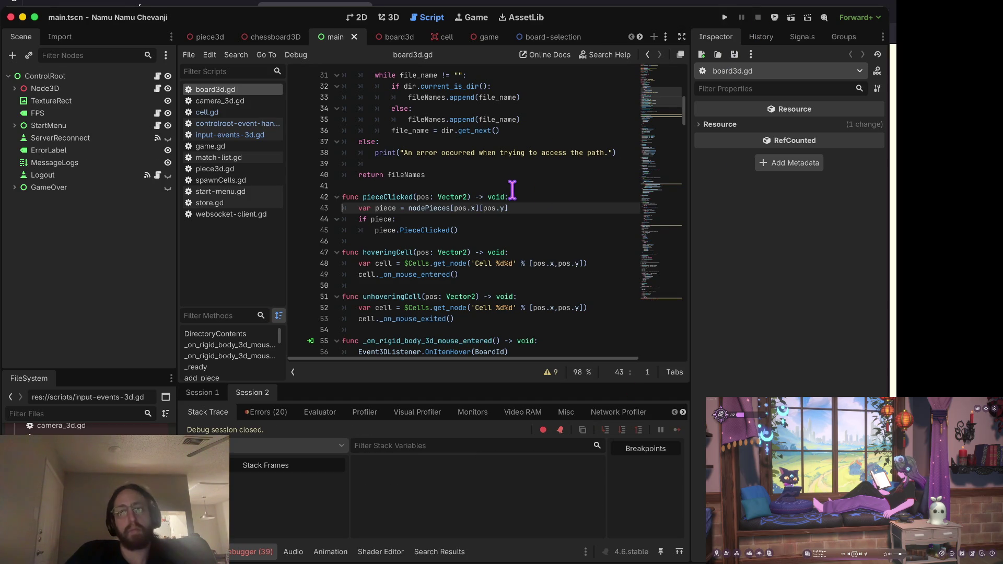
- Add an early 'return' when nodePieces.size() is zero at the top of pieceClicked, then run
{"action": "key", "text": "ctrl+shift+Return"}
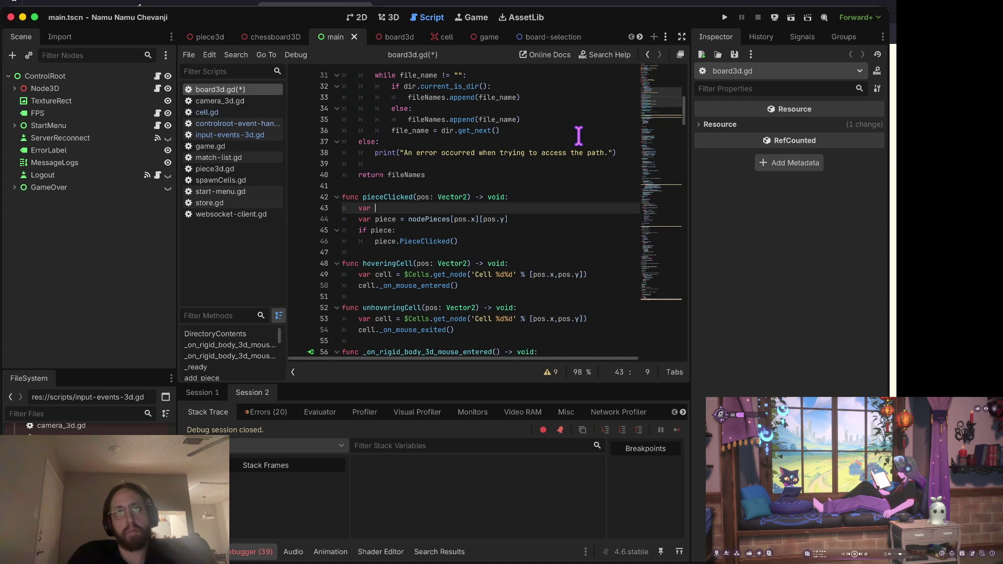
{"action": "type", "text": "nodePieces.size"}
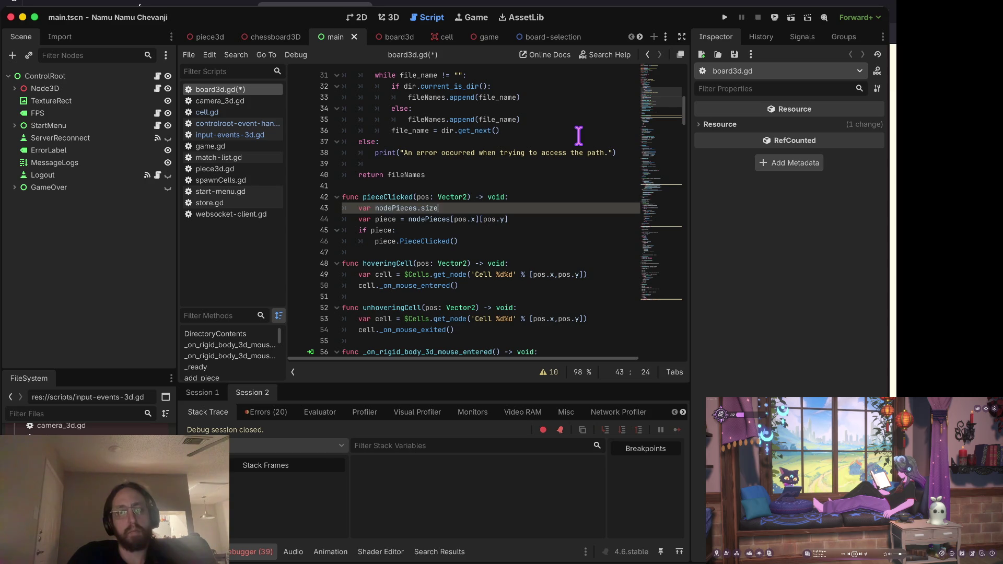
{"action": "type", "text": ":"}
{"action": "key", "text": "Home"}
{"action": "type", "text": "!"}
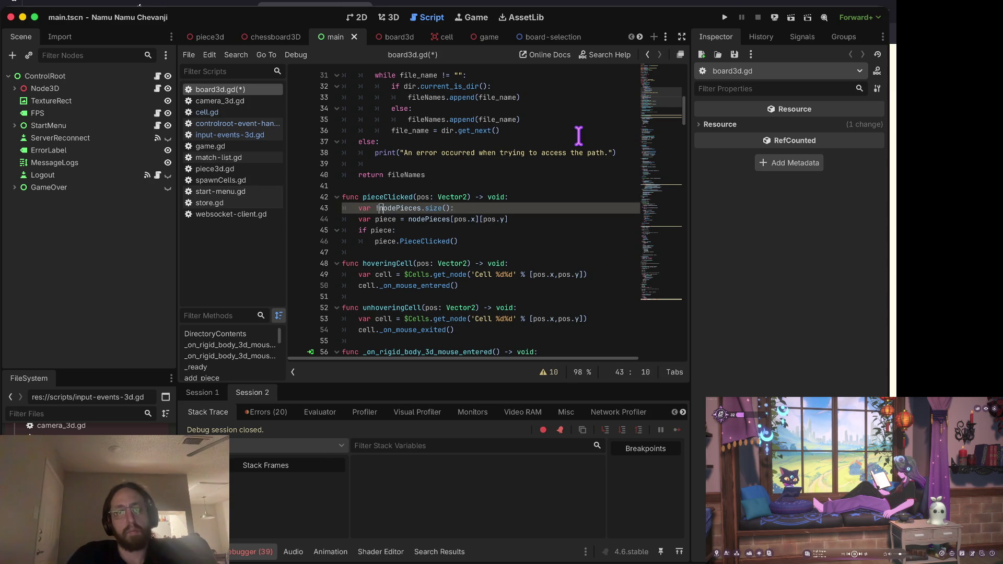
{"action": "key", "text": "End"}
{"action": "key", "text": "Return"}
{"action": "type", "text": "return"}
{"action": "key", "text": "Return"}
{"action": "key", "text": "Return"}
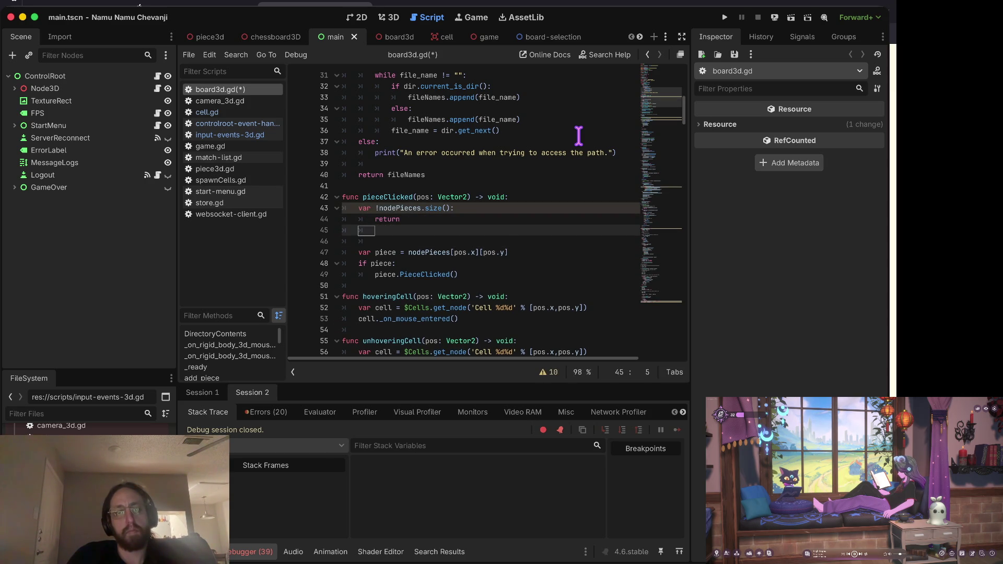
{"action": "key", "text": "super+b"}
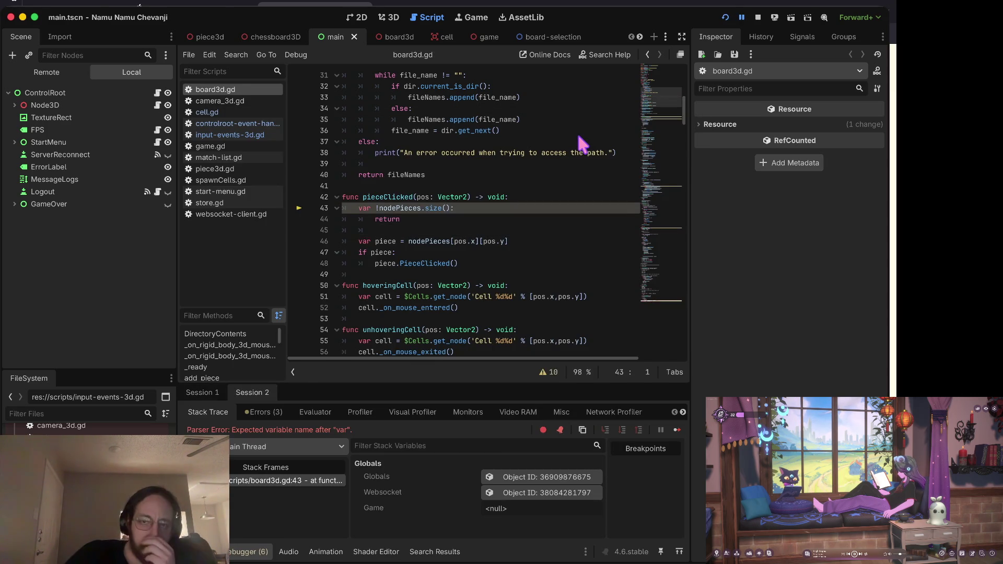
- Replace the mistaken 'var' with 'if' on the size check and run the game again
{"action": "left_click", "coordinate": [437, 208]}
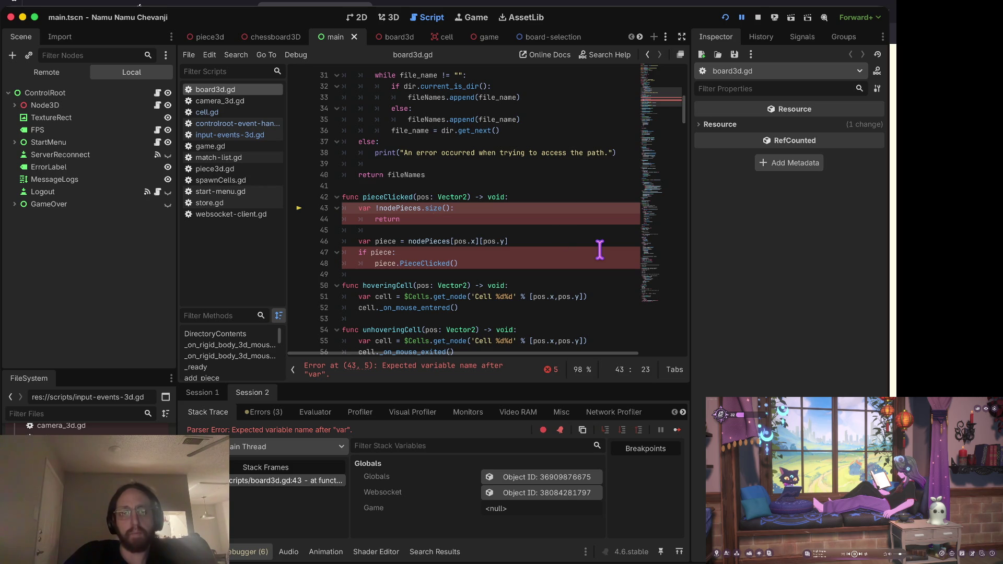
{"action": "key", "text": "ctrl+Left"}
{"action": "key", "text": "ctrl+Left"}
{"action": "key", "text": "ctrl+Left"}
{"action": "key", "text": "ctrl+shift+Left"}
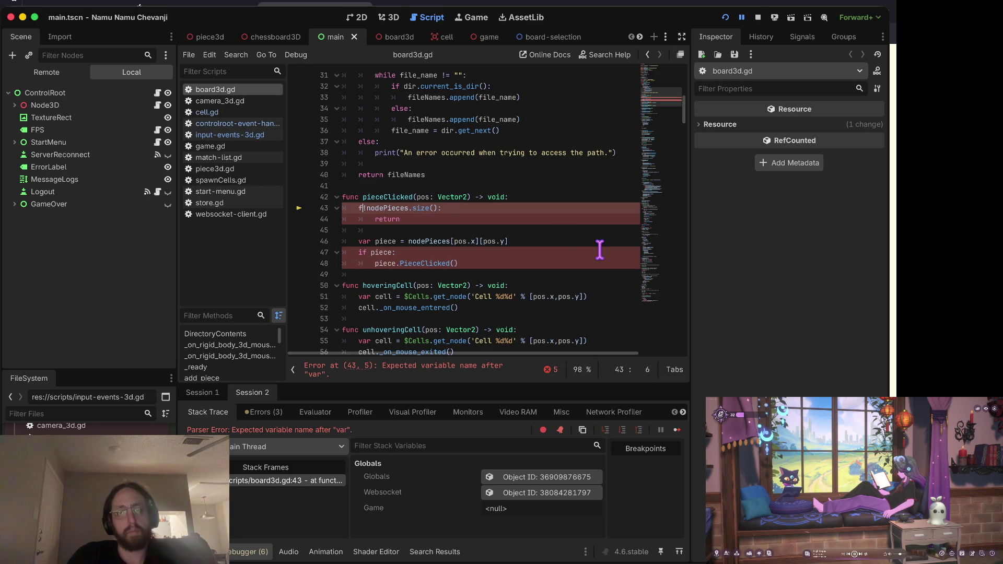
{"action": "type", "text": "f"}
{"action": "key", "text": "BackSpace"}
{"action": "key", "text": "BackSpace"}
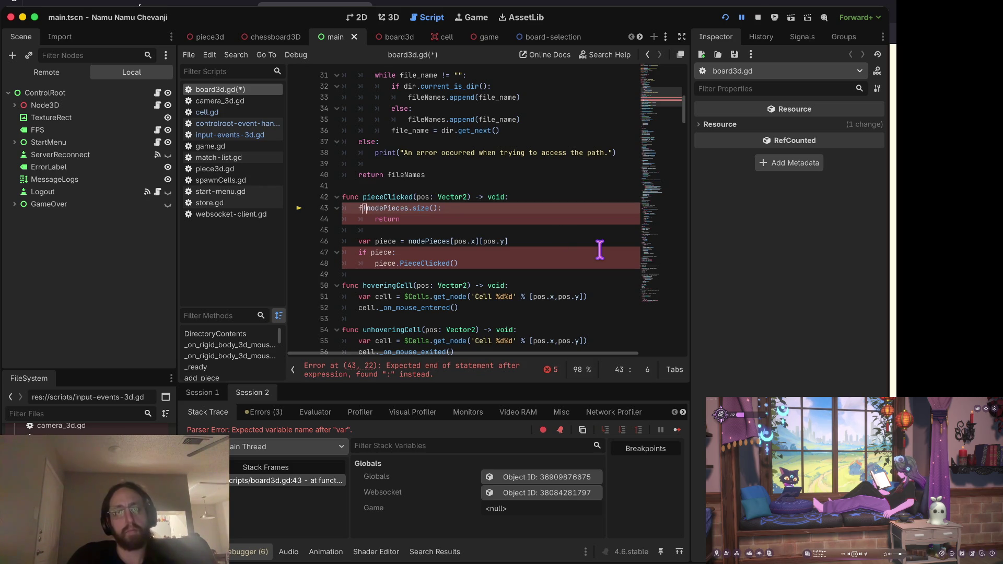
{"action": "type", "text": "if"}
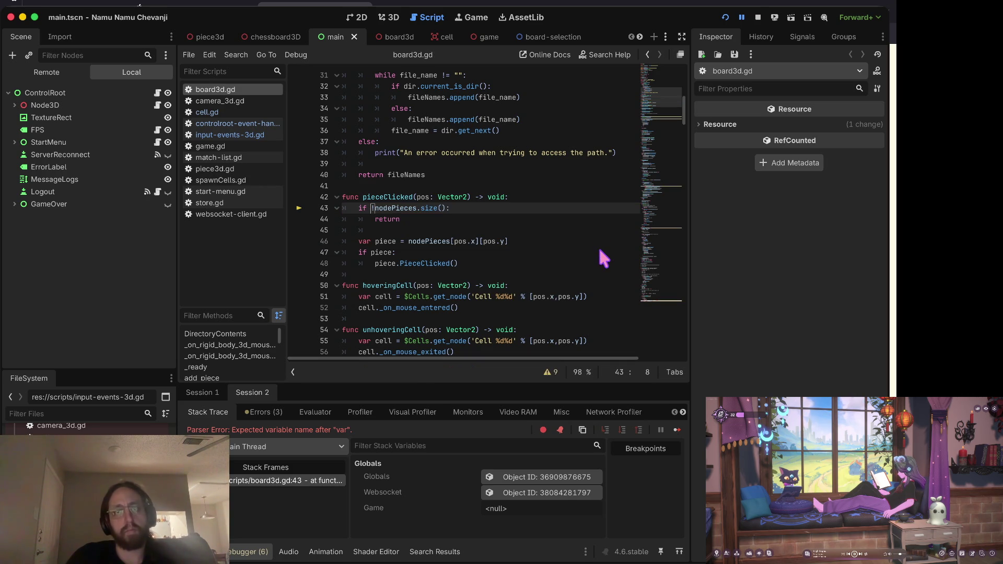
{"action": "key", "text": "super+b"}
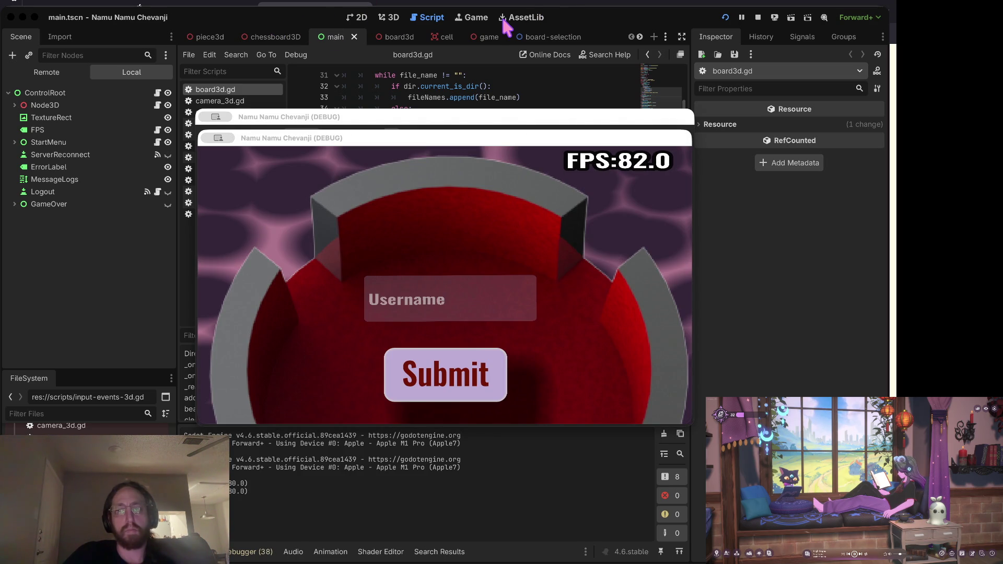
- Log into the game with username 'a' and open the middle chess board to test cell hover
{"action": "left_click", "coordinate": [434, 295]}
{"action": "type", "text": "a"}
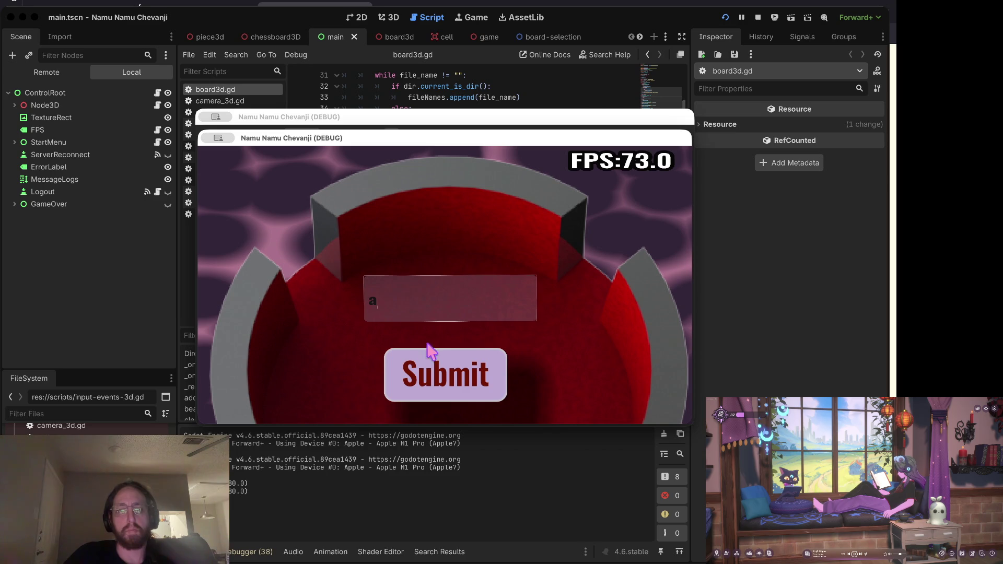
{"action": "left_click", "coordinate": [439, 369]}
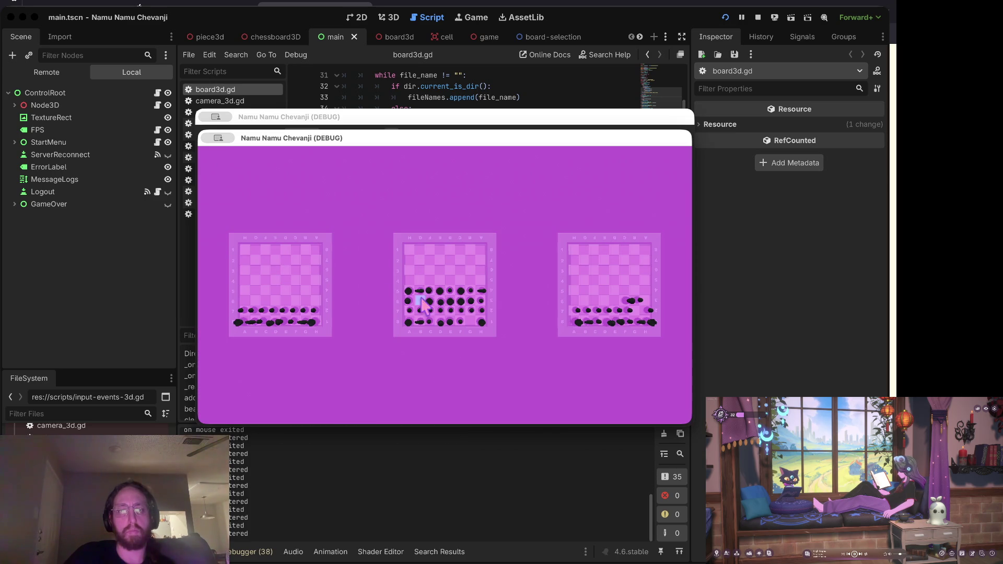
{"action": "left_click", "coordinate": [441, 321]}
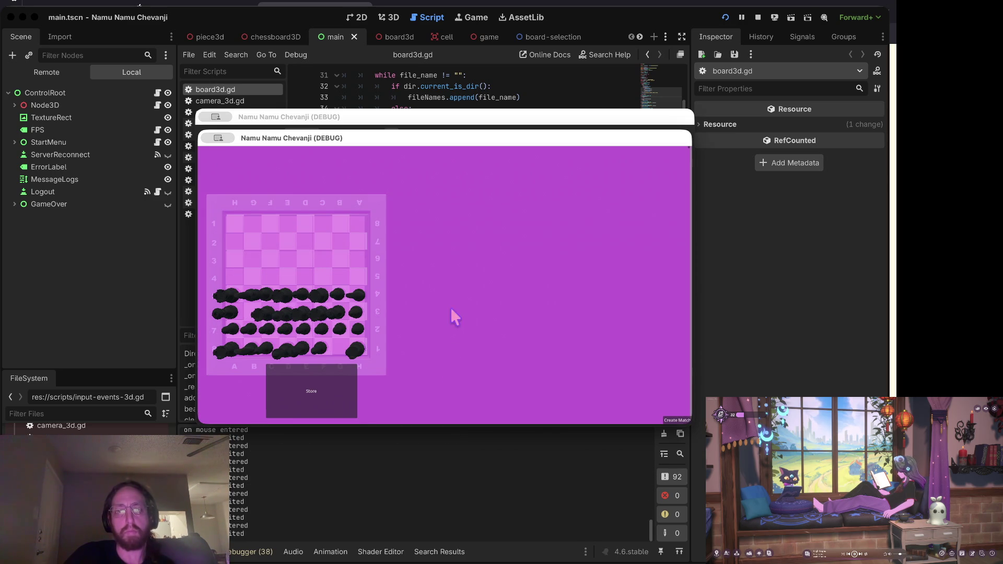
{"action": "left_click", "coordinate": [291, 285]}
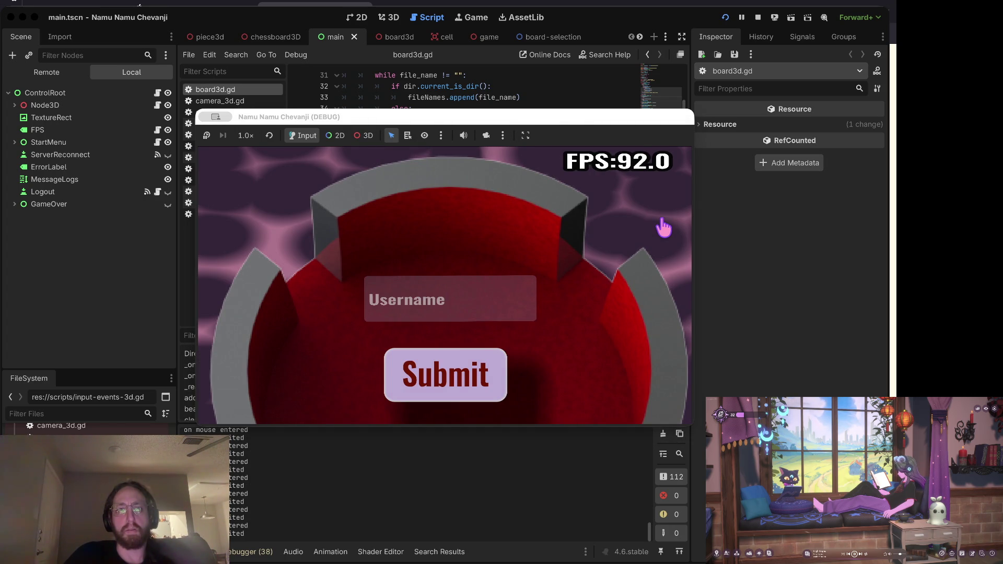
- Glance at grow_branches.gd in the vim workspace, then return to the Godot editor
{"action": "key", "text": "ctrl+Right"}
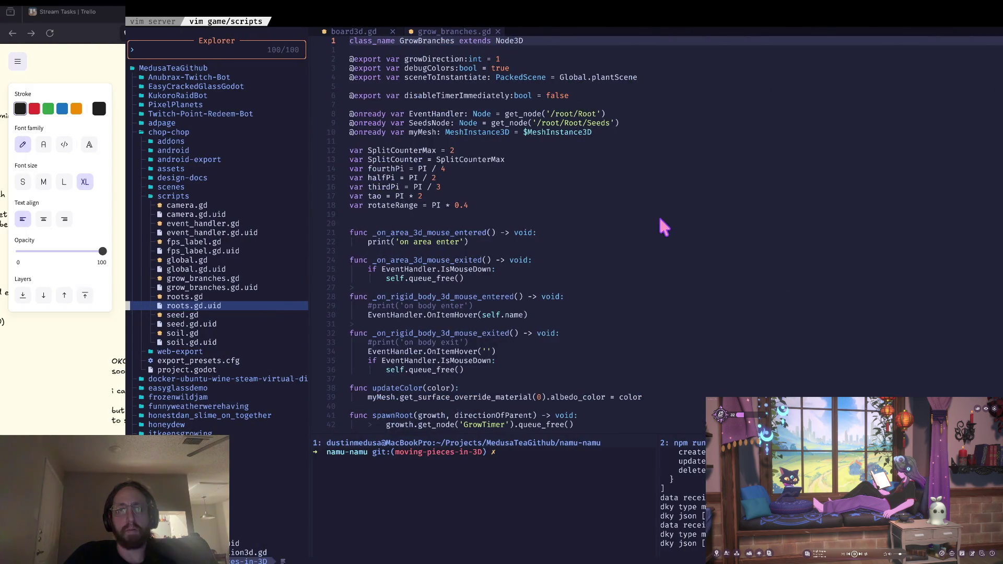
{"action": "key", "text": "ctrl+Left"}
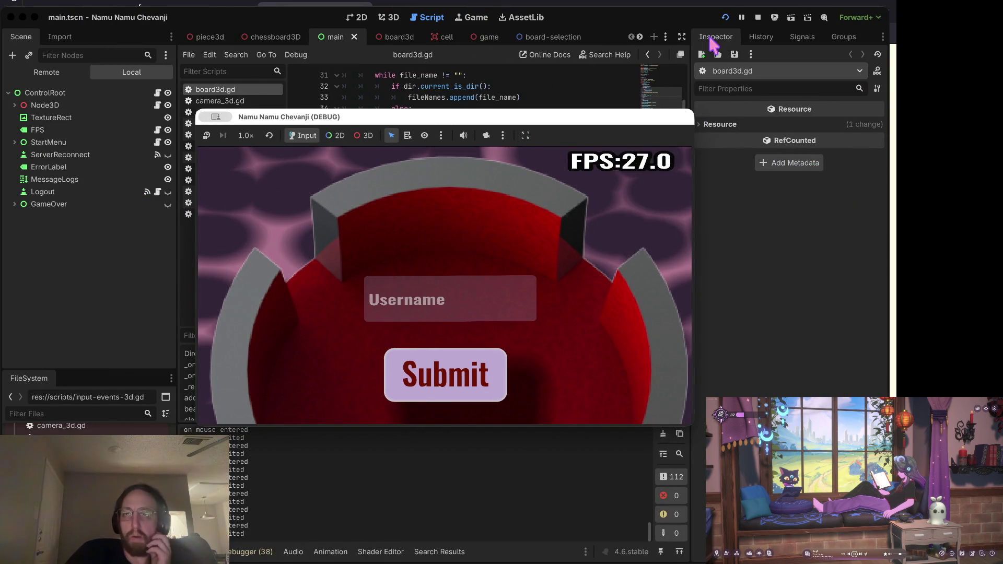
- Stop the running game and unfold the early-return block on line 43 of board3d.gd
{"action": "left_click", "coordinate": [759, 18]}
{"action": "left_click", "coordinate": [525, 182]}
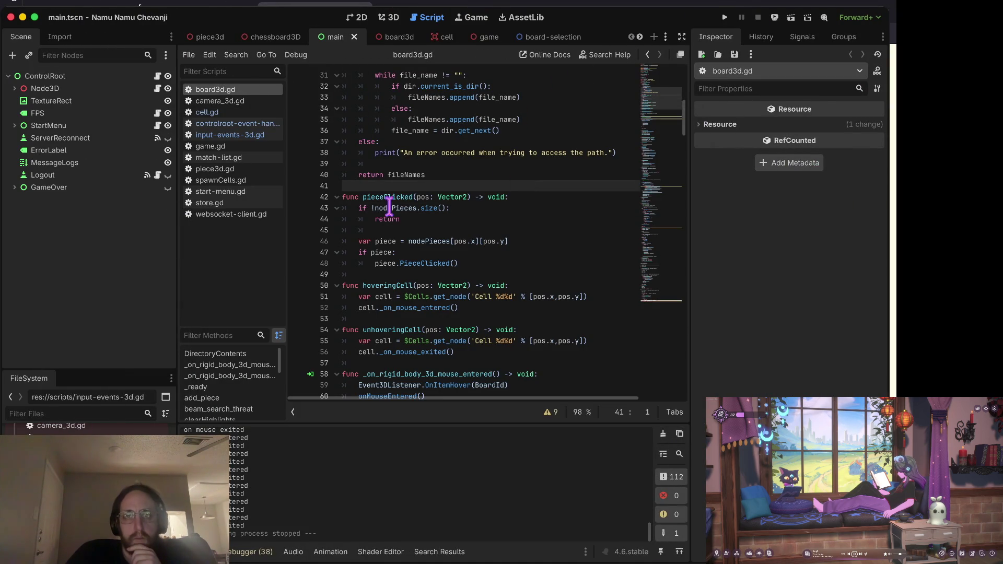
{"action": "left_click", "coordinate": [337, 208]}
{"action": "left_click", "coordinate": [453, 208]}
- Review the pieceClicked guard on lines 43–45, then move to the vim terminal workspace
{"action": "left_click_drag", "start_coordinate": [359, 208], "coordinate": [413, 224]}
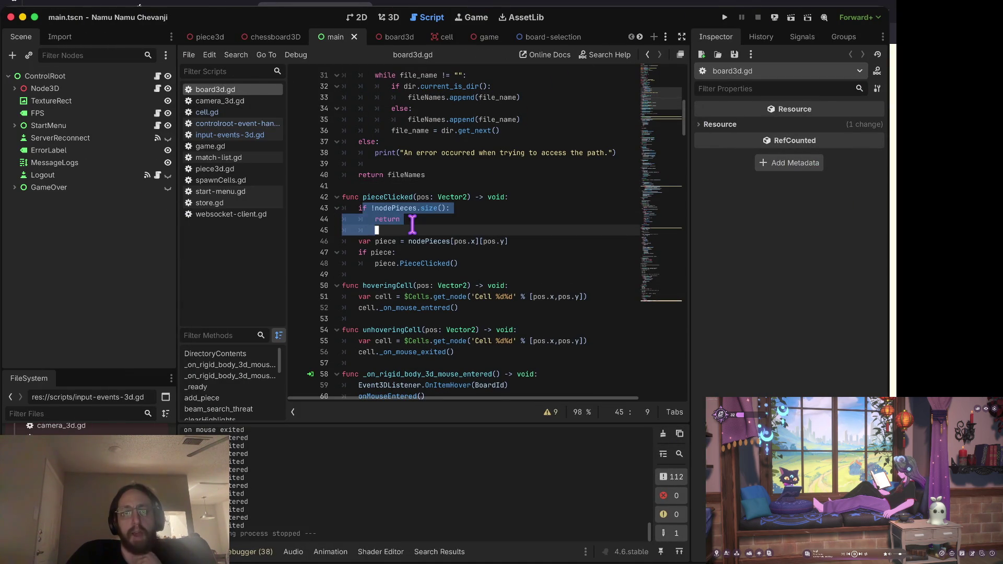
{"action": "left_click", "coordinate": [413, 225]}
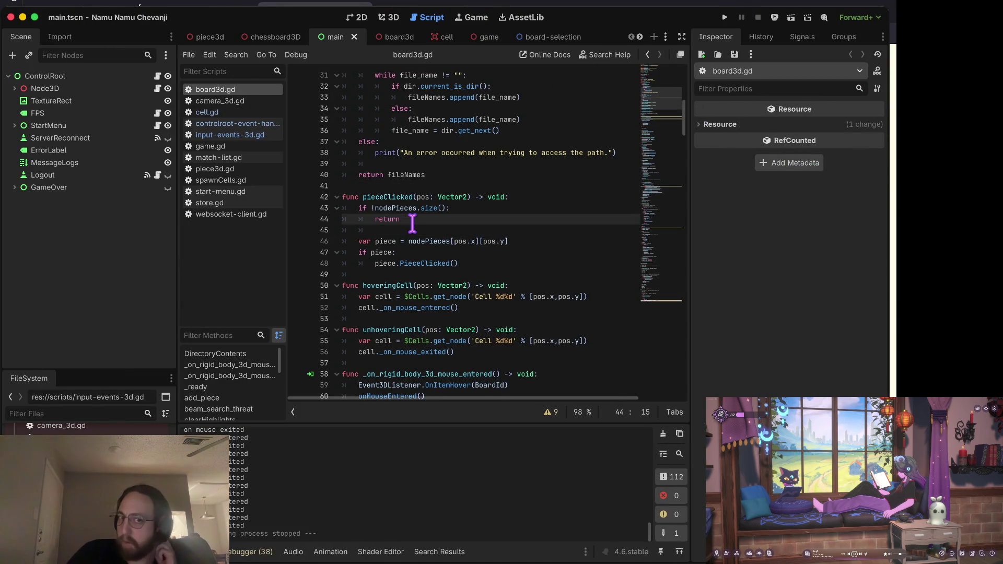
{"action": "left_click", "coordinate": [364, 207]}
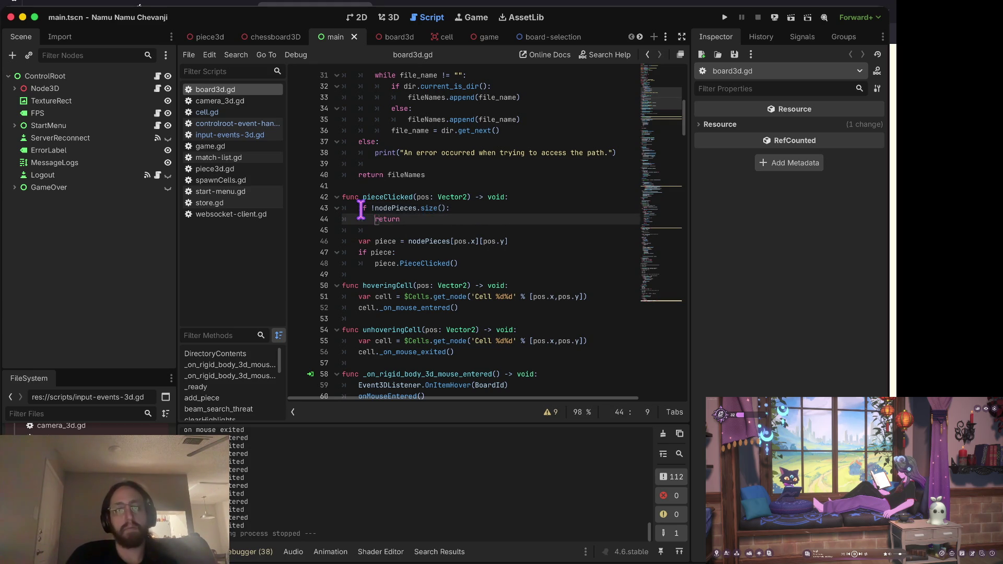
{"action": "key", "text": "Up"}
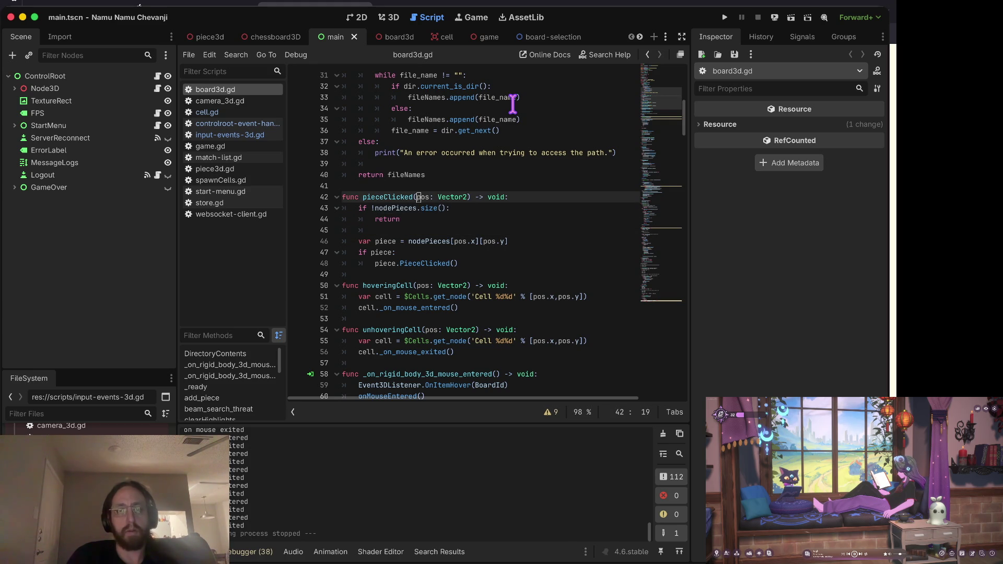
{"action": "key", "text": "Down"}
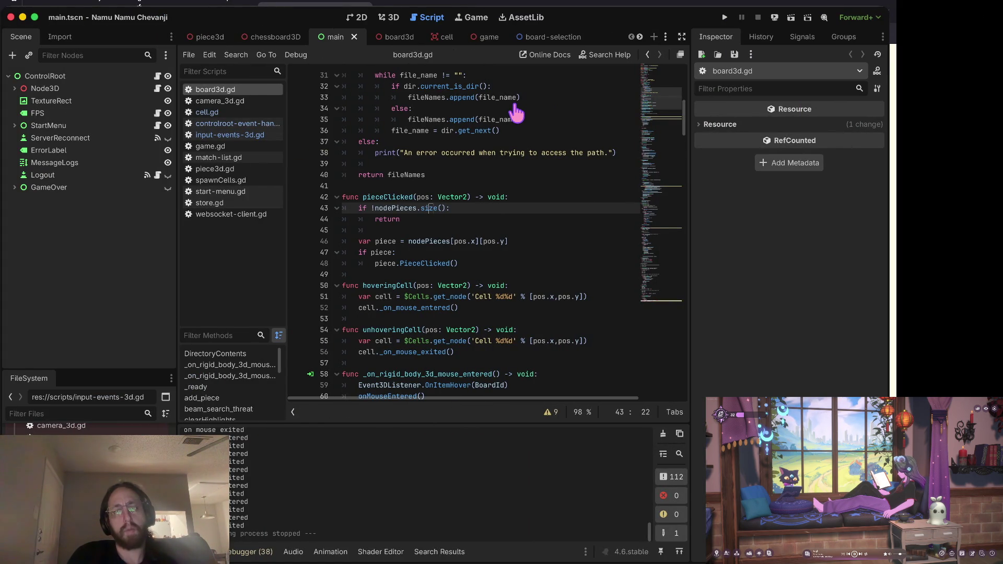
{"action": "key", "text": "super+Tab"}
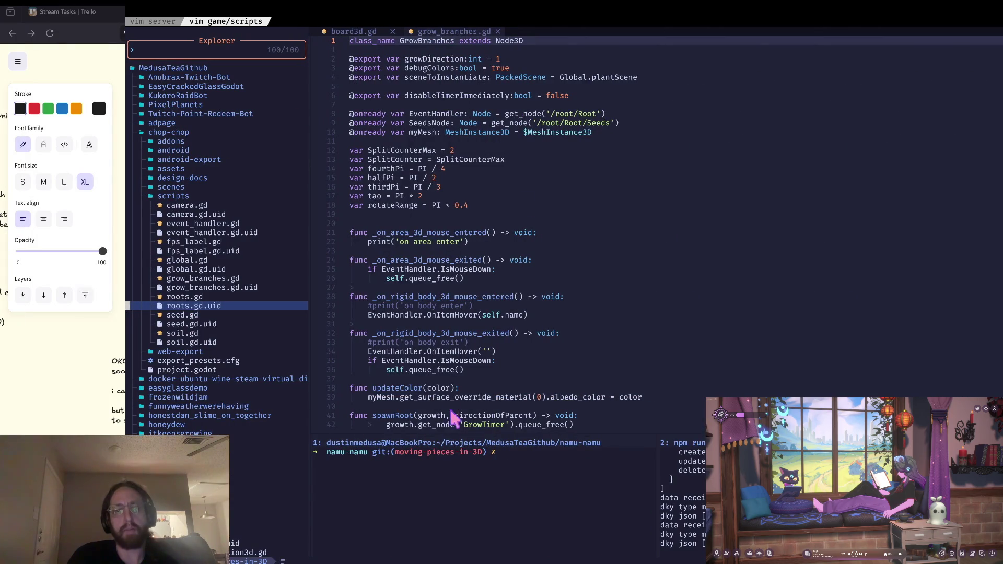
- Drop from vim to the shell and list changed files with the status alias
{"action": "left_click", "coordinate": [421, 466]}
{"action": "key", "text": "Return"}
{"action": "type", "text": "a"}
{"action": "key", "text": "Return"}
{"action": "type", "text": "s-in-3D) ✗ s"}
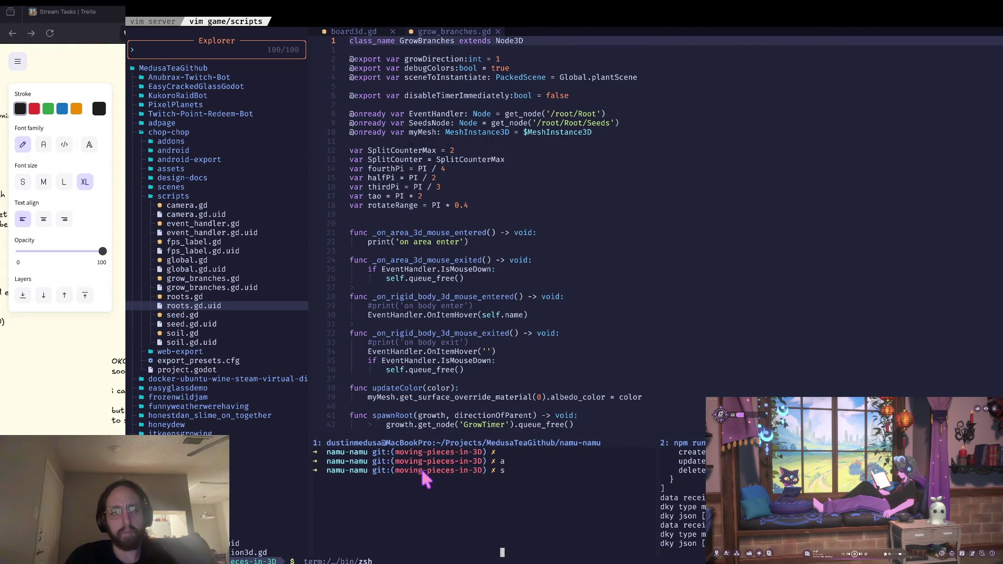
{"action": "key", "text": "Return"}
- Commit with message 'Progress with piece select from which cell is hovered' and push to origin moving-pieces-in-3D
{"action": "type", "text": "git commit -m \"P"}
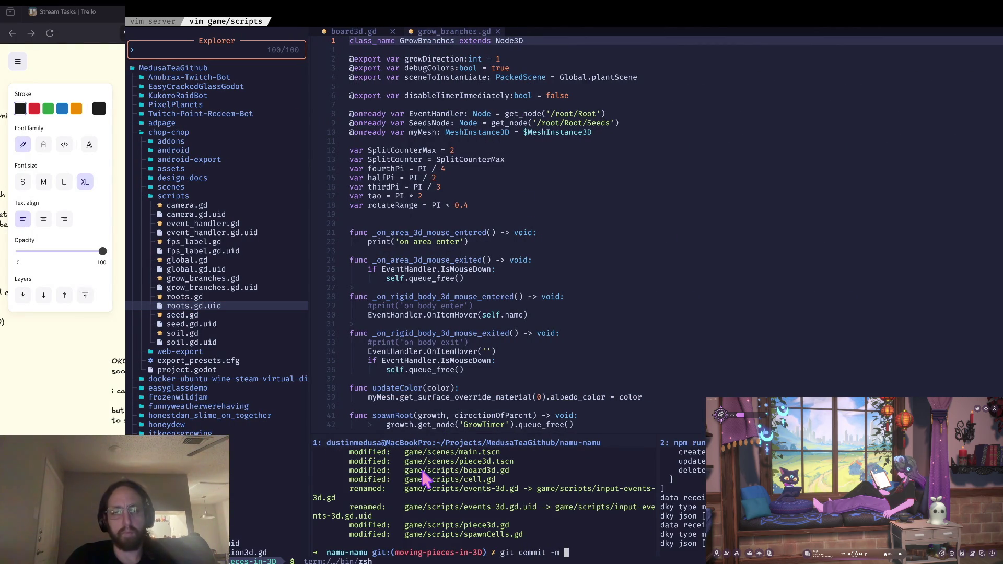
{"action": "type", "text": "rogress"}
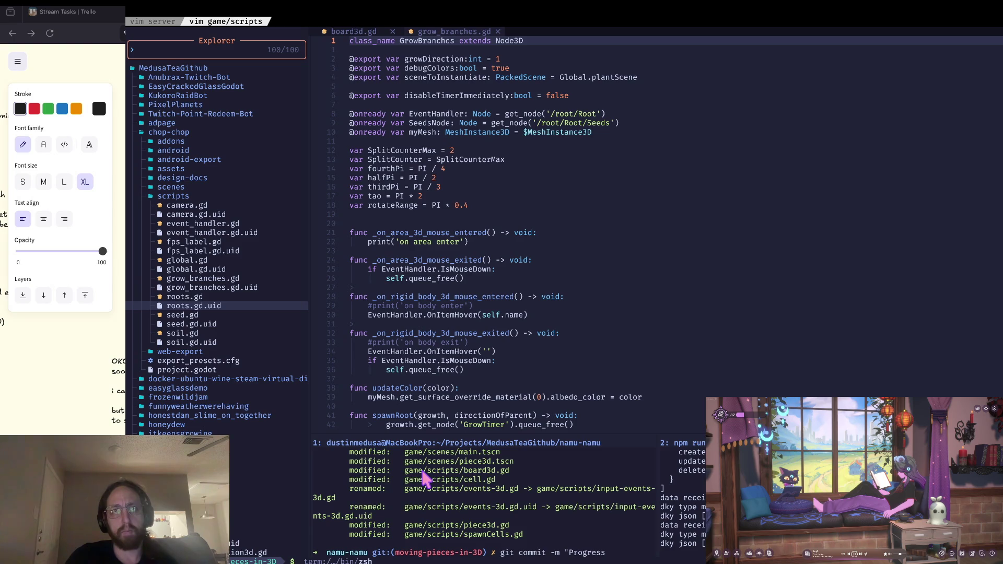
{"action": "type", "text": " wi"}
{"action": "type", "text": "th piece selec"}
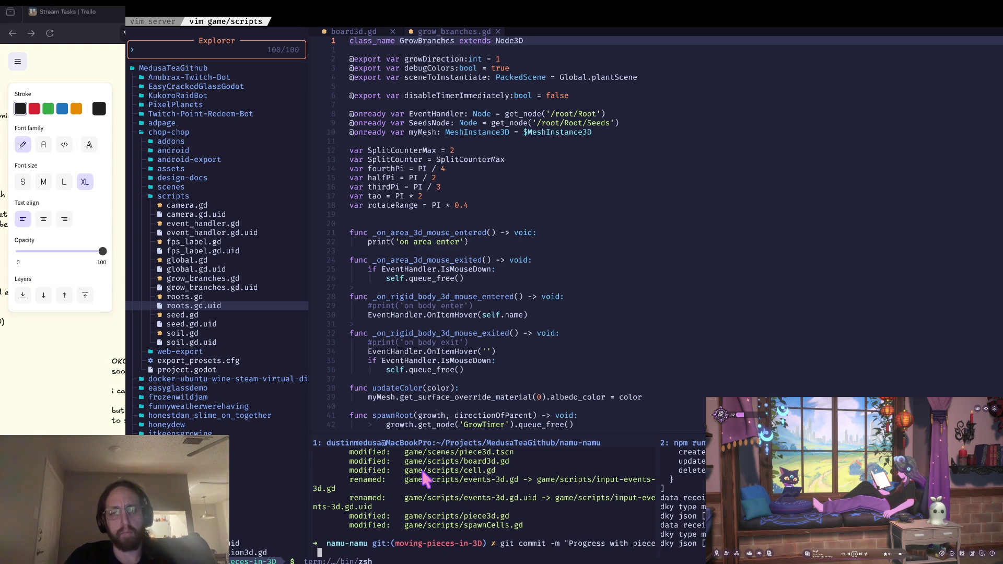
{"action": "type", "text": "t from "}
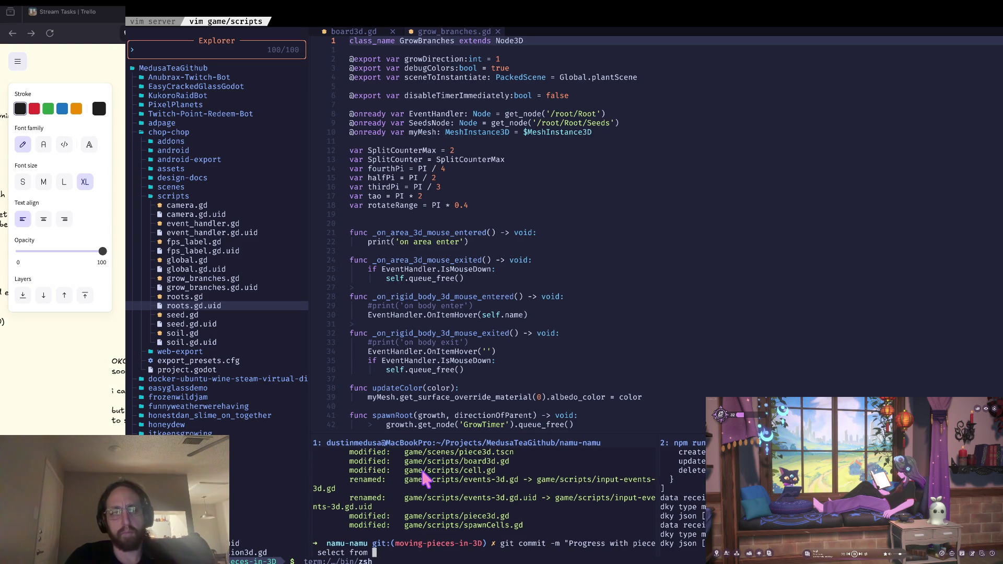
{"action": "type", "text": "which cell is h"}
{"action": "type", "text": "overed"}
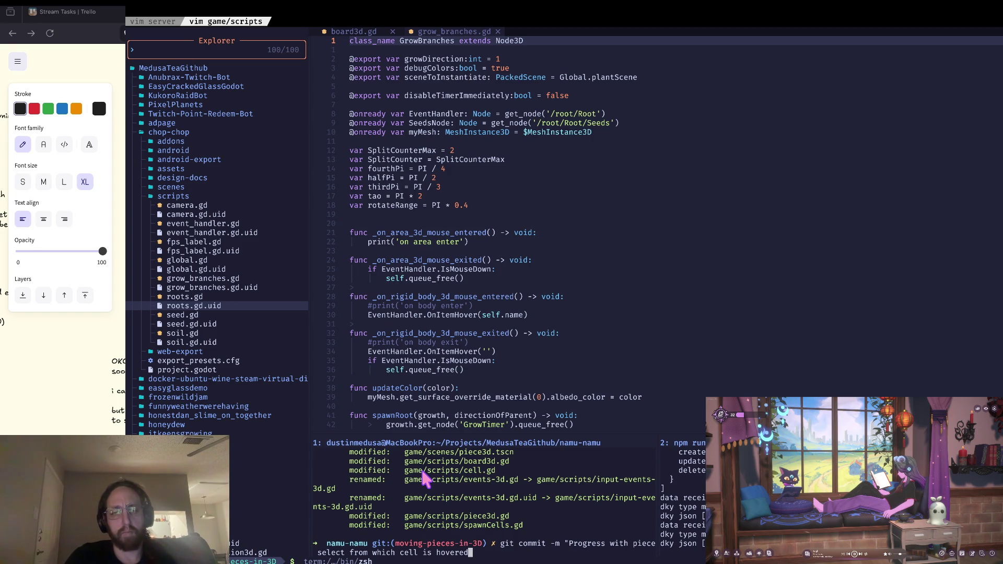
{"action": "key", "text": "Return"}
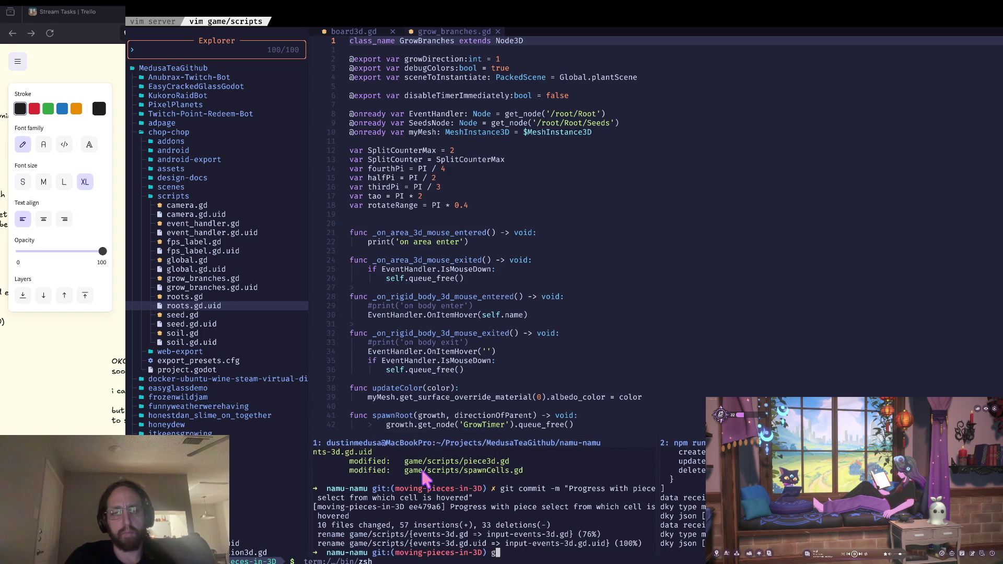
{"action": "type", "text": "git push"}
{"action": "key", "text": "Return"}
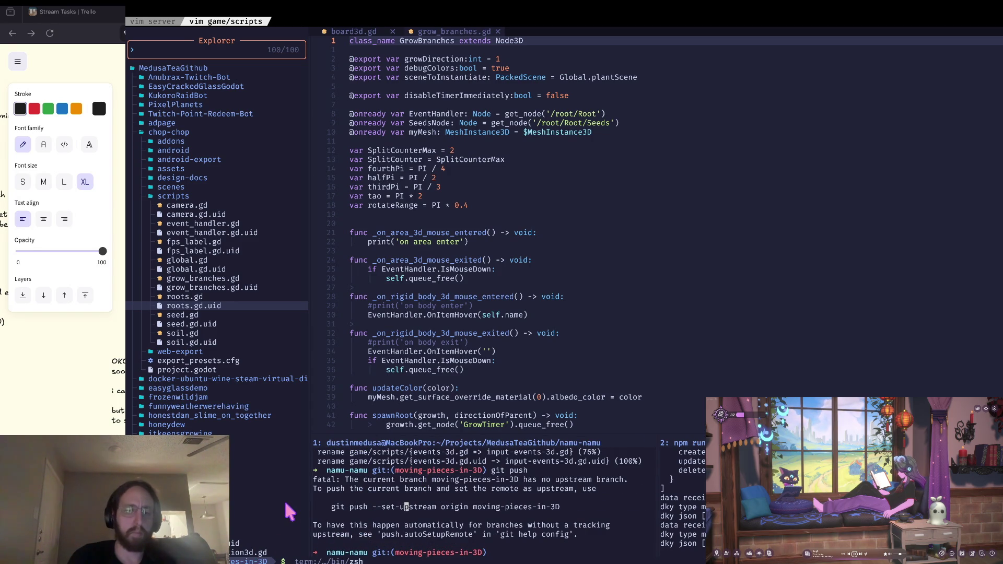
{"action": "type", "text": "git push --set-upstream origin moving-pieces-in-3D"}
{"action": "key", "text": "Return"}
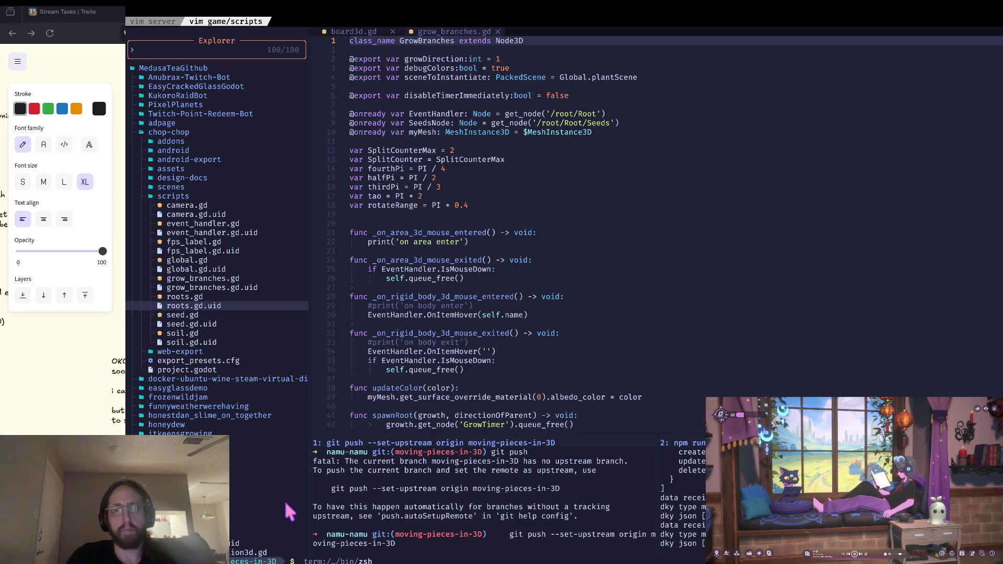
{"action": "key", "text": "super+Left"}
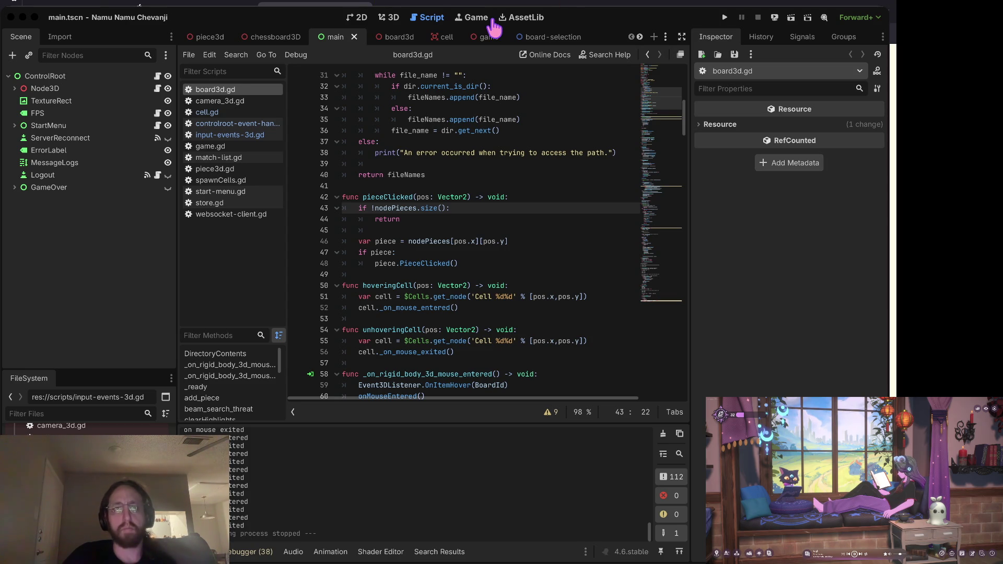
{"action": "left_click", "coordinate": [460, 228]}
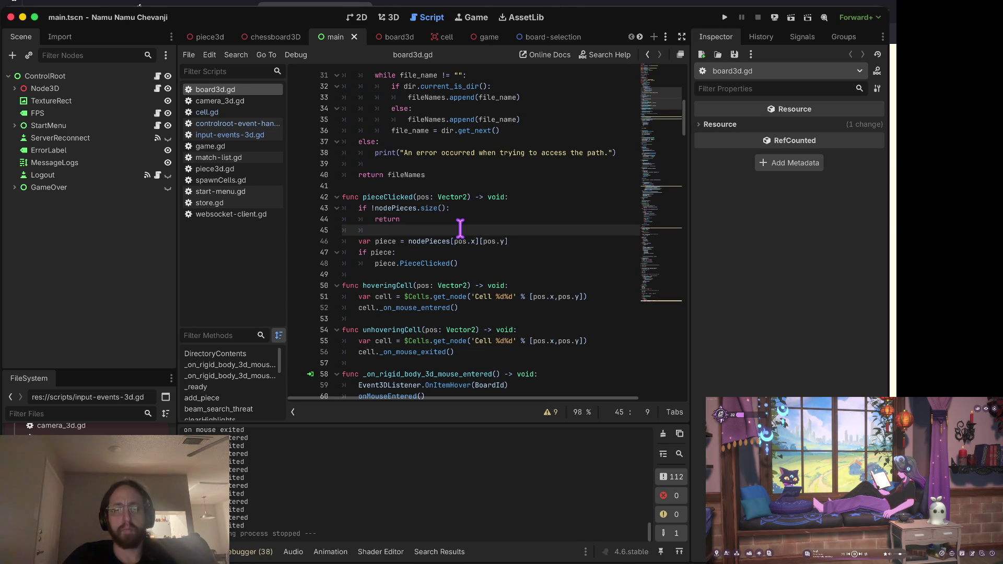
{"action": "key", "text": "super+b"}
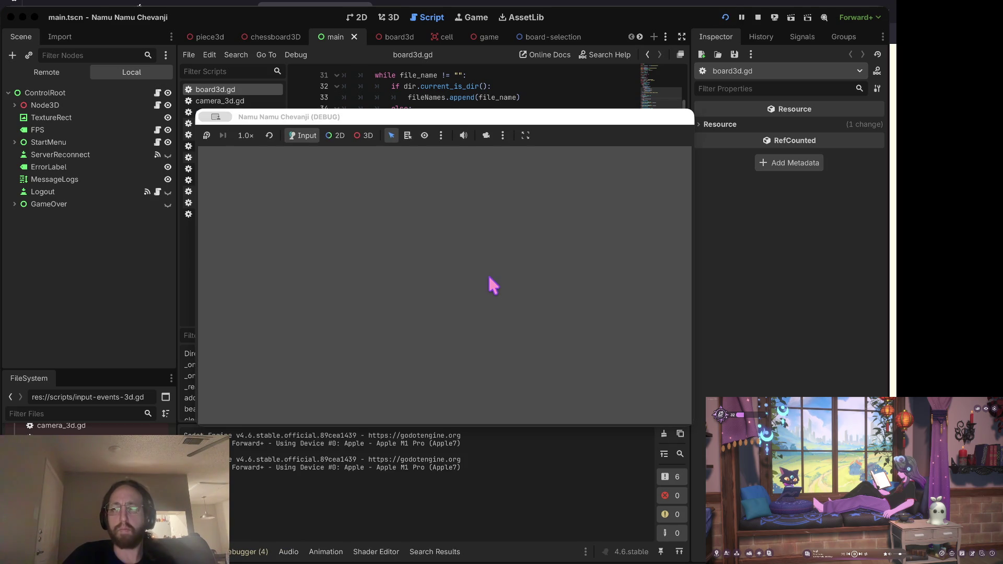
{"action": "left_click", "coordinate": [459, 293]}
{"action": "left_click", "coordinate": [414, 372]}
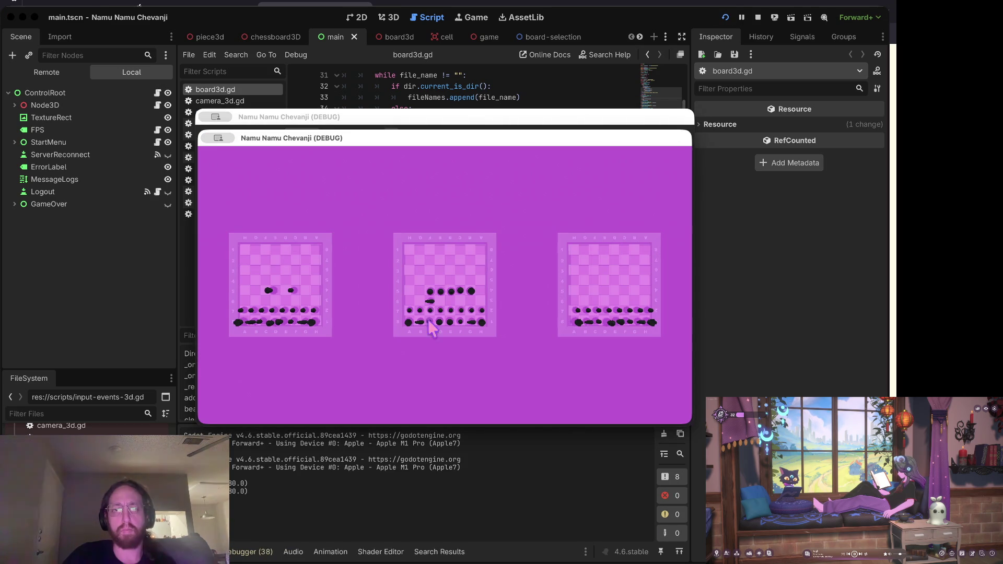
{"action": "left_click", "coordinate": [400, 240]}
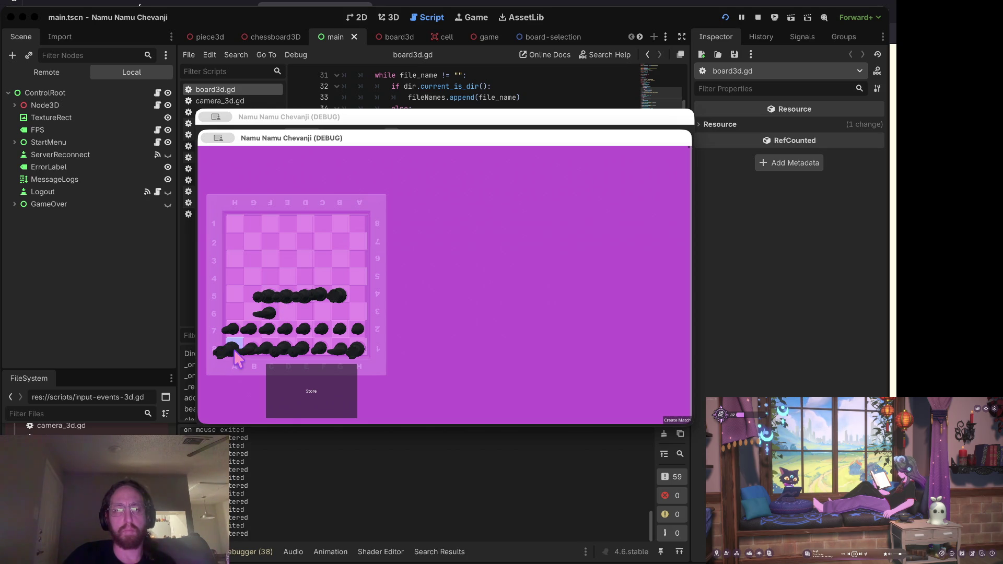
{"action": "left_click", "coordinate": [758, 17]}
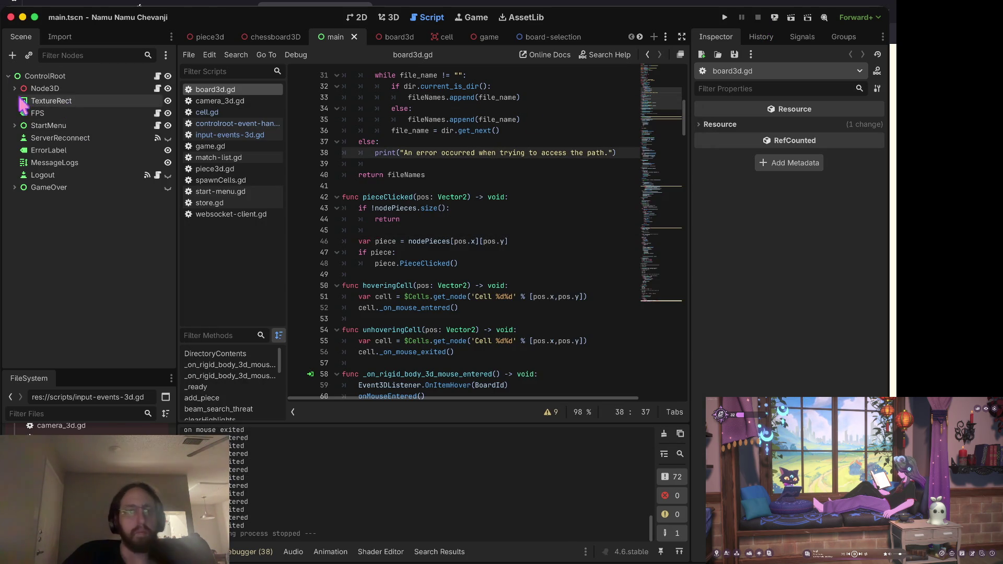
- Expand Node3D to show Lobby, Store and BoardSelection3D, review board3d.gd, then open input-events-3d.gd
{"action": "left_click", "coordinate": [15, 88]}
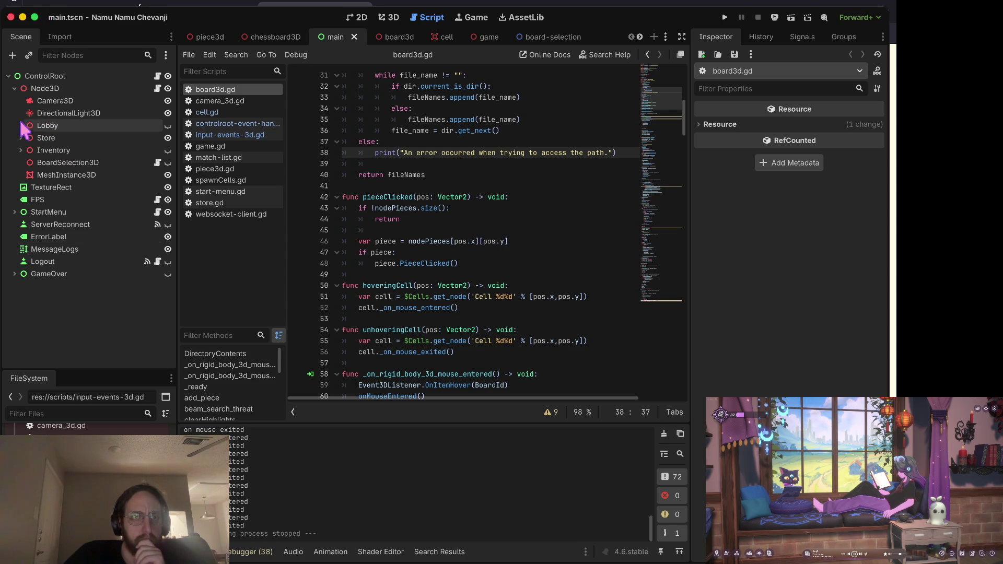
{"action": "scroll", "coordinate": [87, 428], "scroll_direction": "up", "scroll_amount": 5}
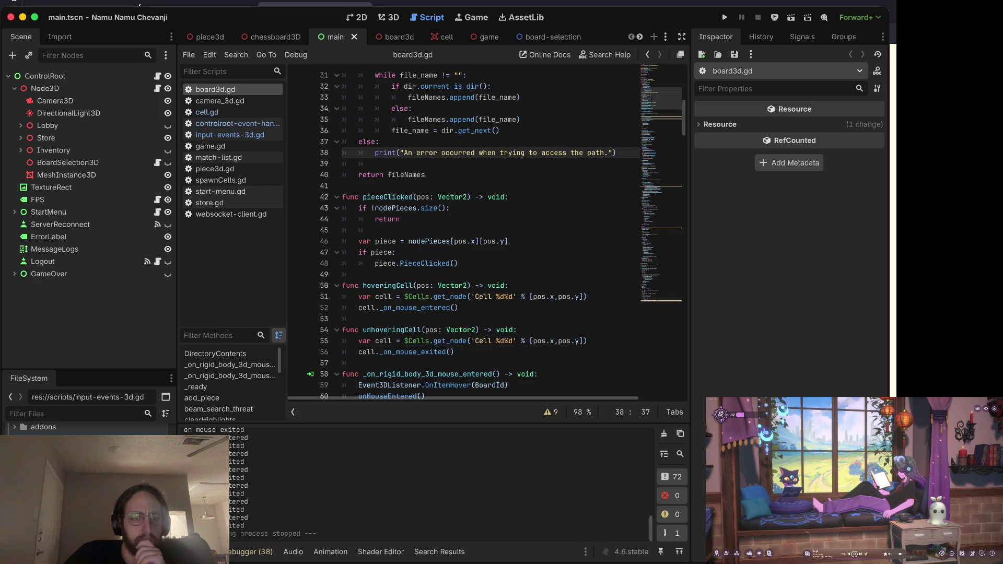
{"action": "scroll", "coordinate": [86, 426], "scroll_direction": "down", "scroll_amount": 5}
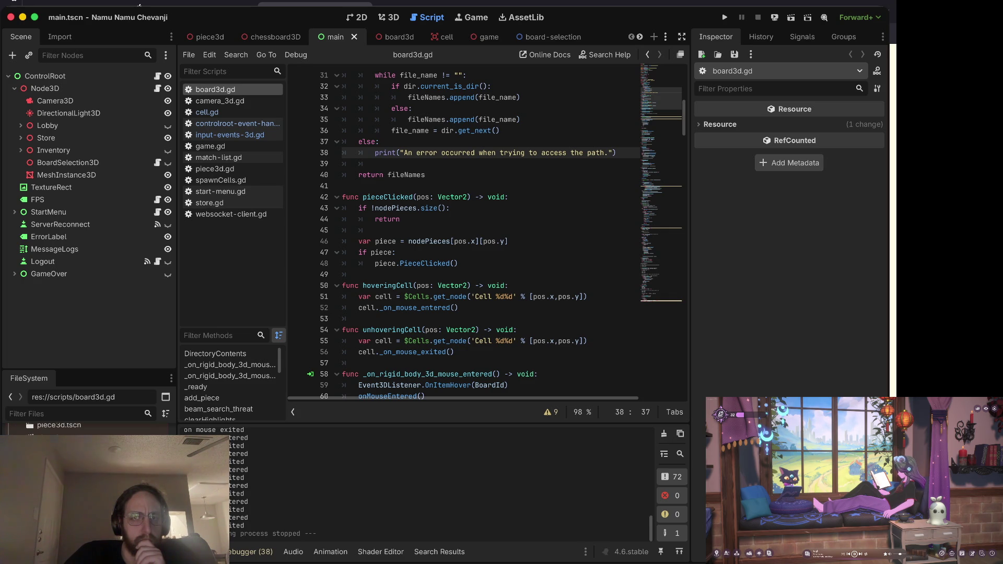
{"action": "scroll", "coordinate": [413, 209], "scroll_direction": "up", "scroll_amount": 4}
{"action": "scroll", "coordinate": [424, 186], "scroll_direction": "up", "scroll_amount": 6}
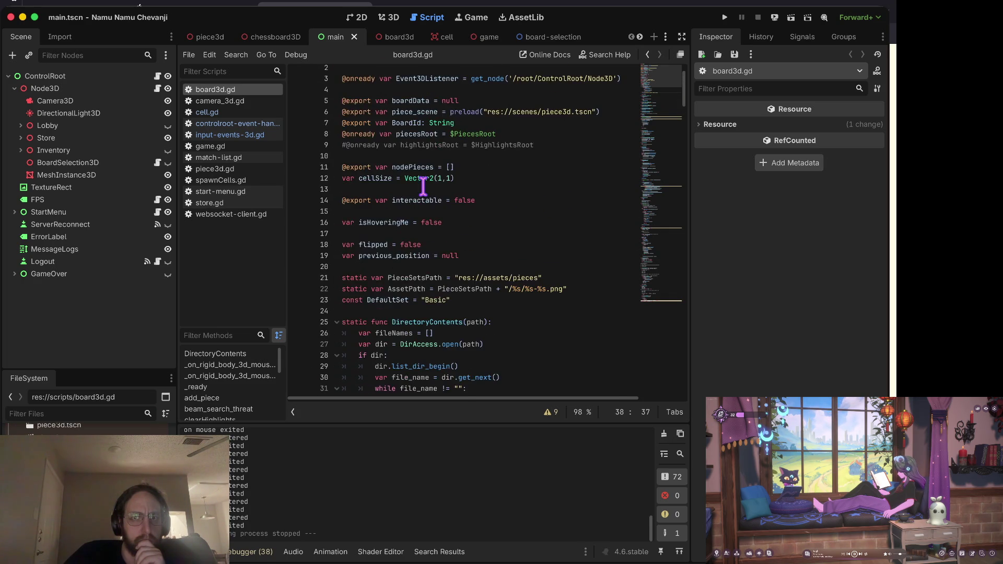
{"action": "left_click", "coordinate": [521, 164]}
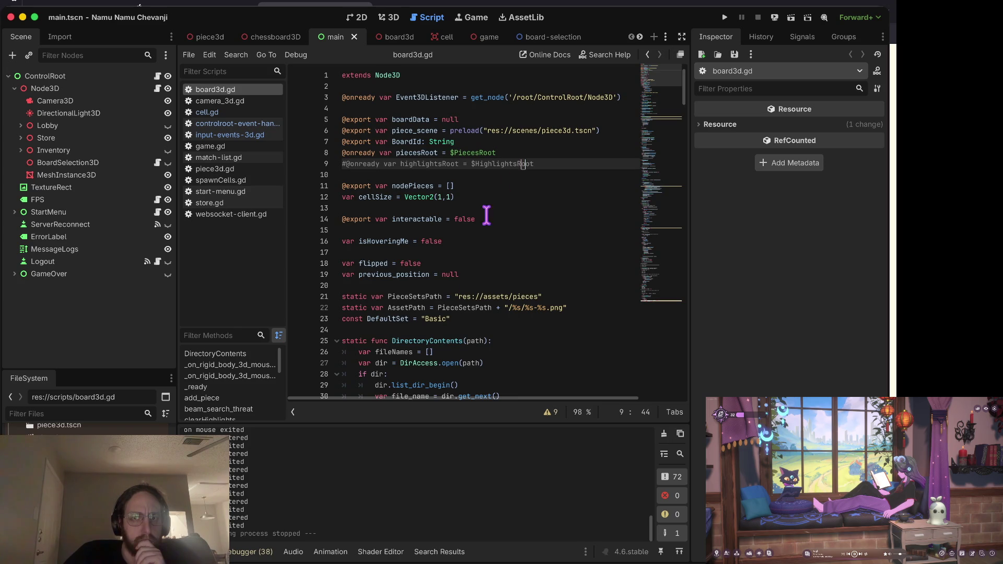
{"action": "scroll", "coordinate": [454, 330], "scroll_direction": "down", "scroll_amount": 14}
{"action": "scroll", "coordinate": [455, 330], "scroll_direction": "up", "scroll_amount": 3}
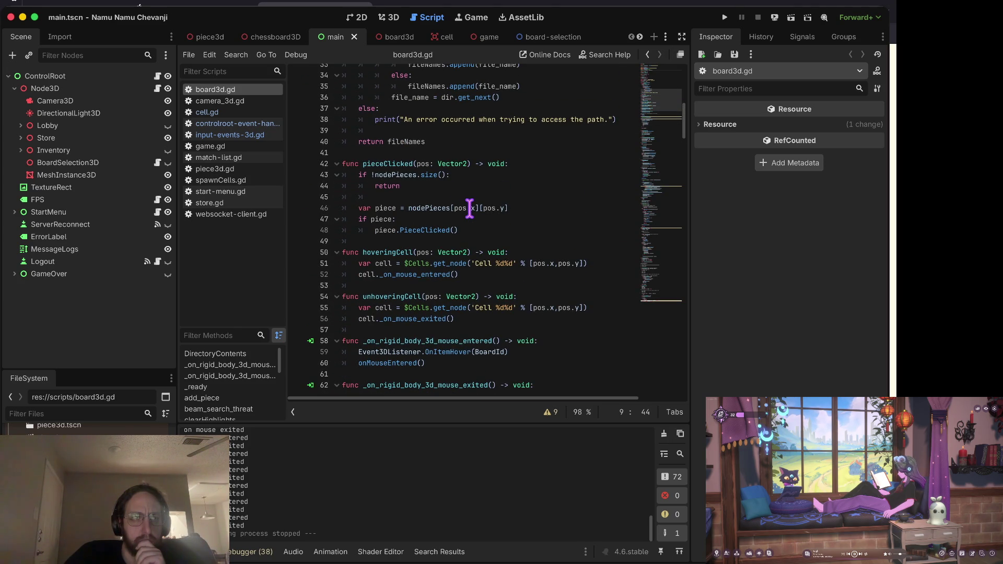
{"action": "left_click", "coordinate": [230, 135]}
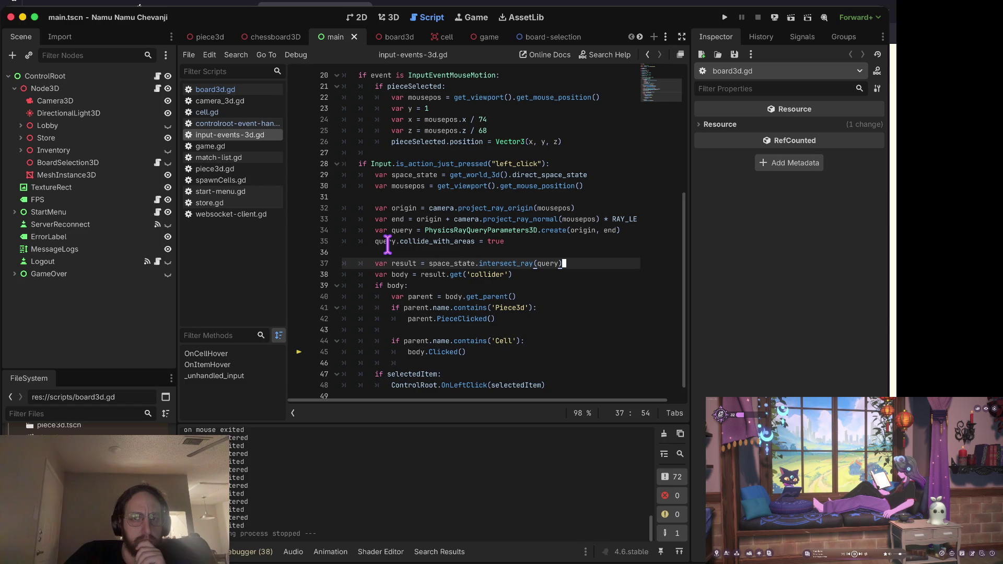
- Locate the Piece3d check in the left-click handler of input-events-3d.gd
{"action": "scroll", "coordinate": [431, 278], "scroll_direction": "down", "scroll_amount": 1}
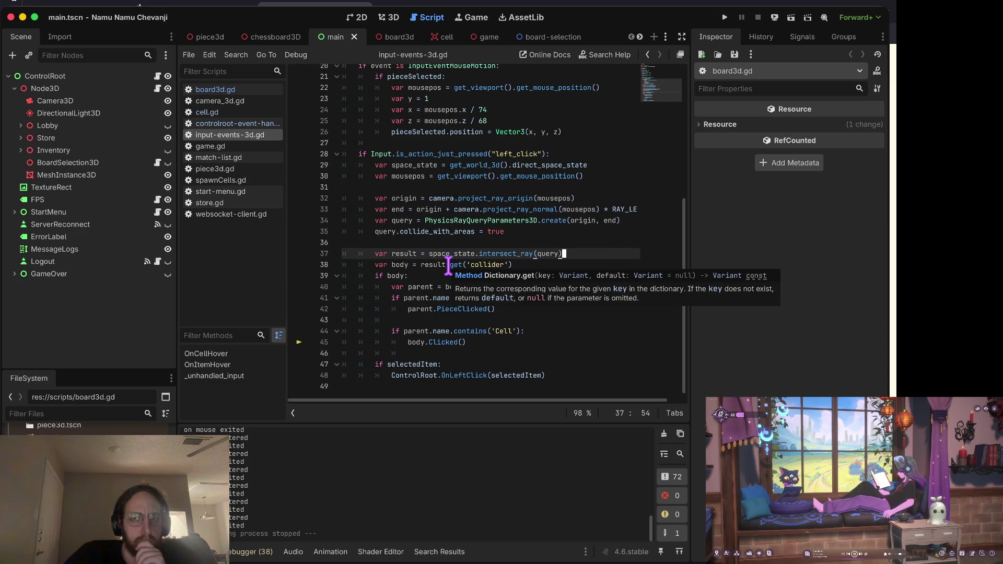
{"action": "scroll", "coordinate": [497, 243], "scroll_direction": "up", "scroll_amount": 6}
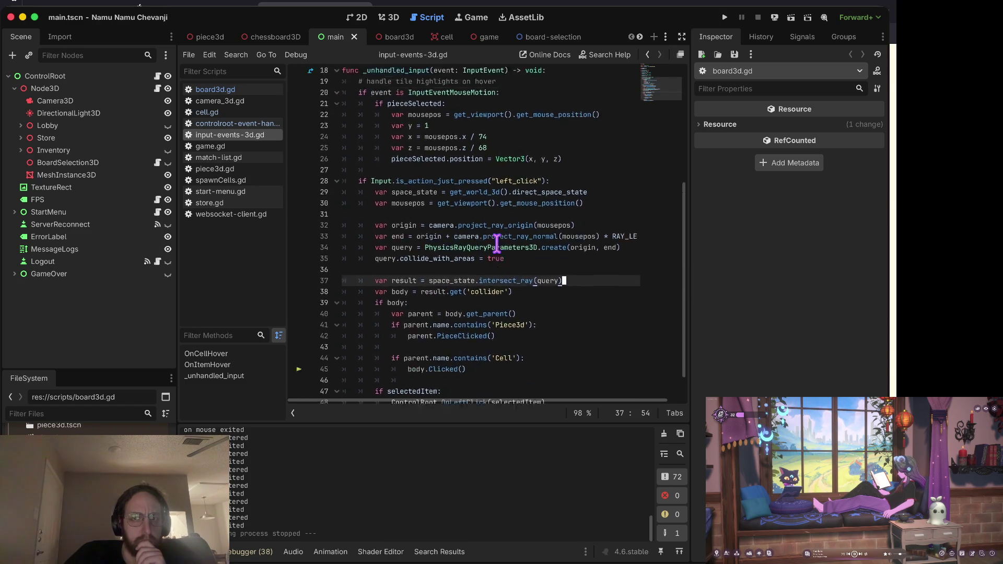
{"action": "scroll", "coordinate": [497, 243], "scroll_direction": "down", "scroll_amount": 6}
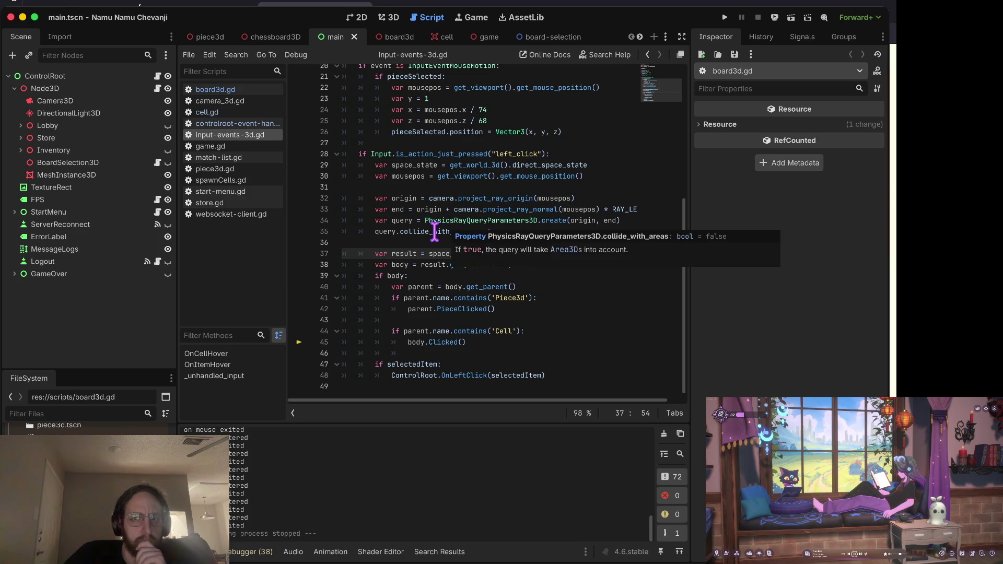
{"action": "mouse_move", "coordinate": [434, 231]}
{"action": "mouse_move", "coordinate": [443, 285]}
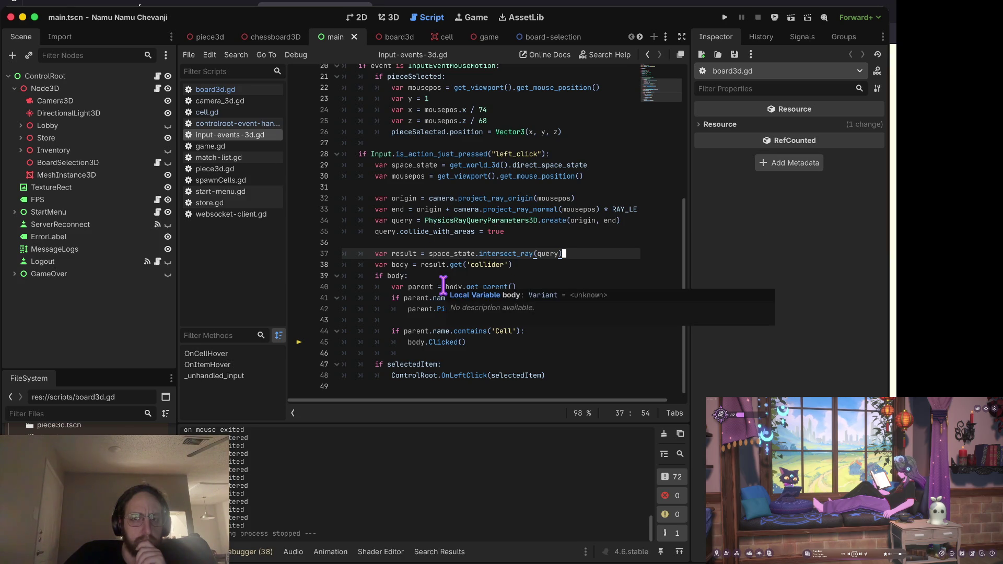
{"action": "scroll", "coordinate": [442, 308], "scroll_direction": "up", "scroll_amount": 1}
{"action": "left_click", "coordinate": [392, 308]}
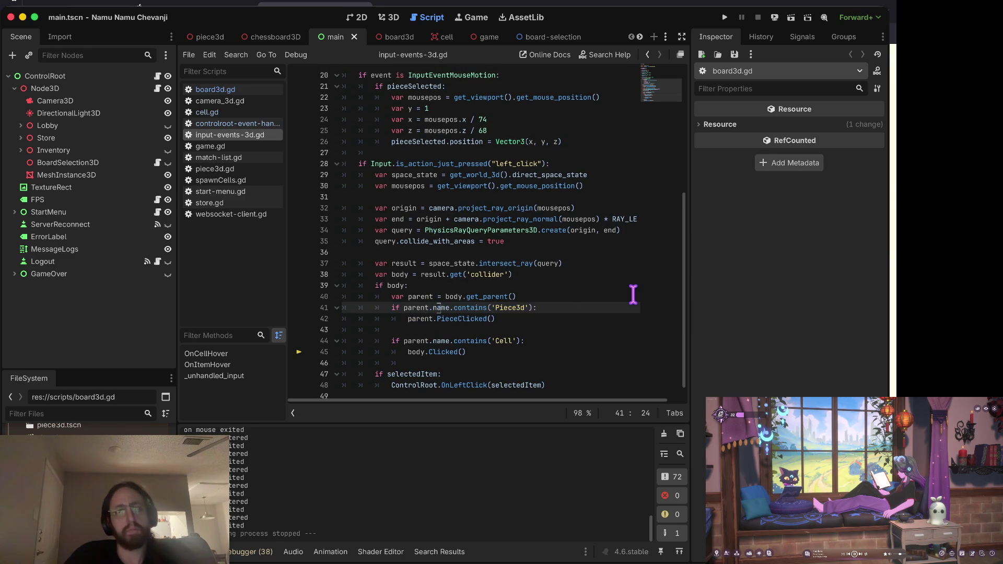
- Delete the Piece3d branch so only the Cell check remains, and save the script
{"action": "key", "text": "Home"}
{"action": "key", "text": "shift+Down"}
{"action": "key", "text": "shift+Down"}
{"action": "key", "text": "shift+Down"}
{"action": "key", "text": "BackSpace"}
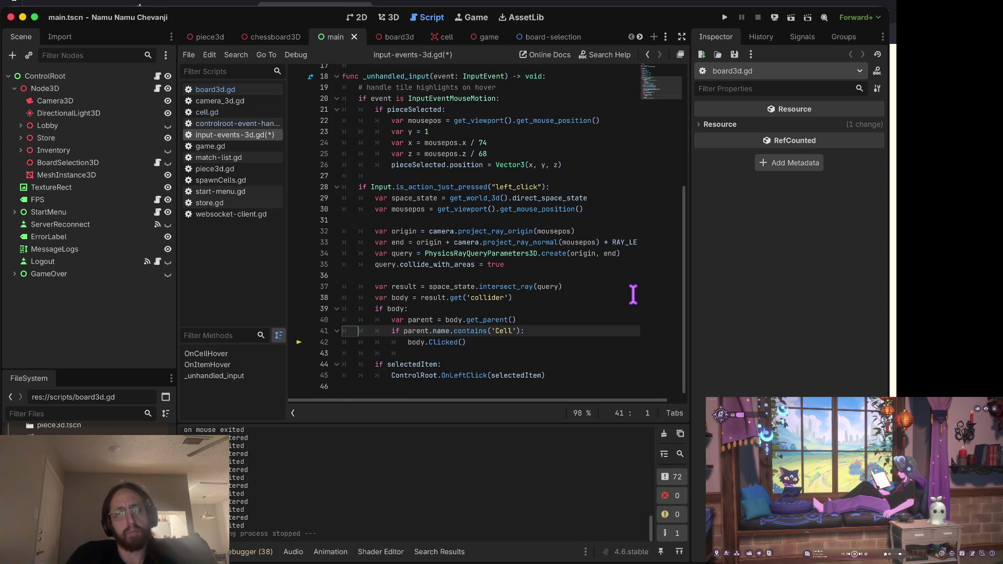
{"action": "key", "text": "Return"}
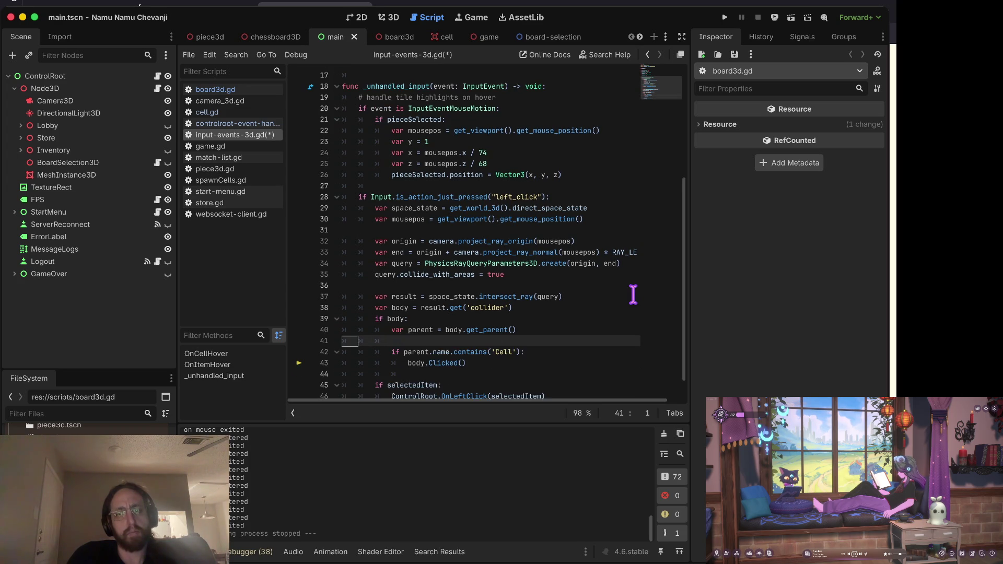
{"action": "key", "text": "ctrl+z"}
{"action": "key", "text": "ctrl+s"}
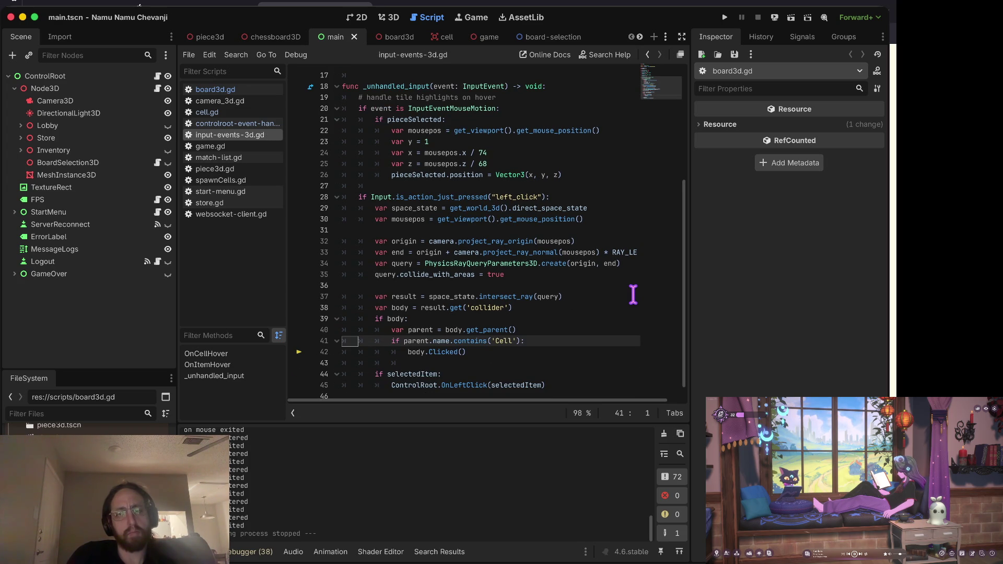
- Run the game, log in with username 'a' and open a board to test hover highlighting
{"action": "key", "text": "super+b"}
{"action": "left_click", "coordinate": [451, 312]}
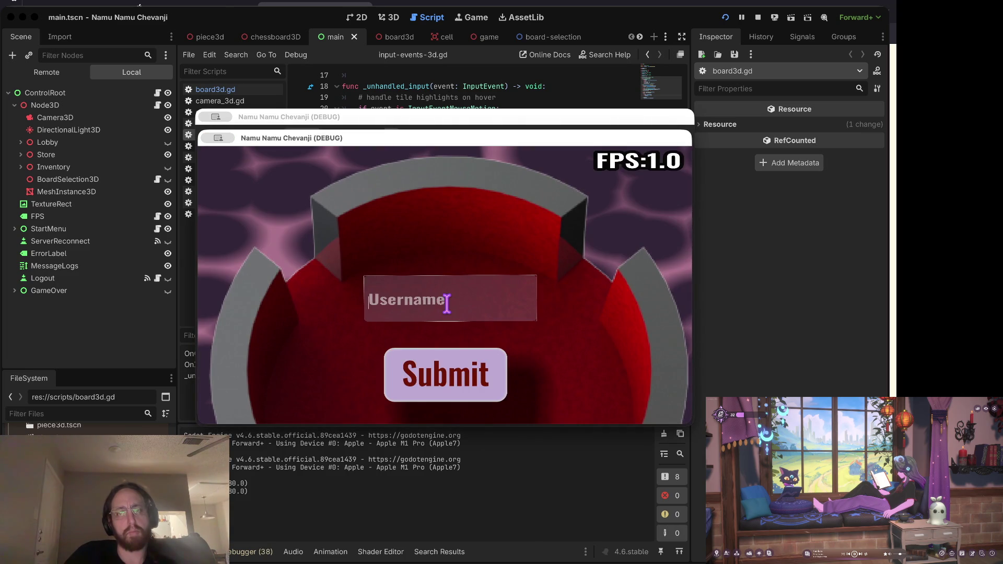
{"action": "type", "text": "a"}
{"action": "left_click", "coordinate": [442, 372]}
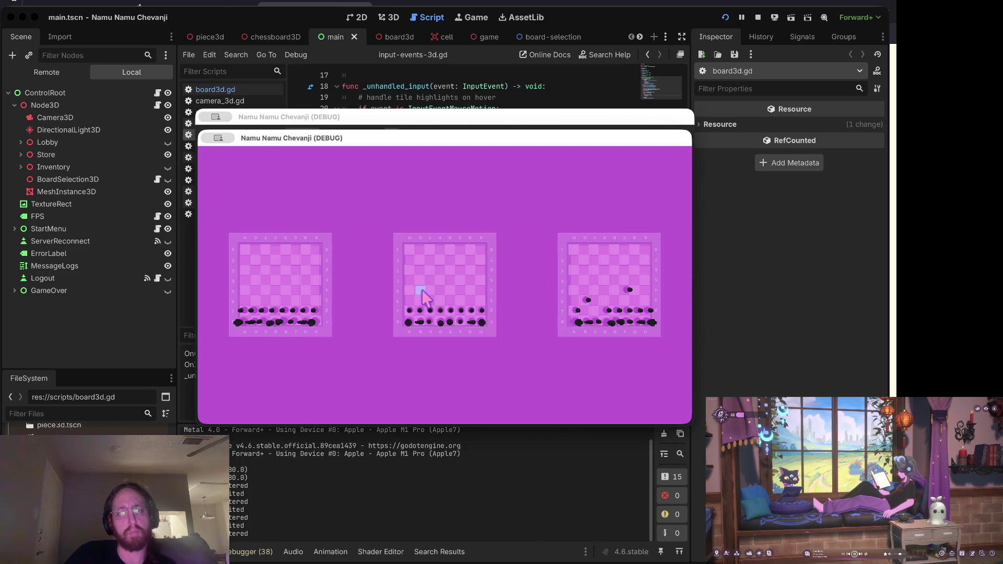
{"action": "left_click", "coordinate": [422, 326]}
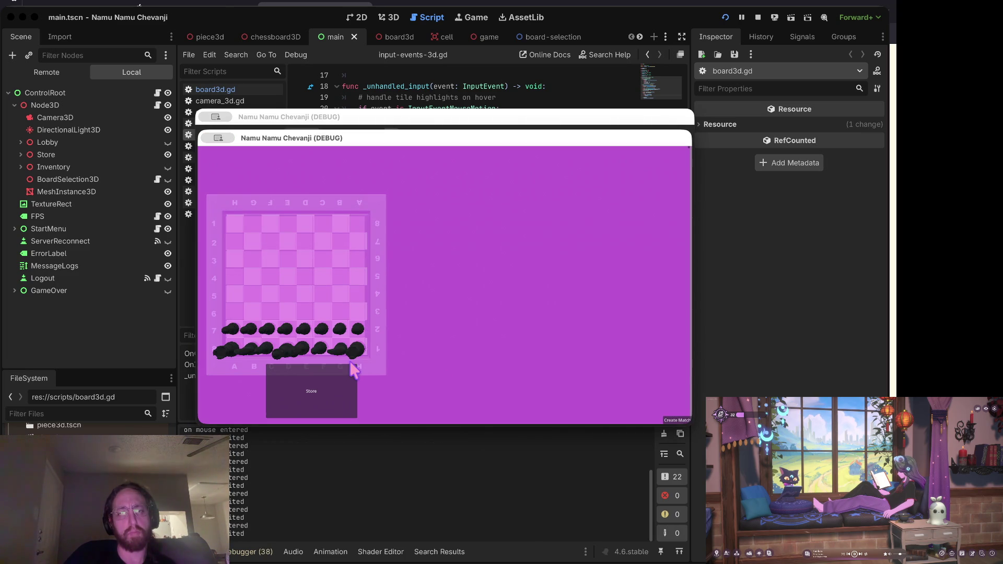
- Open and close the store screen twice, then stop the debug run
{"action": "left_click", "coordinate": [342, 375]}
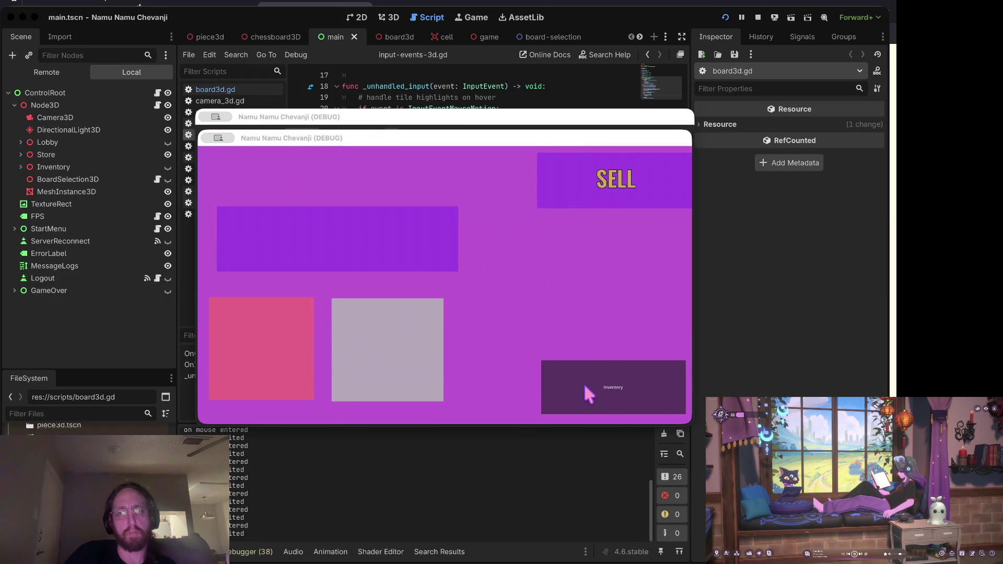
{"action": "left_click", "coordinate": [585, 384]}
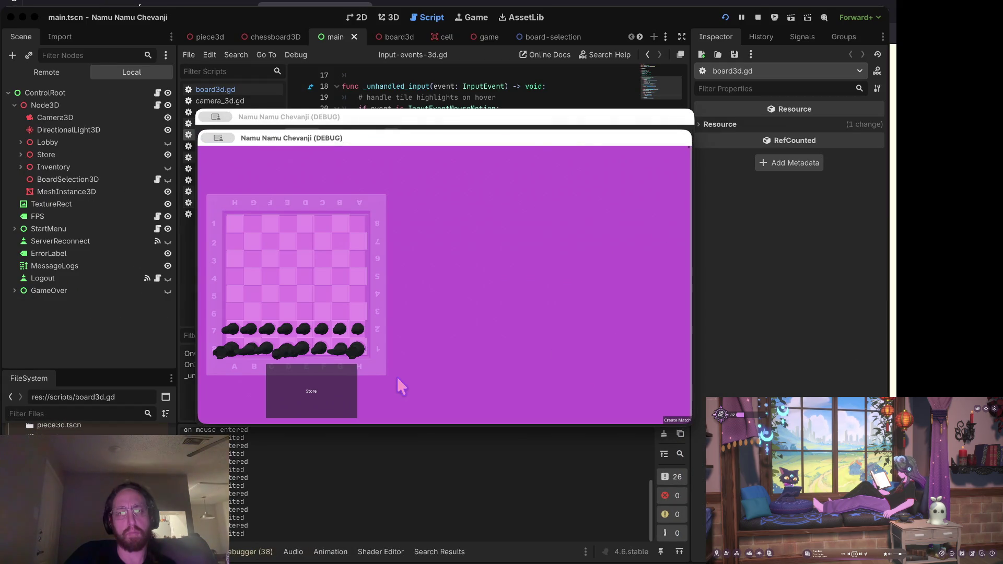
{"action": "left_click", "coordinate": [320, 399]}
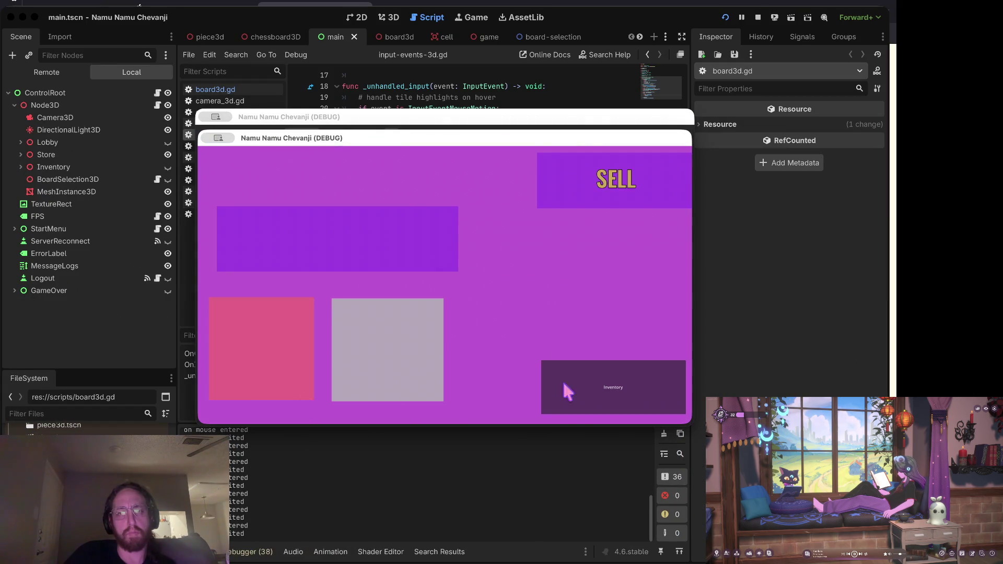
{"action": "left_click", "coordinate": [567, 392]}
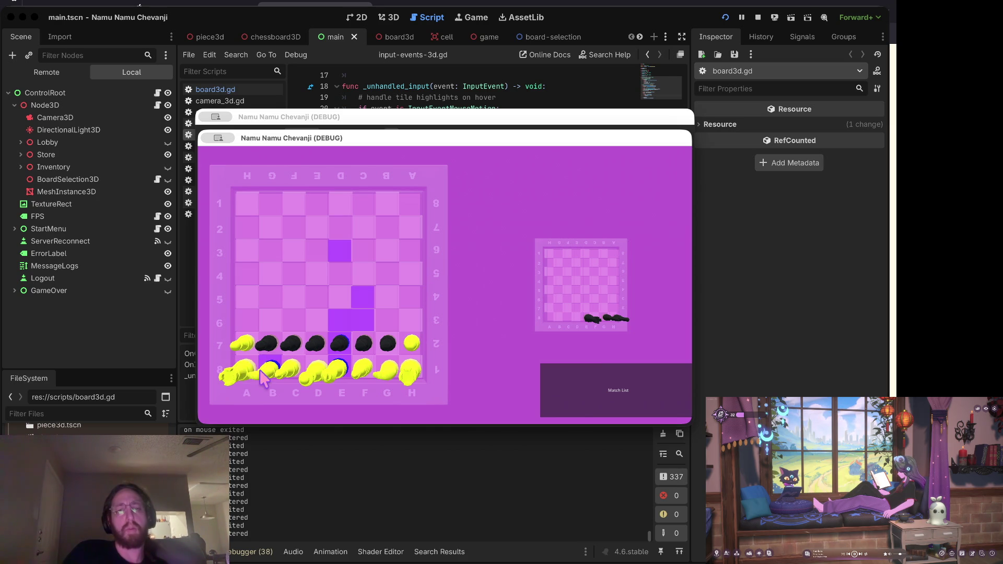
{"action": "left_click", "coordinate": [758, 17]}
{"action": "left_click", "coordinate": [544, 219]}
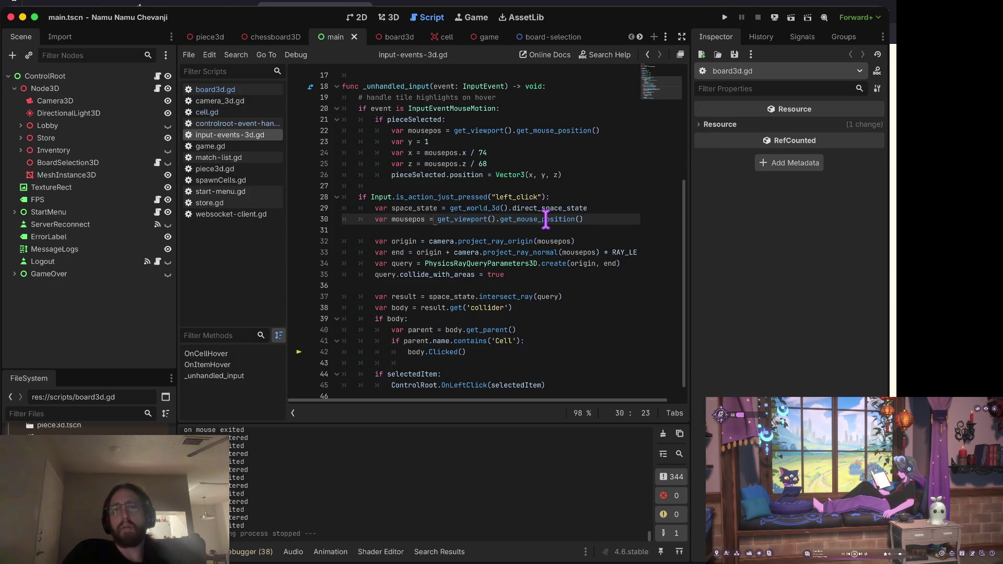
{"action": "left_click", "coordinate": [522, 230]}
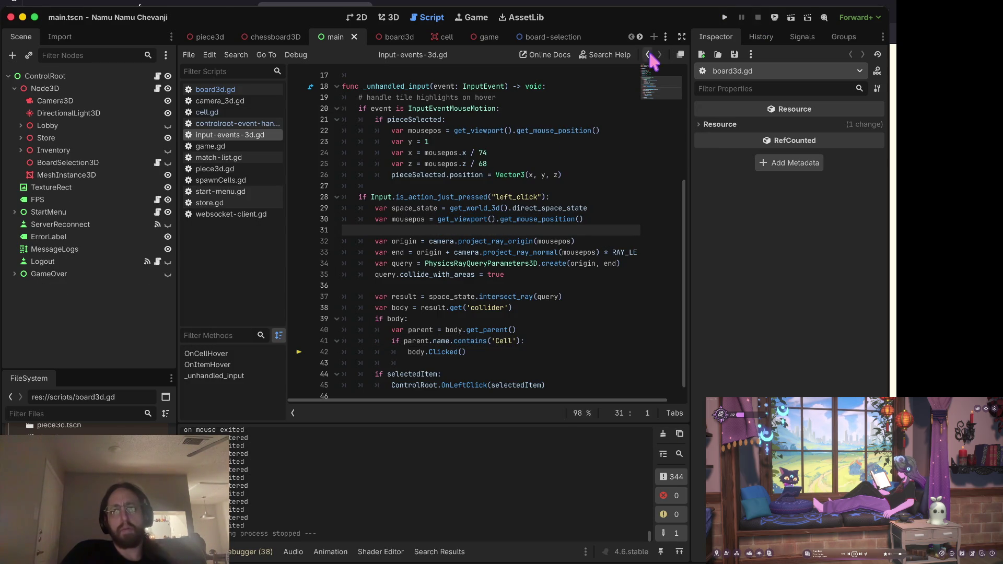
{"action": "left_click", "coordinate": [455, 274]}
{"action": "scroll", "coordinate": [406, 362], "scroll_direction": "down", "scroll_amount": 1}
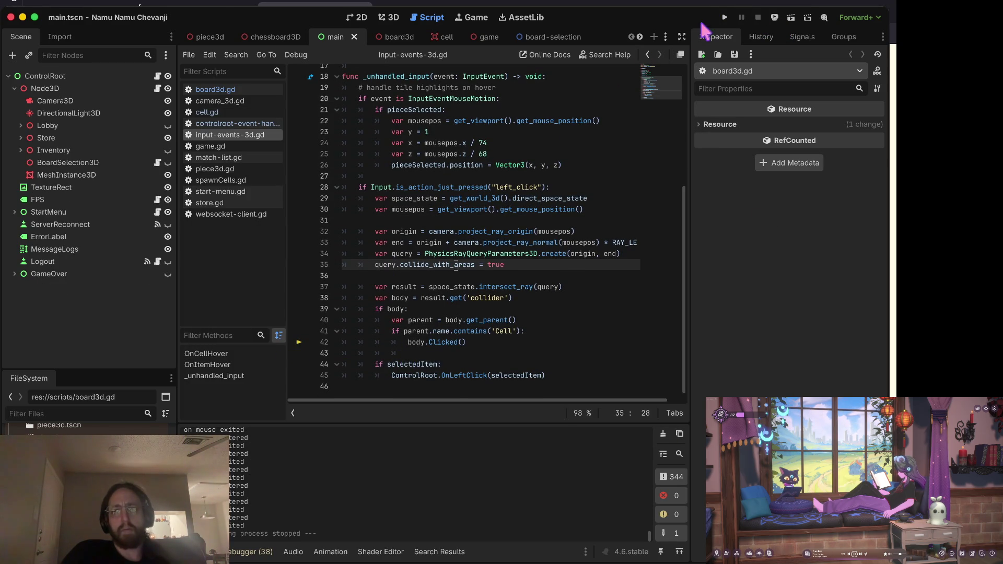
{"action": "key", "text": "super+b"}
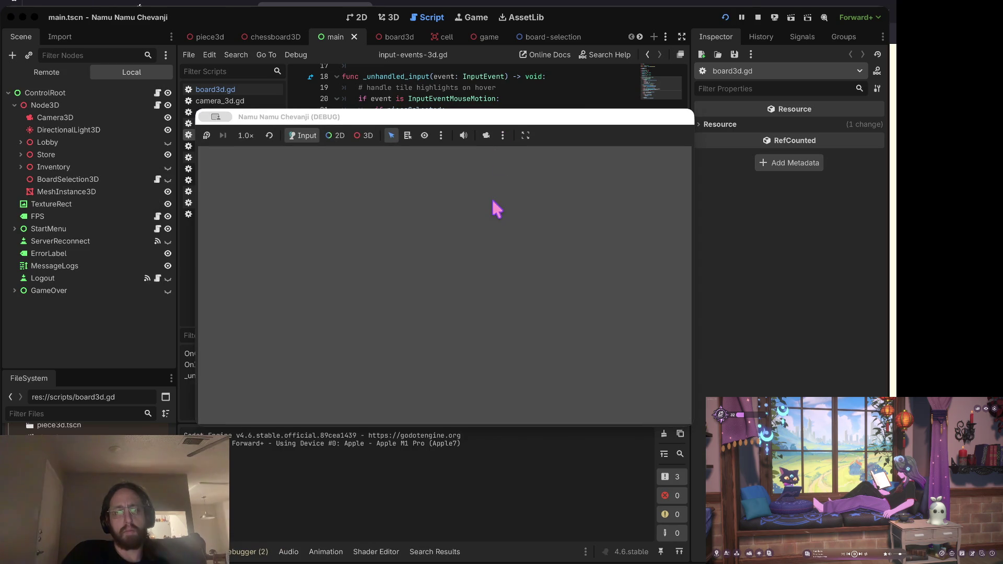
{"action": "left_click", "coordinate": [759, 18]}
{"action": "left_click_drag", "start_coordinate": [517, 252], "coordinate": [517, 242]}
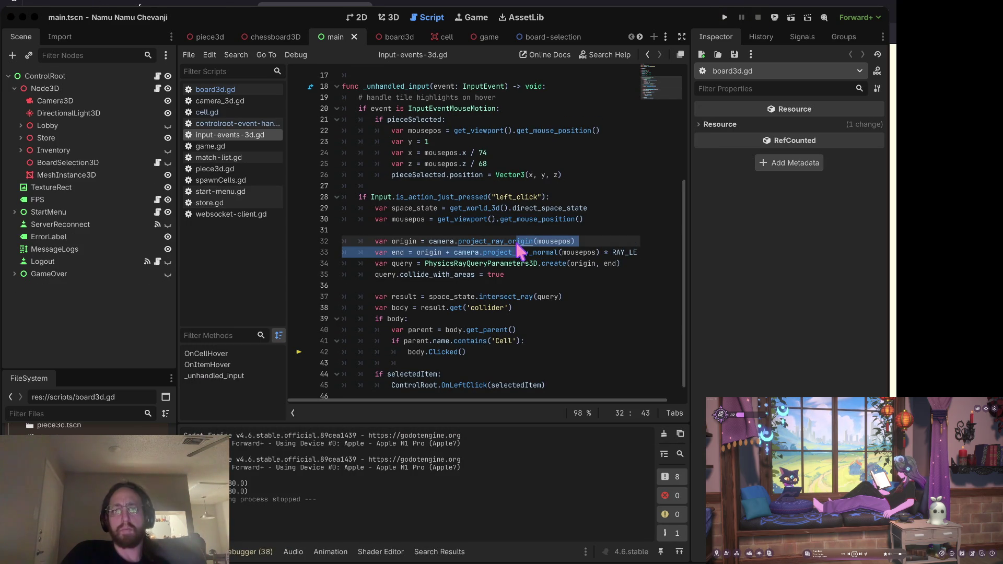
{"action": "left_click", "coordinate": [495, 285]}
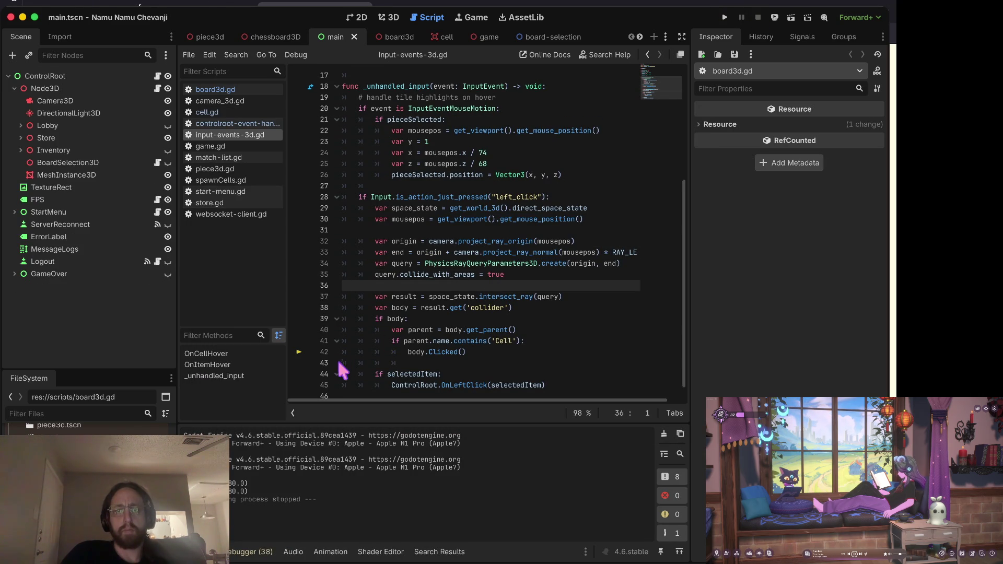
{"action": "scroll", "coordinate": [472, 288], "scroll_direction": "down", "scroll_amount": 1}
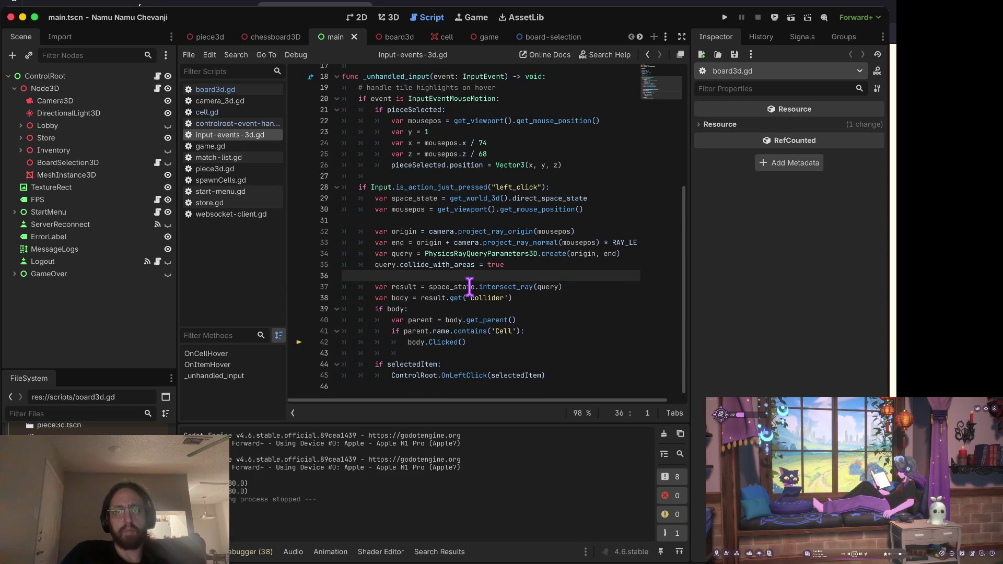
{"action": "scroll", "coordinate": [430, 300], "scroll_direction": "up", "scroll_amount": 1}
{"action": "left_click", "coordinate": [417, 329]}
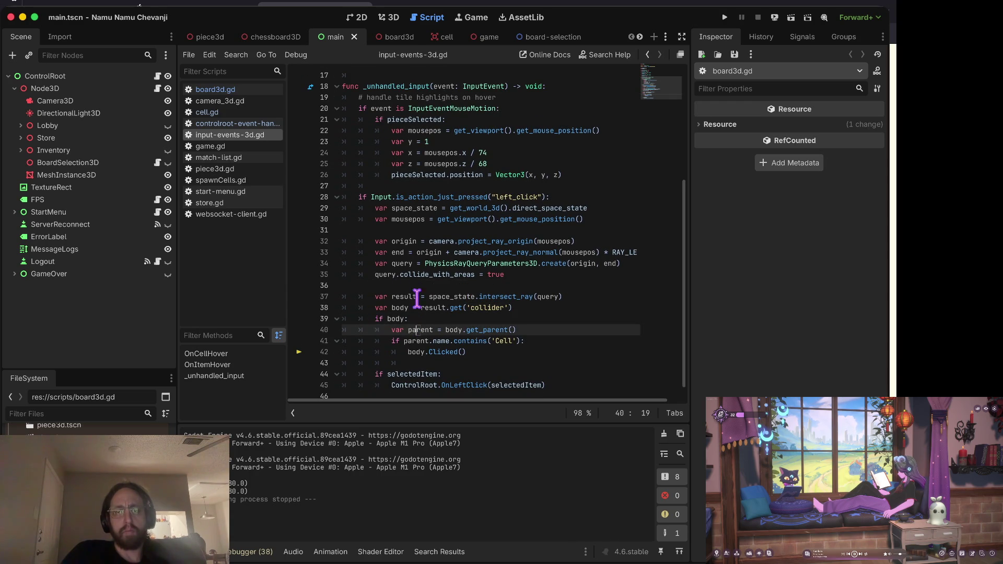
- Insert a blank line above the RAY_LENGTH constant on line 6 of input-events-3d.gd
{"action": "left_click", "coordinate": [404, 39]}
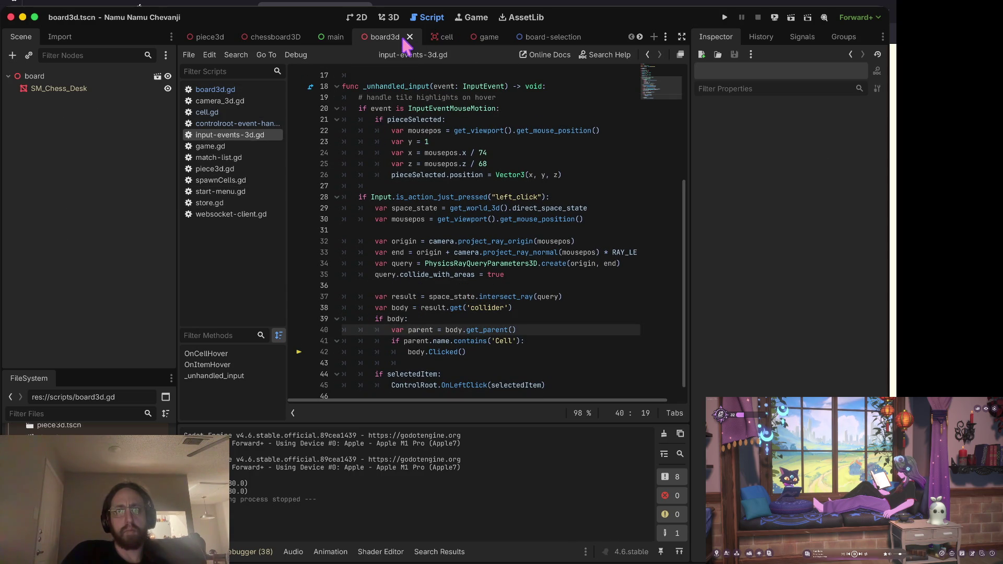
{"action": "left_click", "coordinate": [426, 115]}
{"action": "key", "text": "Return"}
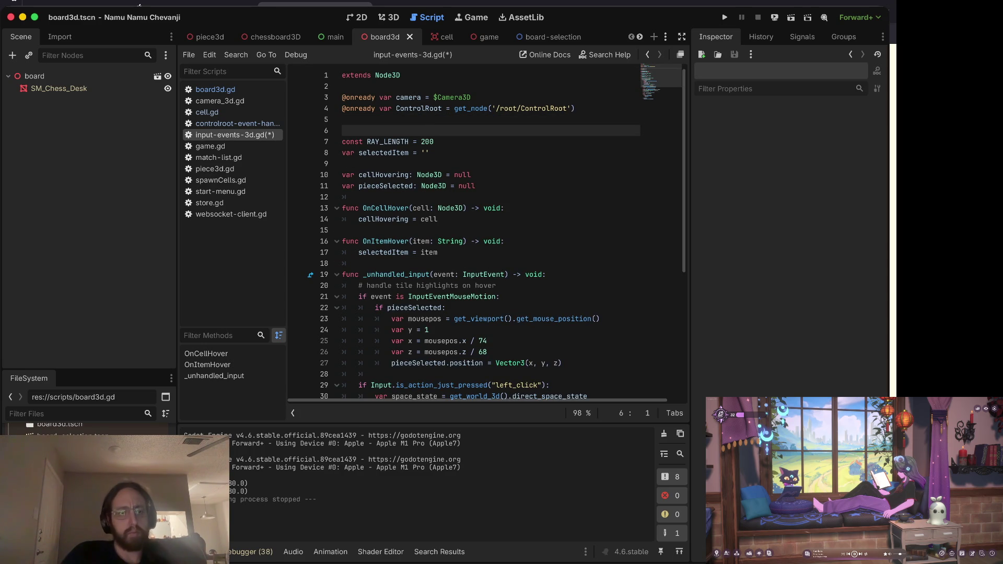
- Reopen main.tscn from the FileSystem dock
{"action": "key", "text": "super+Tab"}
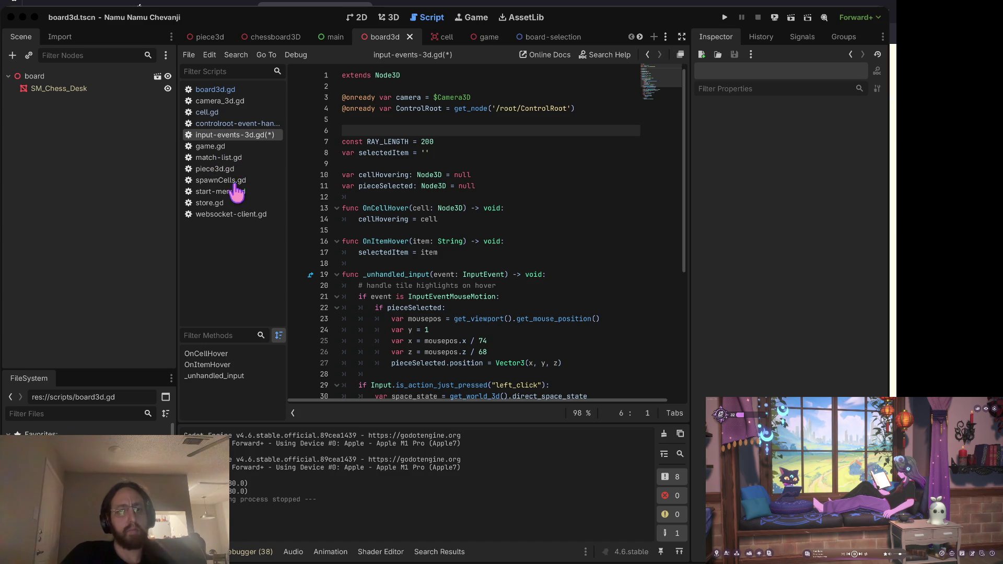
{"action": "key", "text": "super+Tab"}
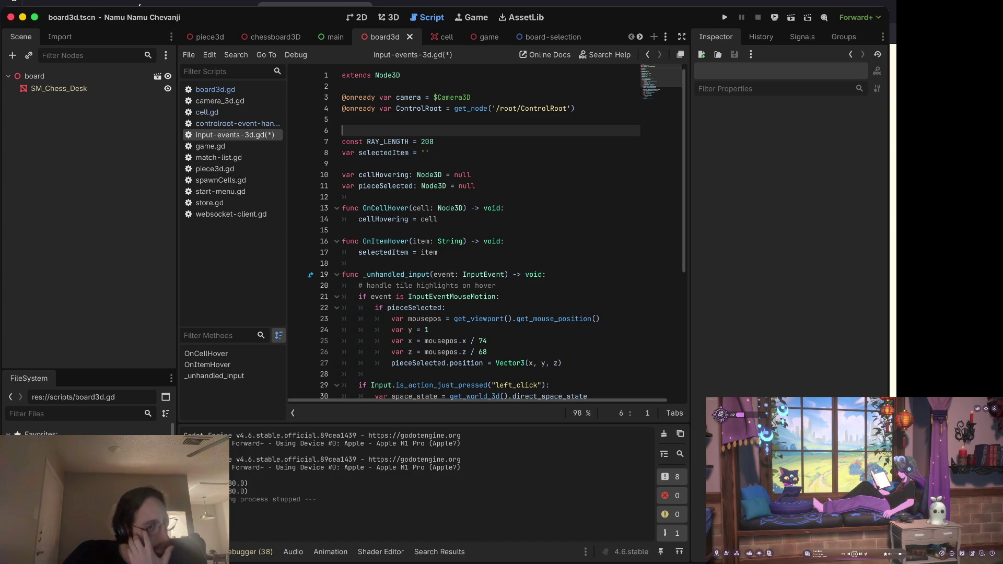
{"action": "scroll", "coordinate": [87, 431], "scroll_direction": "down", "scroll_amount": 3}
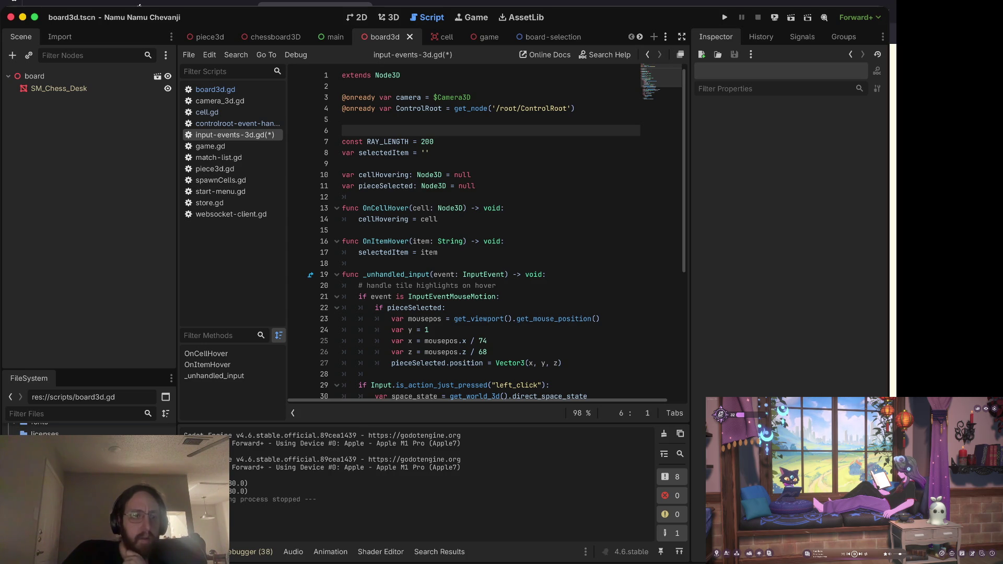
{"action": "scroll", "coordinate": [87, 431], "scroll_direction": "down", "scroll_amount": 3}
{"action": "double_click", "coordinate": [68, 500]}
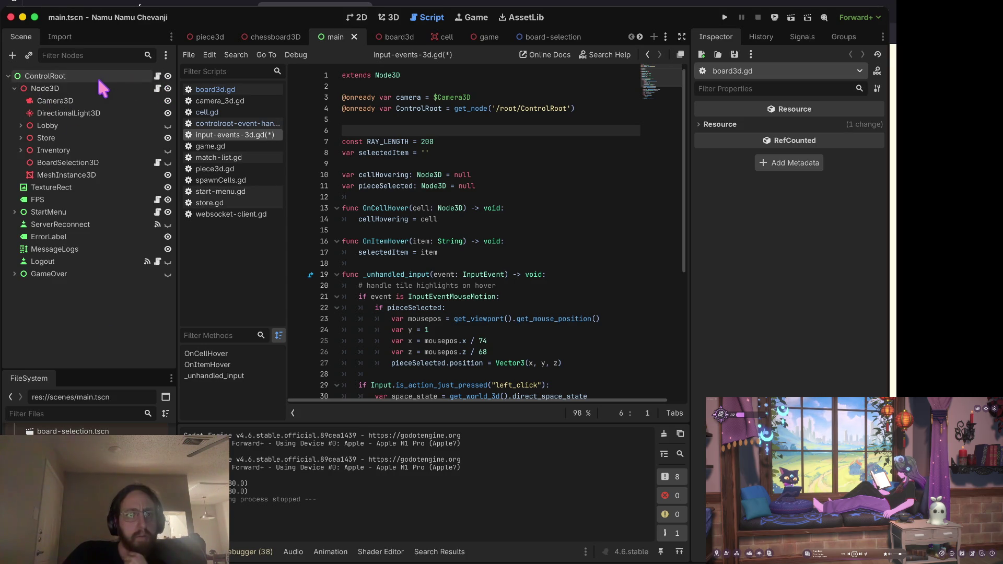
- Tick Visible under Node3D's Visibility in the Inspector, then open chessboard3D.tscn
{"action": "left_click", "coordinate": [85, 88]}
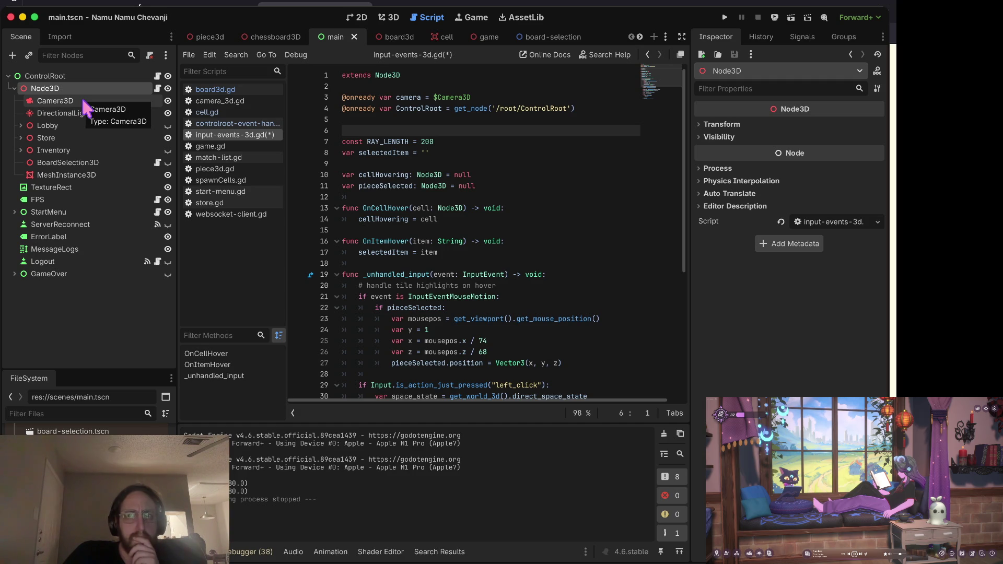
{"action": "left_click", "coordinate": [703, 137]}
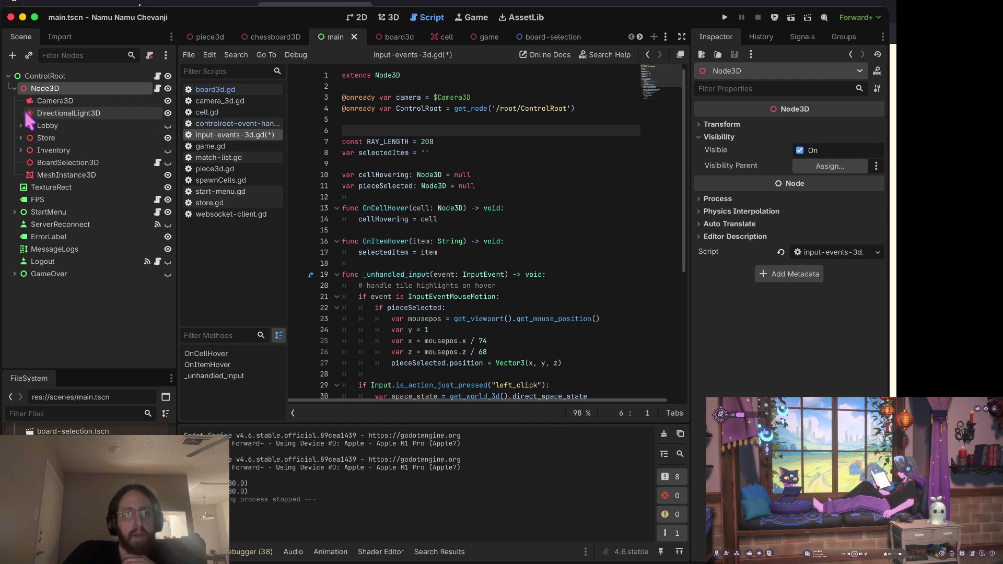
{"action": "left_click", "coordinate": [800, 150]}
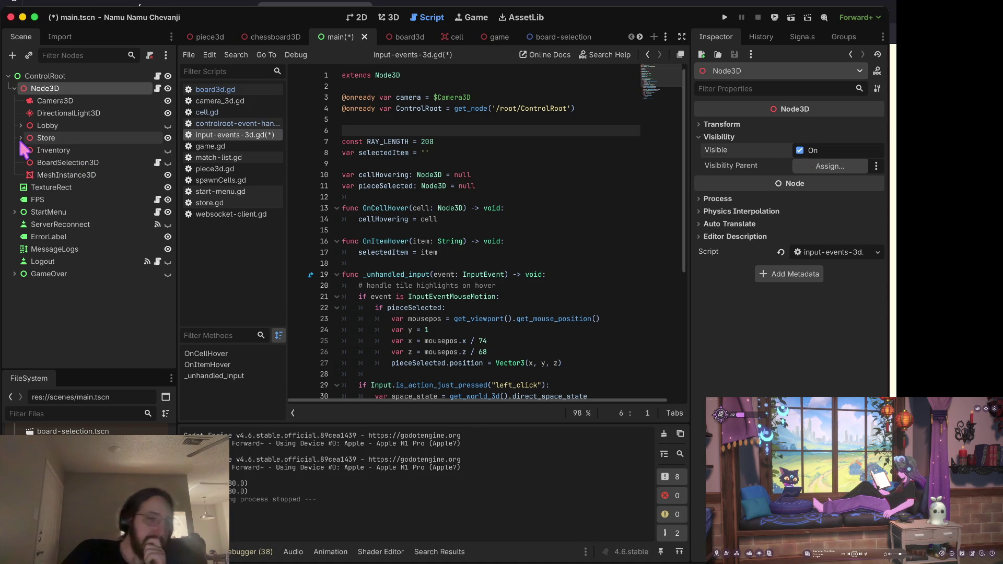
{"action": "scroll", "coordinate": [79, 429], "scroll_direction": "up", "scroll_amount": 5}
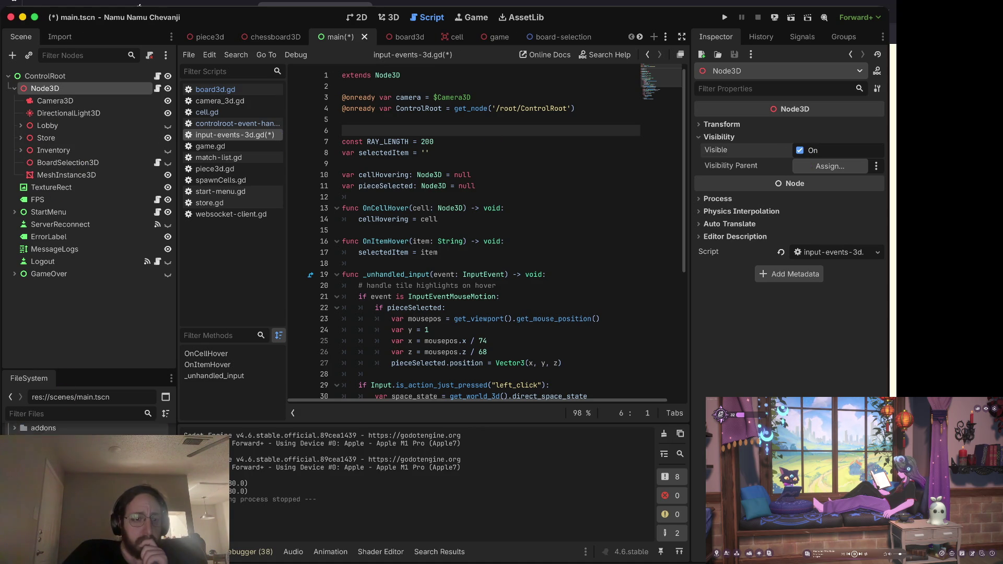
{"action": "scroll", "coordinate": [87, 429], "scroll_direction": "down", "scroll_amount": 5}
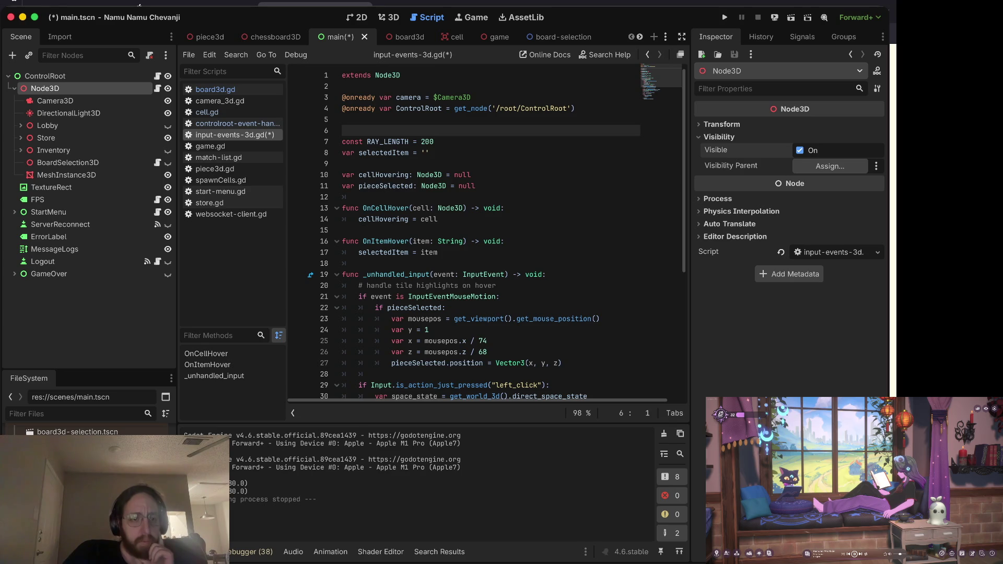
{"action": "double_click", "coordinate": [73, 454]}
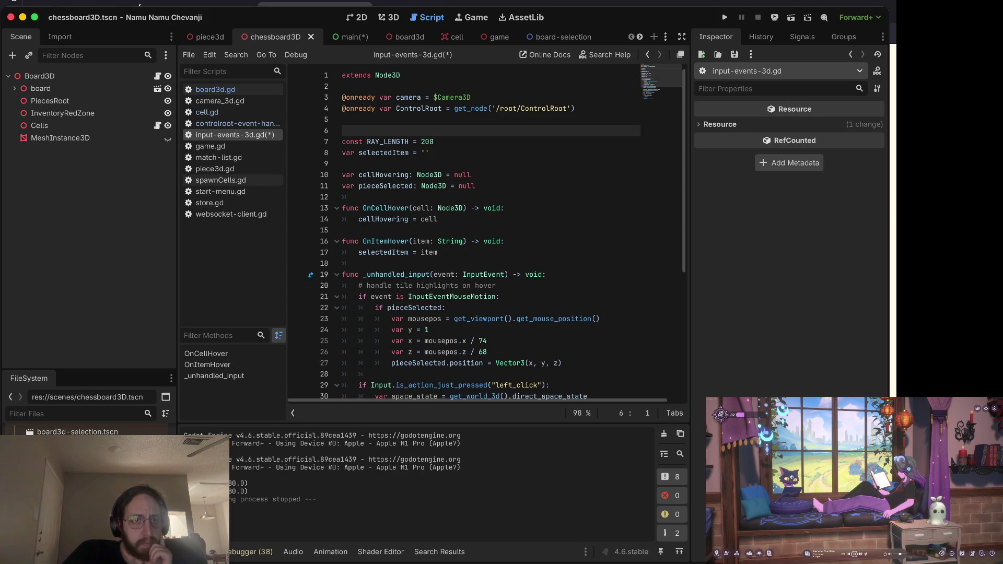
- Expand board and Area3D to show CollisionShape3D, open board3d.gd, and make Board3D visible again
{"action": "left_click", "coordinate": [168, 77]}
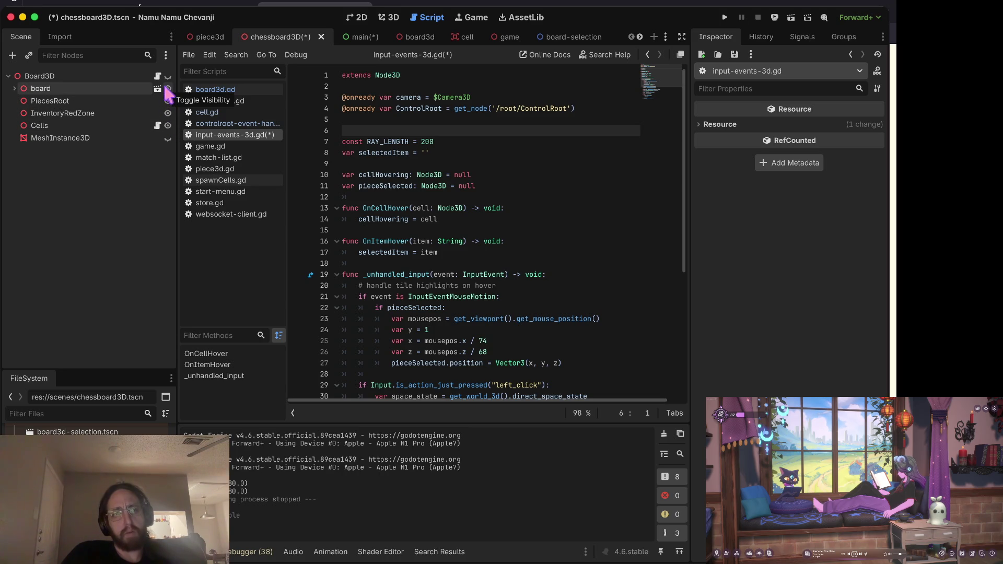
{"action": "left_click", "coordinate": [14, 89]}
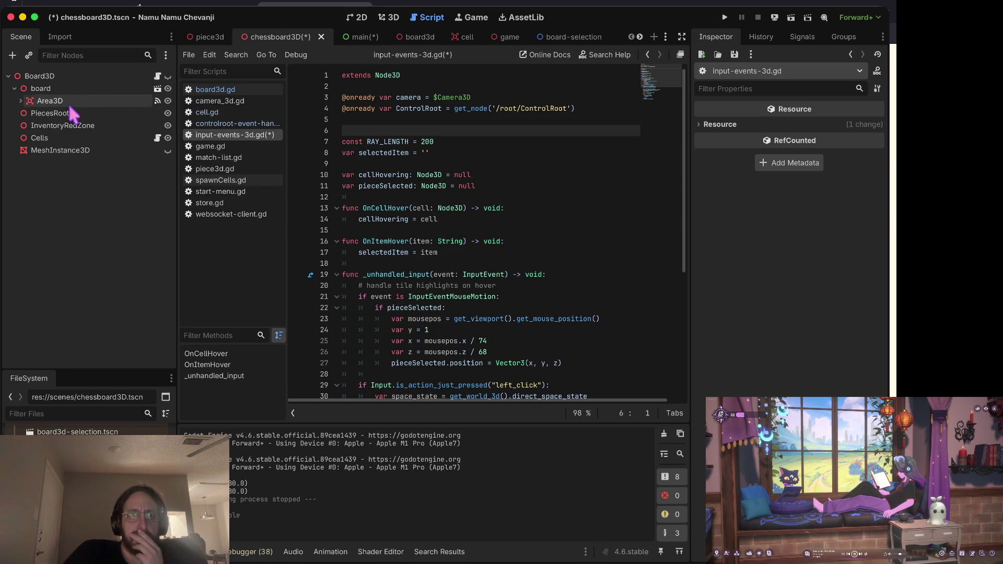
{"action": "left_click", "coordinate": [21, 100]}
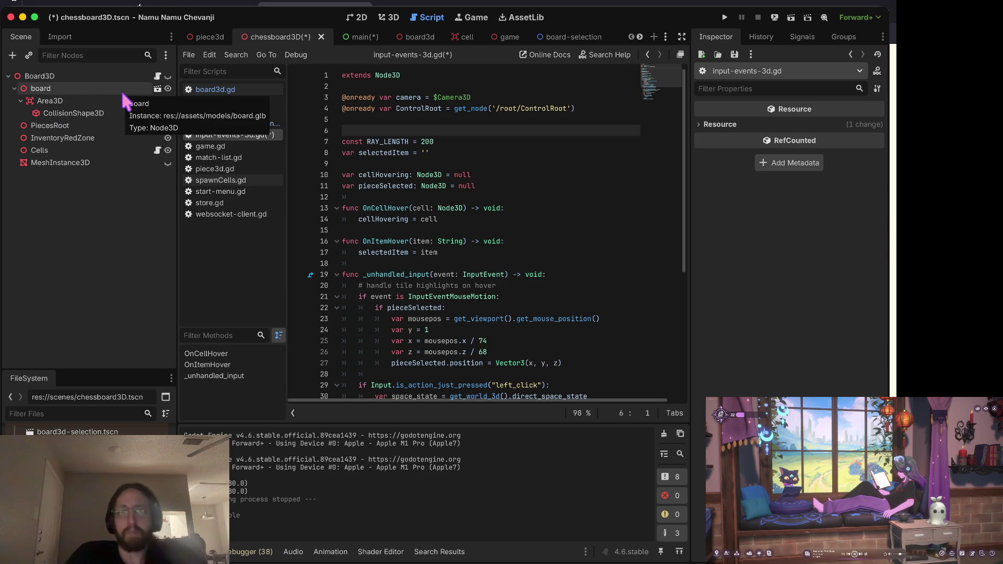
{"action": "left_click", "coordinate": [109, 76]}
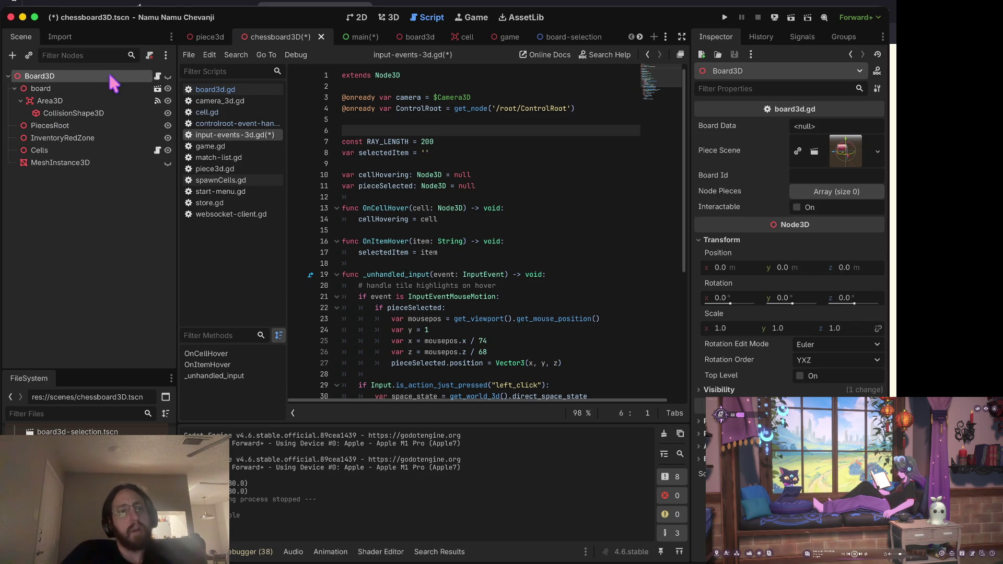
{"action": "left_click", "coordinate": [157, 77]}
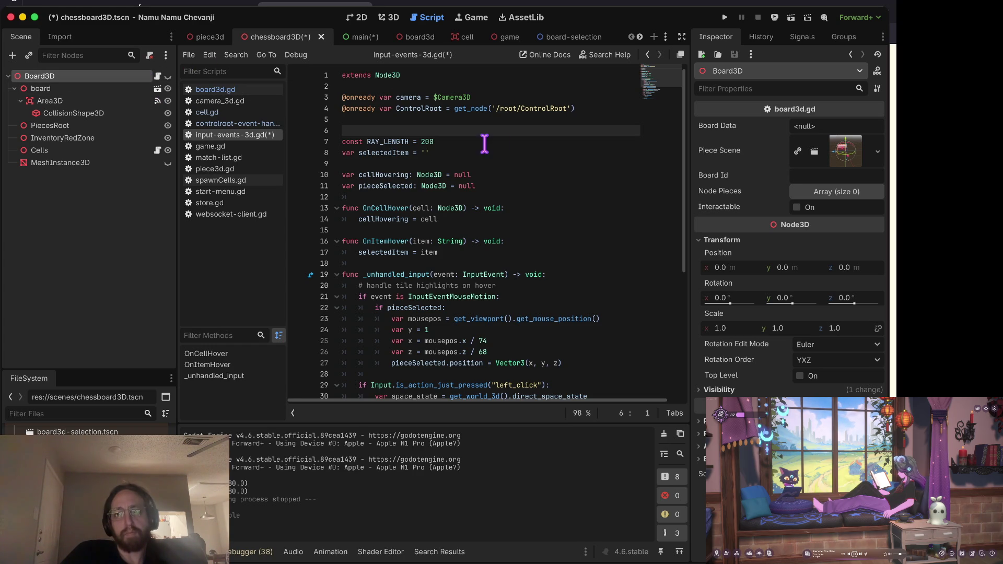
{"action": "left_click", "coordinate": [168, 76]}
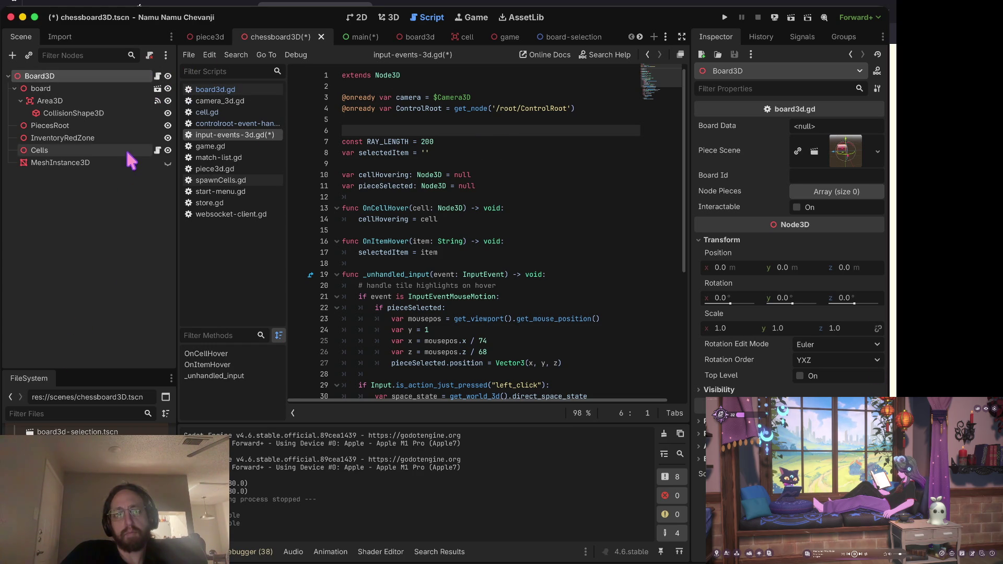
{"action": "left_click", "coordinate": [121, 163]}
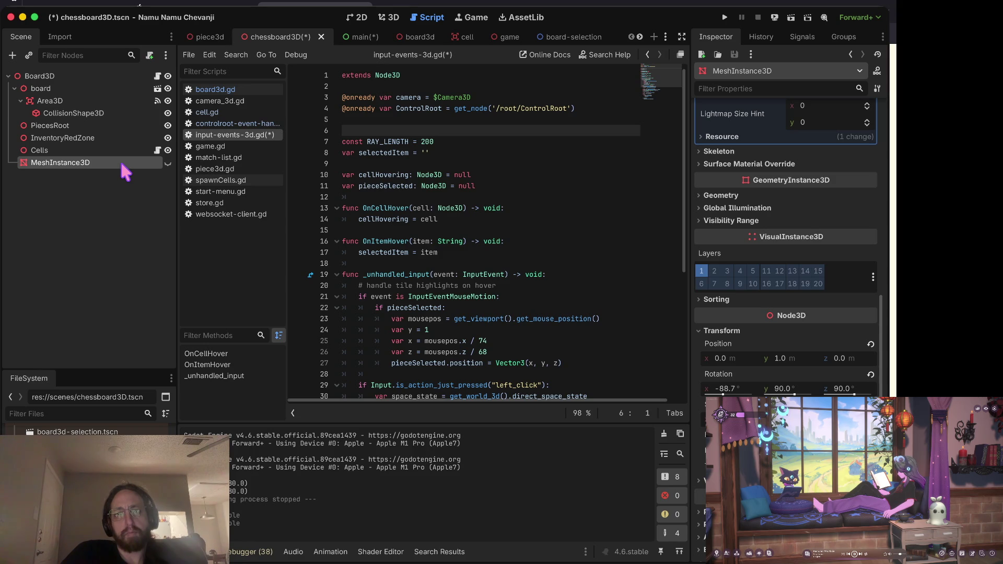
{"action": "left_click", "coordinate": [391, 17]}
- Delete the MeshInstance3D overlay node from the chessboard scene
{"action": "left_click", "coordinate": [168, 163]}
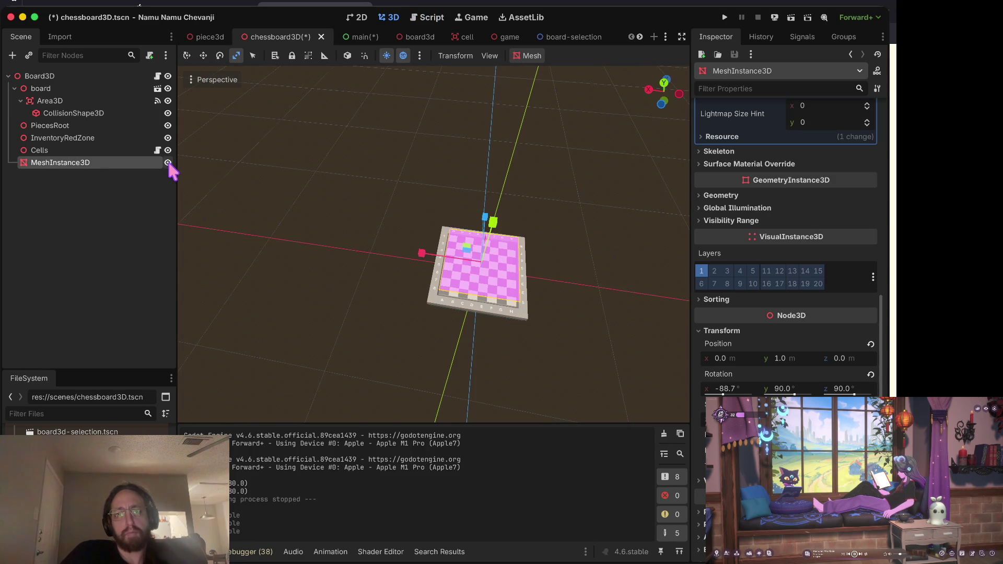
{"action": "left_click", "coordinate": [168, 163]}
{"action": "right_click", "coordinate": [135, 164]}
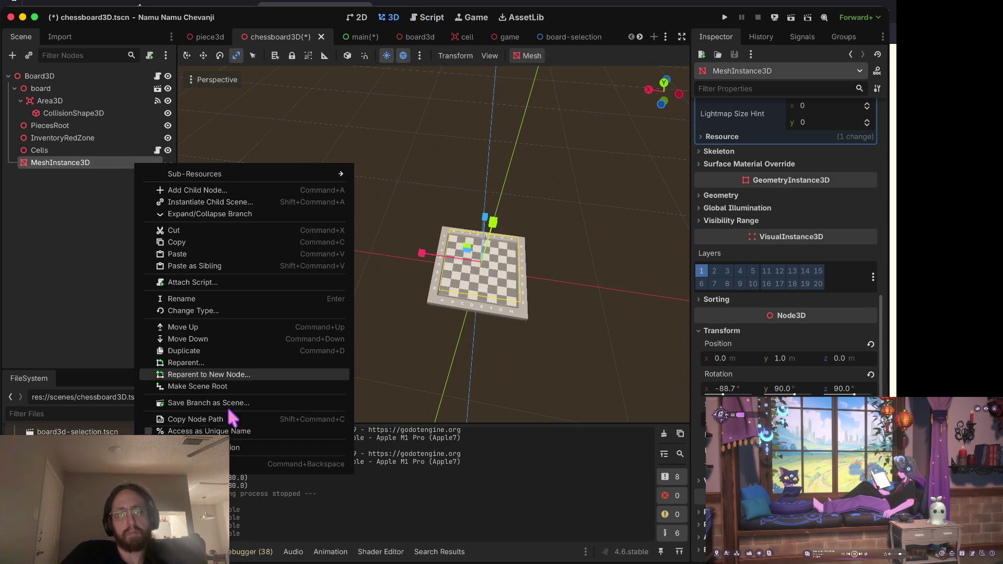
{"action": "left_click", "coordinate": [230, 466]}
{"action": "left_click", "coordinate": [461, 286]}
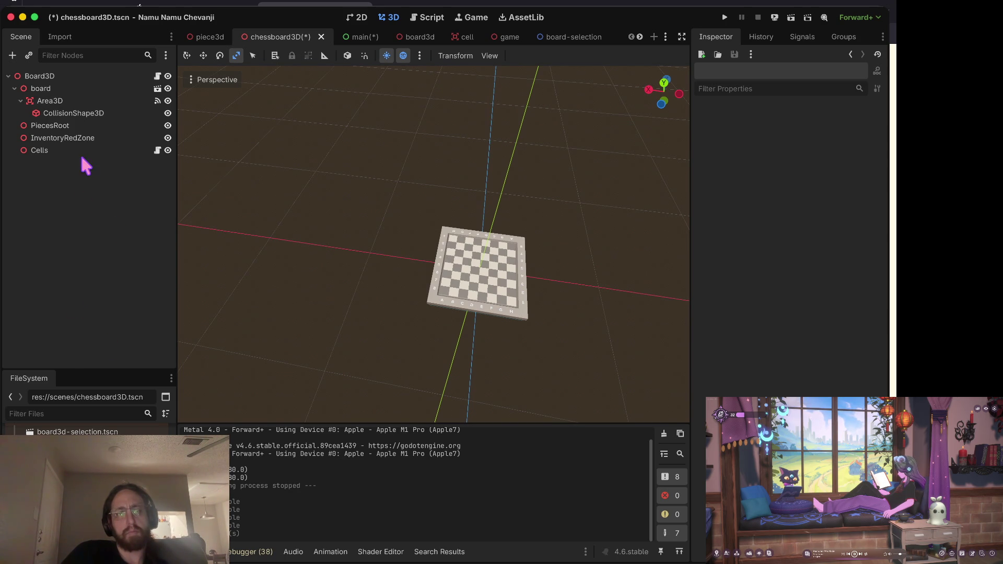
- Open the input-events-3d.gd script in the script editor
{"action": "left_click", "coordinate": [78, 470]}
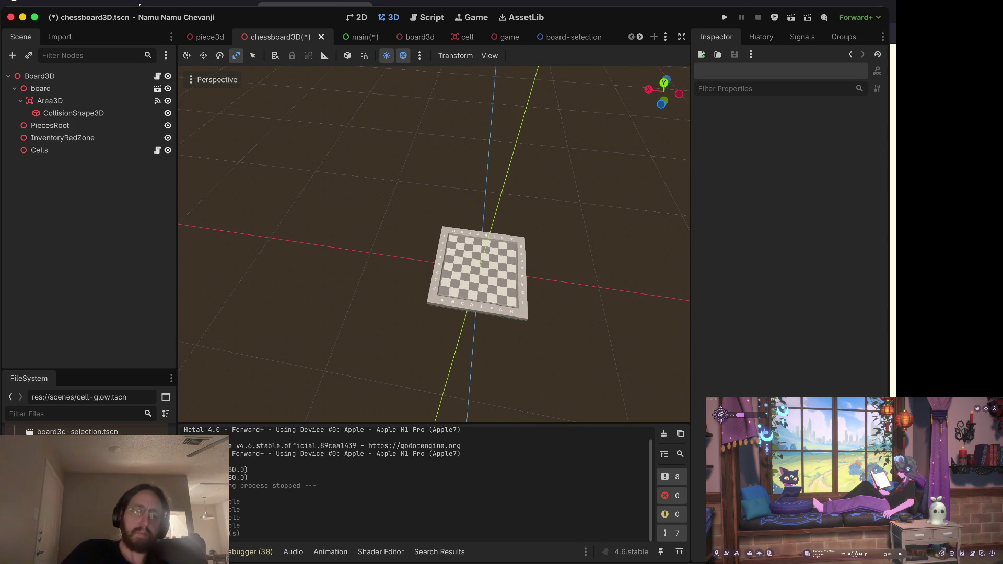
{"action": "scroll", "coordinate": [79, 434], "scroll_direction": "down", "scroll_amount": 1}
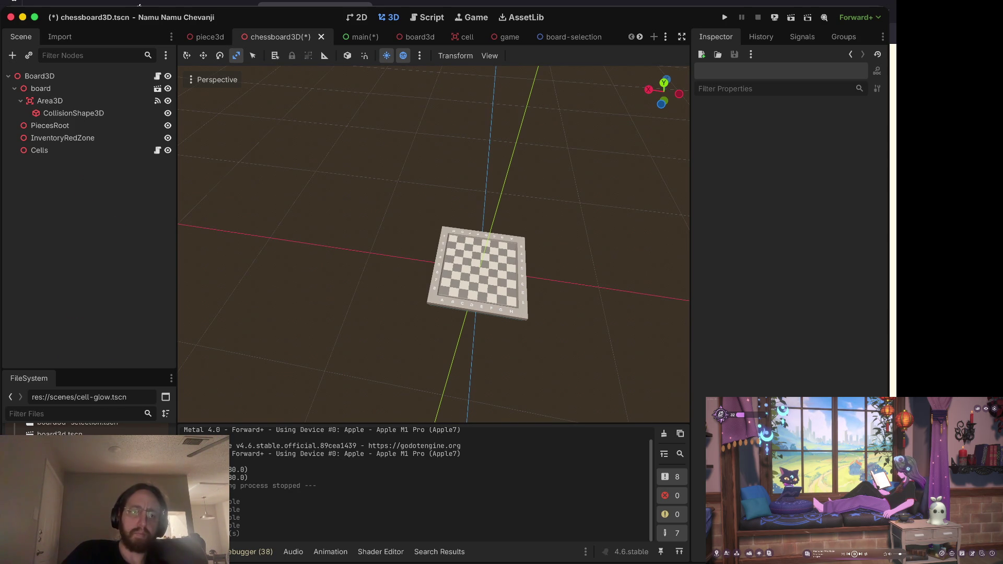
{"action": "left_click", "coordinate": [429, 18]}
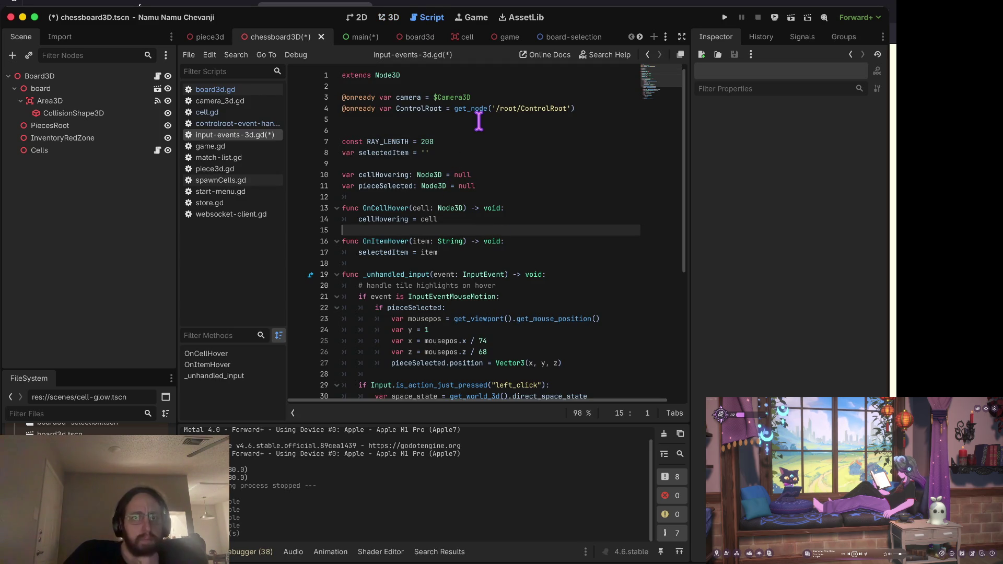
- Save the chessboard scene and the input-events-3d.gd script
{"action": "left_click", "coordinate": [457, 131]}
{"action": "scroll", "coordinate": [532, 132], "scroll_direction": "down", "scroll_amount": 1}
{"action": "scroll", "coordinate": [532, 132], "scroll_direction": "down", "scroll_amount": 1}
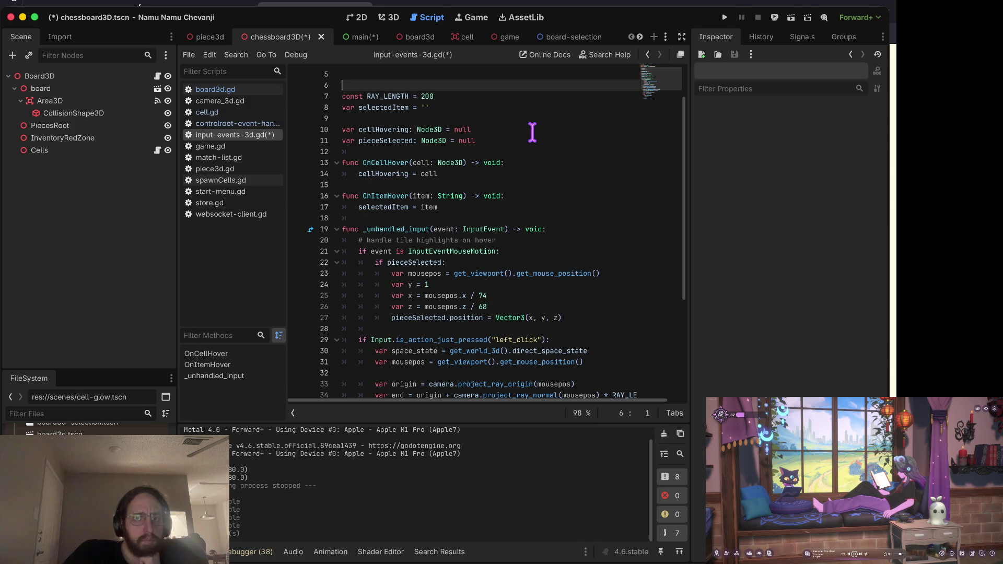
{"action": "key", "text": "super+s"}
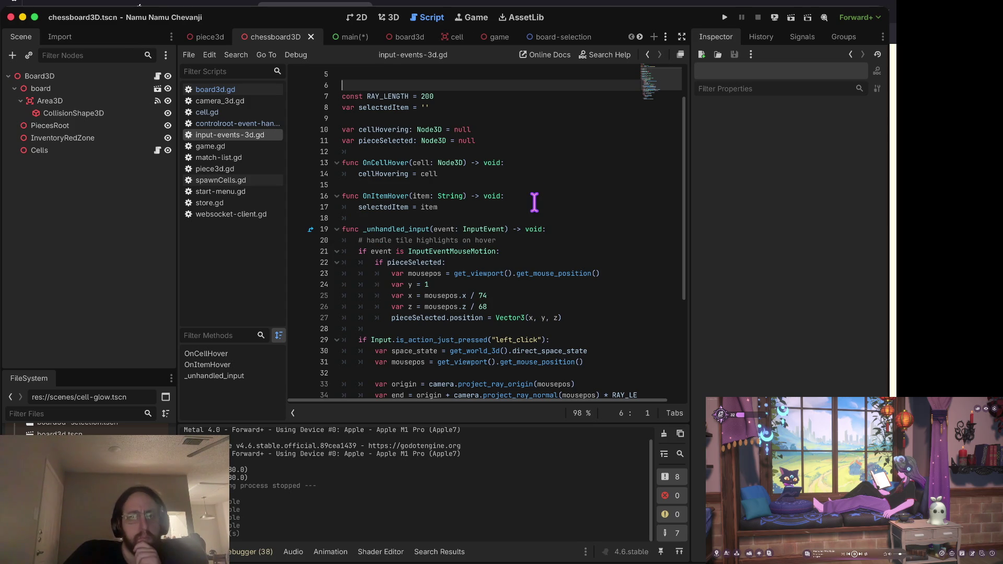
- Review input-events-3d.gd, then switch to the board3d.gd script
{"action": "left_click", "coordinate": [537, 219]}
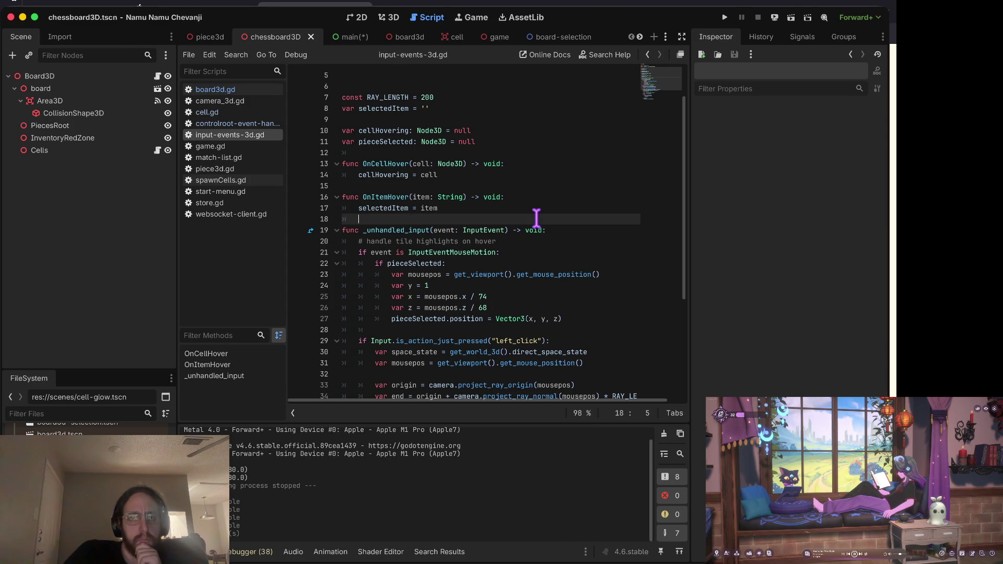
{"action": "scroll", "coordinate": [537, 219], "scroll_direction": "down", "scroll_amount": 3}
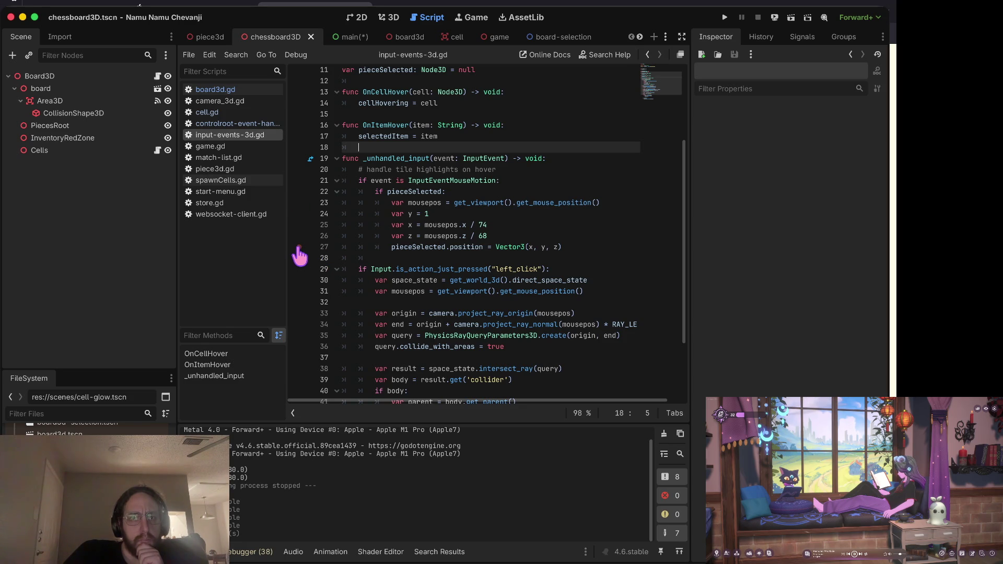
{"action": "scroll", "coordinate": [432, 109], "scroll_direction": "up", "scroll_amount": 2}
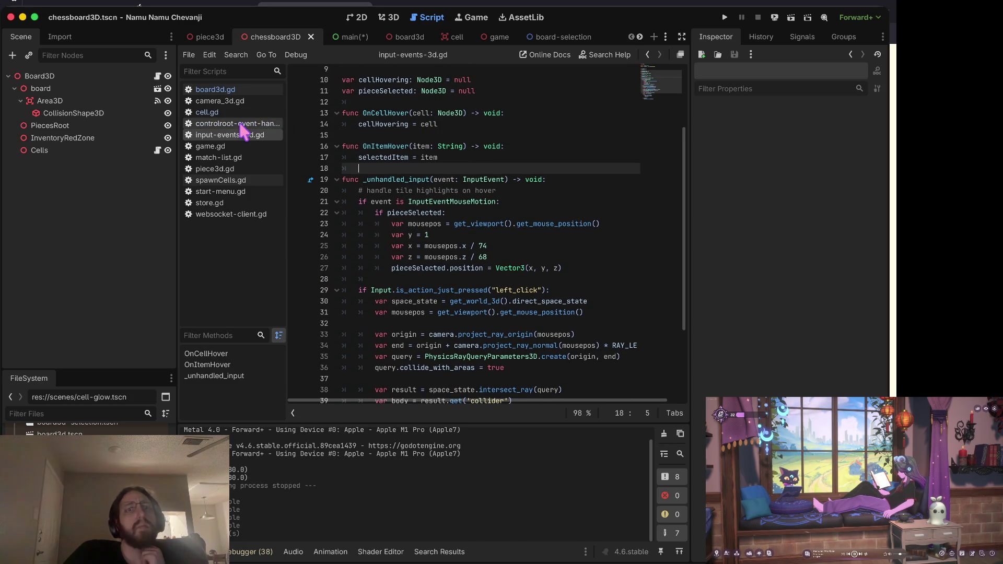
{"action": "left_click", "coordinate": [234, 91]}
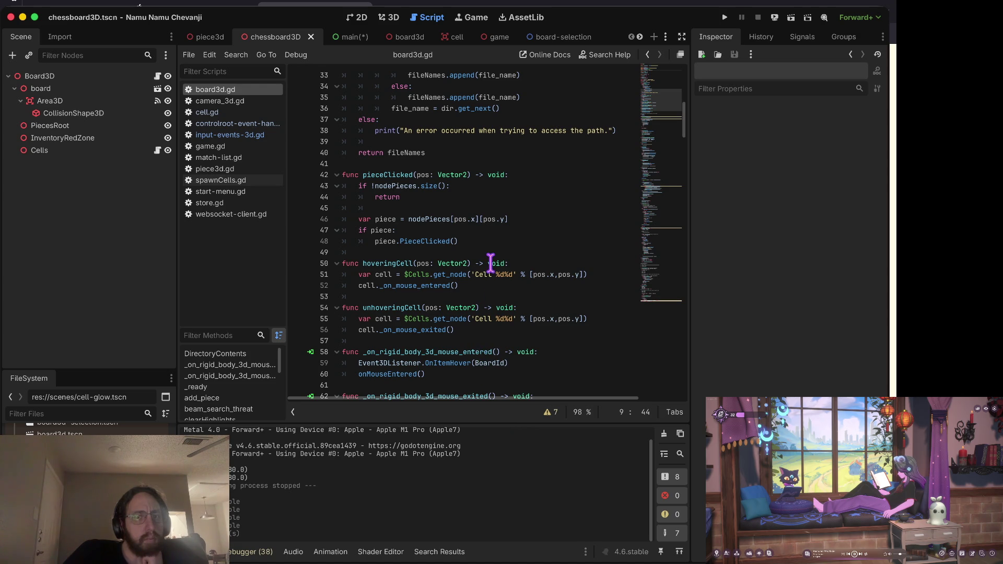
- Check board3d.gd's variable declarations at the top, then switch to cell.gd
{"action": "scroll", "coordinate": [488, 262], "scroll_direction": "up", "scroll_amount": 10}
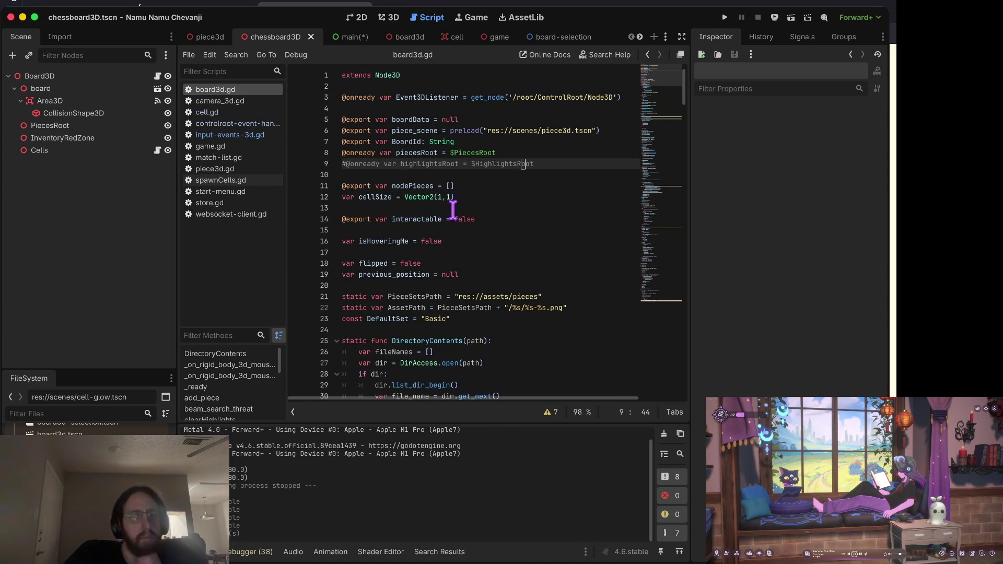
{"action": "left_click", "coordinate": [432, 186]}
{"action": "key", "text": "Down"}
{"action": "key", "text": "Down"}
{"action": "key", "text": "Down"}
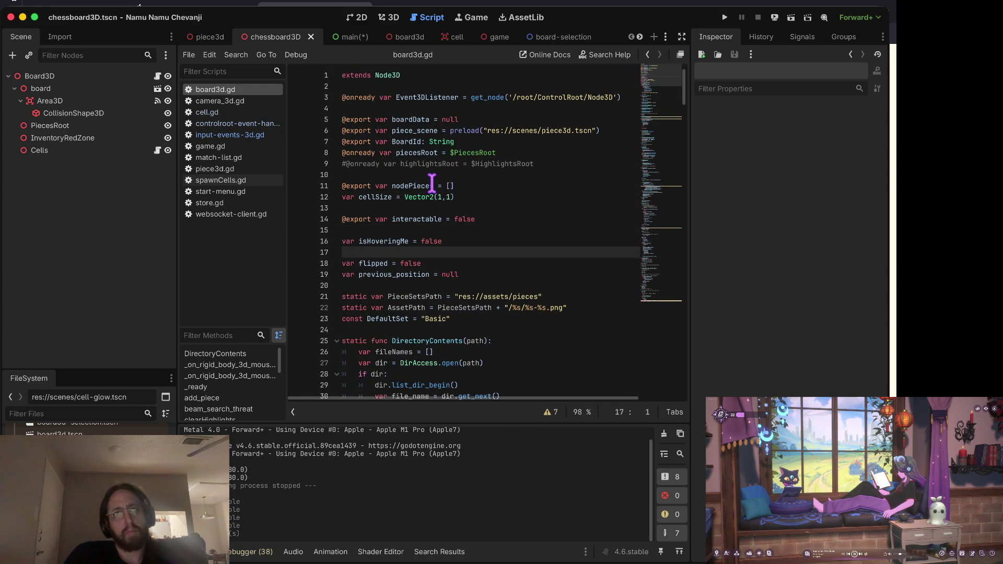
{"action": "left_click", "coordinate": [214, 113]}
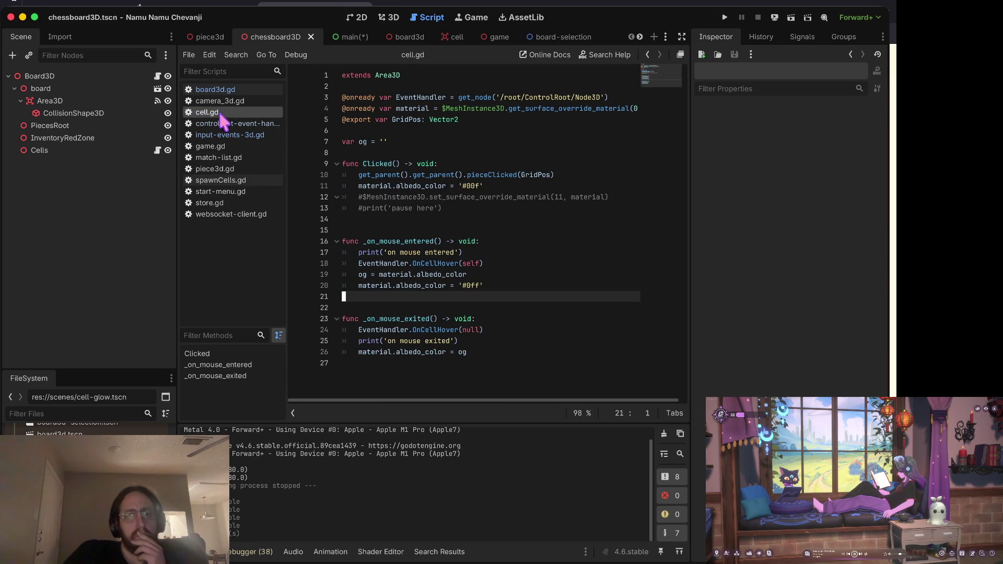
{"action": "mouse_move", "coordinate": [445, 177]}
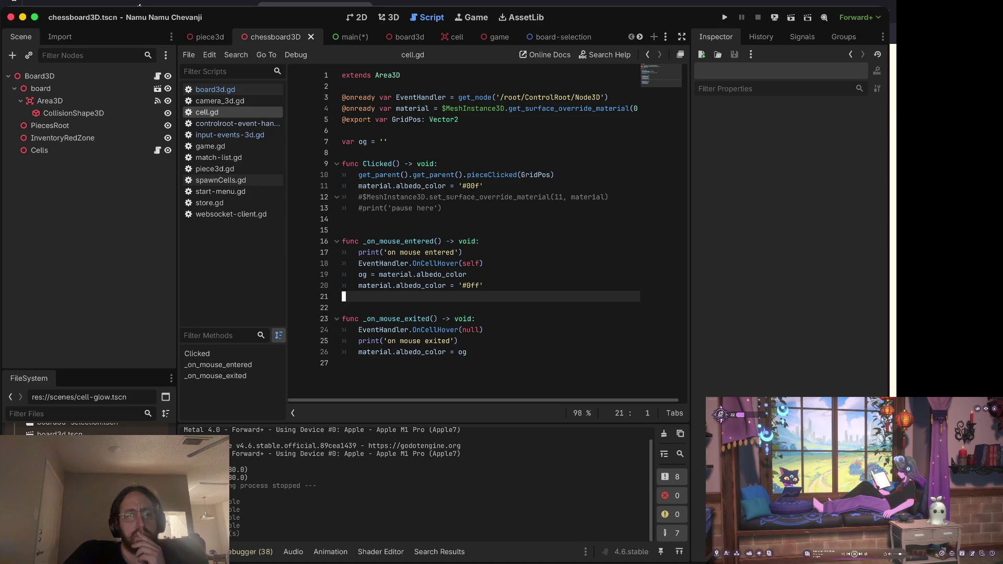
- Run the game, log in, open a board, visit the store and back, then return to the editor
{"action": "left_click", "coordinate": [725, 17]}
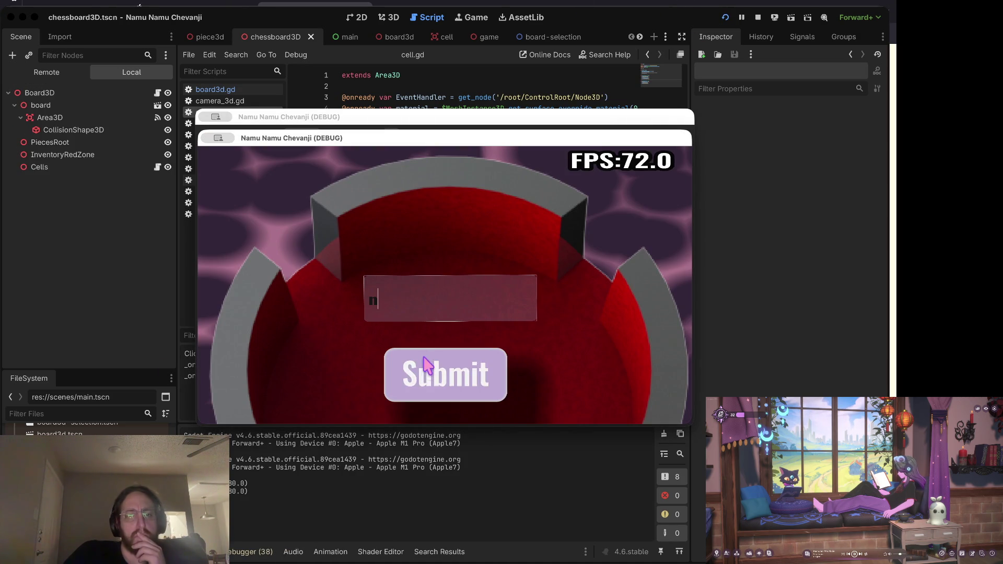
{"action": "left_click", "coordinate": [415, 372]}
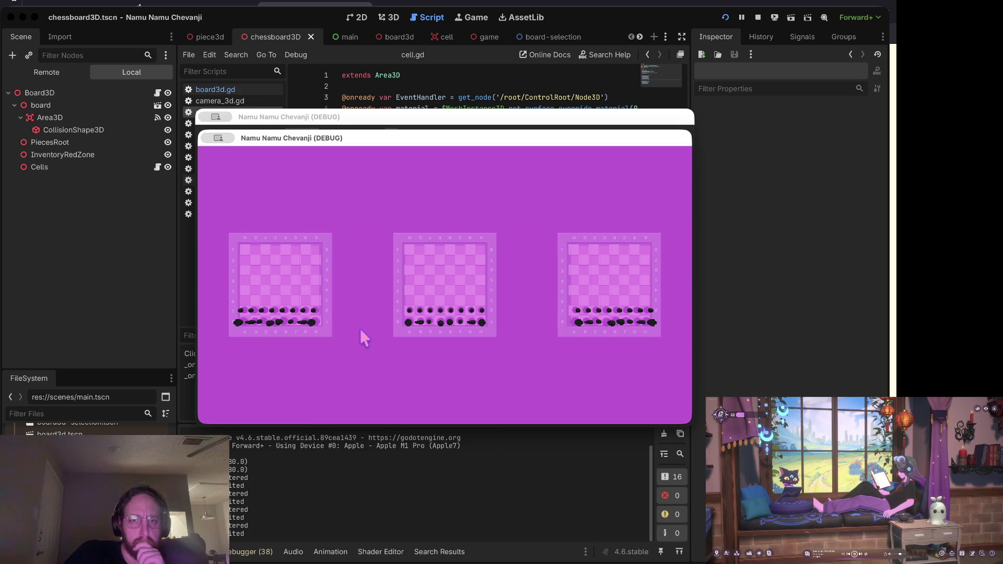
{"action": "left_click", "coordinate": [495, 279]}
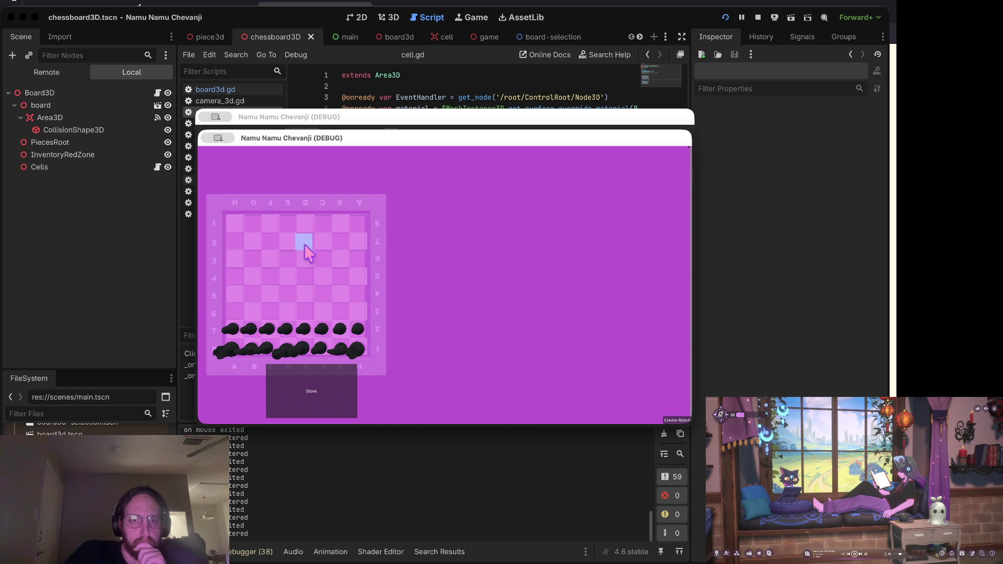
{"action": "left_click", "coordinate": [311, 404]}
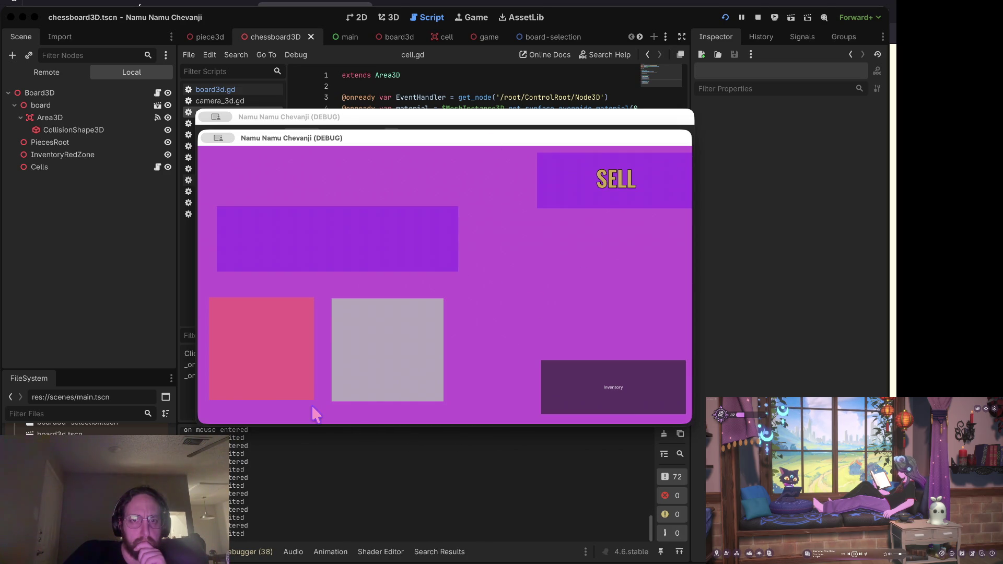
{"action": "left_click", "coordinate": [611, 381]}
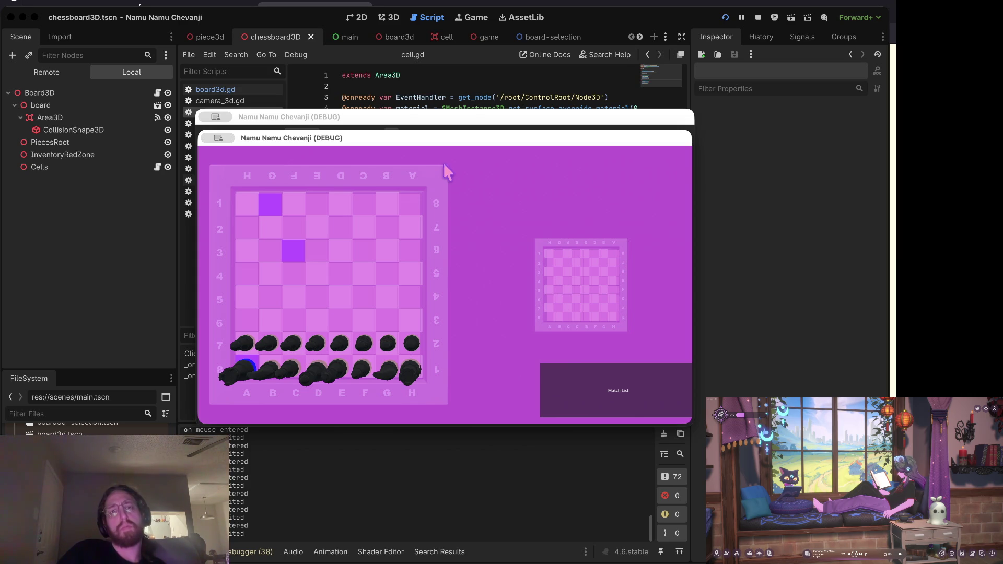
{"action": "key", "text": "super+Tab"}
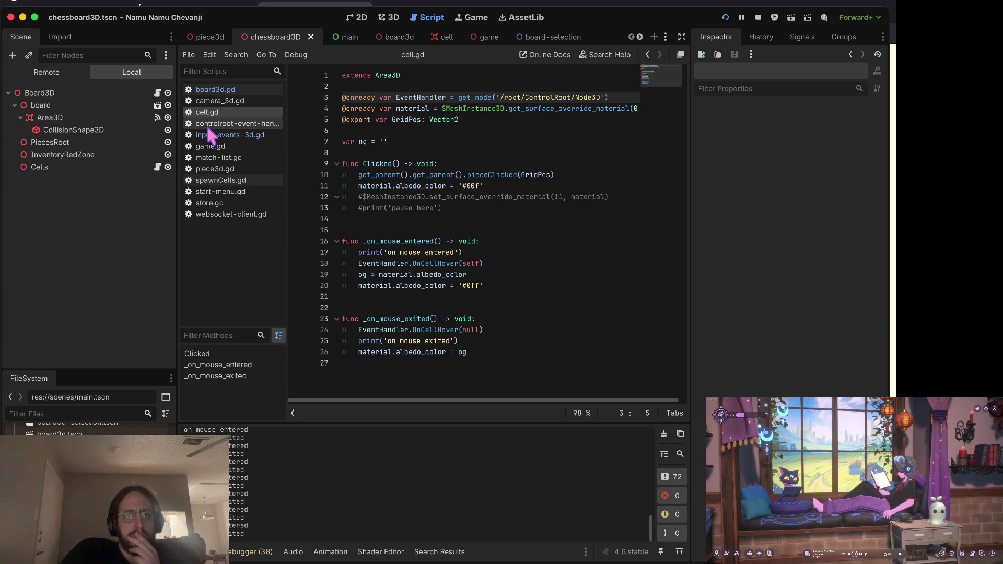
{"action": "left_click", "coordinate": [211, 90]}
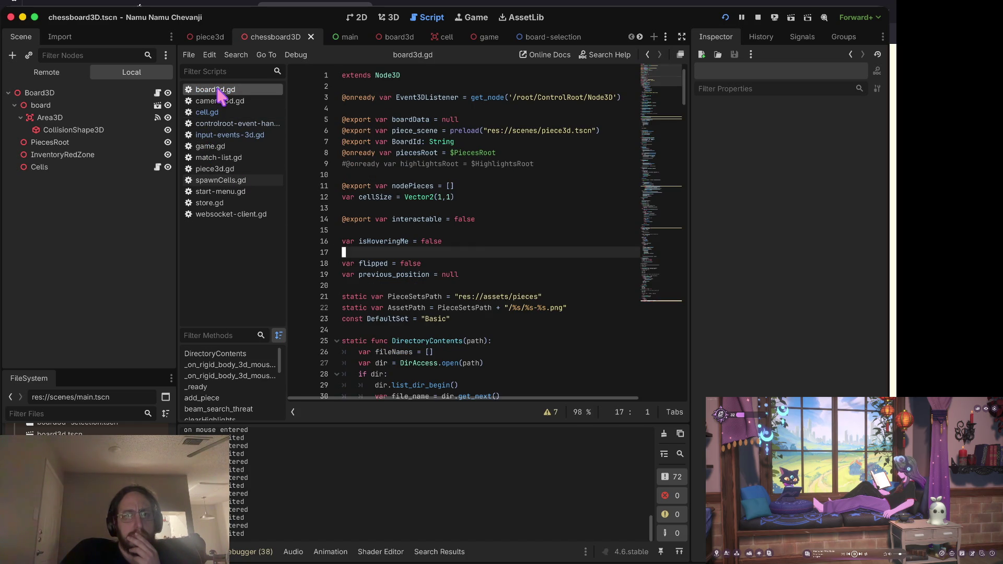
{"action": "key", "text": "Return"}
{"action": "type", "text": "var isActivet"}
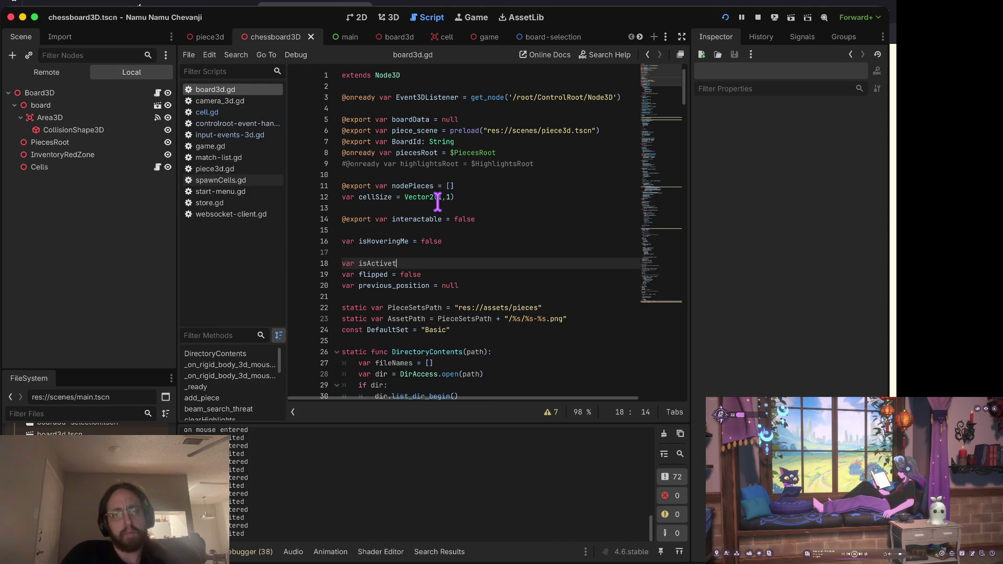
{"action": "key", "text": "BackSpace"}
{"action": "type", "text": "= false"}
{"action": "key", "text": "Return"}
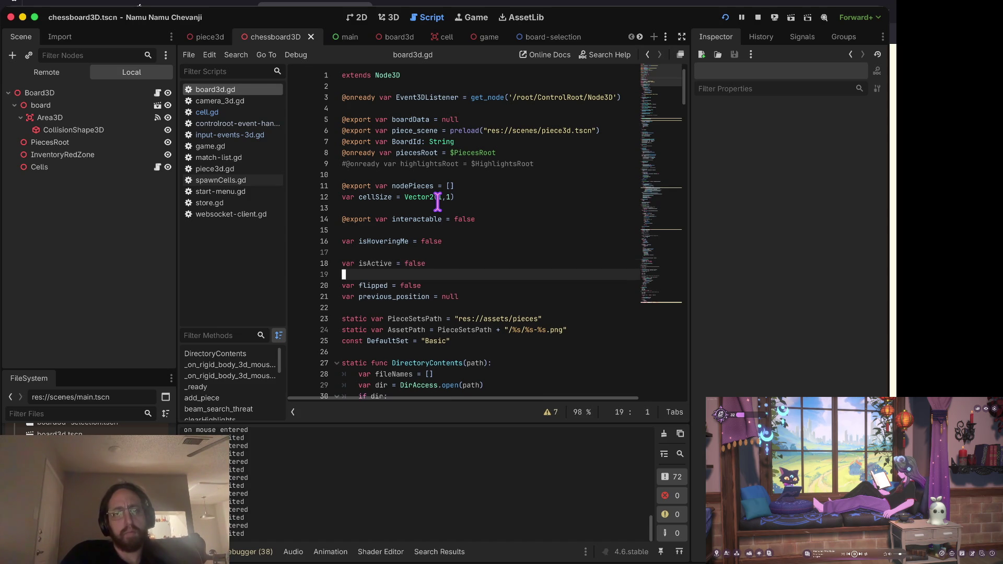
{"action": "key", "text": "Up"}
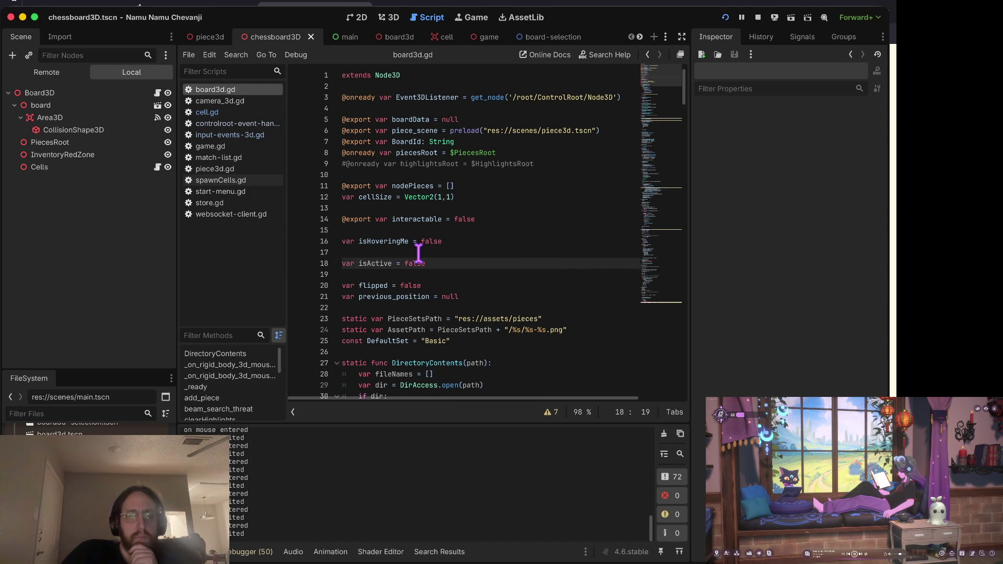
{"action": "scroll", "coordinate": [418, 253], "scroll_direction": "down", "scroll_amount": 9}
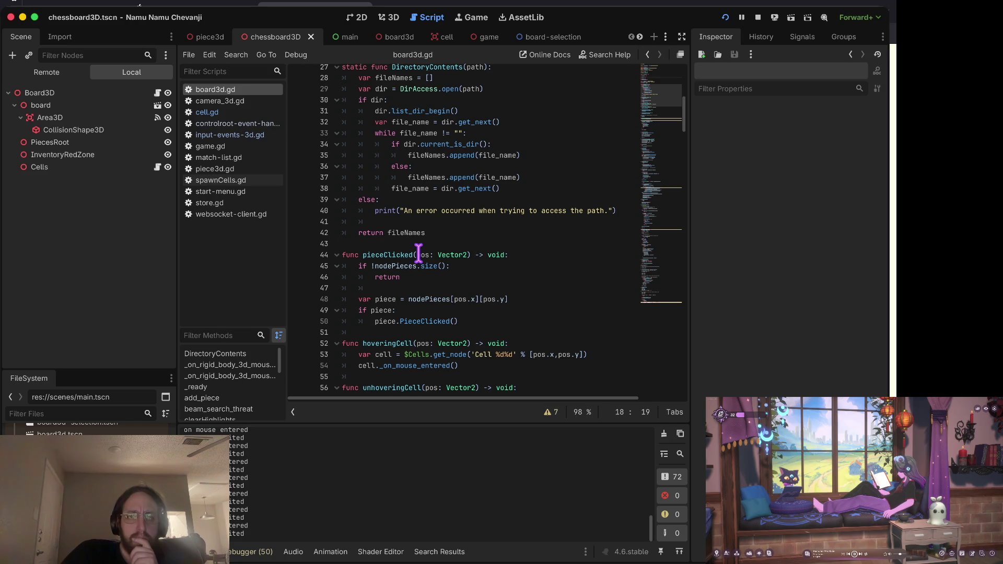
{"action": "scroll", "coordinate": [419, 254], "scroll_direction": "down", "scroll_amount": 2}
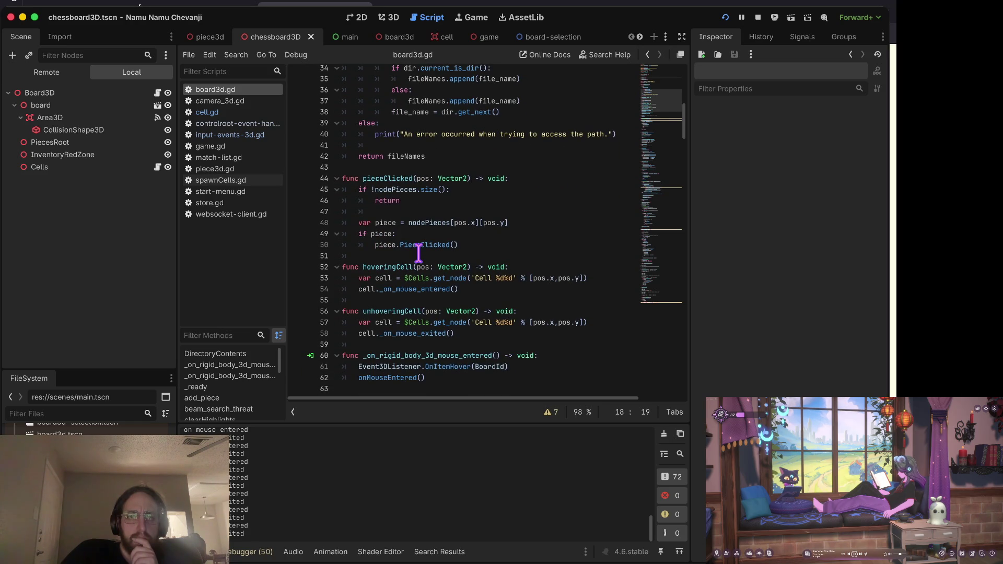
{"action": "left_click", "coordinate": [369, 268]}
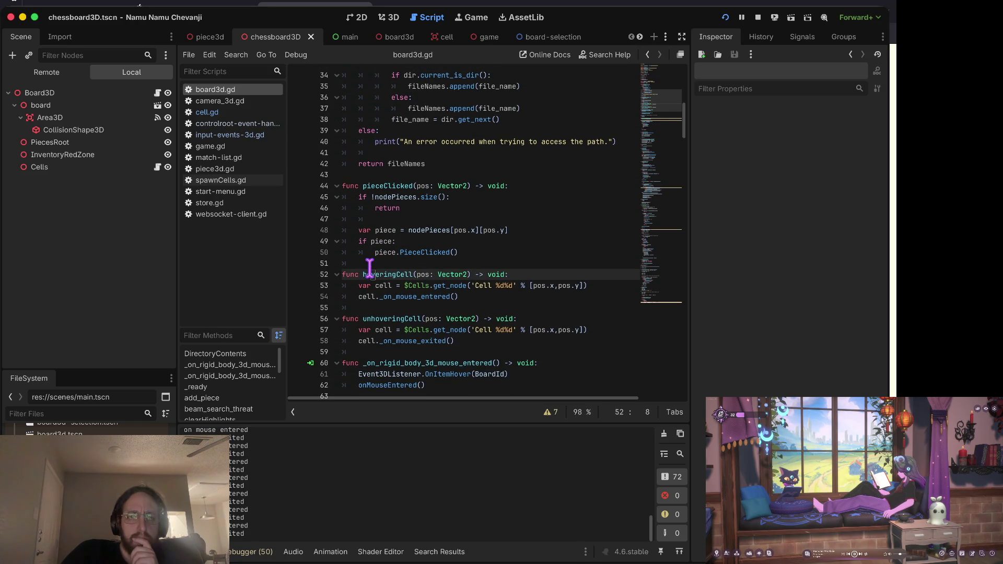
{"action": "left_click", "coordinate": [363, 296]}
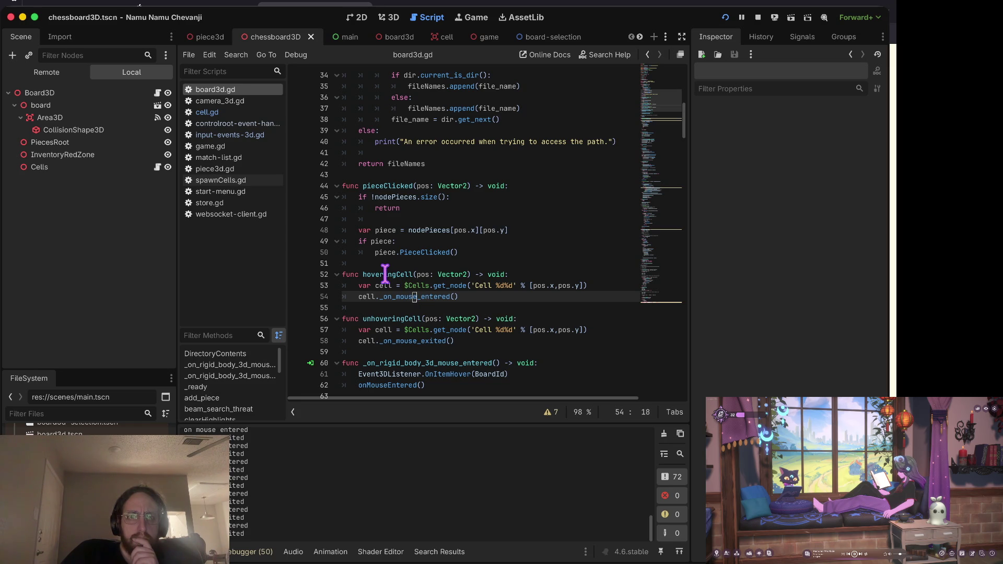
{"action": "key", "text": "Up"}
{"action": "key", "text": "Up"}
{"action": "key", "text": "Home"}
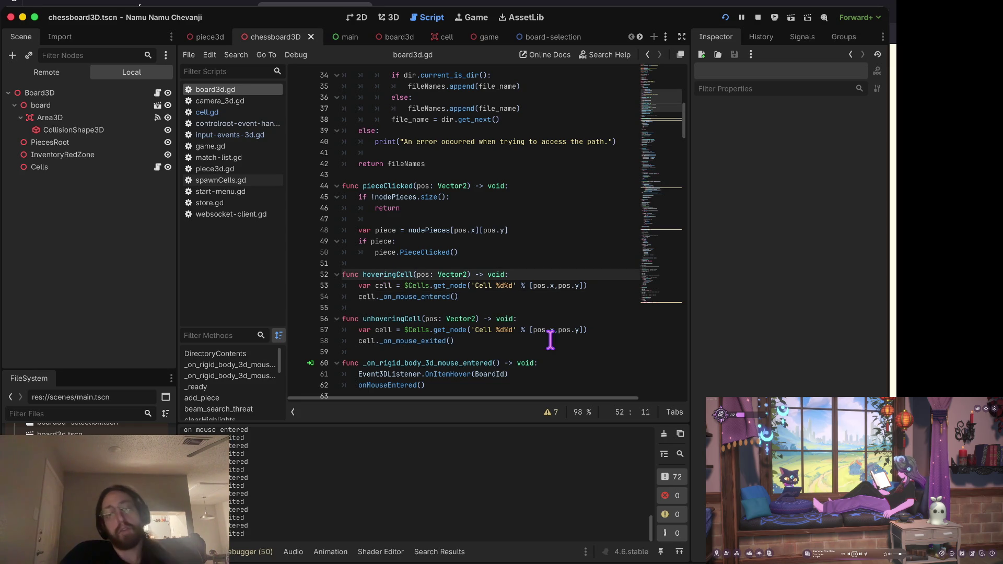
{"action": "key", "text": "alt+Right"}
{"action": "key", "text": "alt+Right"}
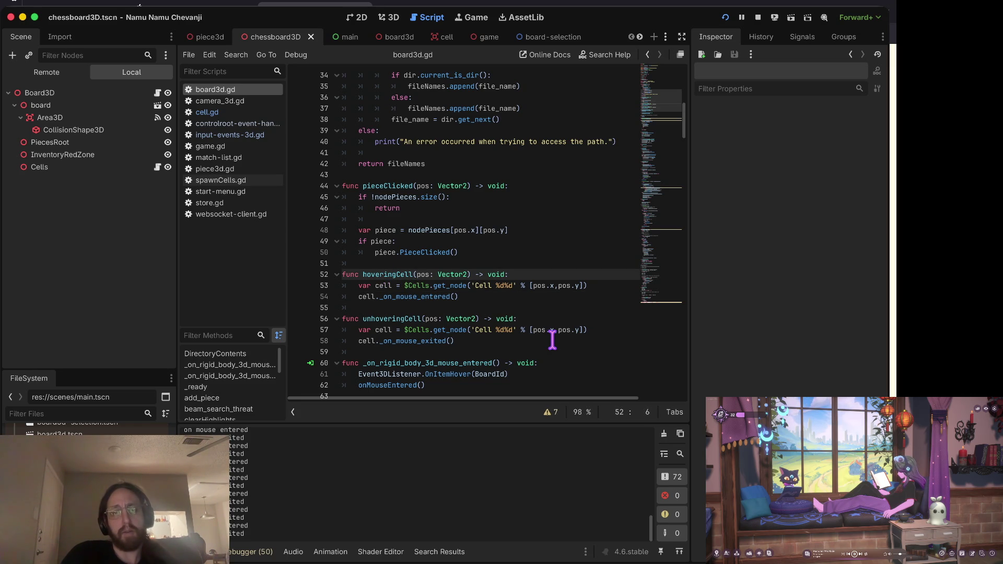
{"action": "scroll", "coordinate": [552, 341], "scroll_direction": "down", "scroll_amount": 15}
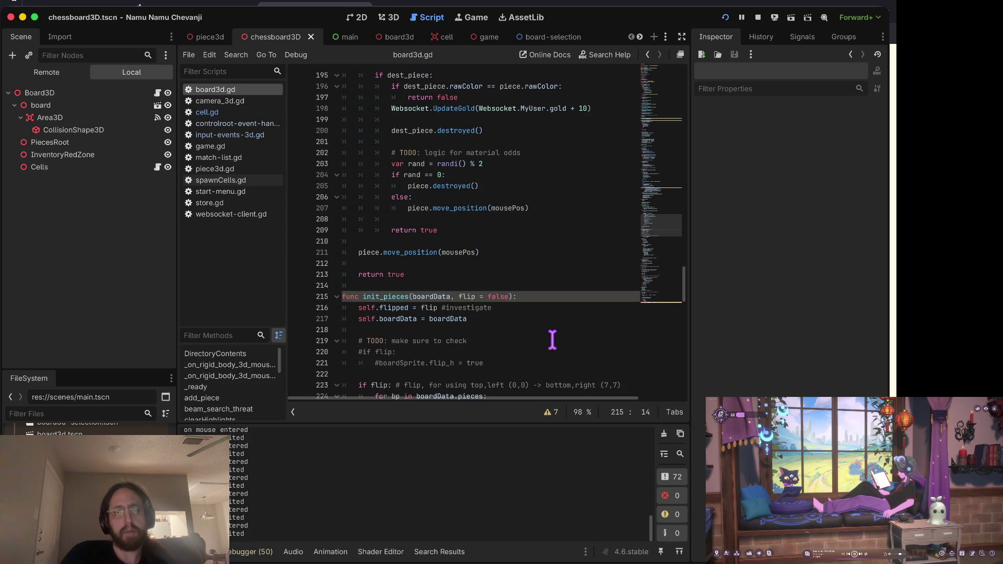
{"action": "scroll", "coordinate": [551, 339], "scroll_direction": "up", "scroll_amount": 15}
{"action": "scroll", "coordinate": [554, 335], "scroll_direction": "up", "scroll_amount": 10}
{"action": "scroll", "coordinate": [555, 325], "scroll_direction": "up", "scroll_amount": 4}
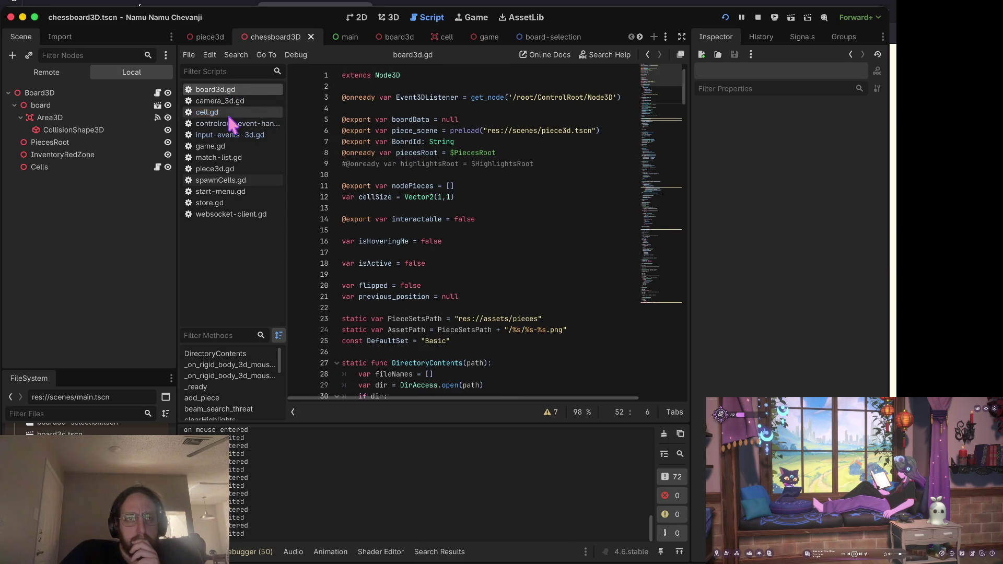
{"action": "left_click", "coordinate": [242, 114]}
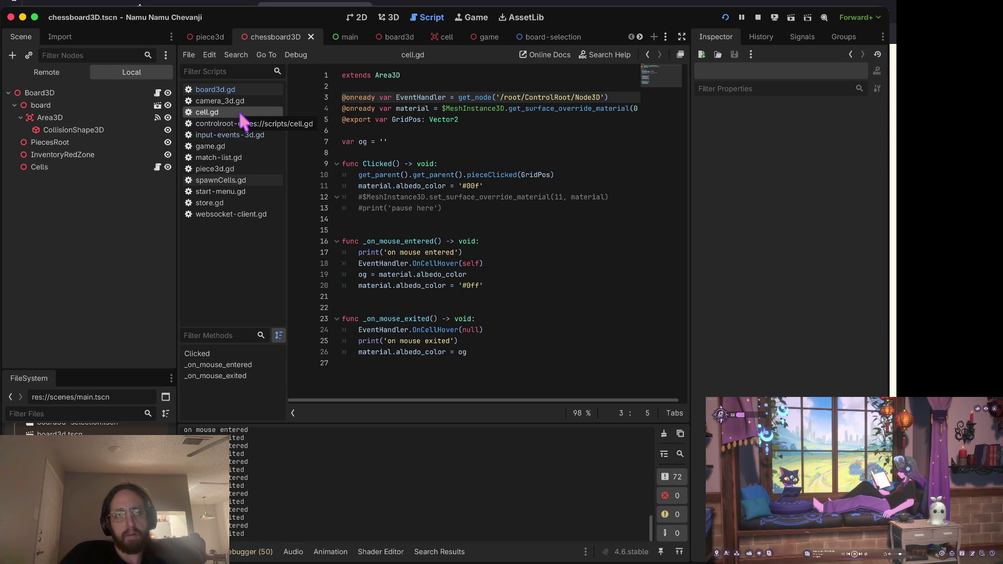
{"action": "left_click", "coordinate": [241, 101]}
{"action": "left_click", "coordinate": [237, 89]}
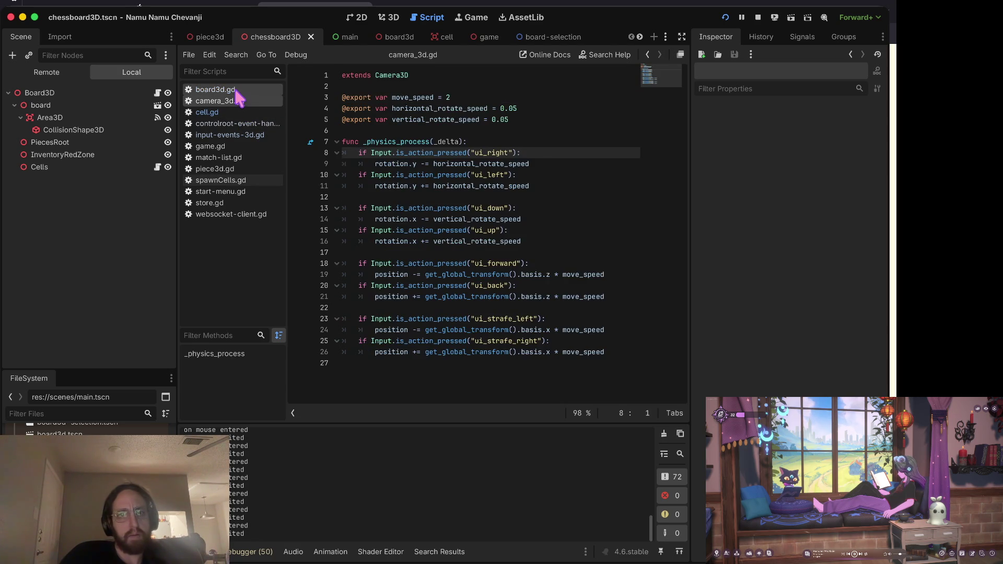
{"action": "scroll", "coordinate": [423, 300], "scroll_direction": "down", "scroll_amount": 10}
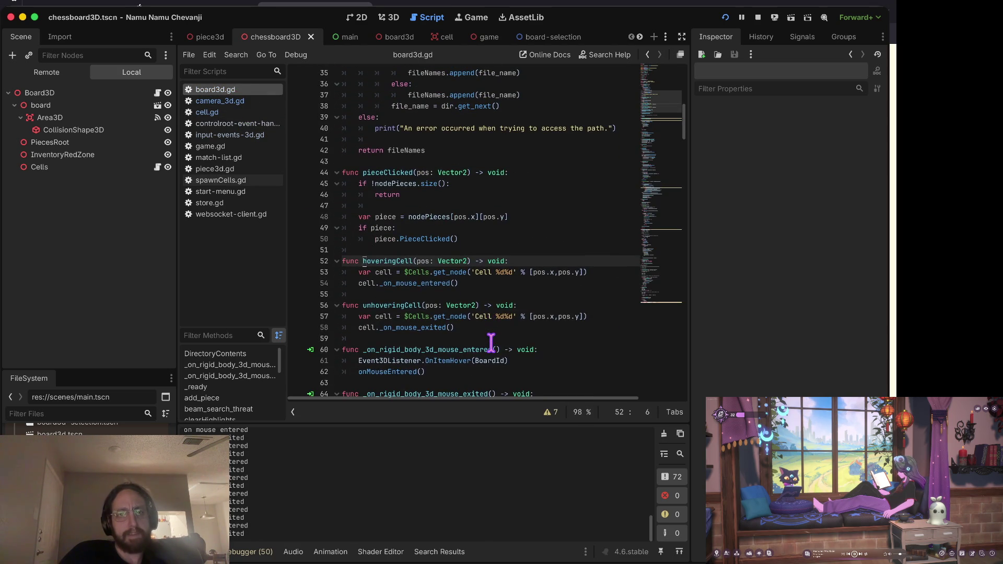
- Wrap hoveringCell's body in an 'if !isActive:' guard and save board3d.gd
{"action": "left_click", "coordinate": [543, 263]}
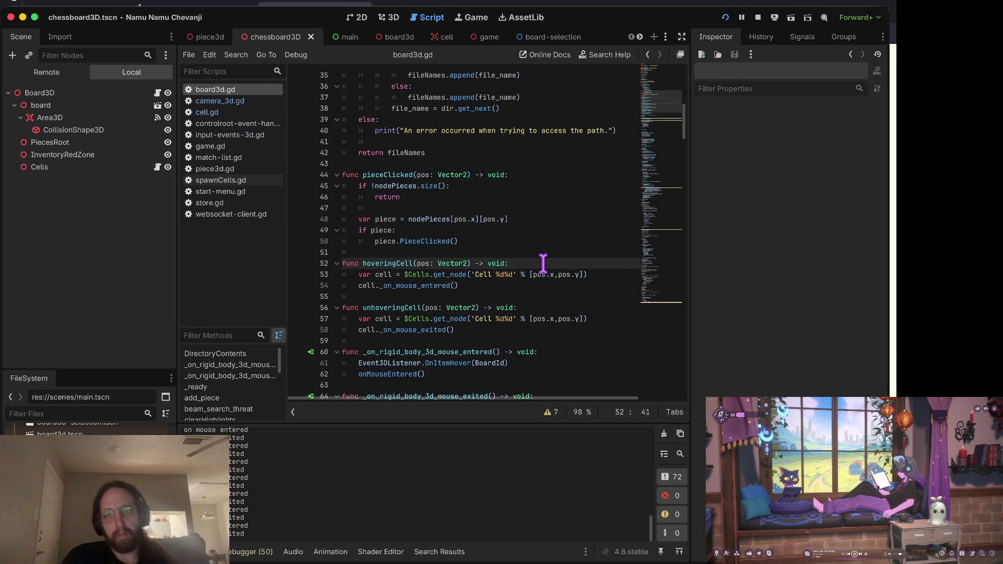
{"action": "key", "text": "Return"}
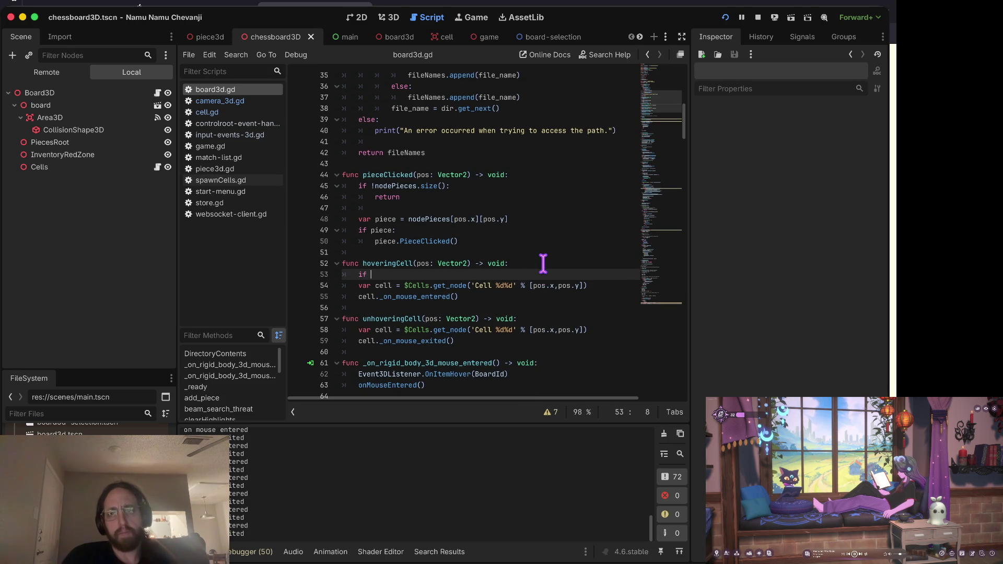
{"action": "type", "text": "isActi"}
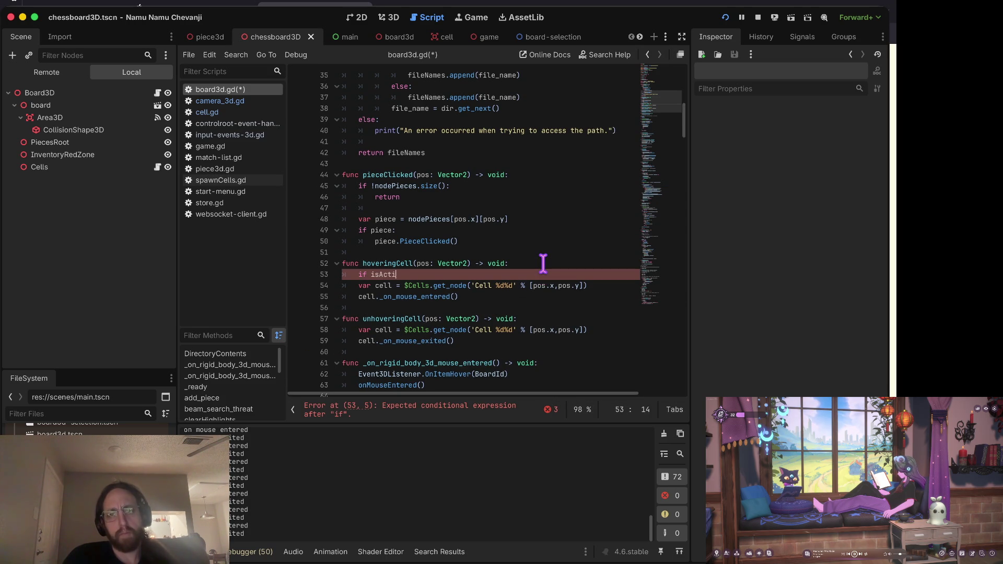
{"action": "type", "text": ":"}
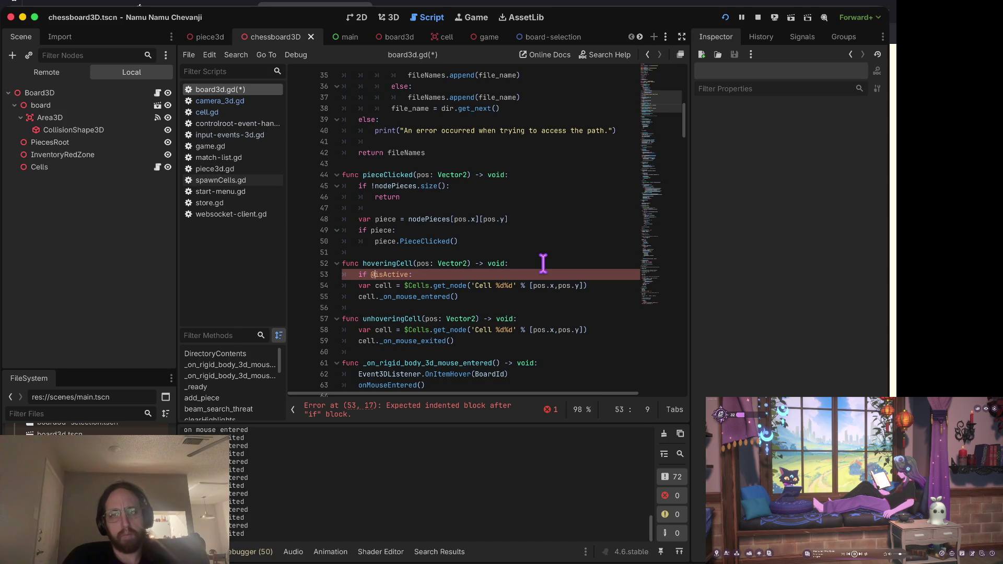
{"action": "type", "text": "!"}
{"action": "key", "text": "Escape"}
{"action": "key", "text": "Down"}
{"action": "key", "text": "Home"}
{"action": "key", "text": "Tab"}
{"action": "key", "text": "Down"}
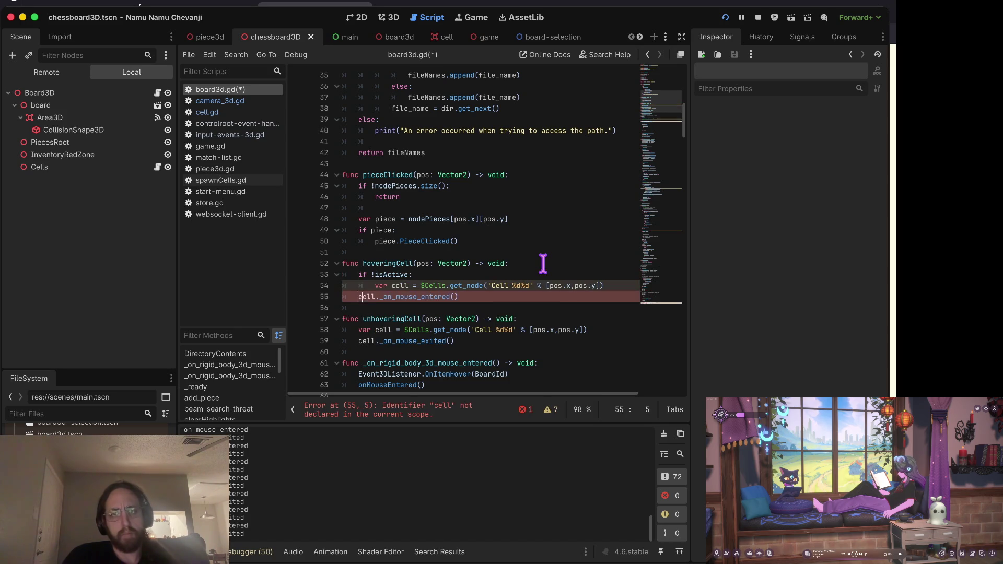
{"action": "key", "text": "Tab"}
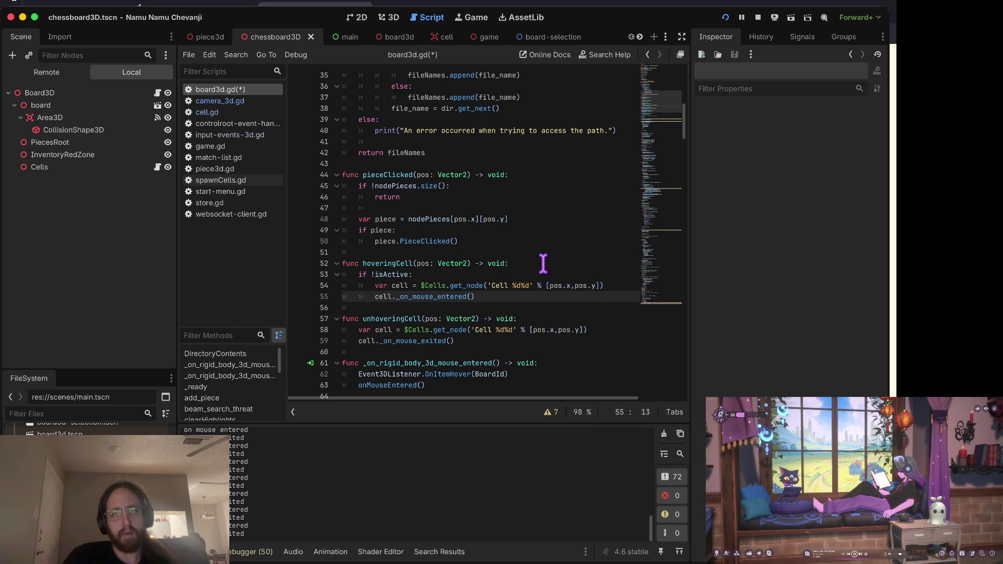
{"action": "key", "text": "super+s"}
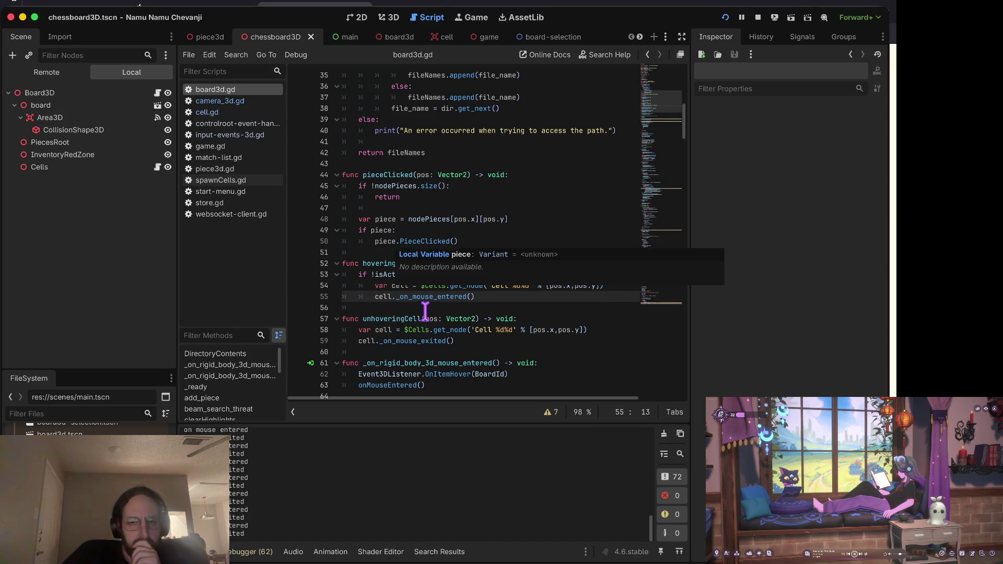
- Remove the isActive guard, dedent hoveringCell's lines, and set a breakpoint on line 53
{"action": "mouse_move", "coordinate": [361, 252]}
{"action": "left_mouse_down"}
{"action": "mouse_move", "coordinate": [377, 285]}
{"action": "mouse_move", "coordinate": [445, 330]}
{"action": "left_mouse_up"}
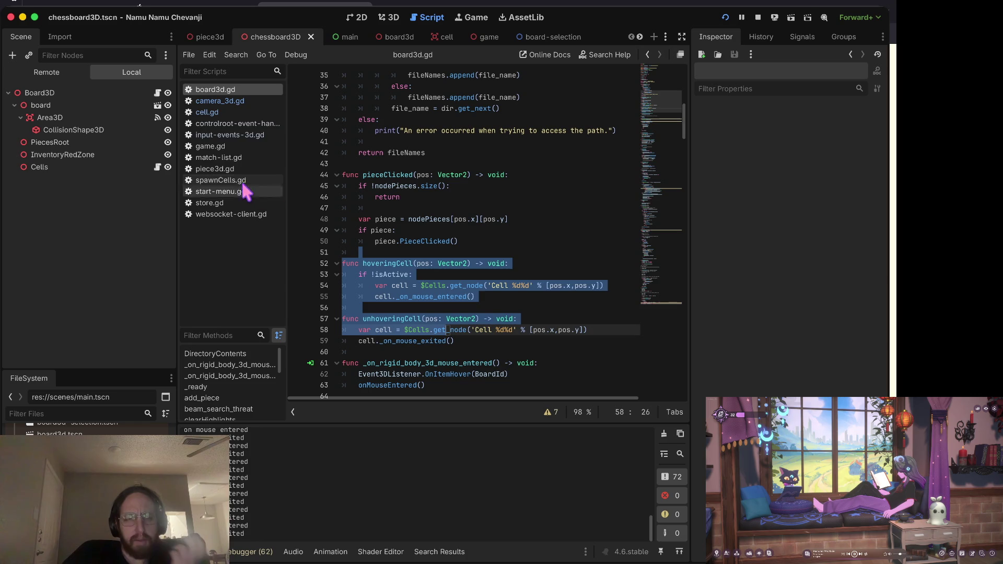
{"action": "left_click_drag", "start_coordinate": [360, 253], "coordinate": [437, 341]}
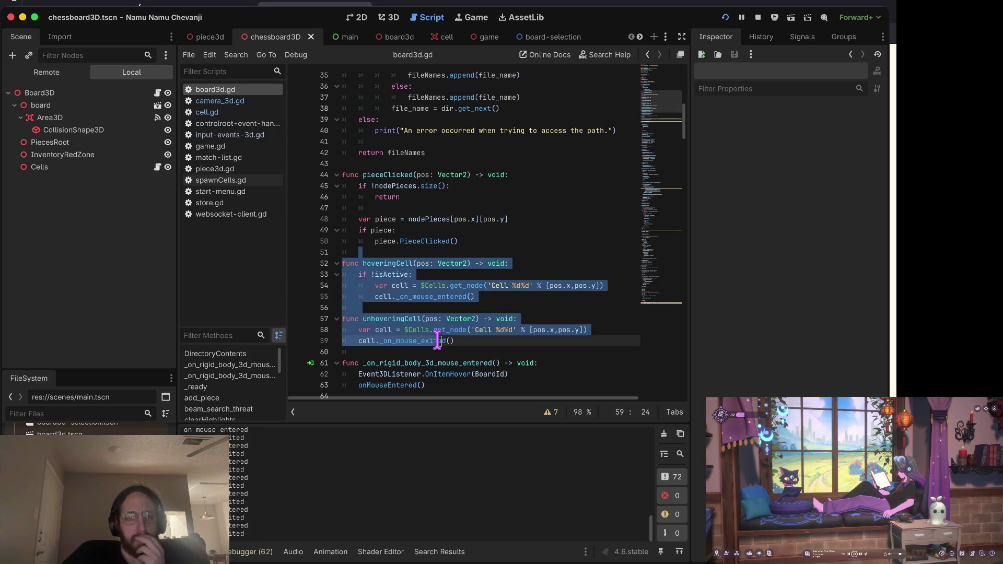
{"action": "left_click", "coordinate": [438, 341]}
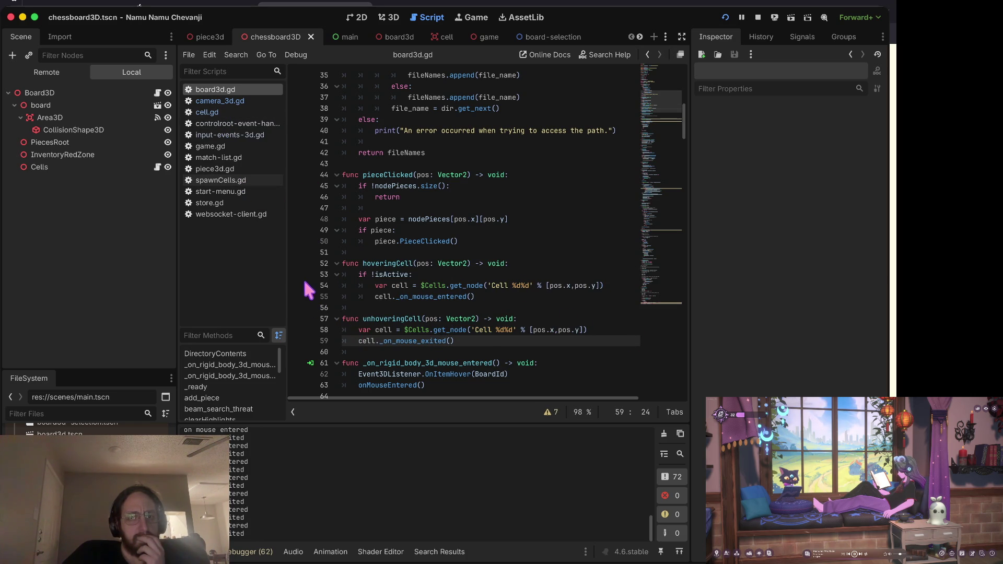
{"action": "left_click", "coordinate": [372, 275]}
{"action": "key", "text": "ctrl+shift+k"}
{"action": "key", "text": "shift+Down"}
{"action": "key", "text": "shift+Down"}
{"action": "key", "text": "shift+Tab"}
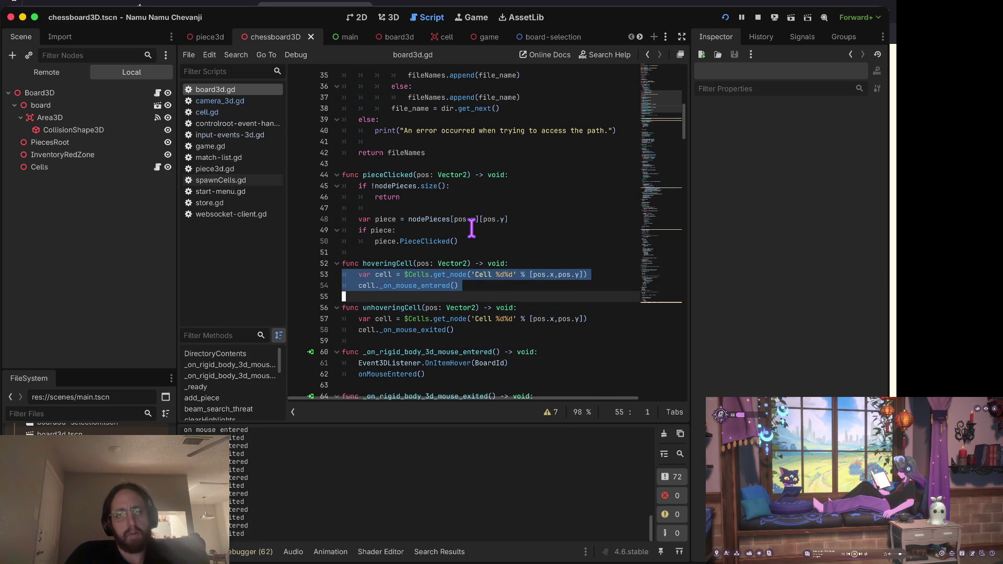
{"action": "left_click", "coordinate": [299, 274]}
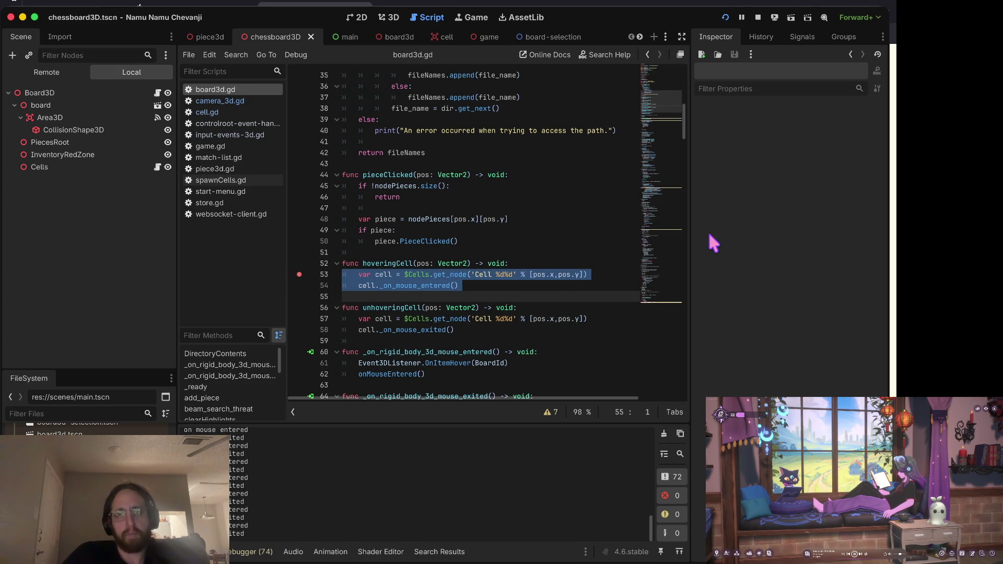
{"action": "key", "text": "super+b"}
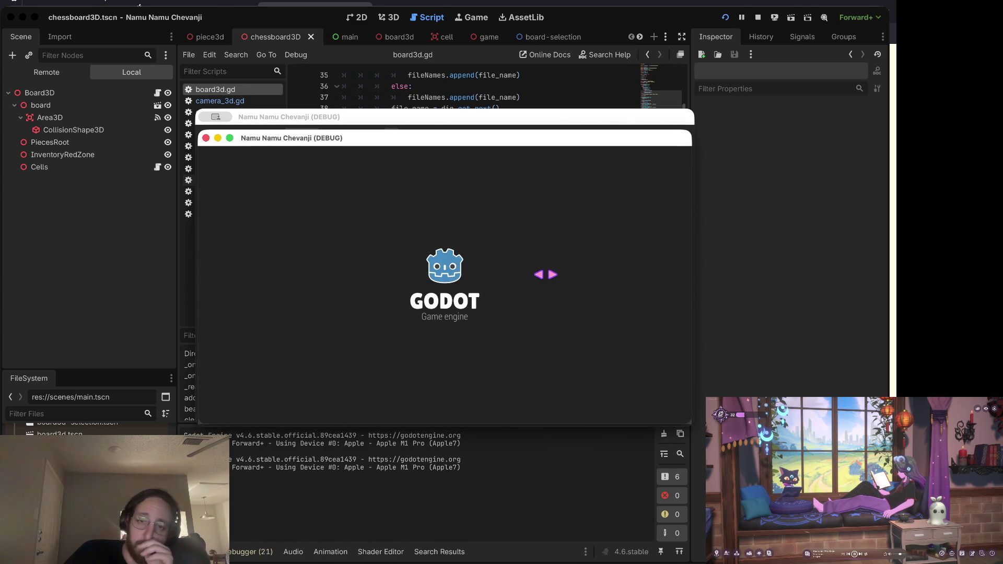
{"action": "left_click", "coordinate": [415, 373]}
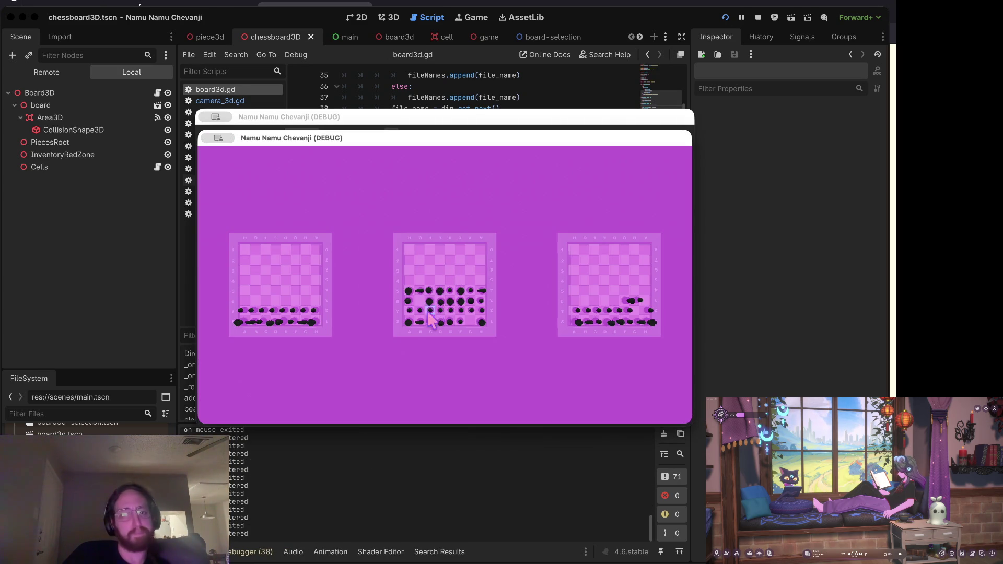
{"action": "left_click", "coordinate": [468, 335]}
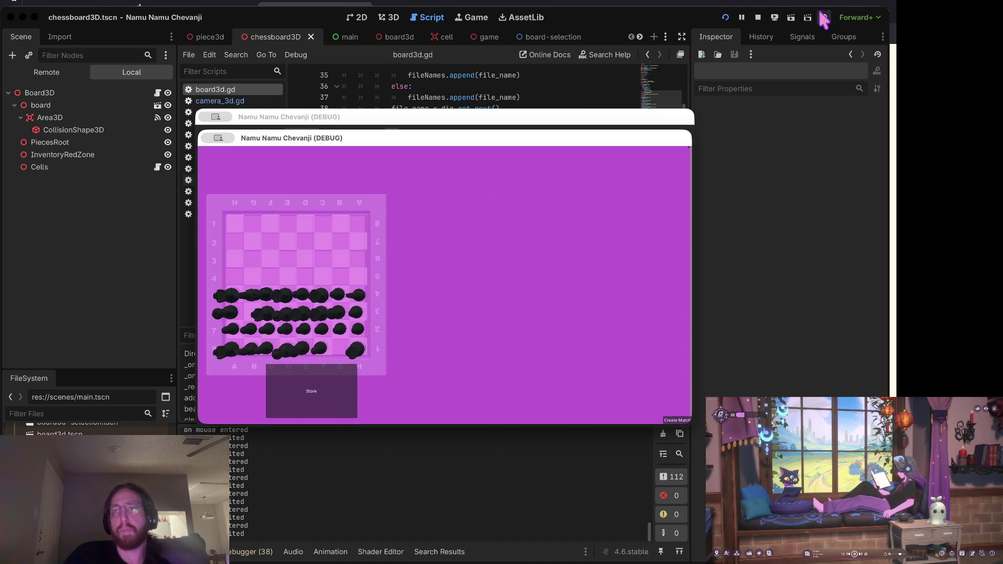
{"action": "left_click", "coordinate": [757, 18]}
{"action": "left_click", "coordinate": [450, 152]}
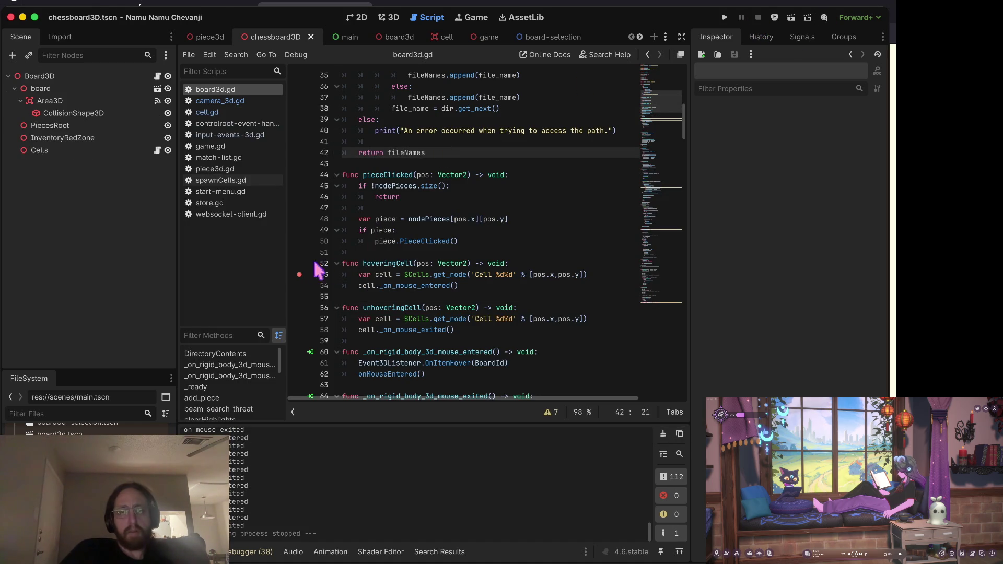
- Switch from board3d.gd to the cell.gd script
{"action": "left_click", "coordinate": [371, 263]}
{"action": "left_click", "coordinate": [212, 101]}
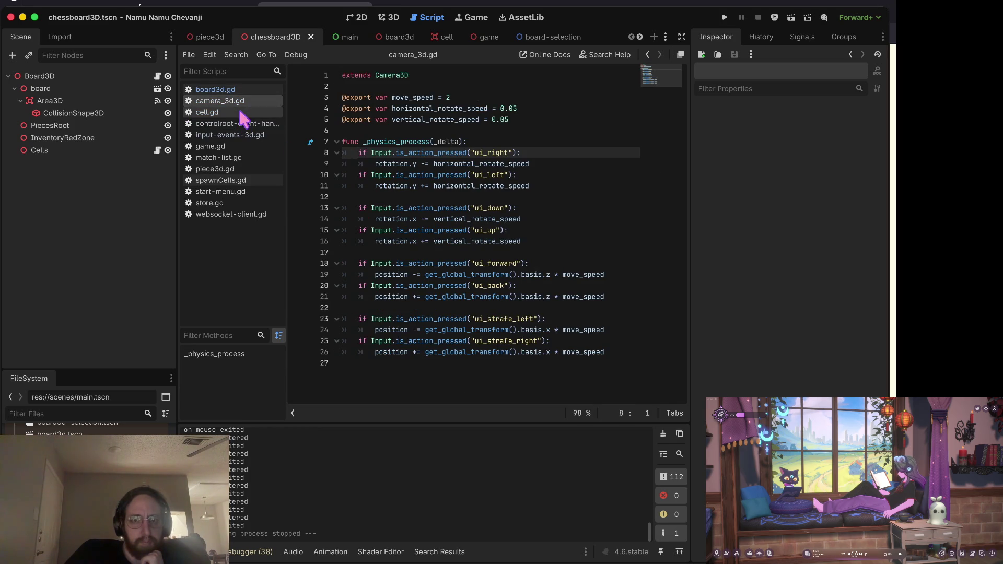
{"action": "left_click", "coordinate": [243, 113]}
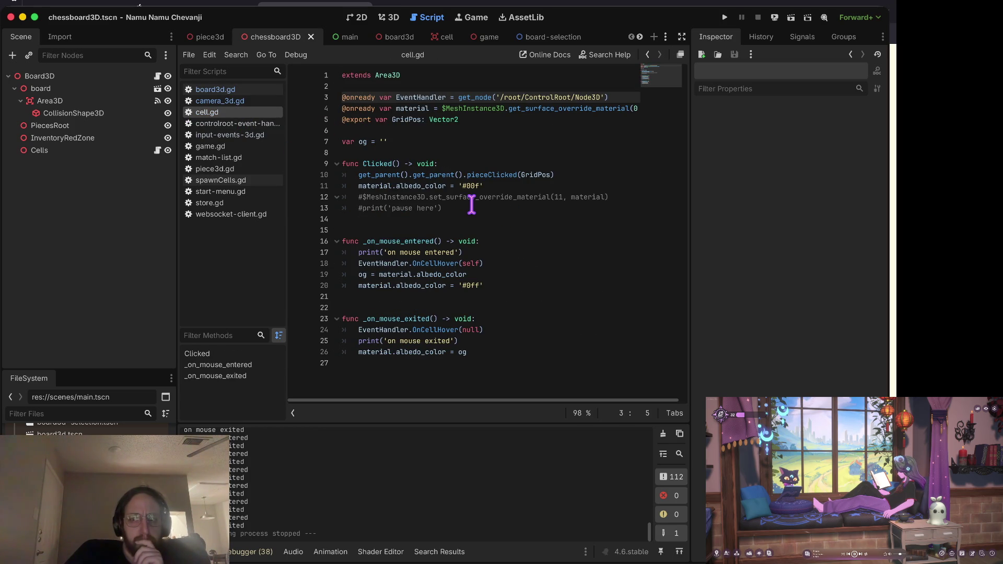
- Add 'if !get_parent().isActive: return' at the top of _on_mouse_entered and save cell.gd
{"action": "left_click", "coordinate": [505, 242]}
{"action": "key", "text": "Return"}
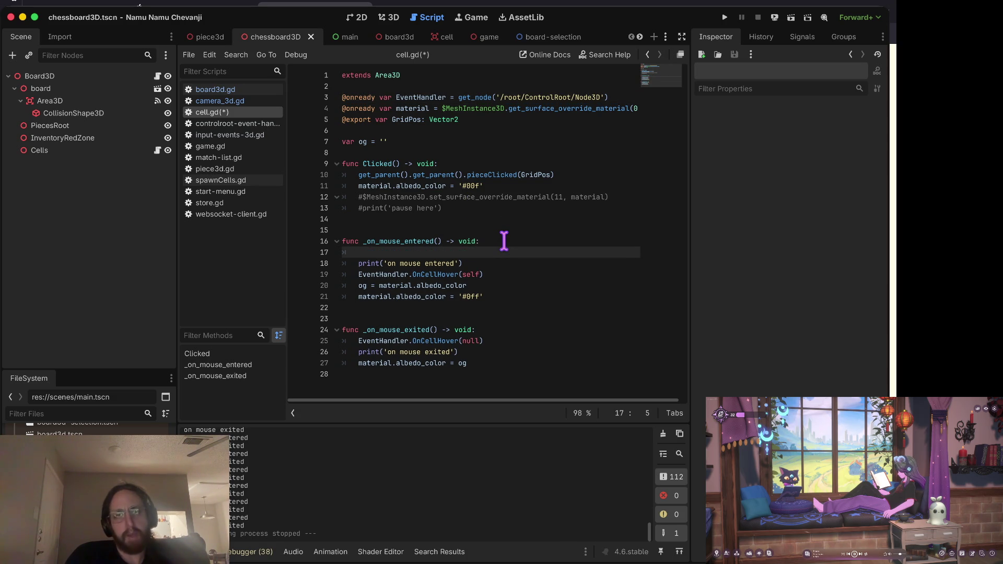
{"action": "key", "text": "BackSpace"}
{"action": "key", "text": "BackSpace"}
{"action": "key", "text": "BackSpace"}
{"action": "type", "text": "get_parent"}
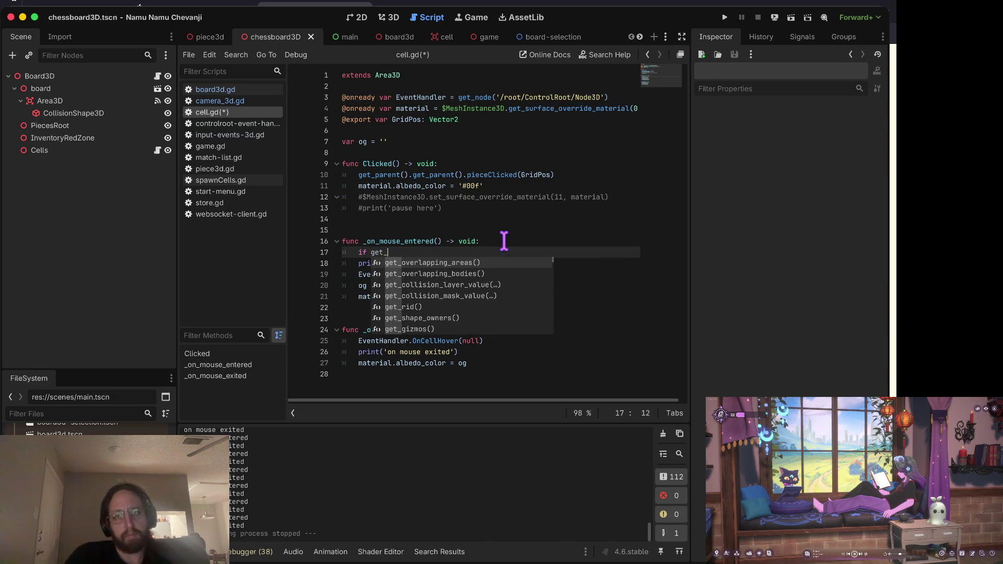
{"action": "type", "text": "().isA"}
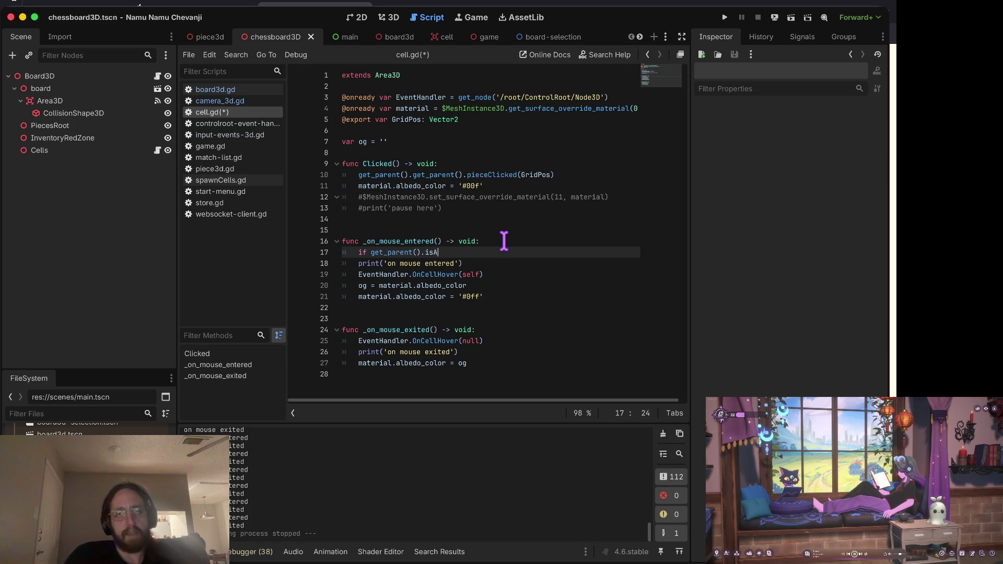
{"action": "type", "text": "ctive:"}
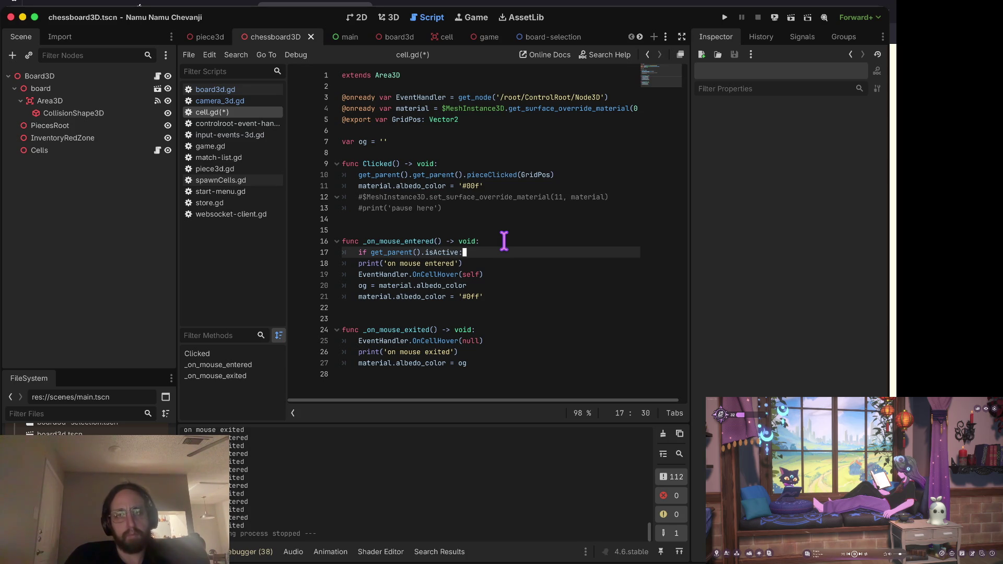
{"action": "key", "text": "Home"}
{"action": "key", "text": "Right"}
{"action": "key", "text": "Right"}
{"action": "key", "text": "Right"}
{"action": "type", "text": "!"}
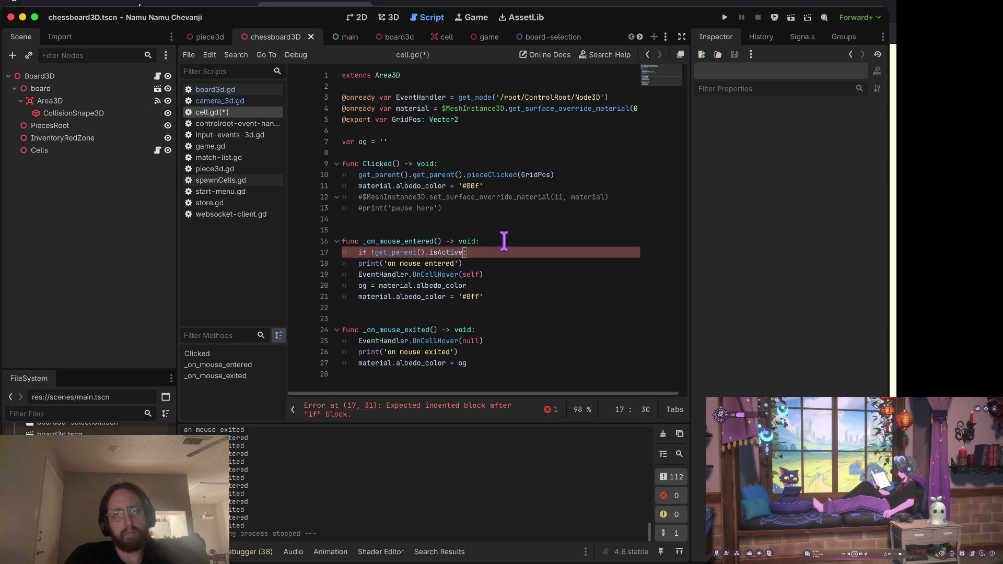
{"action": "key", "text": "End"}
{"action": "key", "text": "Return"}
{"action": "type", "text": "return"}
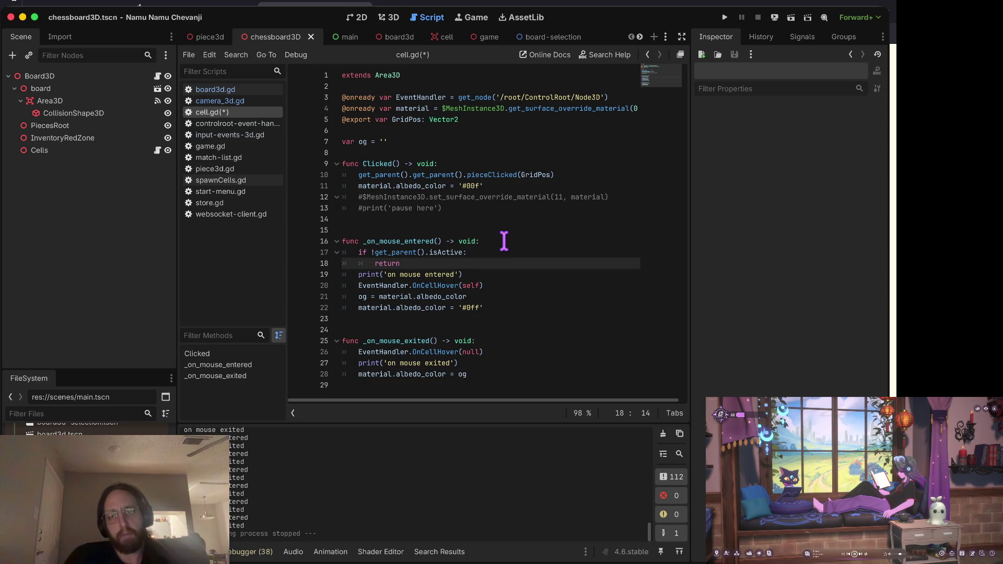
{"action": "key", "text": "Return"}
{"action": "key", "text": "Up"}
{"action": "key", "text": "Up"}
{"action": "key", "text": "Down"}
{"action": "key", "text": "Down"}
{"action": "key", "text": "Down"}
{"action": "key", "text": "ctrl+s"}
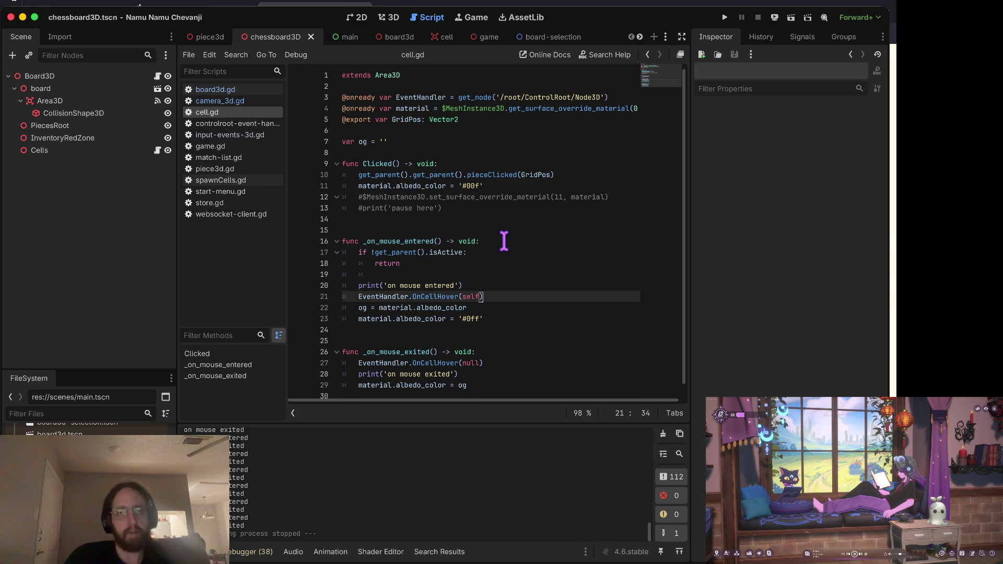
- Paste the same isActive guard into _on_mouse_exited
{"action": "key", "text": "Down"}
{"action": "key", "text": "Down"}
{"action": "key", "text": "Down"}
{"action": "key", "text": "Down"}
{"action": "key", "text": "Down"}
{"action": "type", "text": "if !get_parent().isActive: \t\treturn"}
{"action": "key", "text": "Down"}
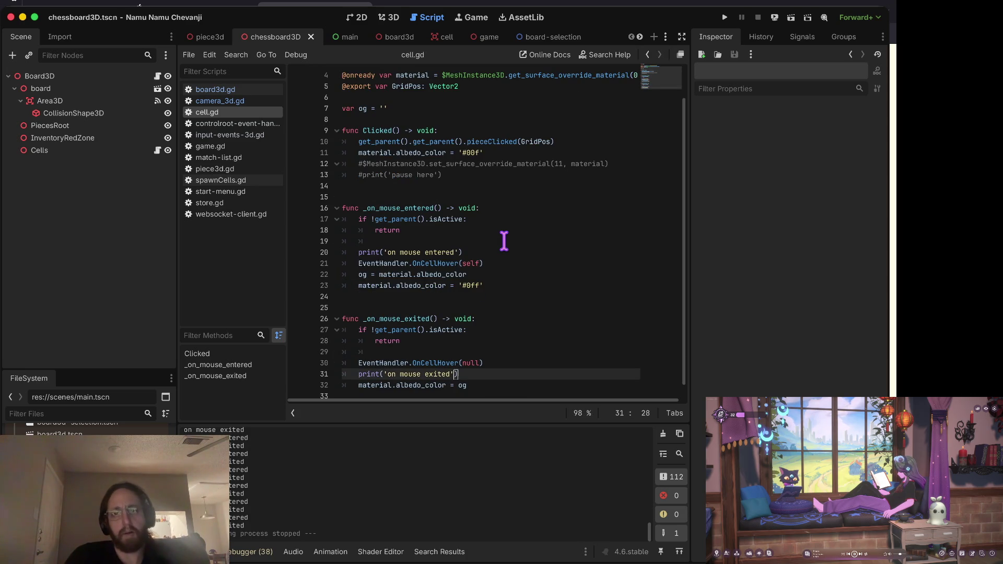
{"action": "scroll", "coordinate": [506, 235], "scroll_direction": "up", "scroll_amount": 1}
{"action": "left_click", "coordinate": [453, 233]}
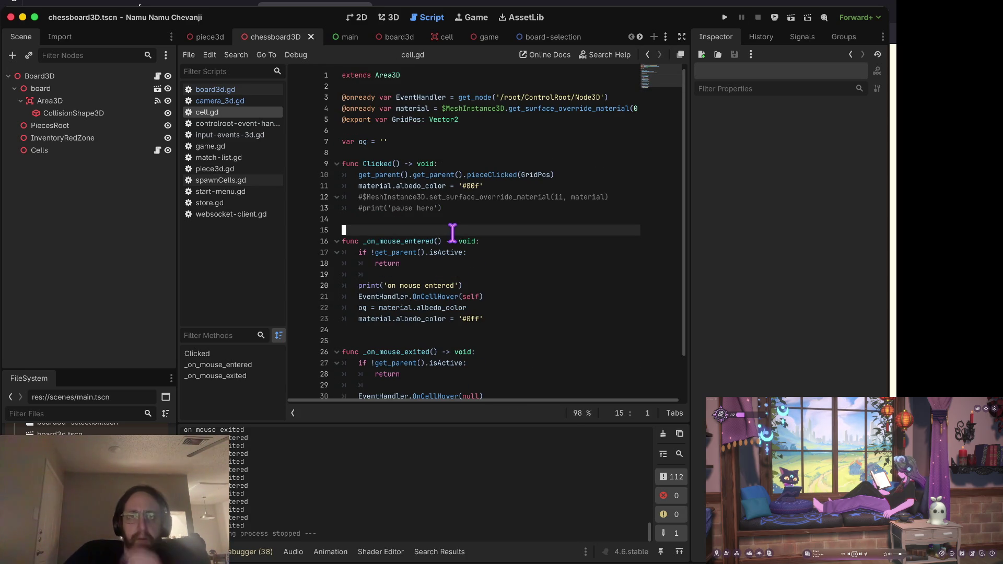
- Remove a blank line in cell.gd, then open controlroot-event-handler.gd and find the login visibility lines
{"action": "key", "text": "Delete"}
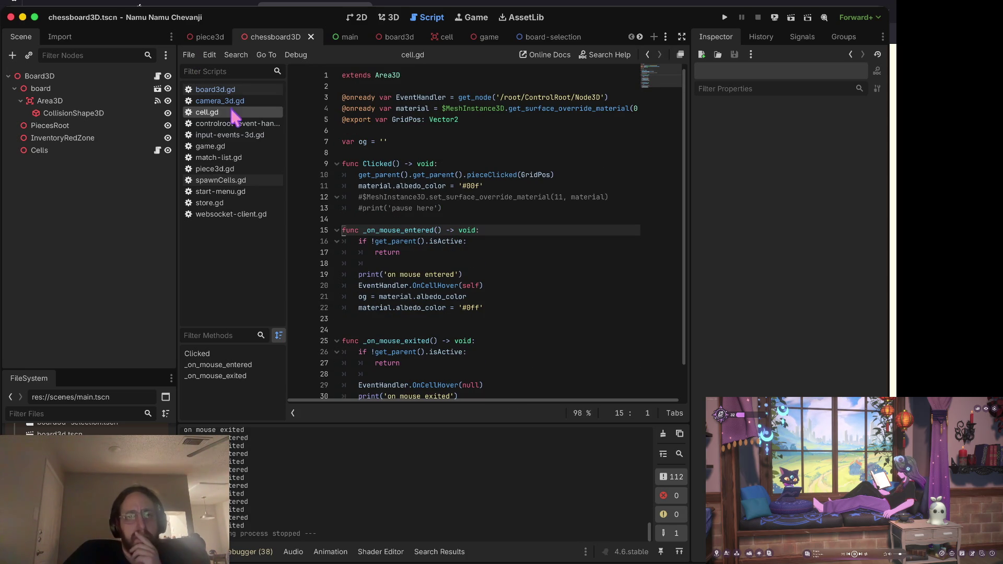
{"action": "left_click", "coordinate": [232, 124]}
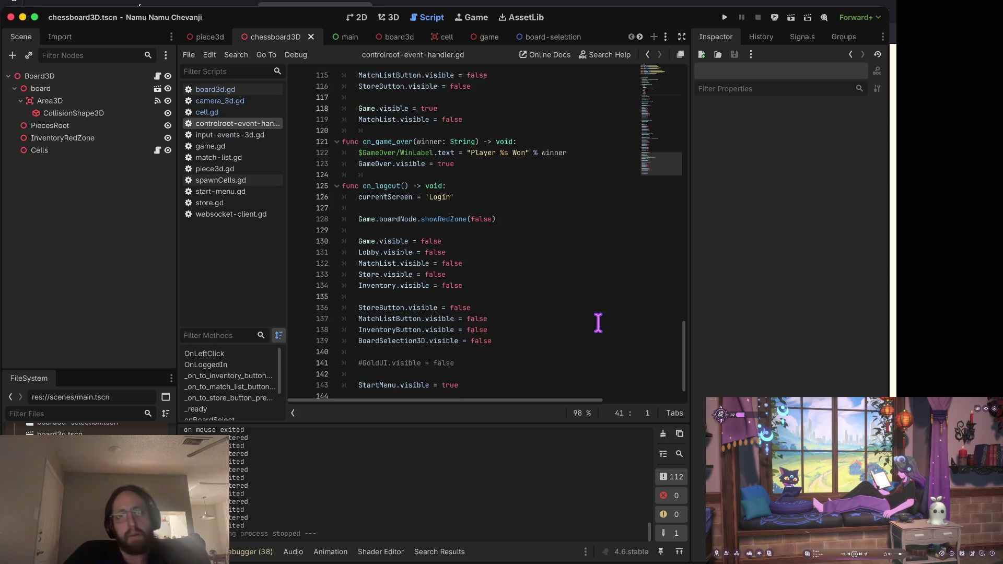
{"action": "left_click", "coordinate": [468, 241]}
{"action": "left_click", "coordinate": [466, 230]}
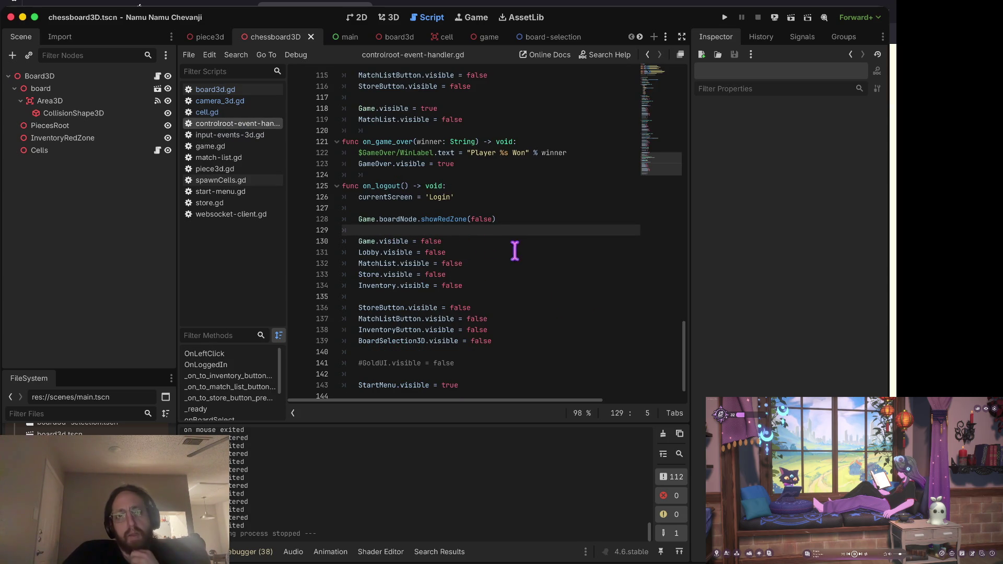
{"action": "left_click", "coordinate": [420, 240]}
{"action": "left_click", "coordinate": [425, 228]}
{"action": "scroll", "coordinate": [425, 229], "scroll_direction": "down", "scroll_amount": 1}
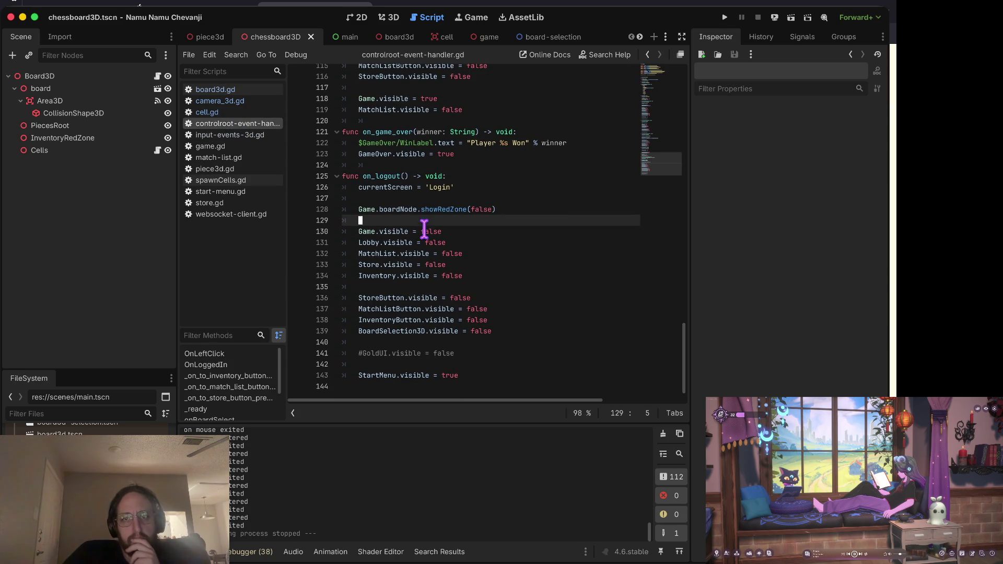
{"action": "scroll", "coordinate": [502, 245], "scroll_direction": "up", "scroll_amount": 15}
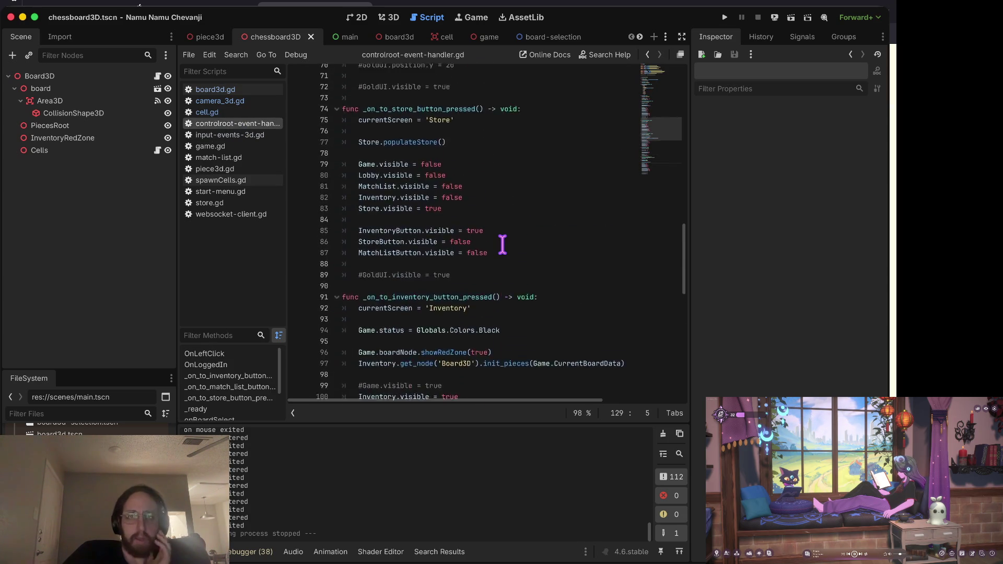
{"action": "scroll", "coordinate": [502, 244], "scroll_direction": "up", "scroll_amount": 17}
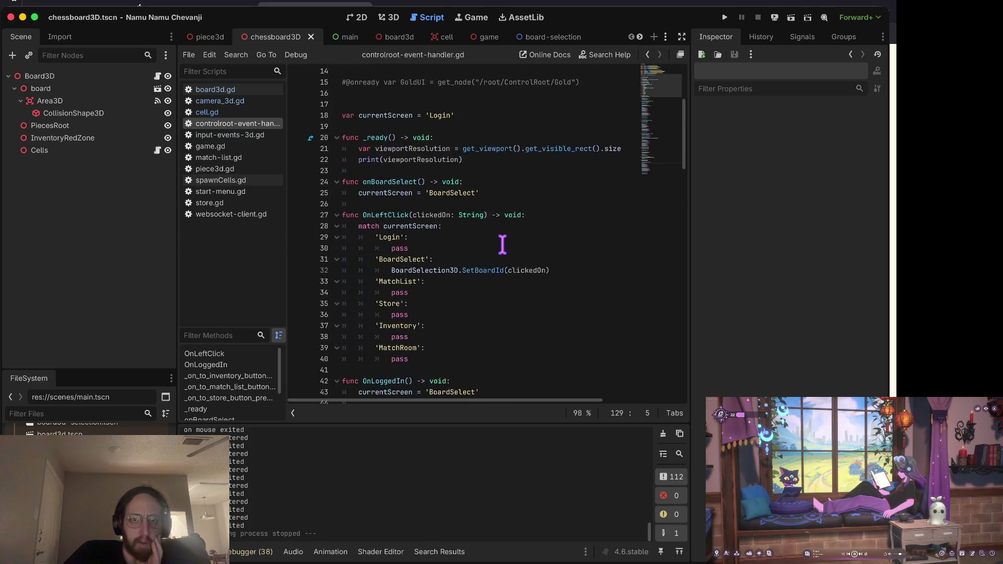
{"action": "scroll", "coordinate": [502, 244], "scroll_direction": "down", "scroll_amount": 12}
{"action": "scroll", "coordinate": [502, 245], "scroll_direction": "up", "scroll_amount": 5}
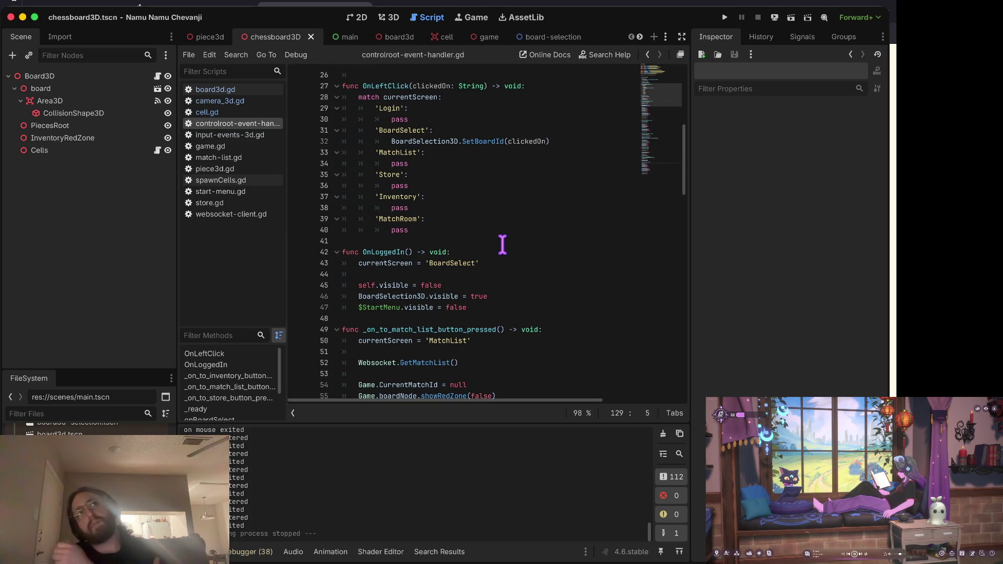
{"action": "left_click", "coordinate": [503, 245]}
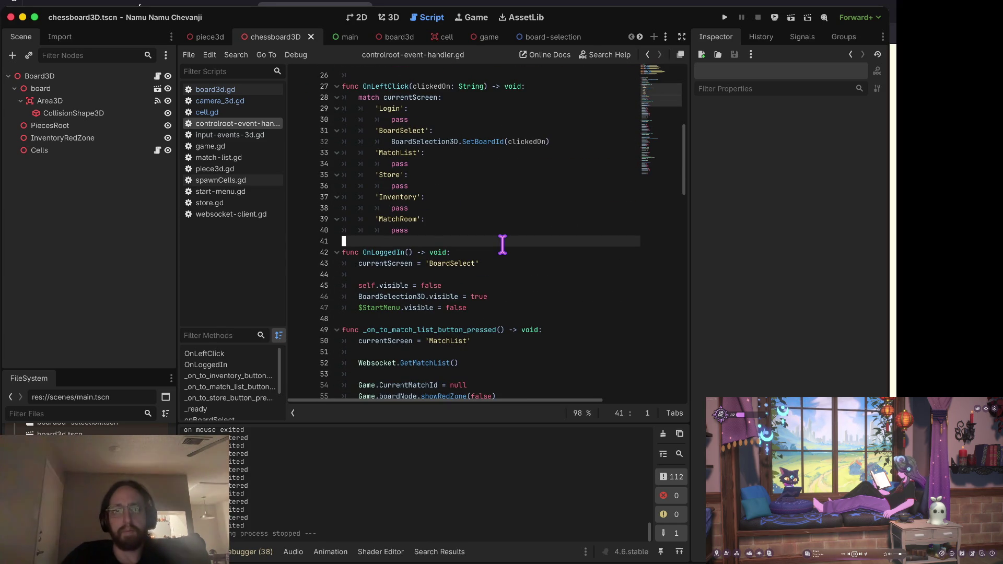
{"action": "scroll", "coordinate": [502, 245], "scroll_direction": "down", "scroll_amount": 1}
{"action": "scroll", "coordinate": [502, 245], "scroll_direction": "down", "scroll_amount": 4}
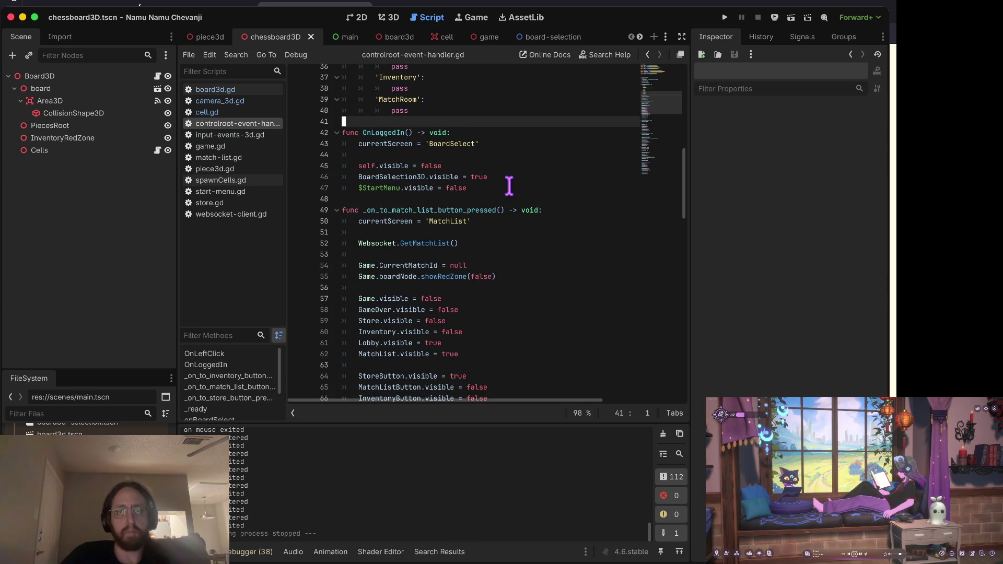
{"action": "left_click_drag", "start_coordinate": [509, 197], "coordinate": [509, 187]}
{"action": "left_click", "coordinate": [509, 186]}
- Add a BoardSelection3D.isActive line after BoardSelection3D is made visible on login, and save
{"action": "key", "text": "Return"}
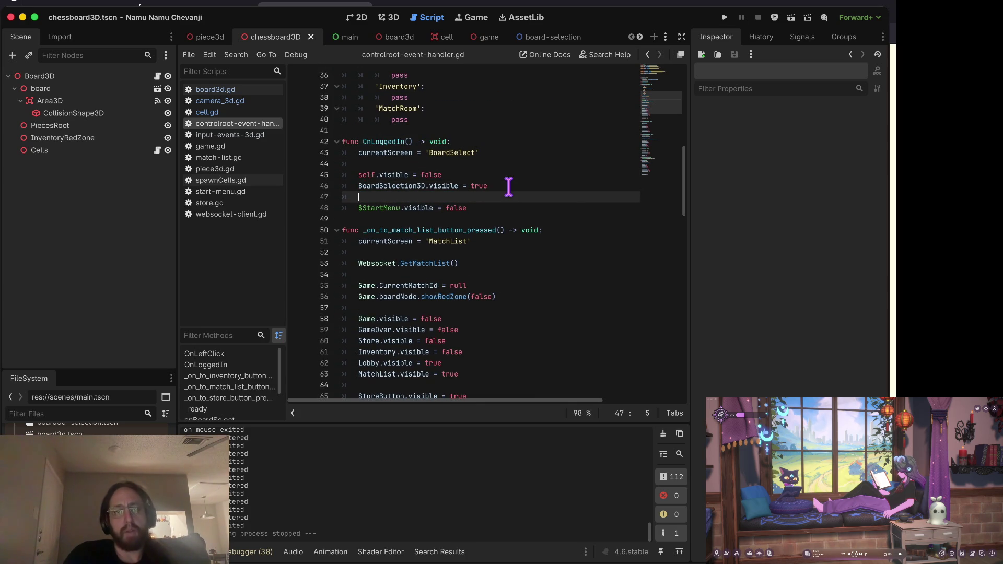
{"action": "type", "text": "o"}
{"action": "key", "text": "Return"}
{"action": "type", "text": ".isA"}
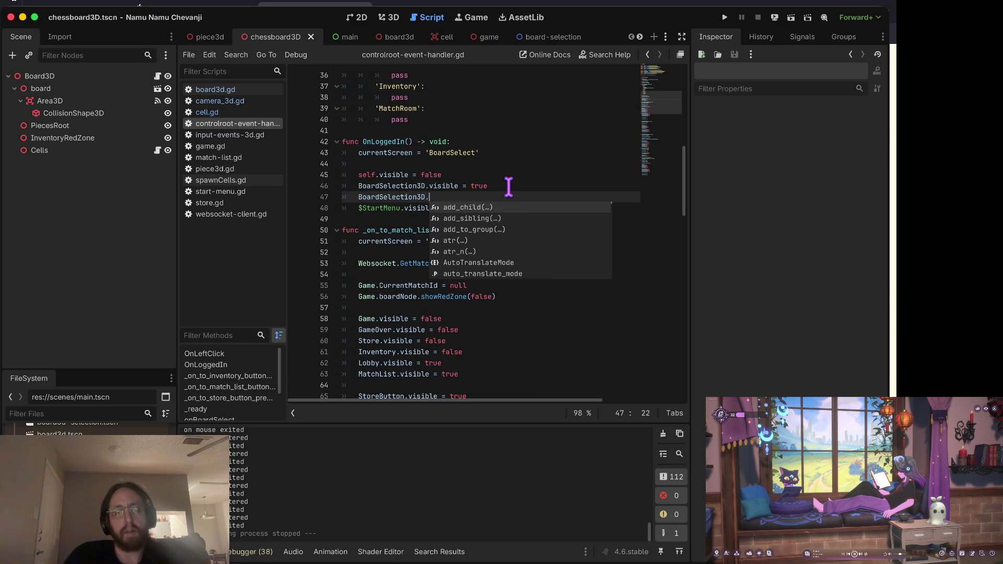
{"action": "type", "text": "ctive = true"}
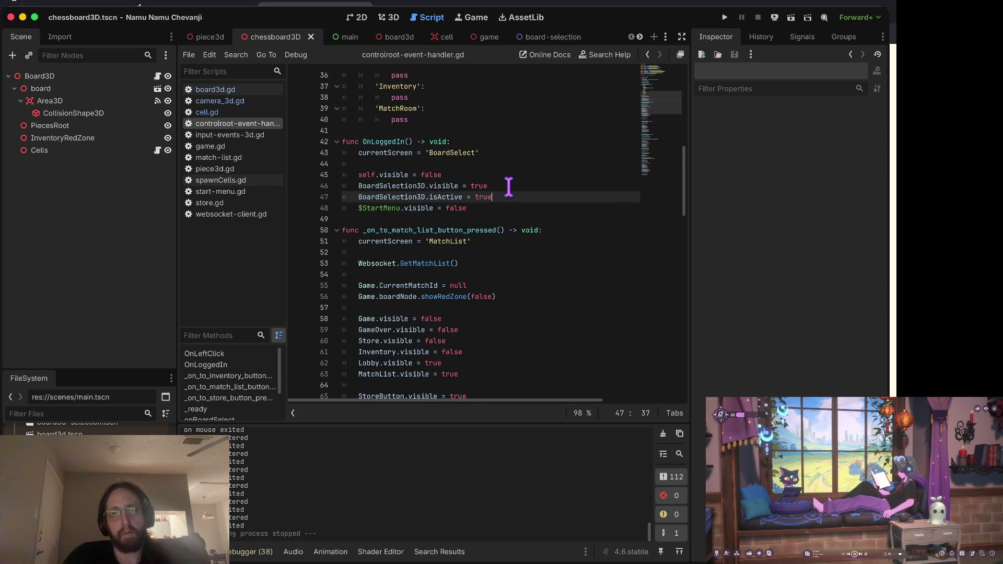
{"action": "key", "text": "ctrl+s"}
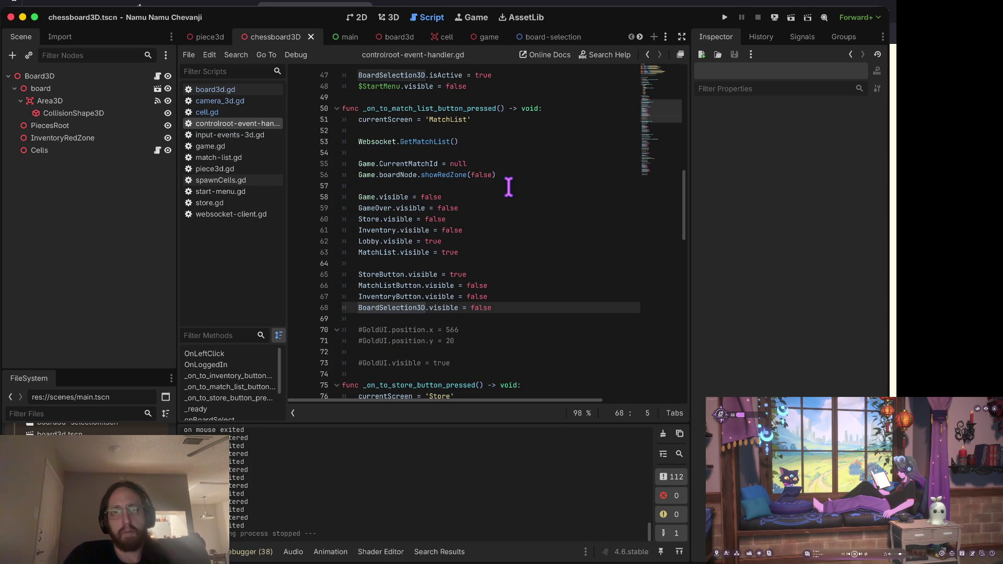
- Add 'BoardSelection3D.isActive = false' in _on_to_match_list_button_pressed and save
{"action": "key", "text": "alt+Right"}
{"action": "key", "text": "alt+Right"}
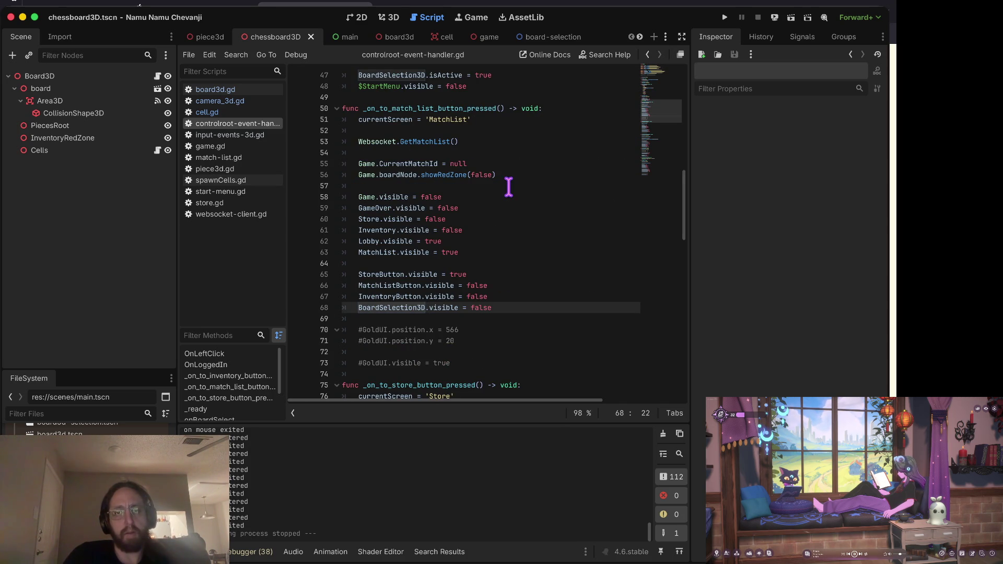
{"action": "key", "text": "End"}
{"action": "key", "text": "Return"}
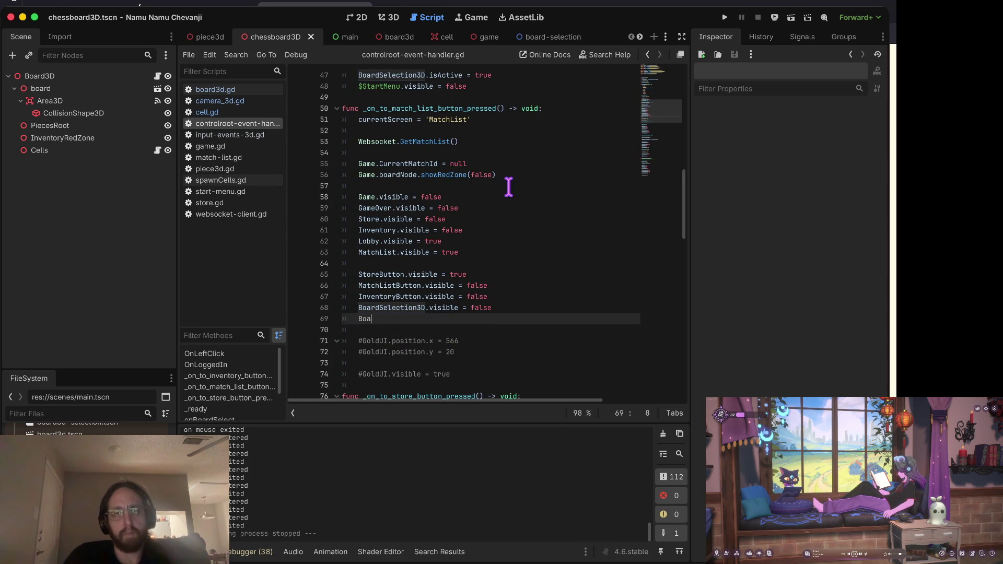
{"action": "type", "text": "rds"}
{"action": "key", "text": "Return"}
{"action": "type", "text": "."}
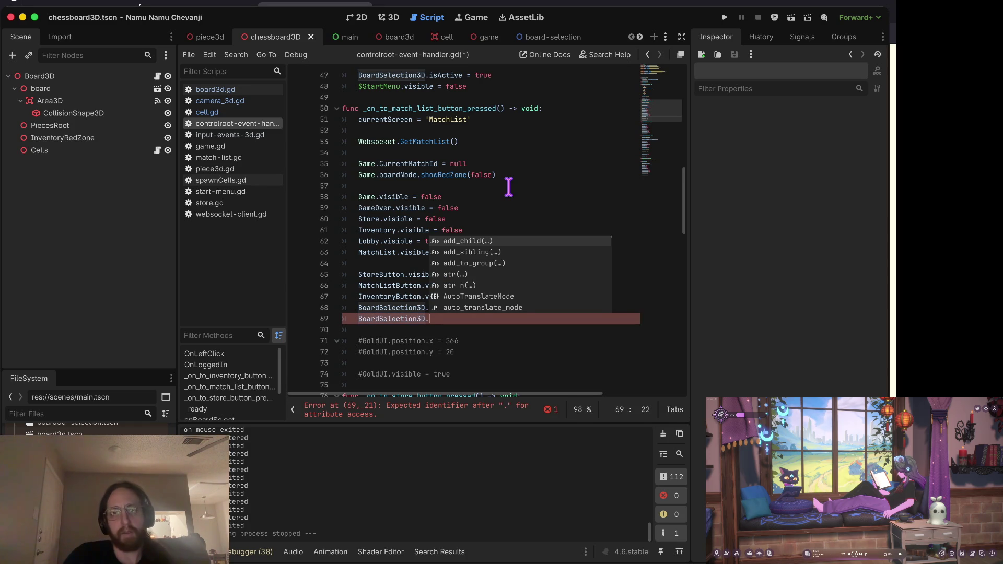
{"action": "key", "text": "Escape"}
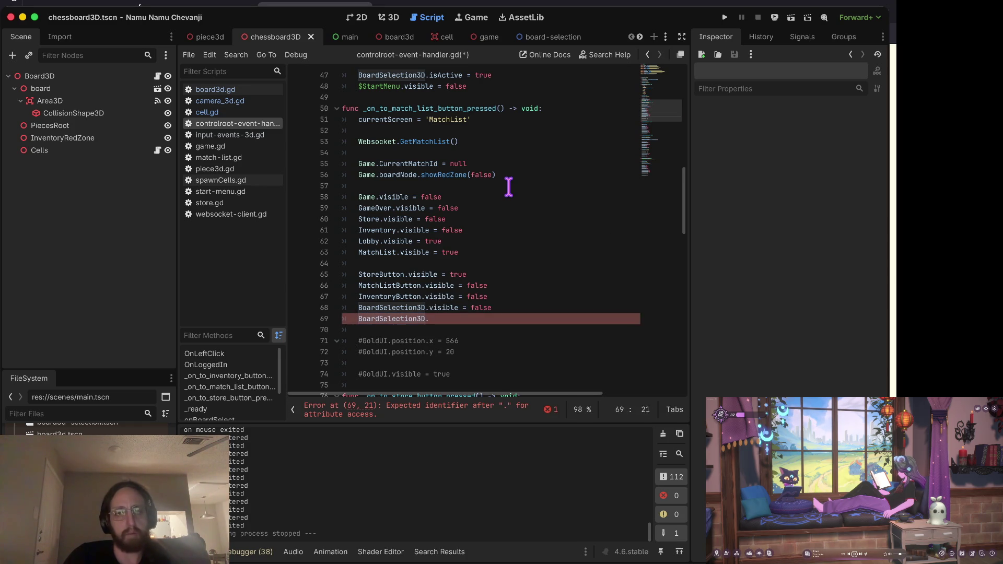
{"action": "key", "text": "Left"}
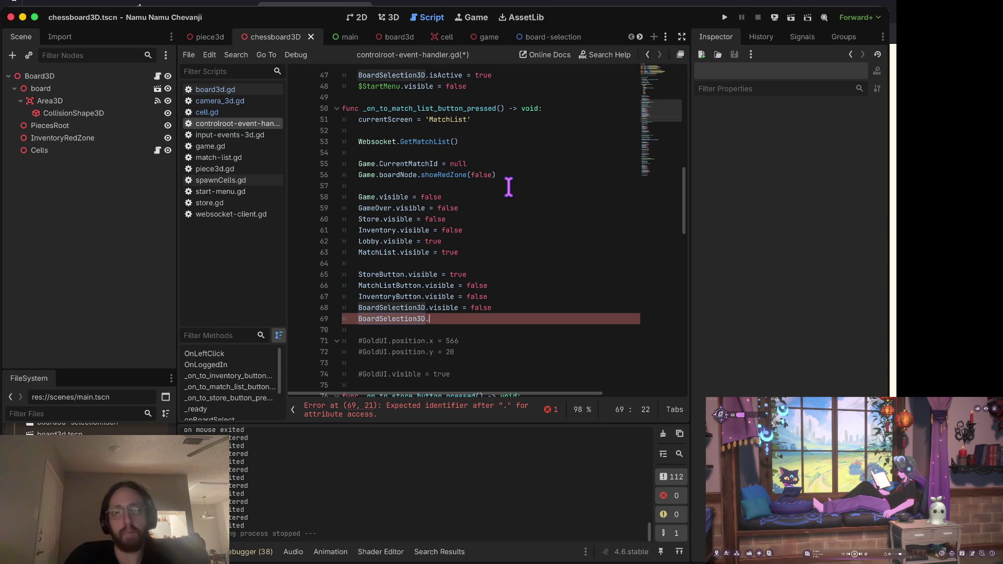
{"action": "key", "text": "Up"}
{"action": "key", "text": "Home"}
{"action": "key", "text": "Return"}
{"action": "key", "text": "Down"}
{"action": "key", "text": "End"}
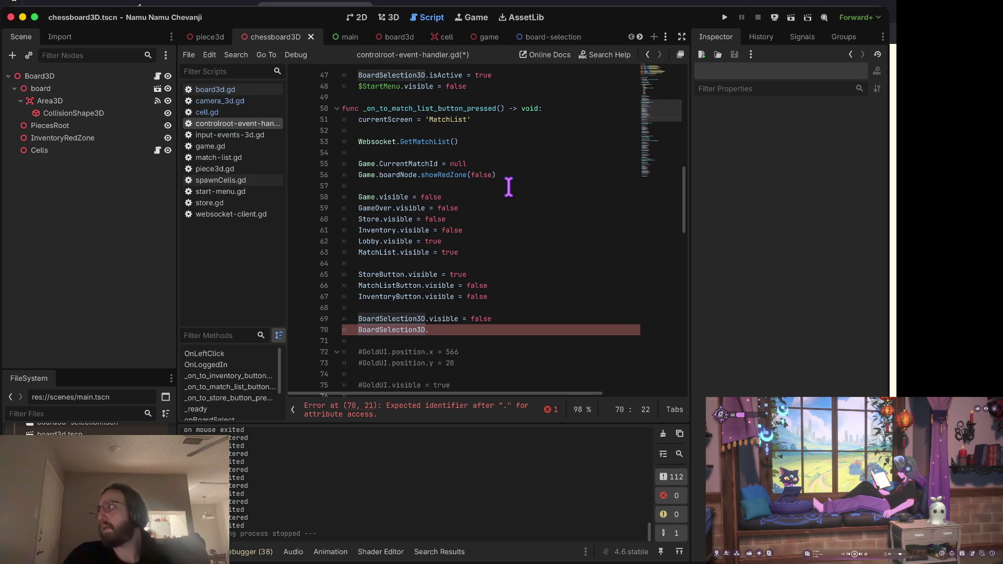
{"action": "type", "text": "isActive = fals"}
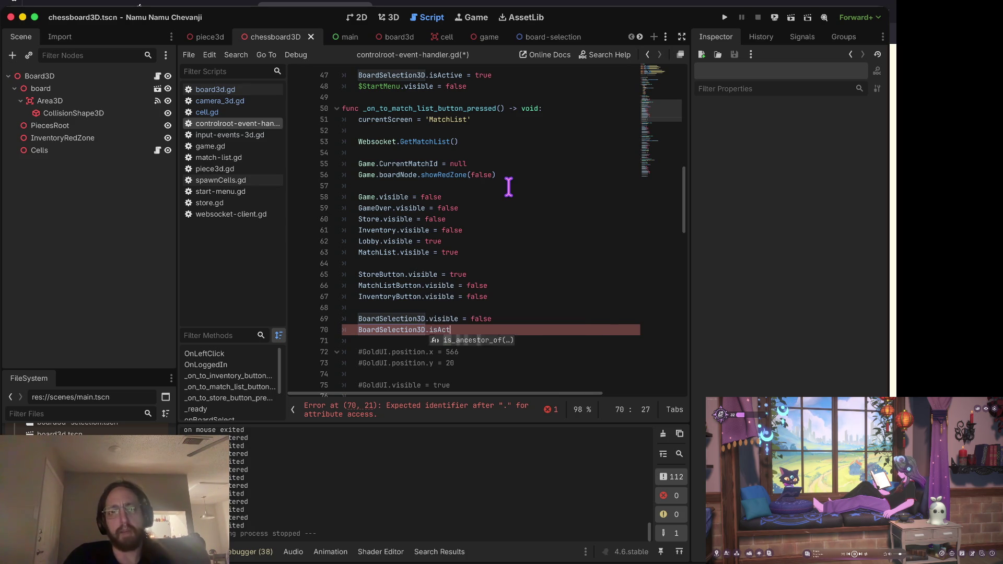
{"action": "type", "text": "e"}
{"action": "key", "text": "Home"}
{"action": "key", "text": "ctrl+s"}
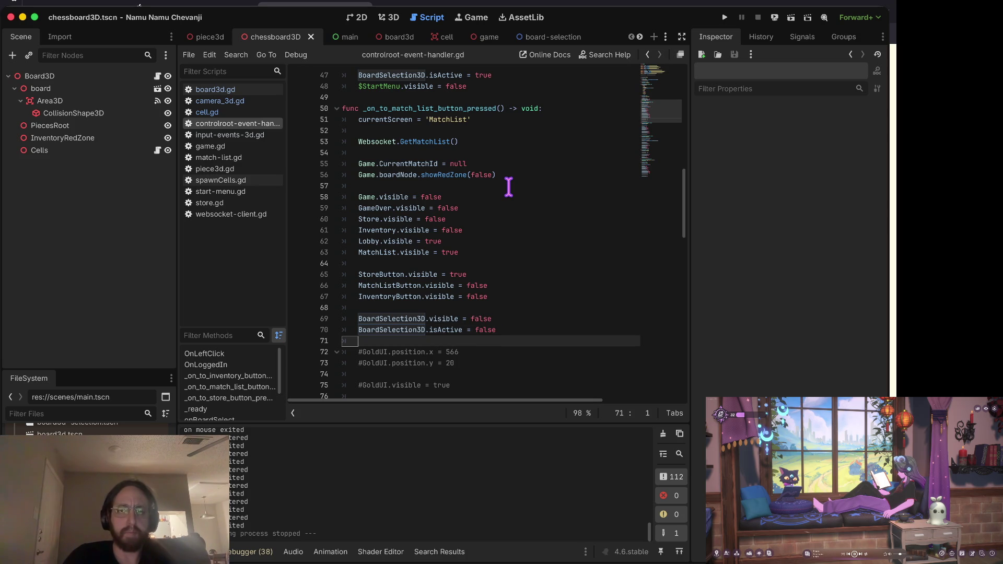
- Add a line after GameOver.visible = false and paste the isActive = false line there
{"action": "key", "text": "Down"}
{"action": "key", "text": "Up"}
{"action": "key", "text": "Up"}
{"action": "key", "text": "Up"}
{"action": "key", "text": "Up"}
{"action": "key", "text": "Up"}
{"action": "key", "text": "Up"}
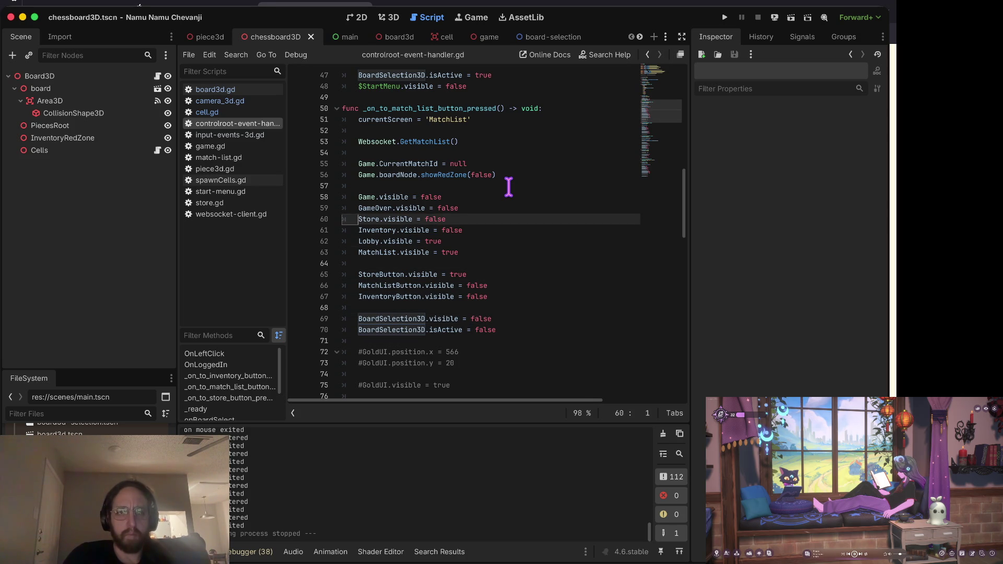
{"action": "key", "text": "End"}
{"action": "key", "text": "Return"}
{"action": "key", "text": "Up"}
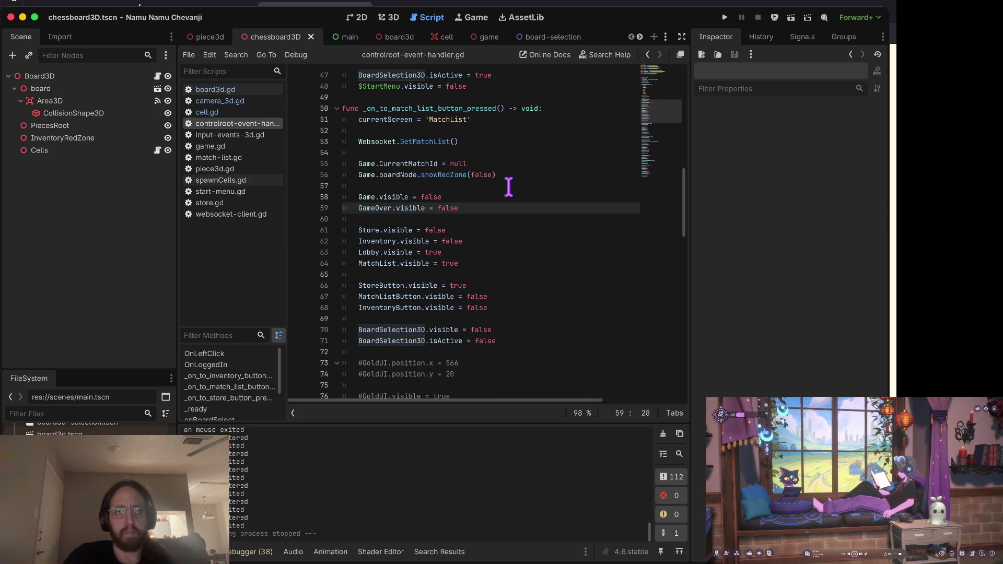
{"action": "key", "text": "Return"}
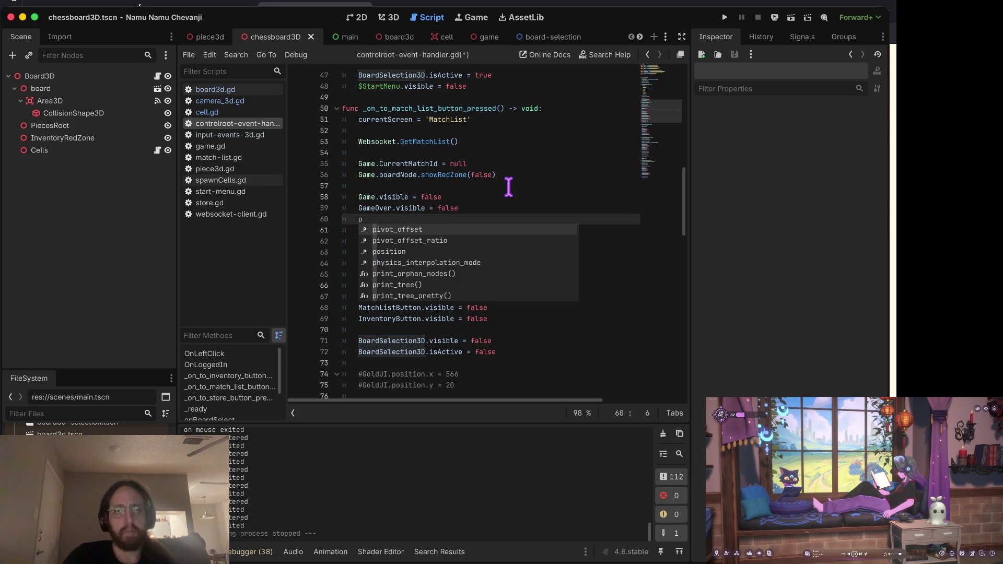
{"action": "key", "text": "Return"}
{"action": "key", "text": "ctrl+z"}
{"action": "key", "text": "ctrl+z"}
{"action": "key", "text": "ctrl+z"}
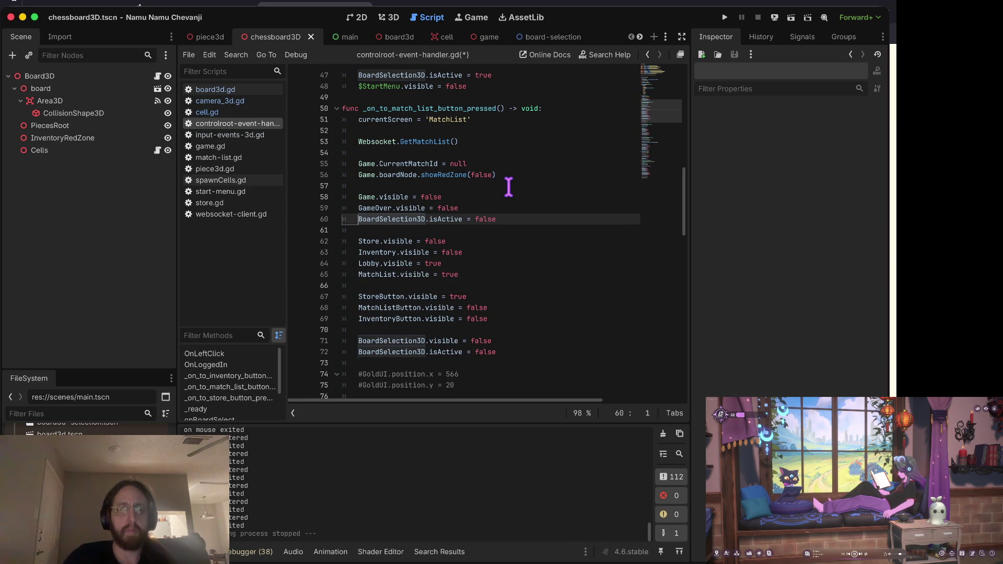
{"action": "scroll", "coordinate": [86, 430], "scroll_direction": "up", "scroll_amount": 2}
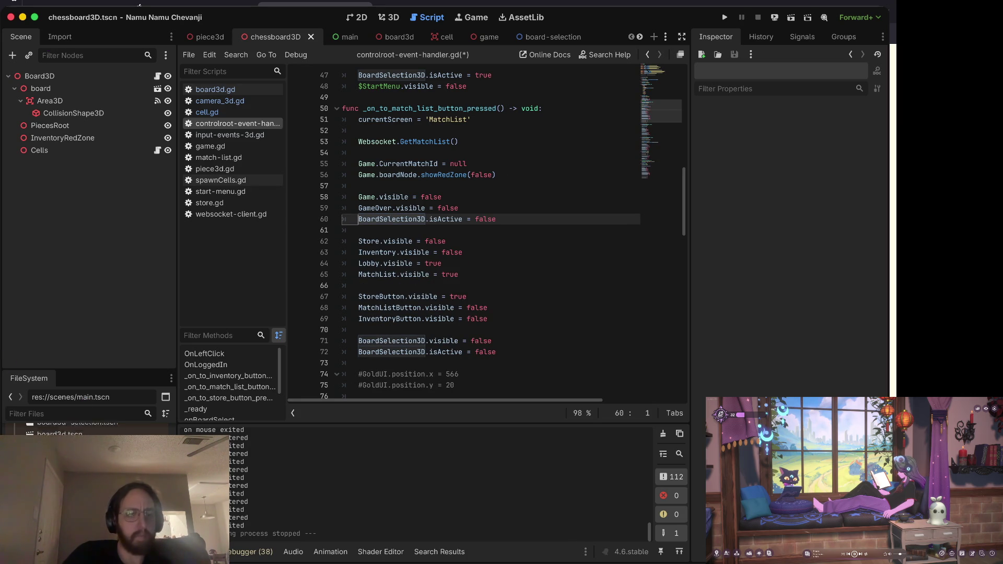
- Change the pasted line to Game.get_node('Board3D').isActive = false and save the script
{"action": "double_click", "coordinate": [78, 470]}
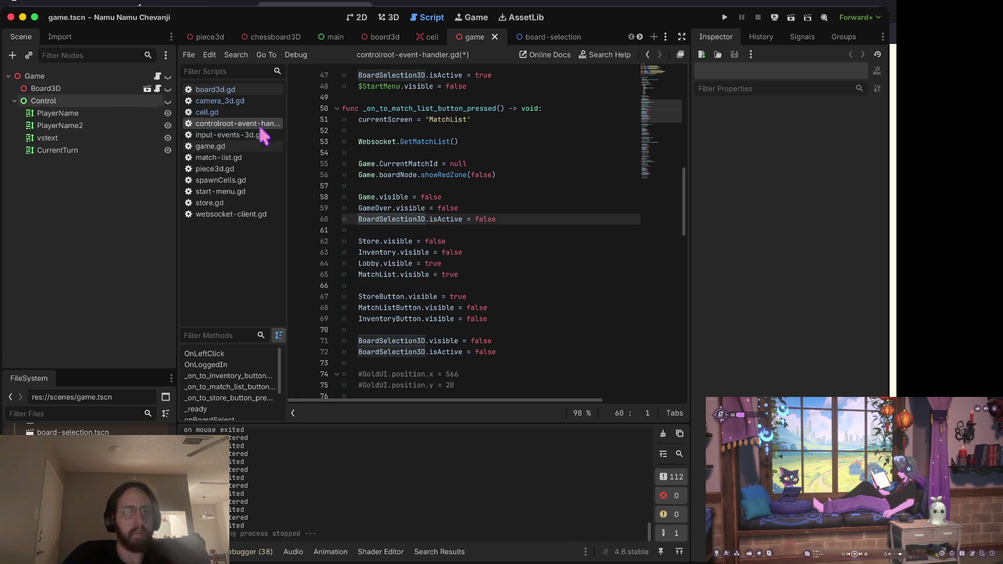
{"action": "key", "text": "Down"}
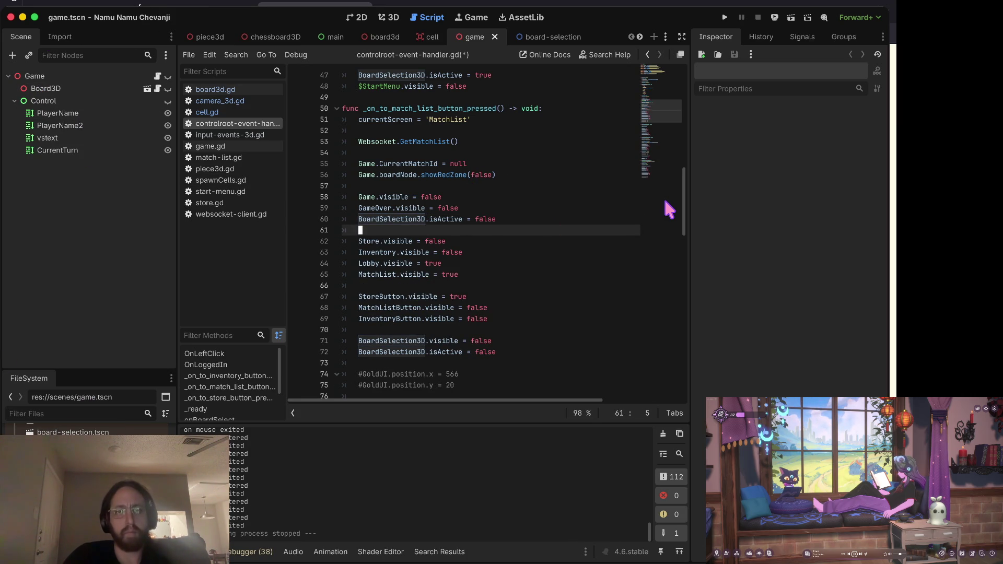
{"action": "key", "text": "Up"}
{"action": "key", "text": "Up"}
{"action": "key", "text": "Down"}
{"action": "key", "text": "Down"}
{"action": "key", "text": "Up"}
{"action": "key", "text": "Right"}
{"action": "key", "text": "ctrl+BackSpace"}
{"action": "type", "text": "Game.G"}
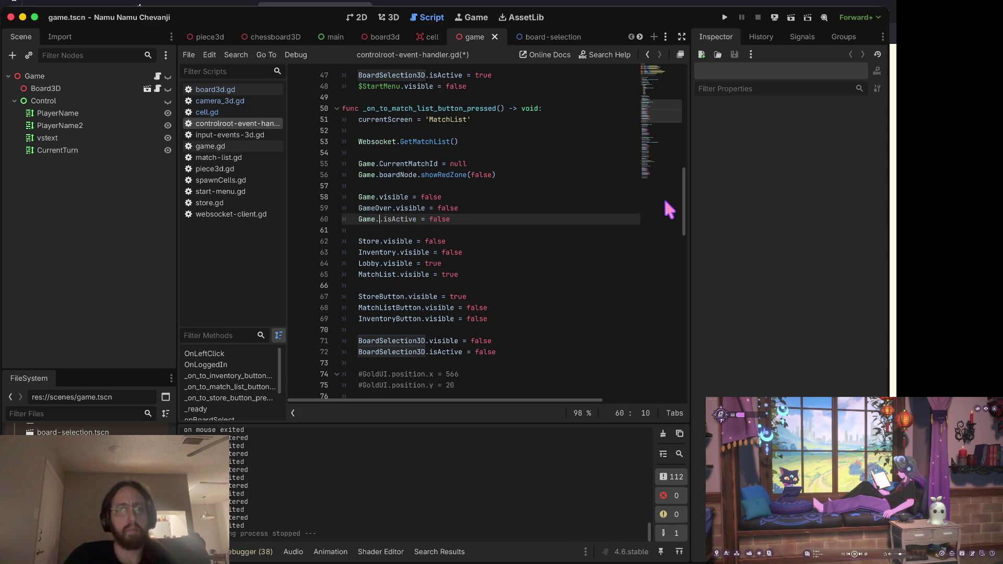
{"action": "key", "text": "BackSpace"}
{"action": "type", "text": "get_node('"}
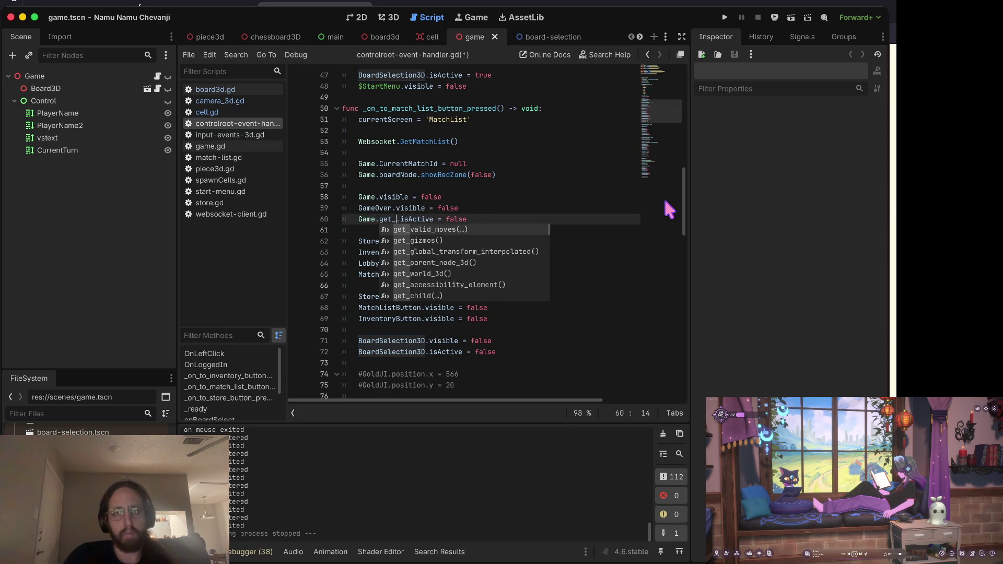
{"action": "type", "text": "Board3D"}
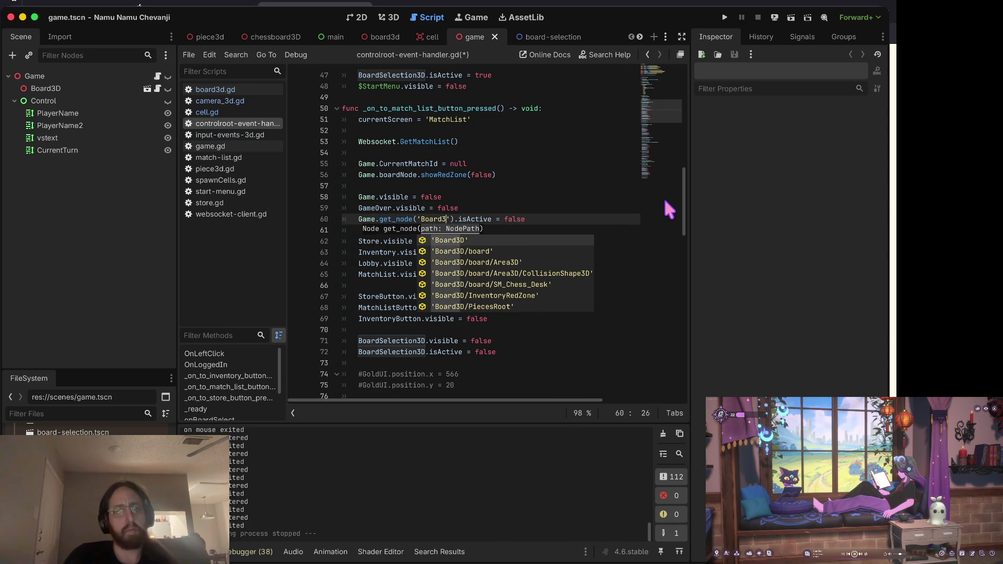
{"action": "key", "text": "Return"}
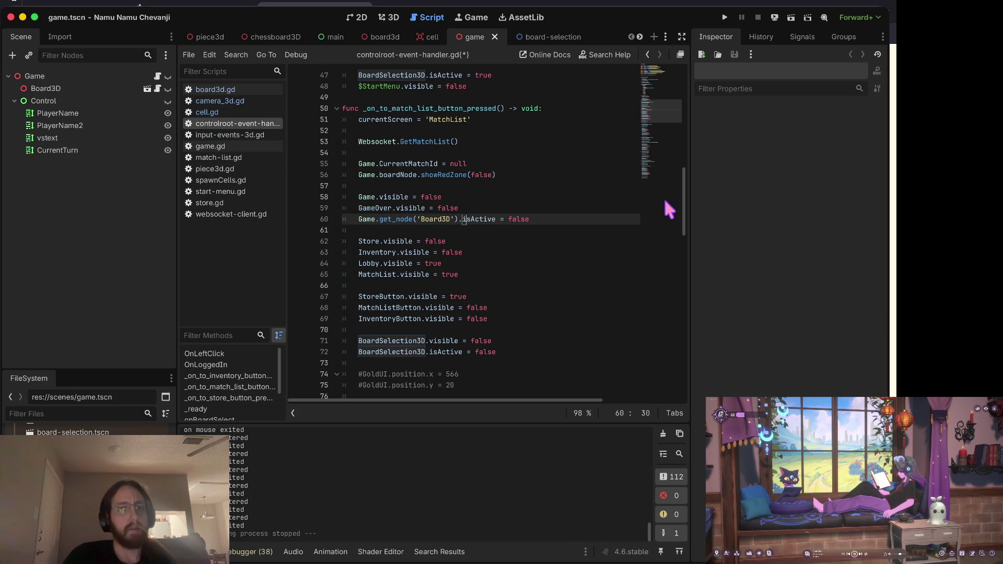
{"action": "key", "text": "ctrl+s"}
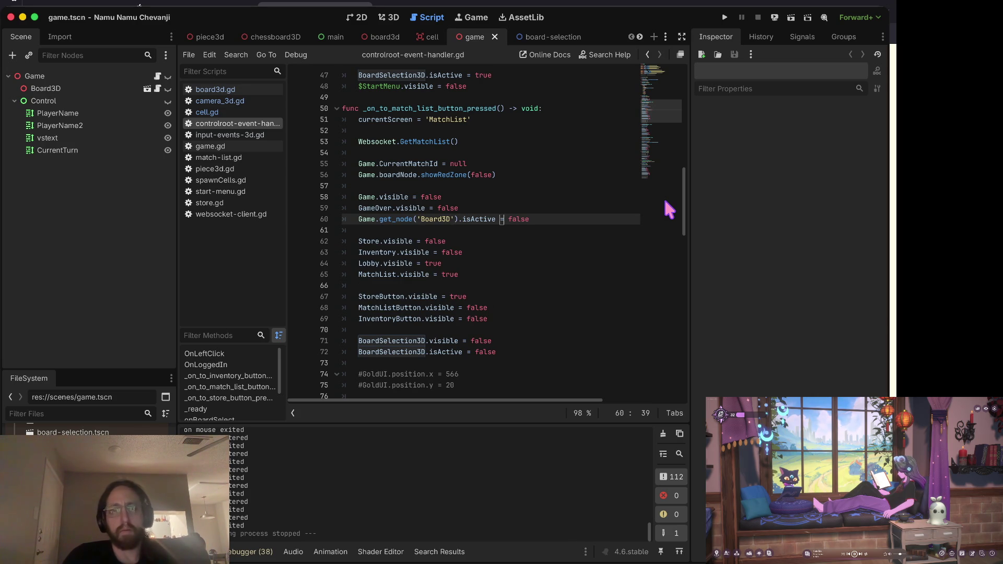
- Move through the screen visibility lines down to the store handler's Game.visible line
{"action": "key", "text": "Home"}
{"action": "key", "text": "Down"}
{"action": "key", "text": "Up"}
{"action": "key", "text": "Up"}
{"action": "key", "text": "Up"}
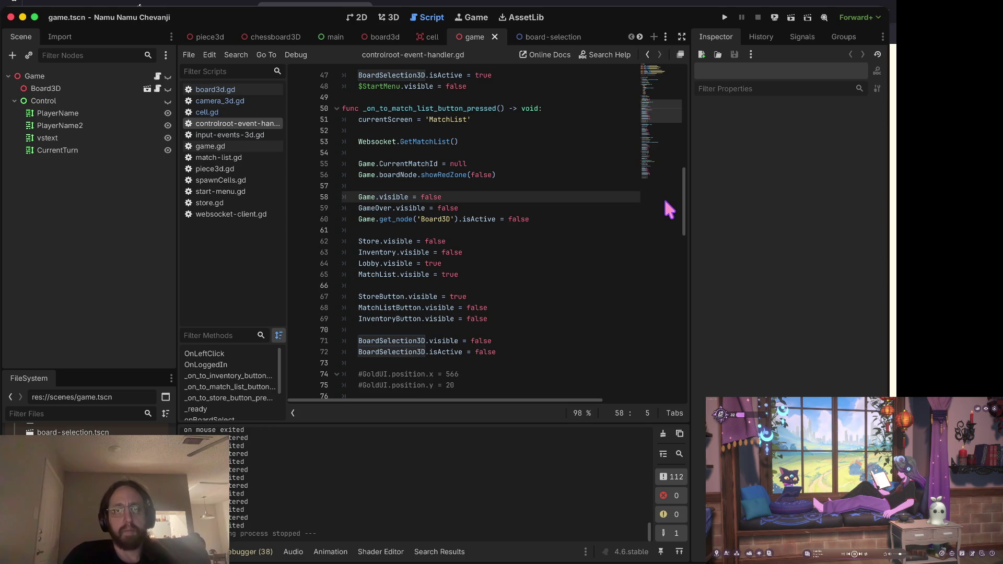
{"action": "key", "text": "Down"}
{"action": "key", "text": "Down"}
{"action": "key", "text": "Down"}
{"action": "key", "text": "Right"}
{"action": "key", "text": "Right"}
{"action": "key", "text": "Right"}
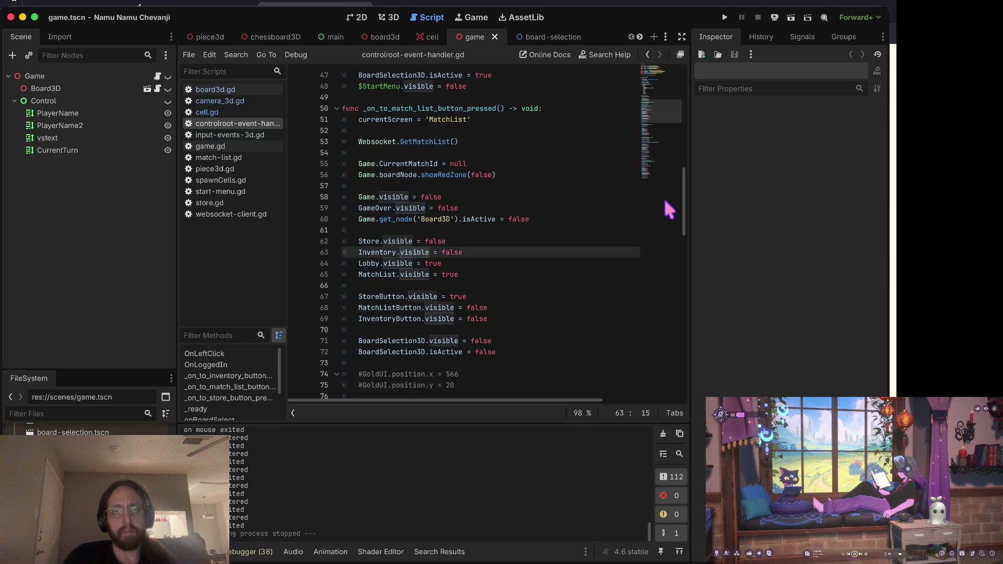
{"action": "key", "text": "Down"}
{"action": "key", "text": "Down"}
{"action": "key", "text": "Down"}
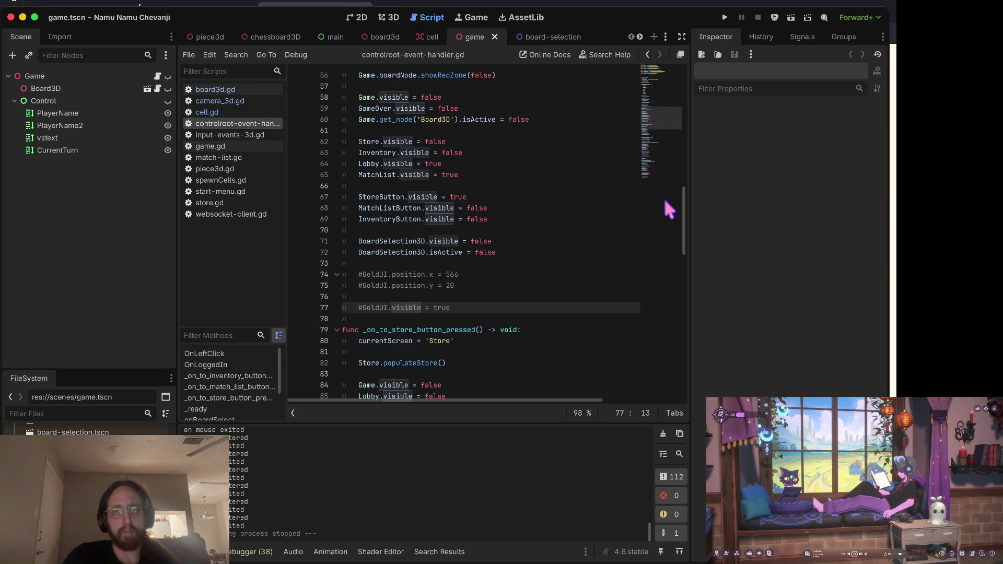
{"action": "key", "text": "Left"}
{"action": "key", "text": "Left"}
{"action": "key", "text": "Left"}
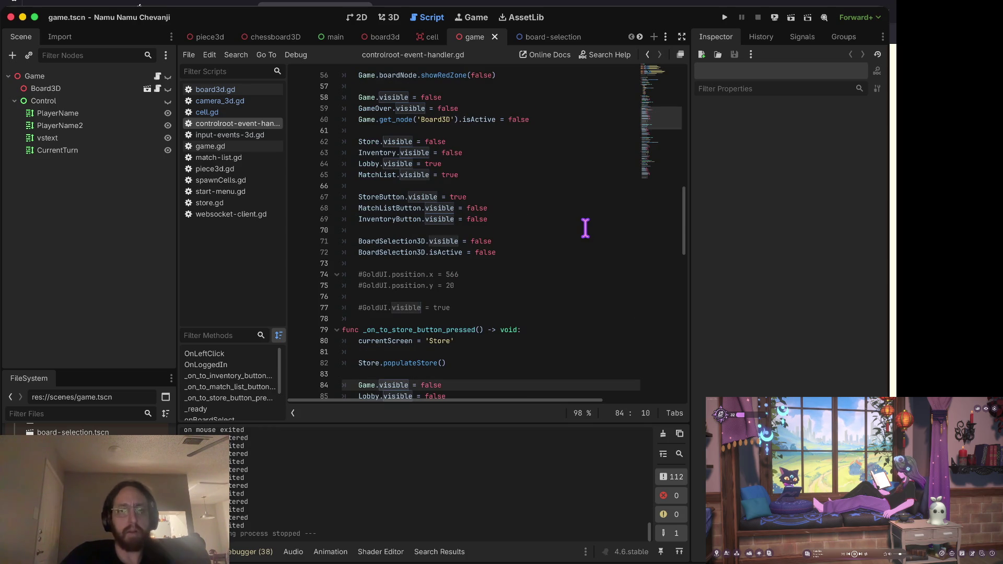
- Paste Game.get_node('Board3D').isActive = false directly under Game.visible in _on_to_store_button_pressed
{"action": "scroll", "coordinate": [586, 228], "scroll_direction": "down", "scroll_amount": 5}
{"action": "key", "text": "End"}
{"action": "key", "text": "Return"}
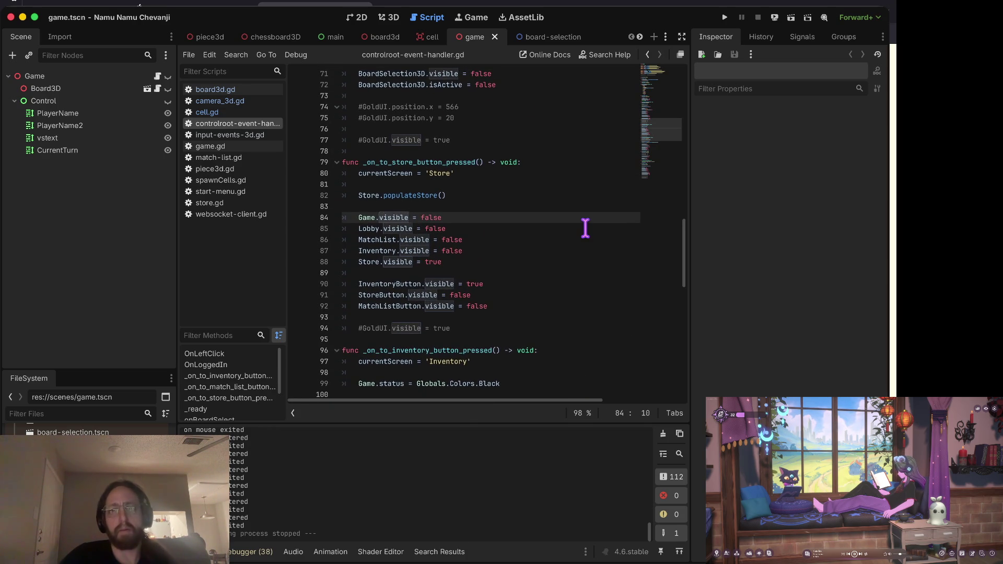
{"action": "key", "text": "Return"}
{"action": "type", "text": "Game.get_node('Board3D').isActive = false"}
{"action": "key", "text": "Up"}
{"action": "key", "text": "Delete"}
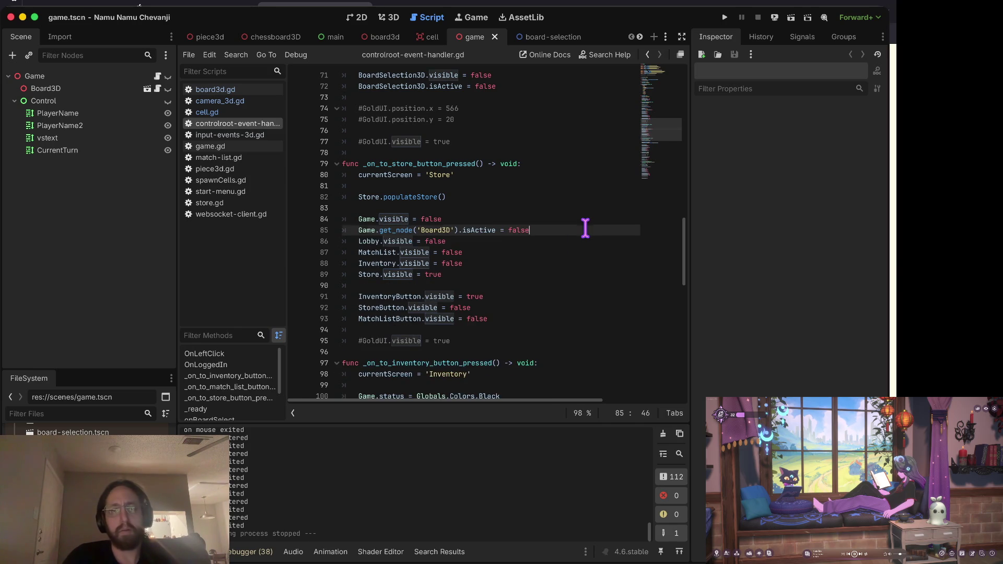
{"action": "key", "text": "End"}
{"action": "key", "text": "Return"}
{"action": "key", "text": "Up"}
{"action": "key", "text": "ctrl+Right"}
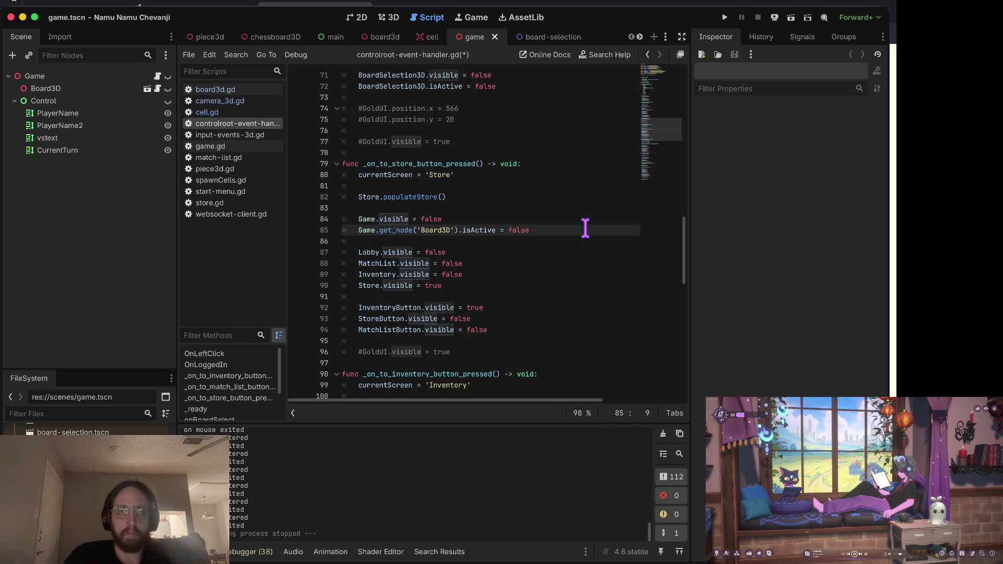
- Save the script, then step down past the store handler to the end of the inventory handler
{"action": "key", "text": "ctrl+s"}
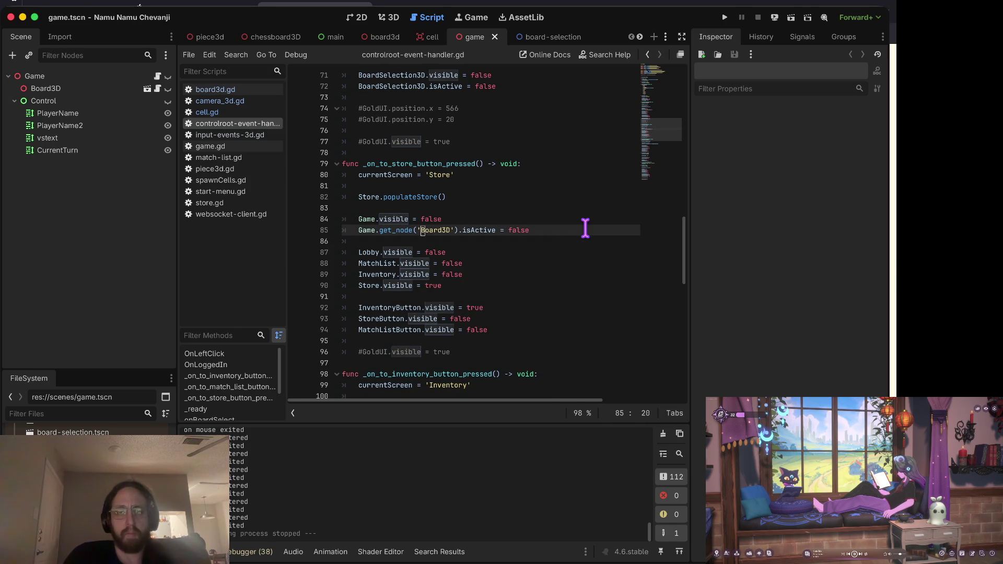
{"action": "key", "text": "Home"}
{"action": "key", "text": "Home"}
{"action": "key", "text": "shift+Down"}
{"action": "key", "text": "shift+Down"}
{"action": "key", "text": "ctrl+c"}
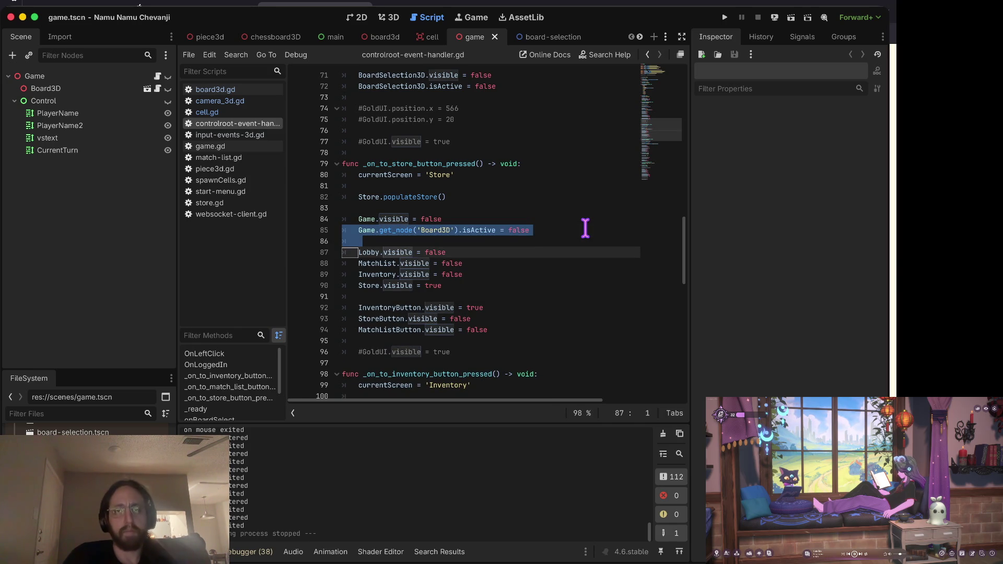
{"action": "key", "text": "Up"}
{"action": "key", "text": "Up"}
{"action": "key", "text": "Up"}
{"action": "key", "text": "End"}
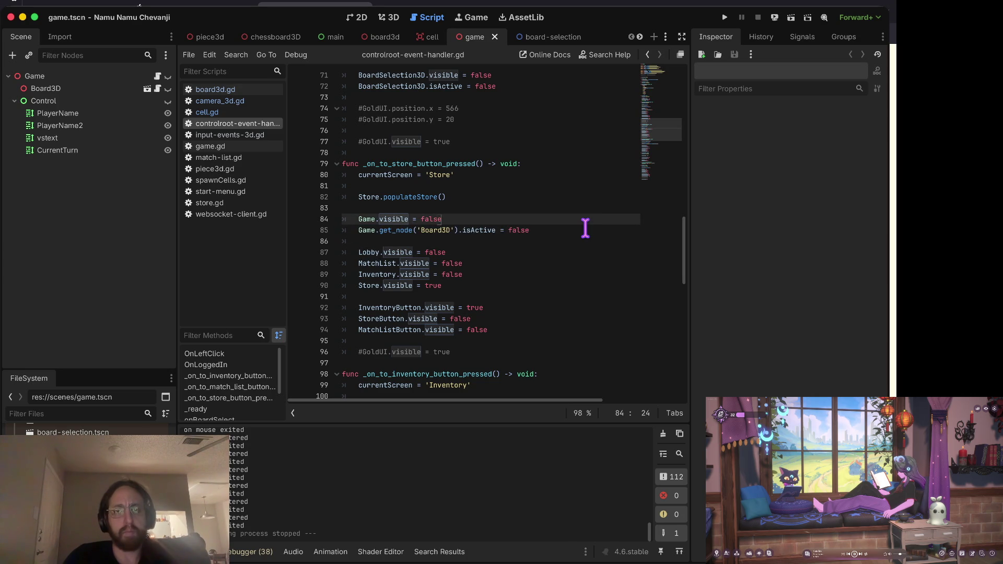
{"action": "key", "text": "Down"}
{"action": "key", "text": "Down"}
{"action": "key", "text": "Down"}
{"action": "key", "text": "Right"}
{"action": "key", "text": "Right"}
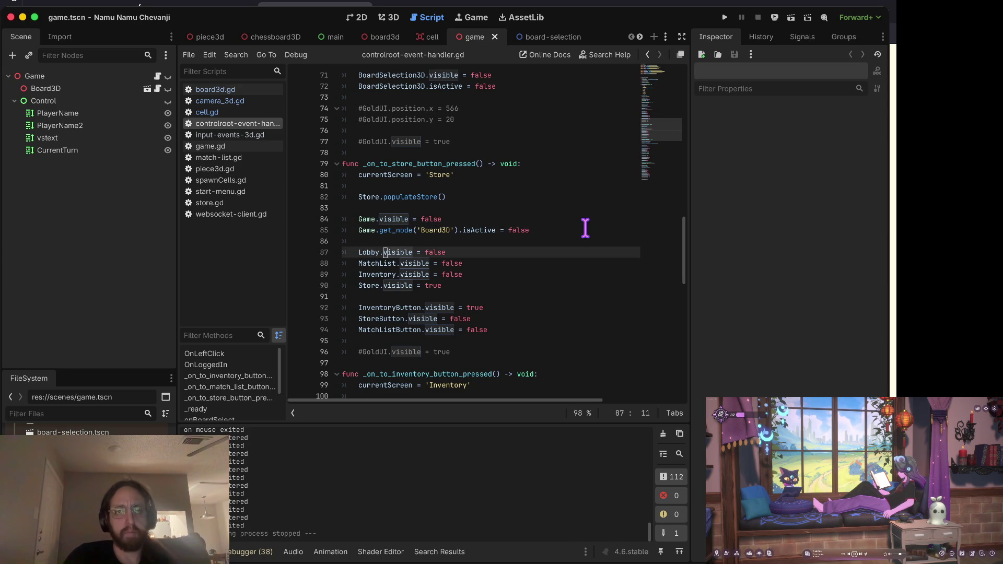
{"action": "key", "text": "Down"}
{"action": "key", "text": "Down"}
{"action": "key", "text": "Down"}
{"action": "key", "text": "Down"}
{"action": "key", "text": "Down"}
{"action": "key", "text": "Down"}
{"action": "key", "text": "Right"}
{"action": "key", "text": "Right"}
{"action": "key", "text": "Right"}
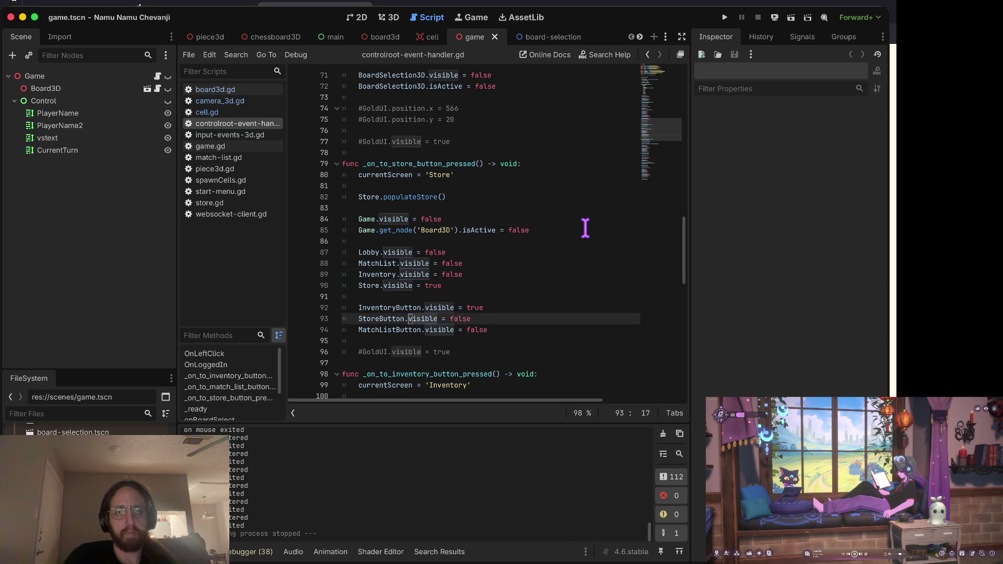
{"action": "key", "text": "Down"}
{"action": "key", "text": "Down"}
{"action": "key", "text": "Down"}
{"action": "key", "text": "Left"}
{"action": "key", "text": "Left"}
{"action": "key", "text": "Left"}
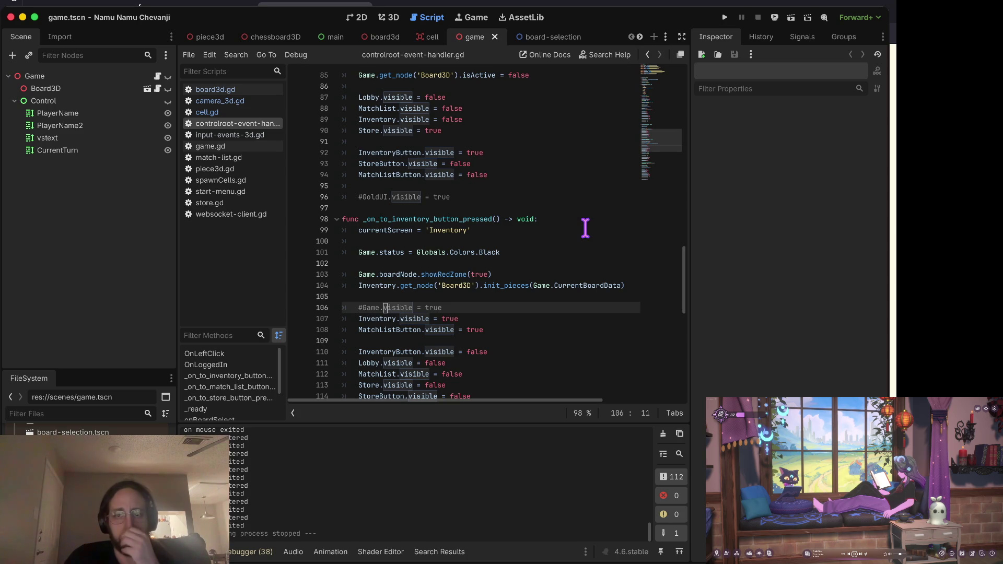
{"action": "key", "text": "Down"}
{"action": "key", "text": "Down"}
{"action": "key", "text": "Right"}
{"action": "key", "text": "Right"}
{"action": "key", "text": "Right"}
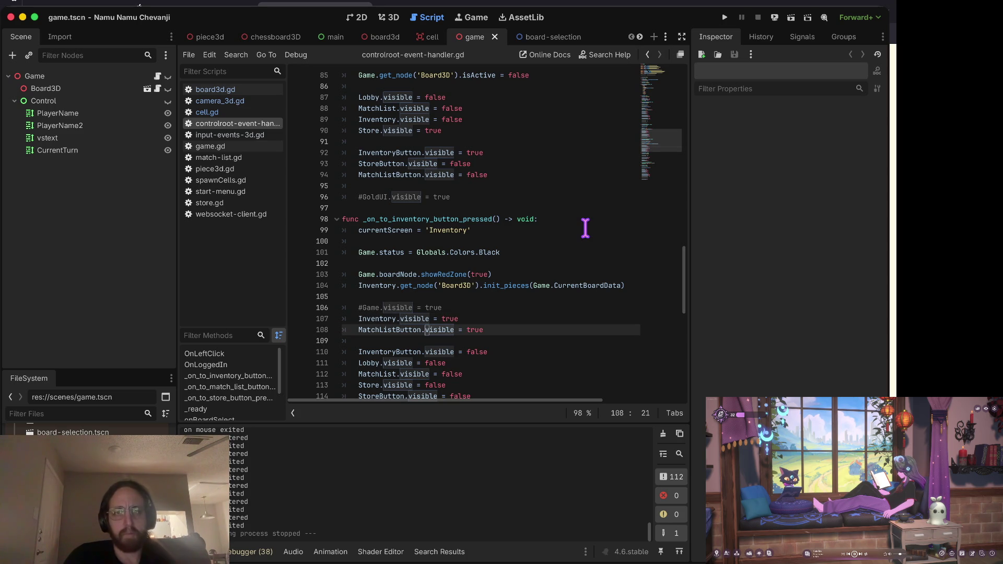
{"action": "key", "text": "Down"}
{"action": "key", "text": "Down"}
{"action": "key", "text": "Down"}
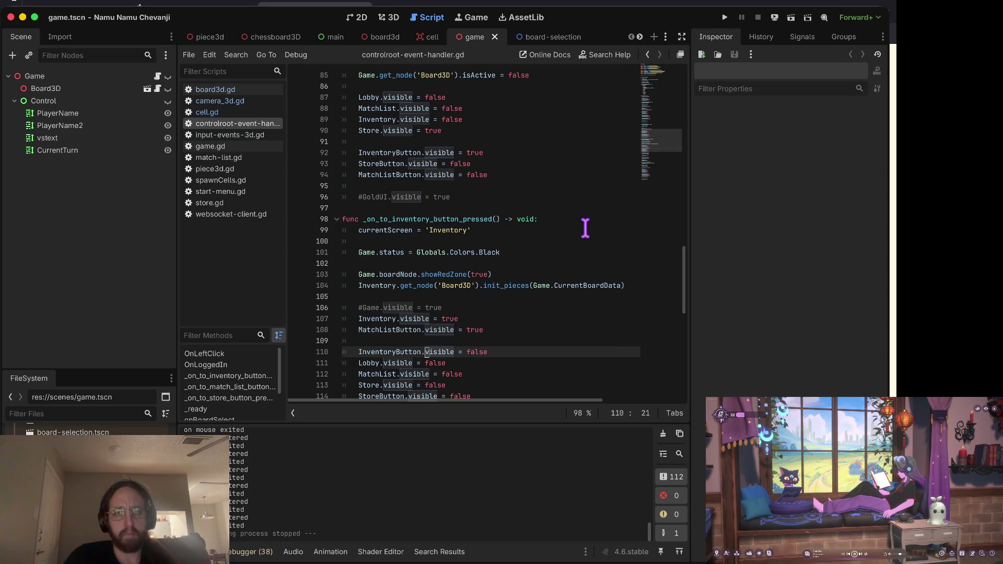
{"action": "key", "text": "Left"}
{"action": "key", "text": "Left"}
{"action": "key", "text": "Left"}
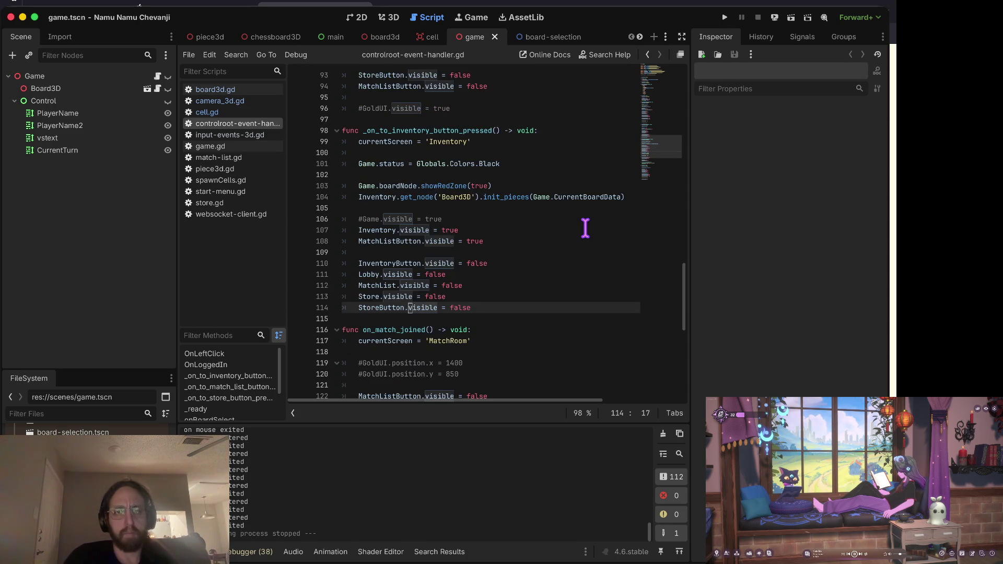
- Insert Game.get_node('Board3D').isActive = true below Game.visible = true in on_match_joined
{"action": "key", "text": "Down"}
{"action": "key", "text": "Down"}
{"action": "key", "text": "Down"}
{"action": "key", "text": "Right"}
{"action": "key", "text": "Right"}
{"action": "key", "text": "Right"}
{"action": "key", "text": "Down"}
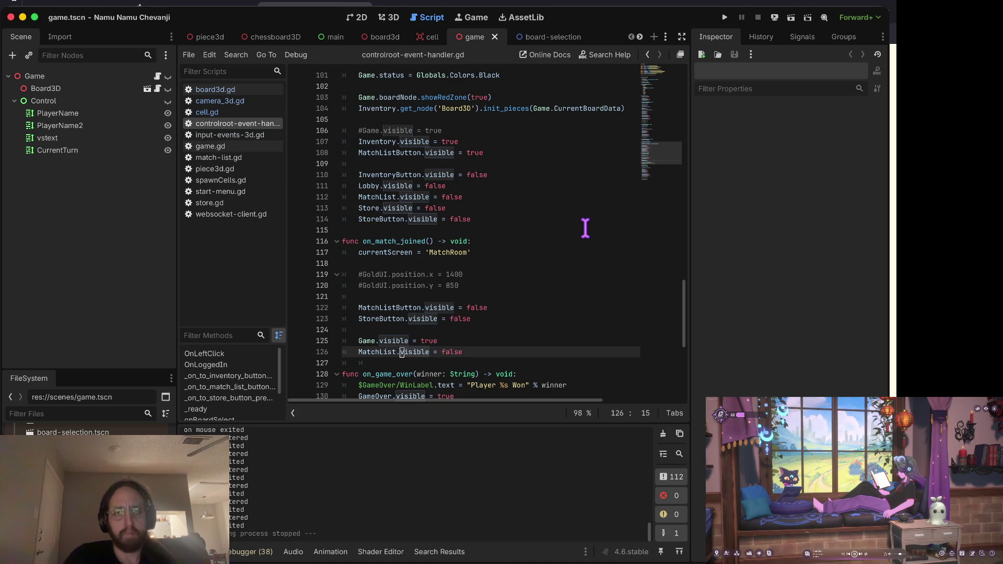
{"action": "key", "text": "Up"}
{"action": "key", "text": "ctrl+v"}
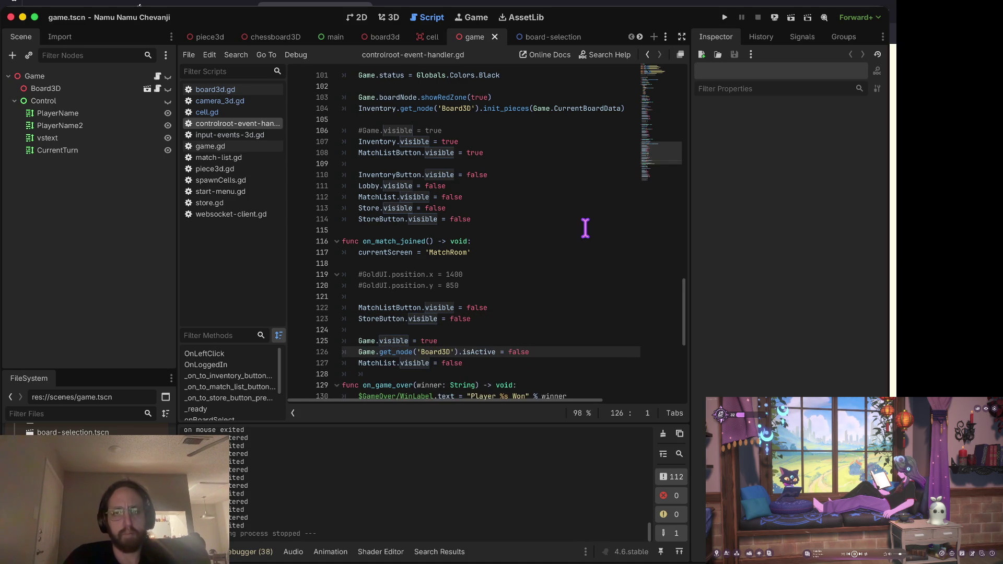
{"action": "key", "text": "Return"}
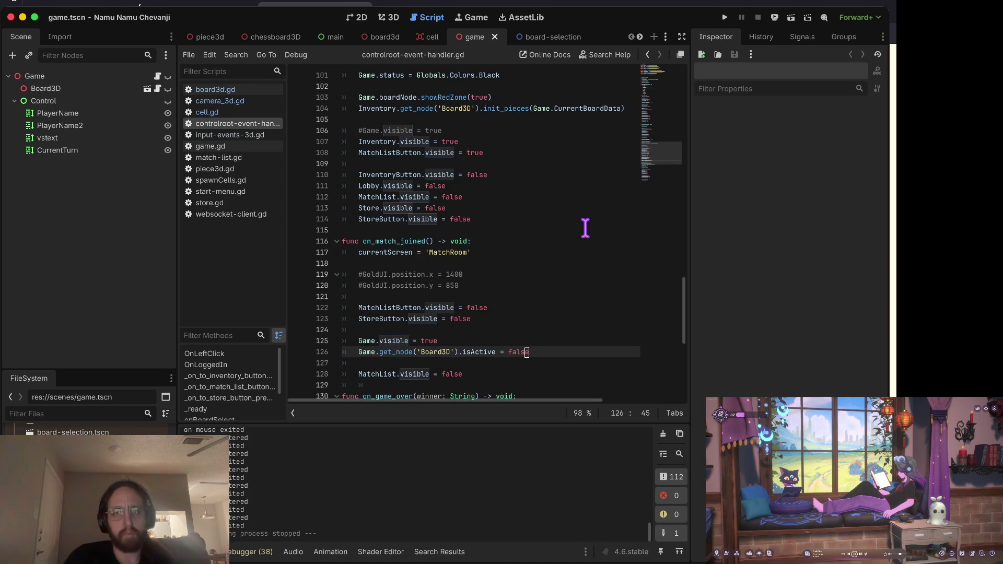
{"action": "key", "text": "BackSpace"}
{"action": "key", "text": "BackSpace"}
{"action": "key", "text": "BackSpace"}
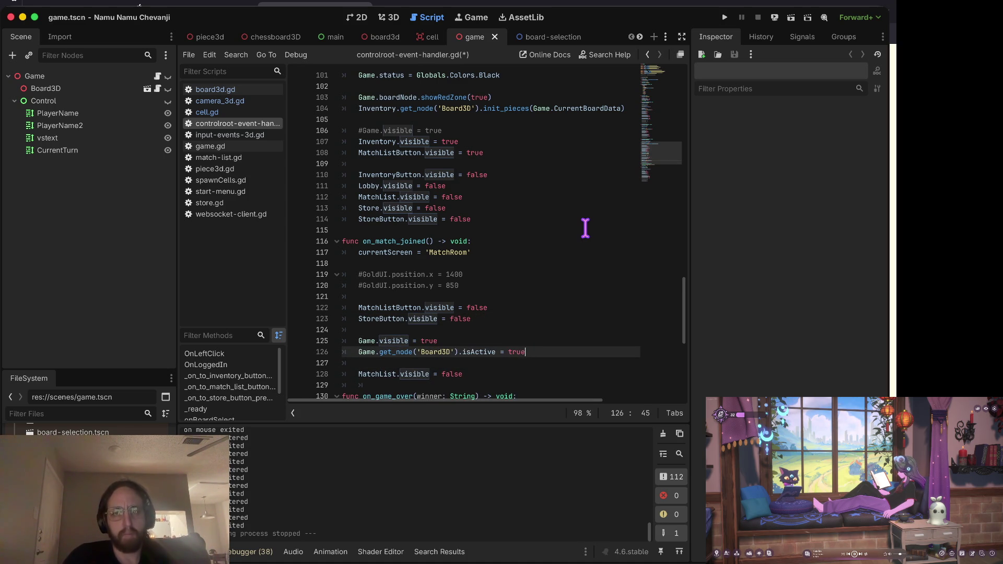
- Save the script, then jump to the top and move down to the OnLoggedIn StartMenu line
{"action": "key", "text": "ctrl+s"}
{"action": "key", "text": "Down"}
{"action": "key", "text": "Down"}
{"action": "key", "text": "Down"}
{"action": "key", "text": "Home"}
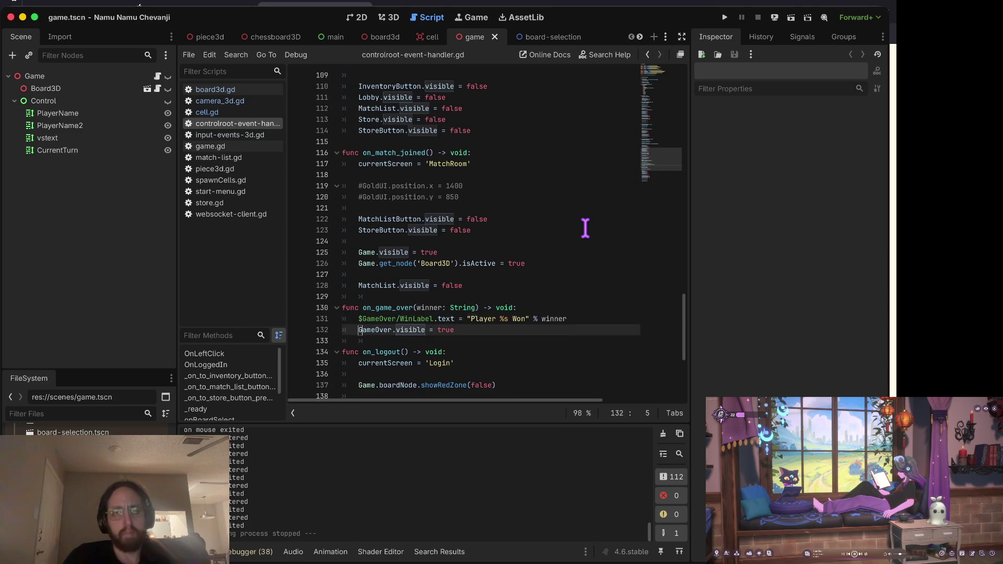
{"action": "key", "text": "Up"}
{"action": "key", "text": "Up"}
{"action": "key", "text": "Up"}
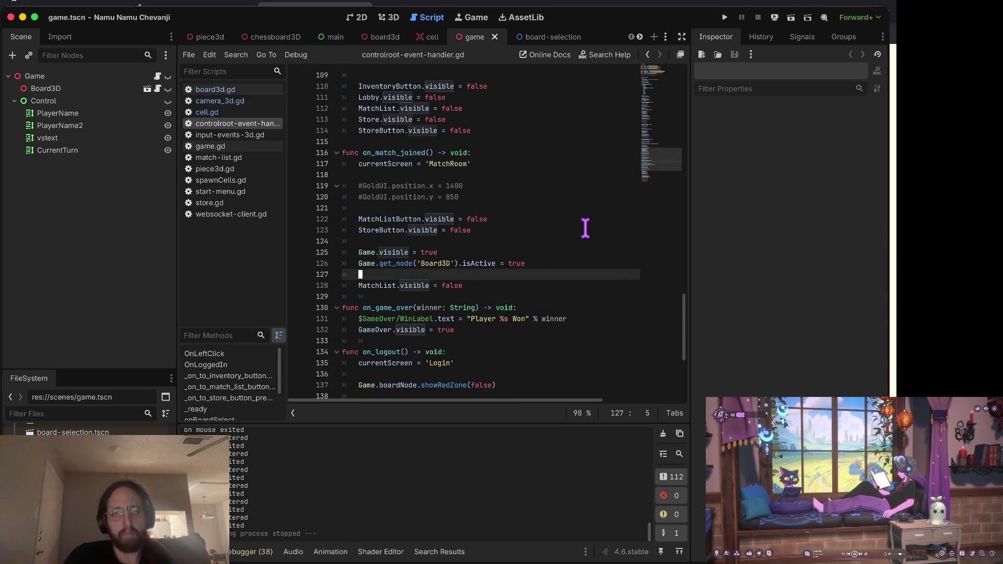
{"action": "key", "text": "Up"}
{"action": "key", "text": "Down"}
{"action": "key", "text": "Down"}
{"action": "key", "text": "Down"}
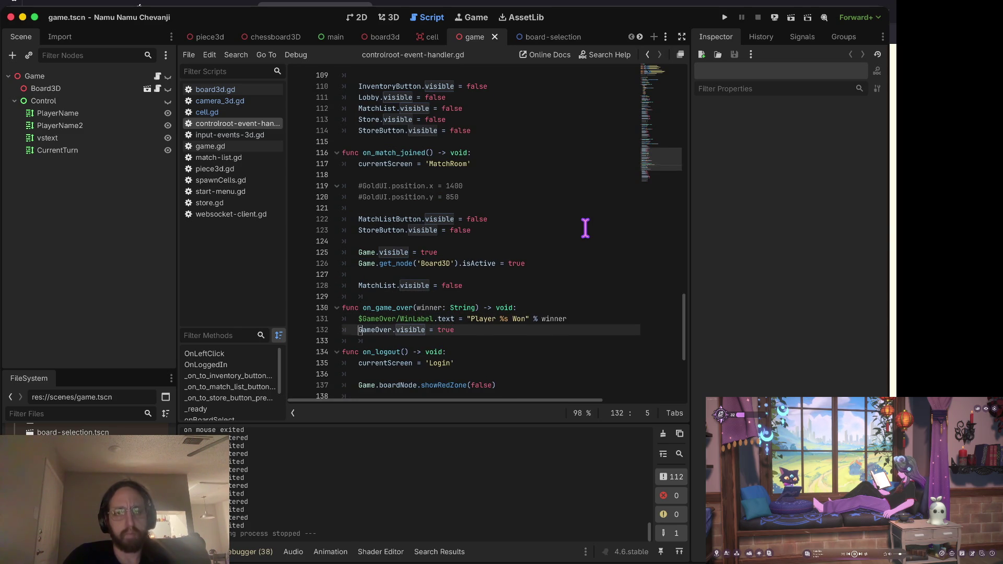
{"action": "key", "text": "Up"}
{"action": "key", "text": "Up"}
{"action": "key", "text": "Up"}
{"action": "key", "text": "ctrl+Home"}
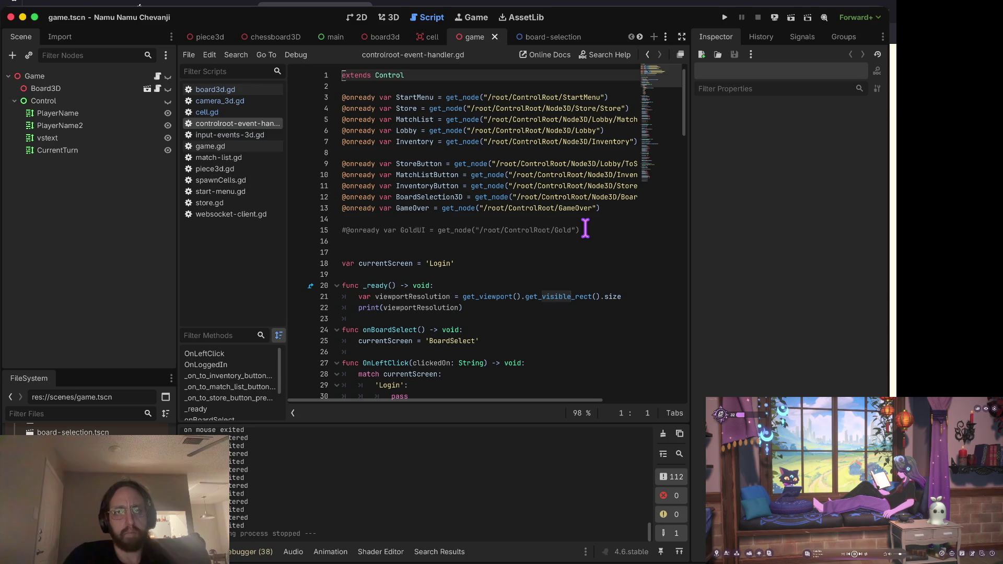
{"action": "key", "text": "Down"}
{"action": "key", "text": "Down"}
{"action": "key", "text": "Down"}
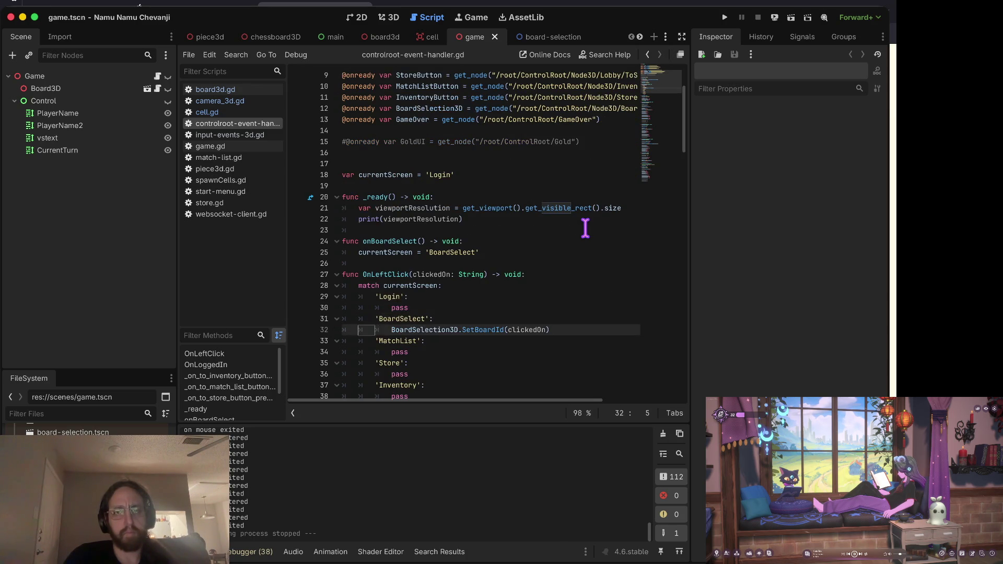
{"action": "key", "text": "Down"}
{"action": "key", "text": "Down"}
{"action": "key", "text": "Down"}
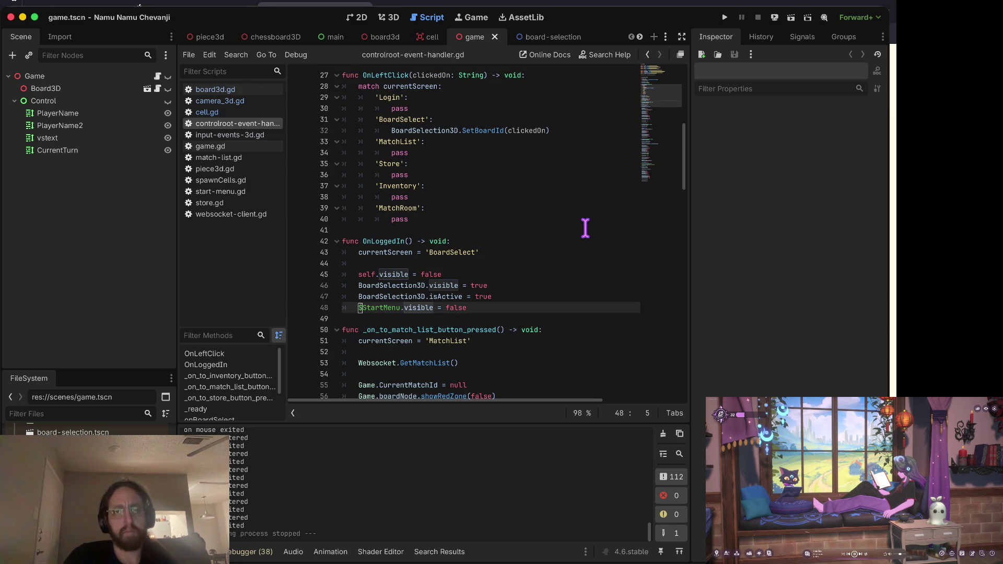
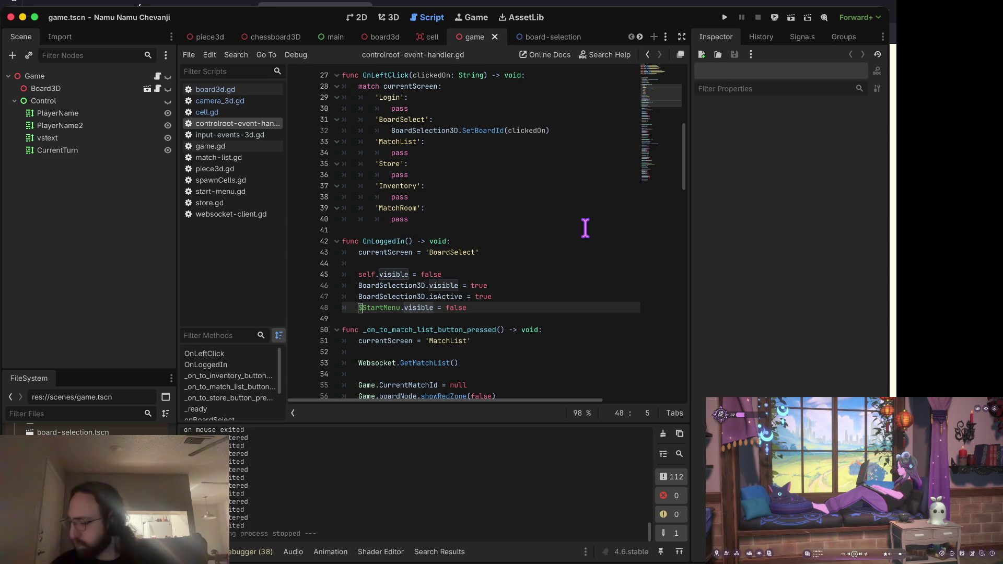
- Review the OnLoggedIn handler code around the Store visibility line
{"action": "key", "text": "Down"}
{"action": "key", "text": "Down"}
{"action": "key", "text": "Down"}
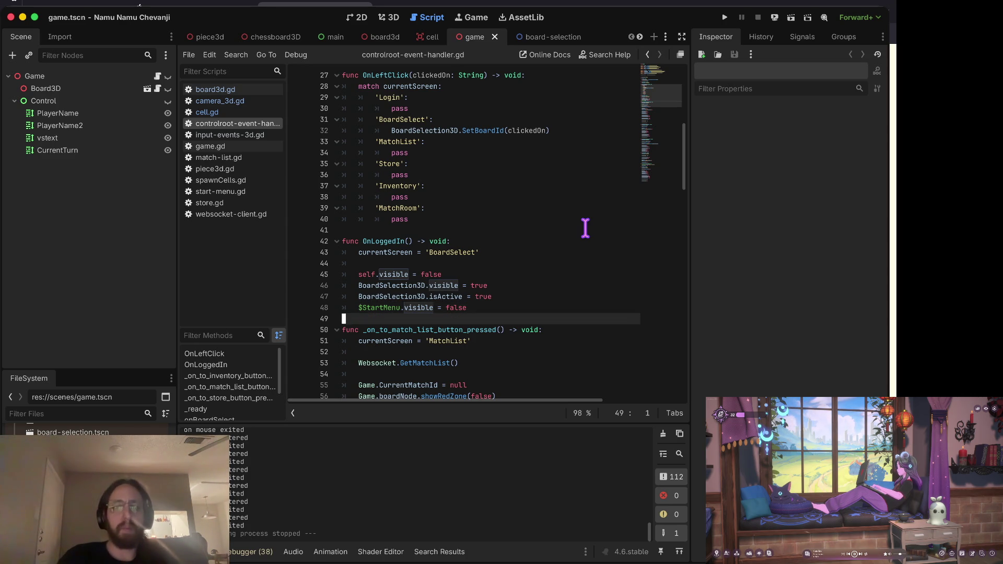
{"action": "key", "text": "Up"}
{"action": "key", "text": "Up"}
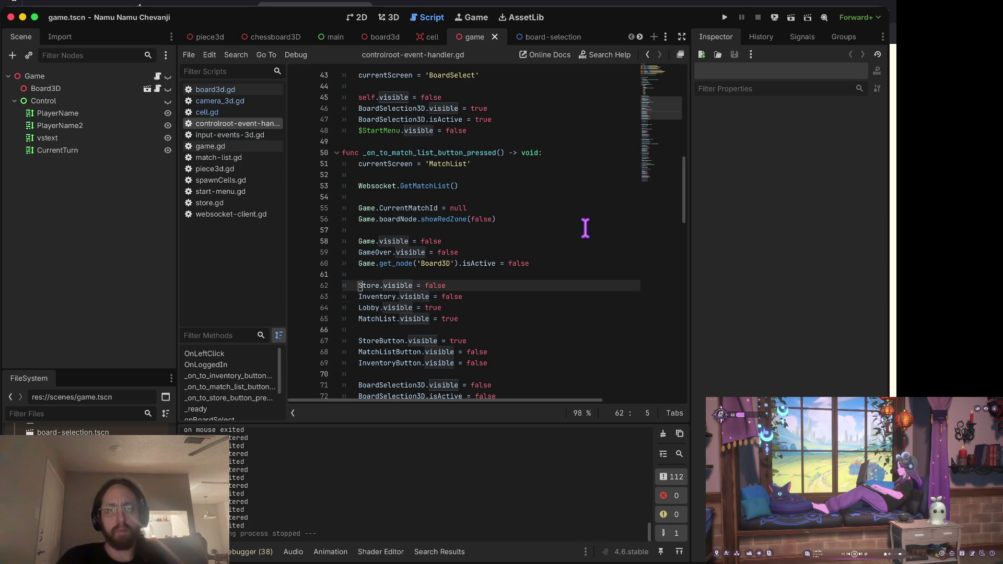
{"action": "key", "text": "Down"}
{"action": "key", "text": "Up"}
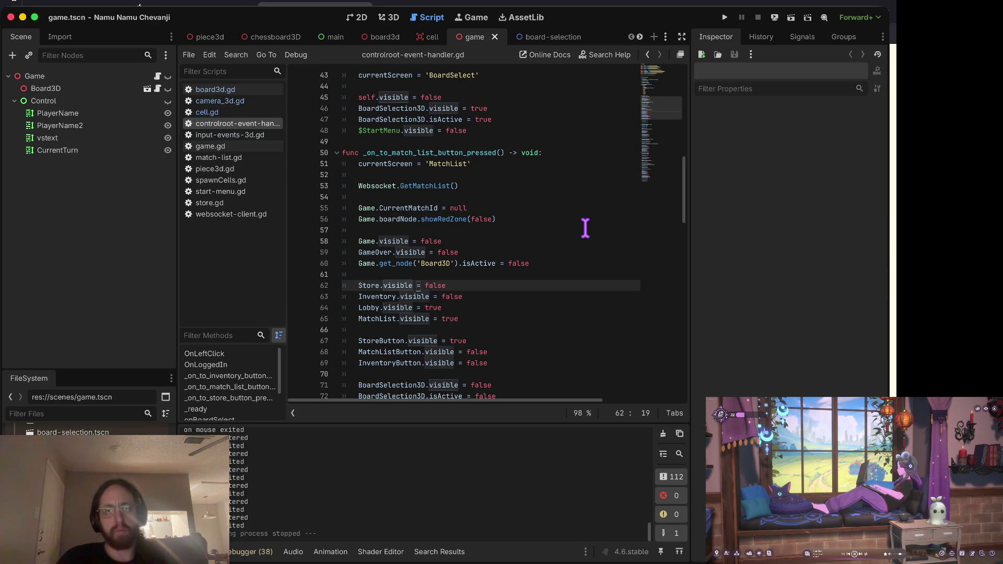
{"action": "key", "text": "Down"}
{"action": "key", "text": "Down"}
{"action": "key", "text": "Up"}
{"action": "key", "text": "Up"}
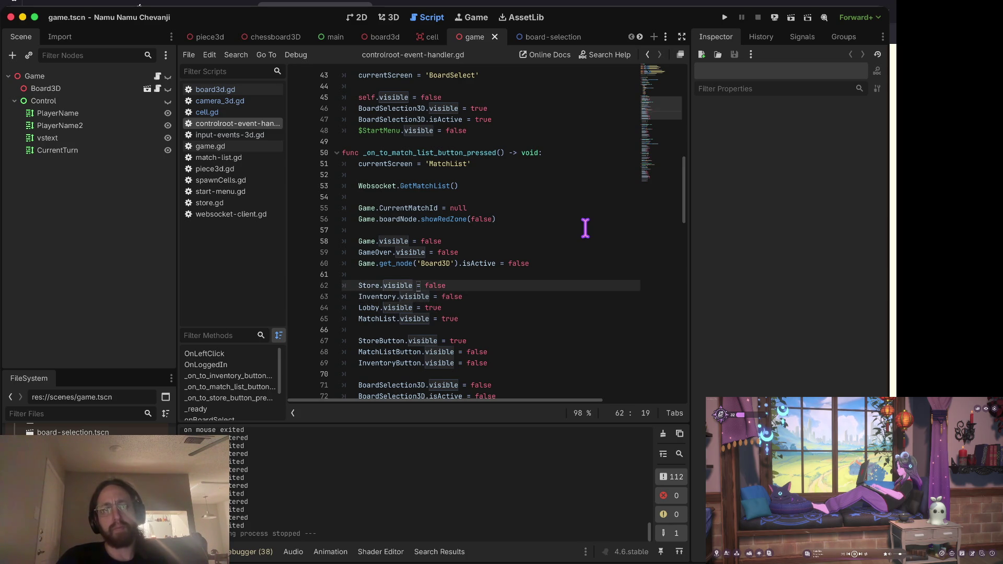
{"action": "key", "text": "Up"}
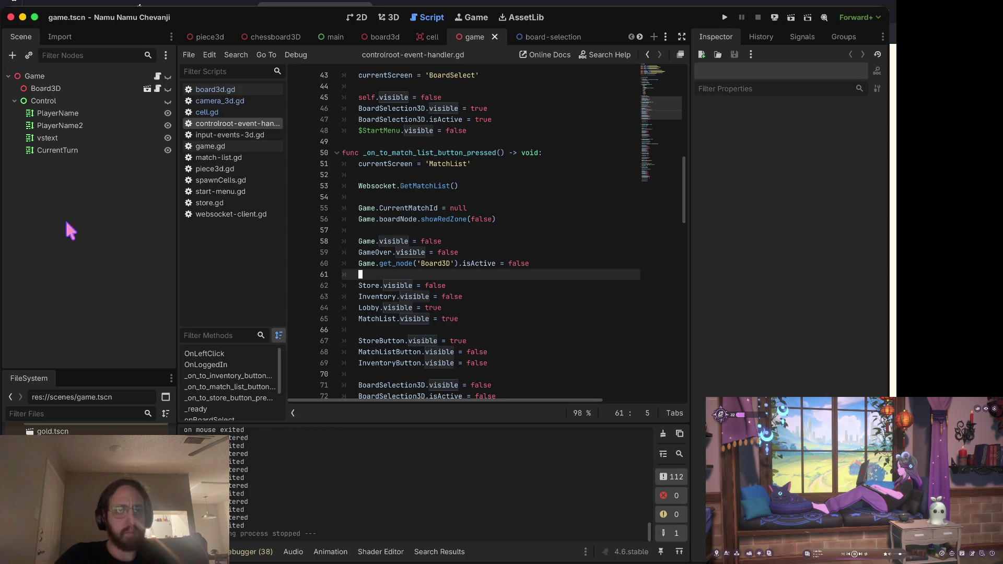
- Show the main scene and expand Inventory to reveal Board3D, InventoryBoard3D and ToMatchListButton
{"action": "left_click", "coordinate": [334, 37]}
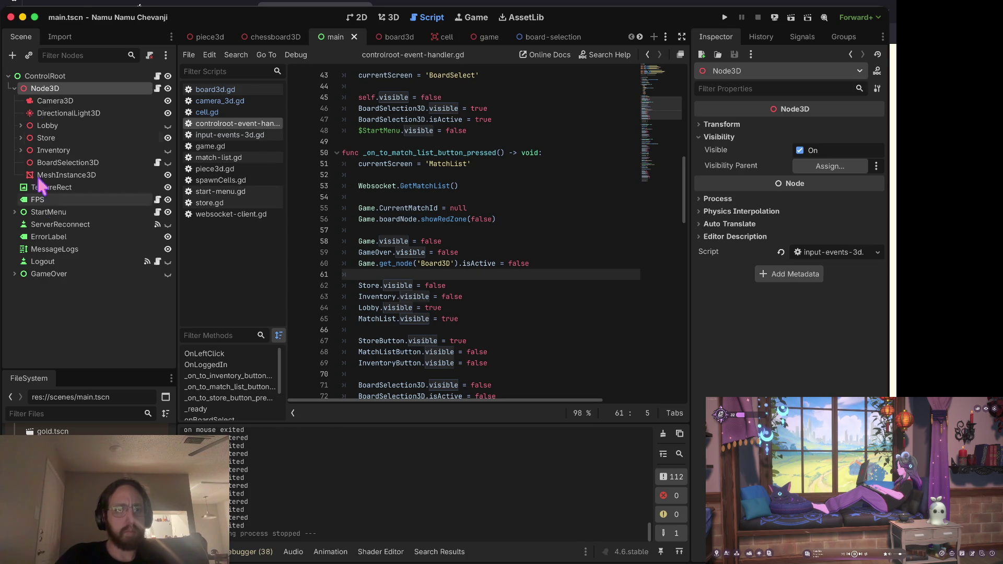
{"action": "left_click", "coordinate": [20, 150]}
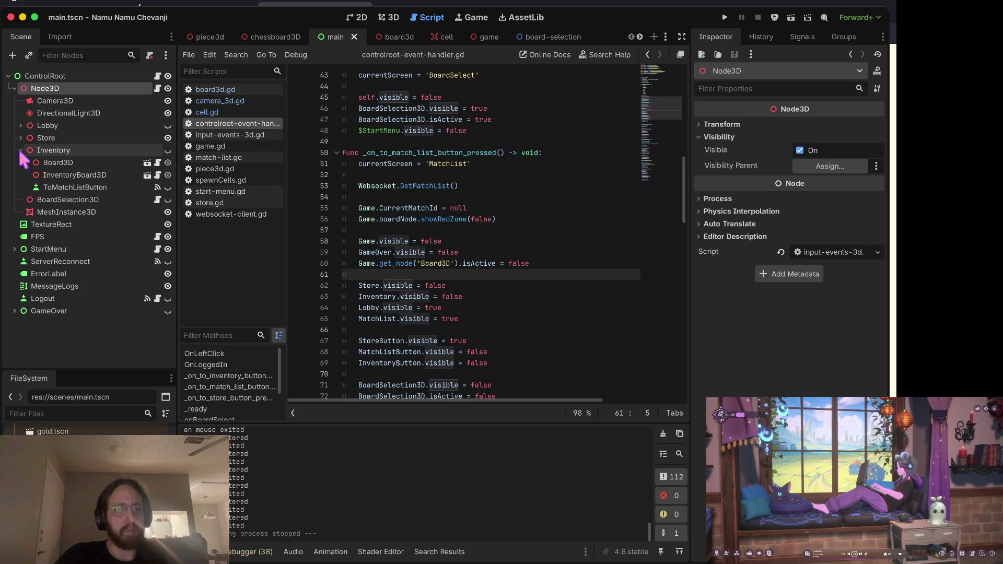
{"action": "left_click", "coordinate": [560, 219]}
- Check the BoardSelection3D occurrences, then return to the variable declarations at the script's top
{"action": "key", "text": "Up"}
{"action": "key", "text": "Up"}
{"action": "key", "text": "Up"}
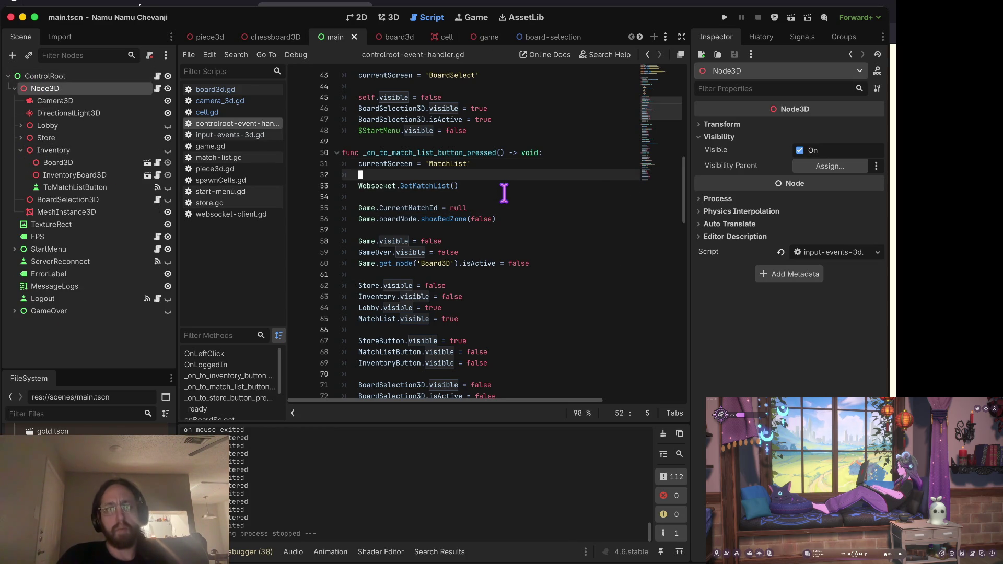
{"action": "key", "text": "F3"}
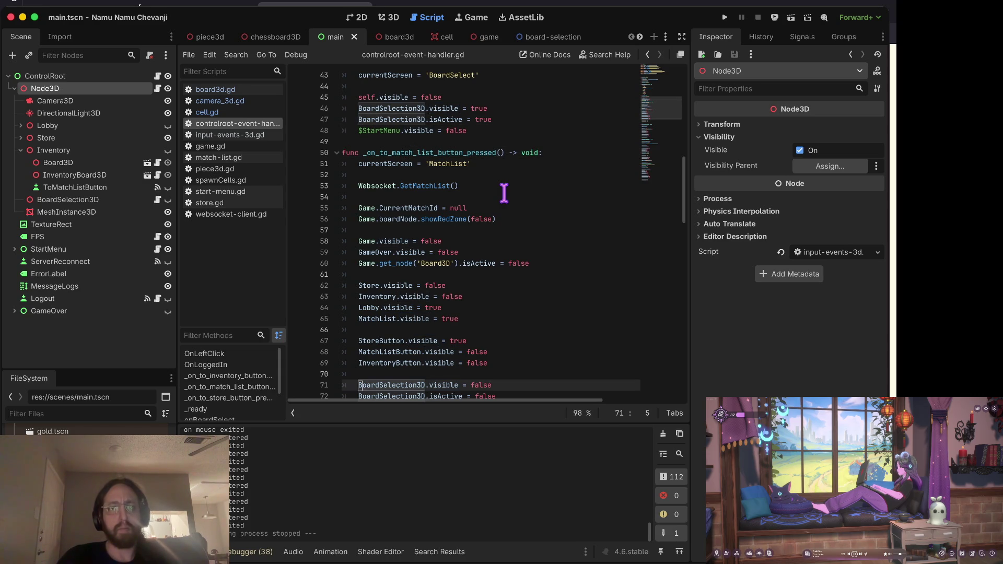
{"action": "key", "text": "shift+F3"}
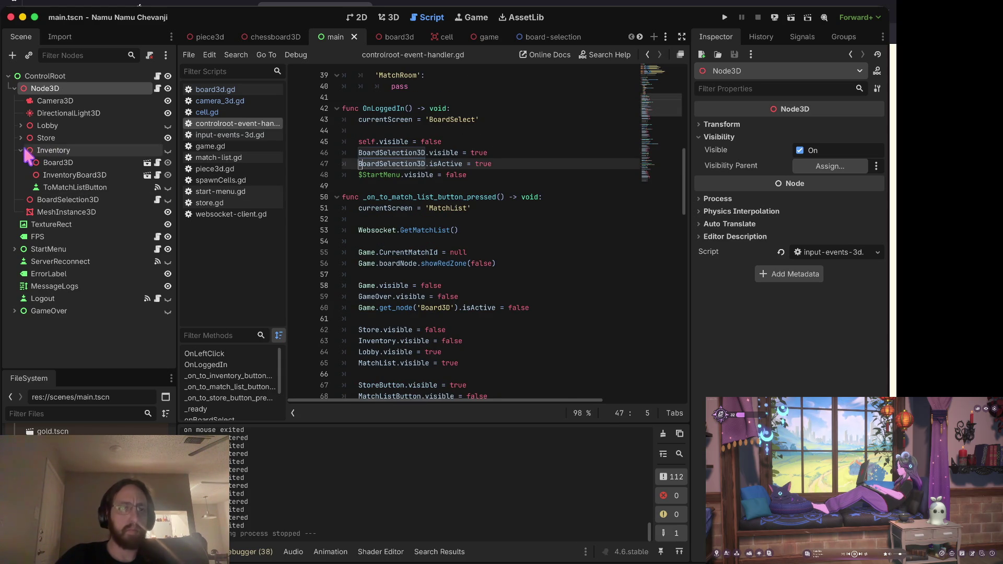
{"action": "key", "text": "Down"}
{"action": "key", "text": "Down"}
{"action": "key", "text": "Down"}
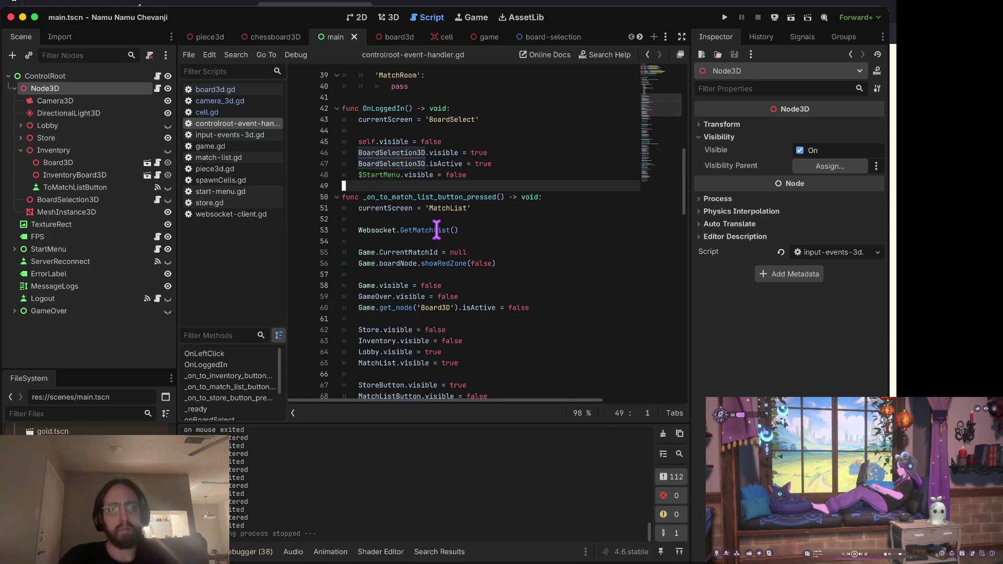
{"action": "key", "text": "Up"}
{"action": "key", "text": "Up"}
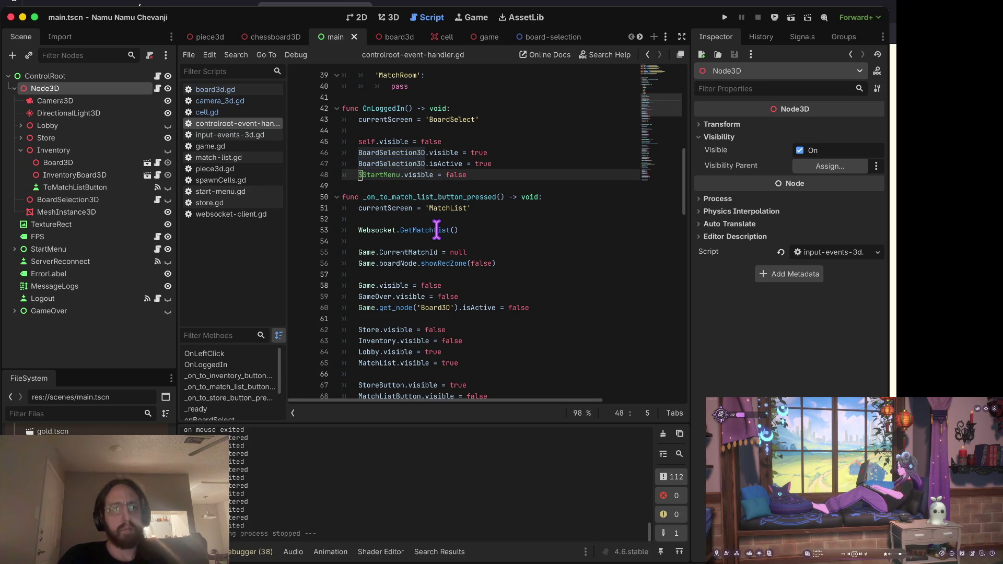
{"action": "key", "text": "ctrl+Home"}
{"action": "key", "text": "Down"}
{"action": "key", "text": "Down"}
{"action": "key", "text": "Down"}
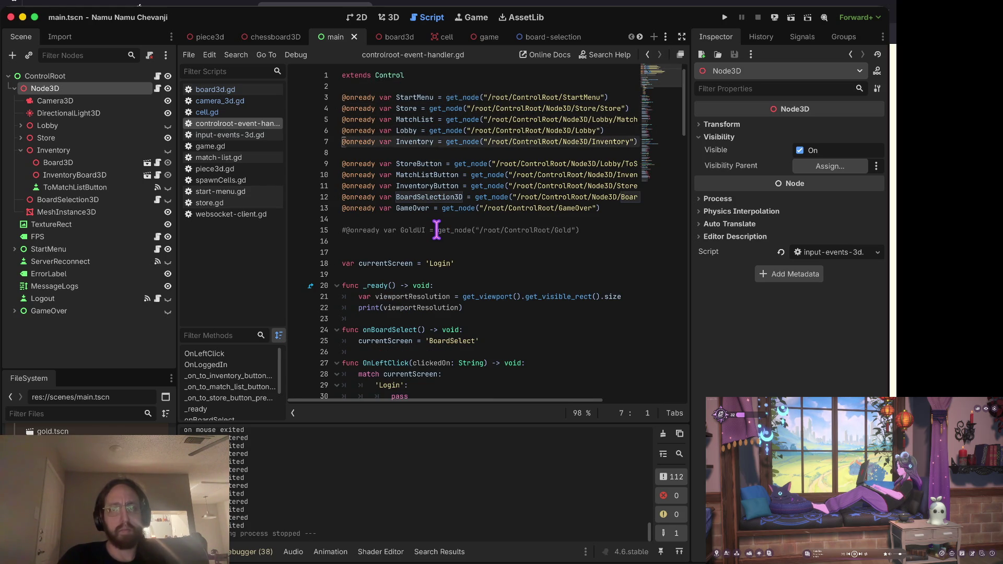
- Duplicate the Inventory variable declaration and rename the copy to InventoryBoard
{"action": "key", "text": "Down"}
{"action": "key", "text": "Right"}
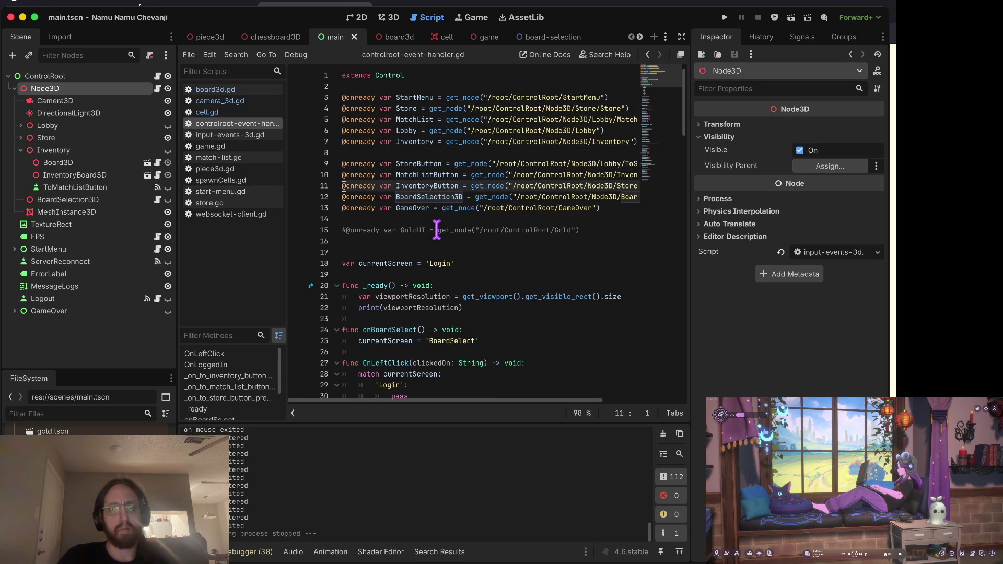
{"action": "key", "text": "Up"}
{"action": "key", "text": "Up"}
{"action": "key", "text": "Up"}
{"action": "key", "text": "Down"}
{"action": "key", "text": "Down"}
{"action": "key", "text": "Down"}
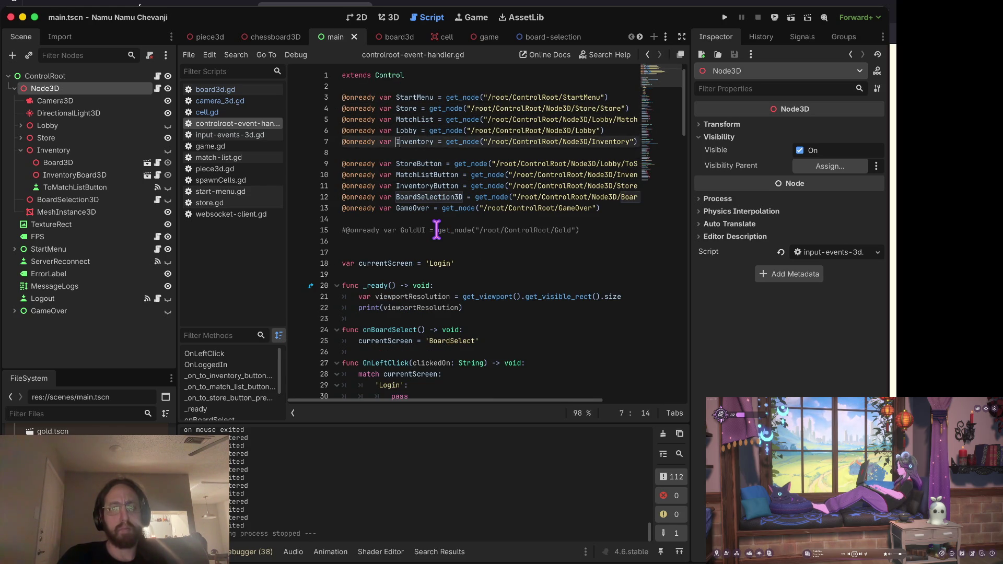
{"action": "key", "text": "Up"}
{"action": "key", "text": "ctrl+shift+d"}
{"action": "key", "text": "Home"}
{"action": "key", "text": "Right"}
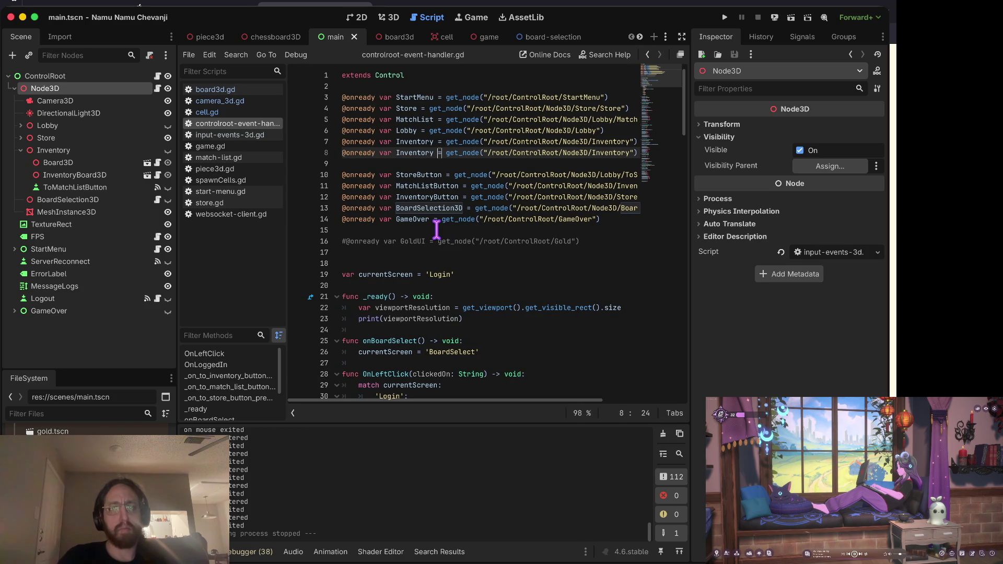
{"action": "key", "text": "ctrl+Left"}
{"action": "key", "text": "ctrl+Left"}
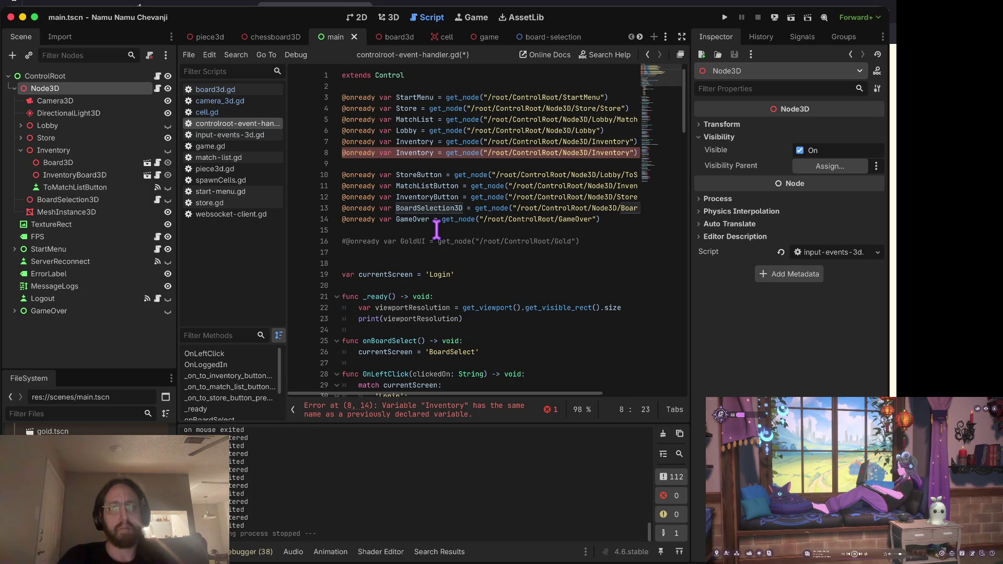
{"action": "type", "text": "Board"}
- Make it an InventoryBoards array of Inventory's 'Board3D' and 'InventoryBoard3D' nodes
{"action": "key", "text": "End"}
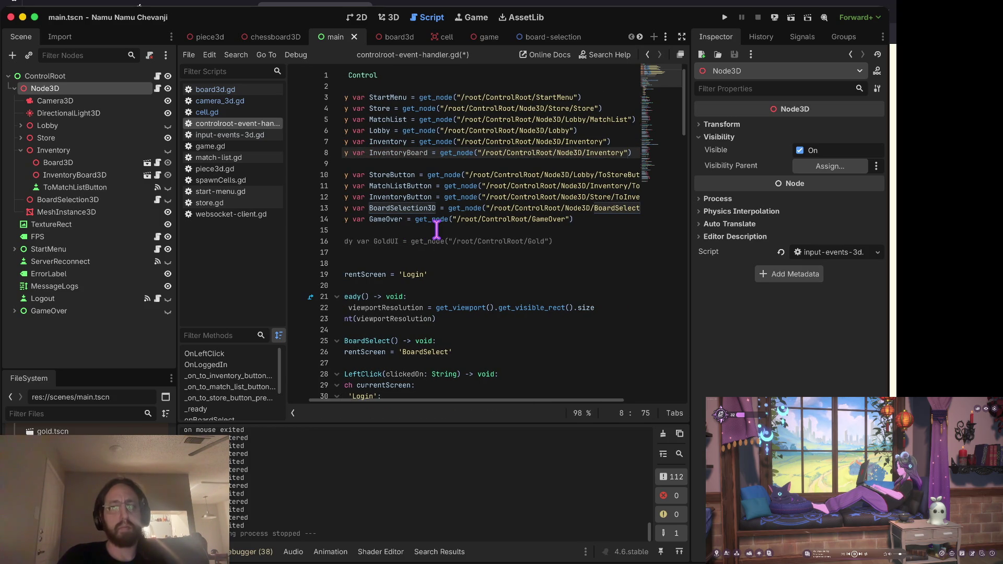
{"action": "key", "text": "Home"}
{"action": "key", "text": "Left"}
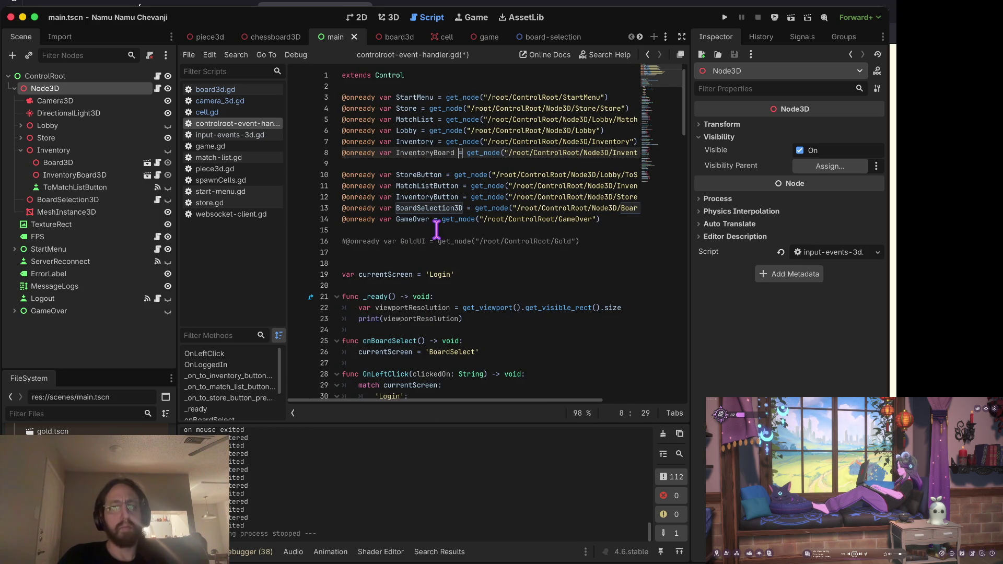
{"action": "type", "text": "s"}
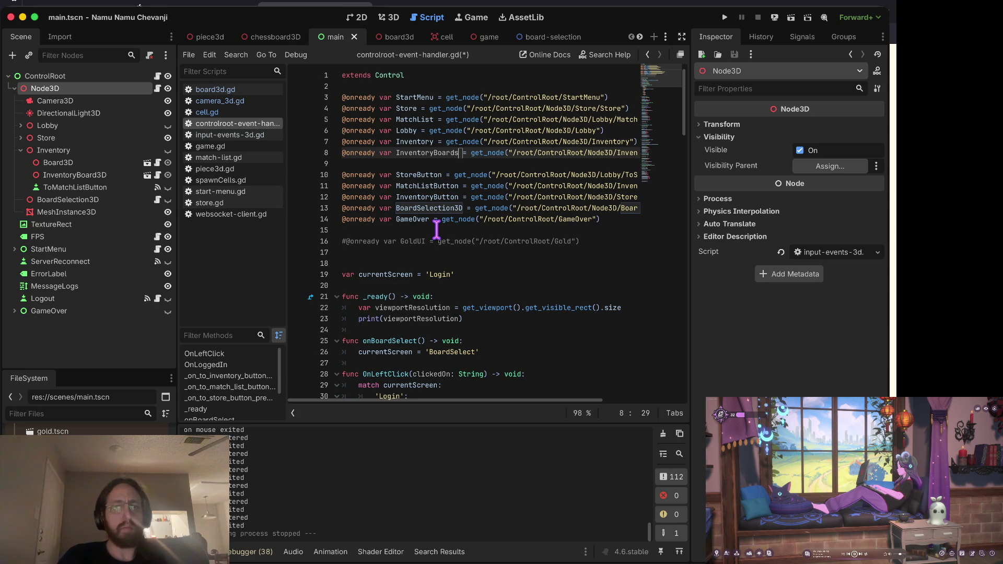
{"action": "key", "text": "Right"}
{"action": "key", "text": "Right"}
{"action": "key", "text": "Right"}
{"action": "key", "text": "ctrl+z"}
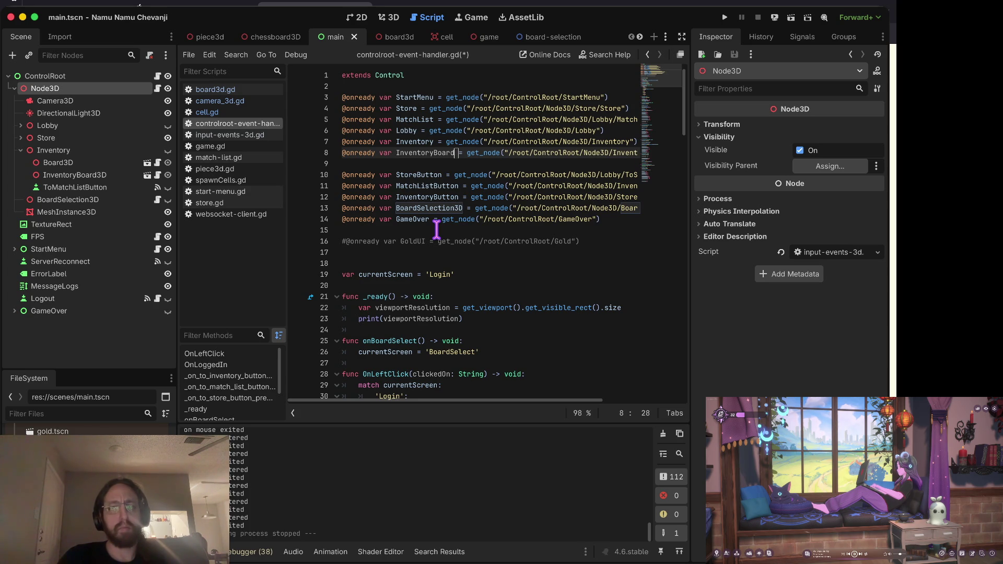
{"action": "type", "text": "s"}
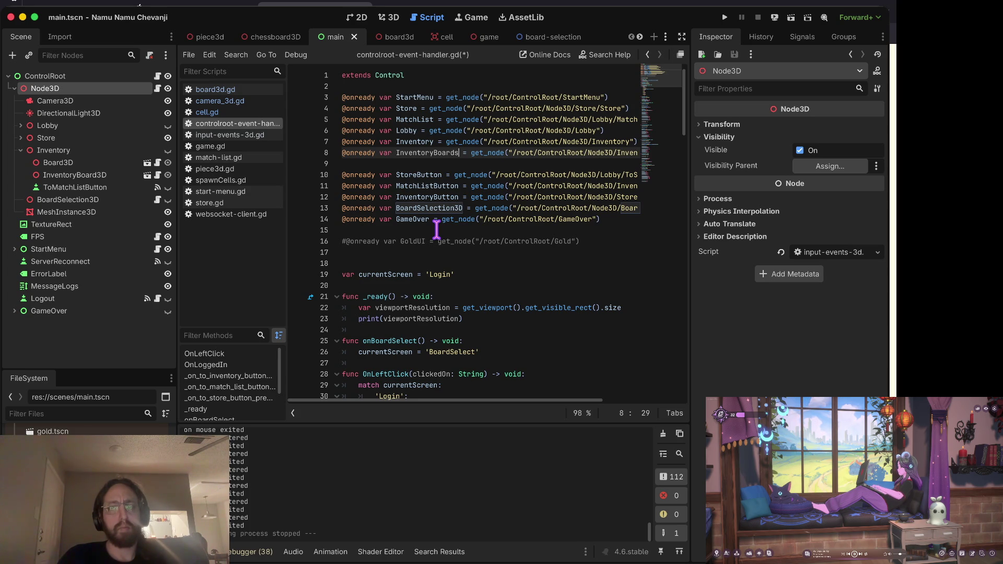
{"action": "key", "text": "Right"}
{"action": "key", "text": "shift+End"}
{"action": "type", "text": "[]"}
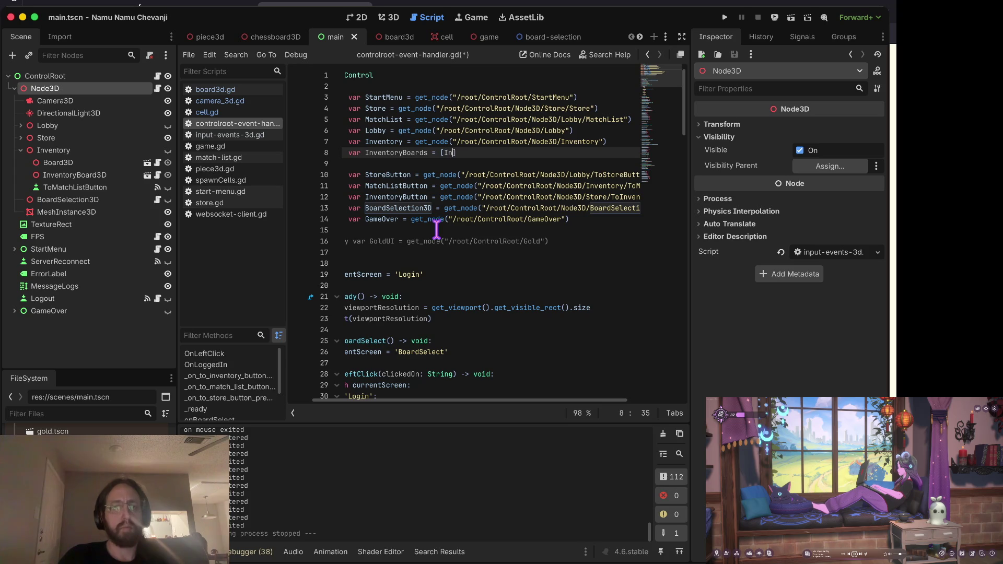
{"action": "type", "text": "ventory.get_nod"}
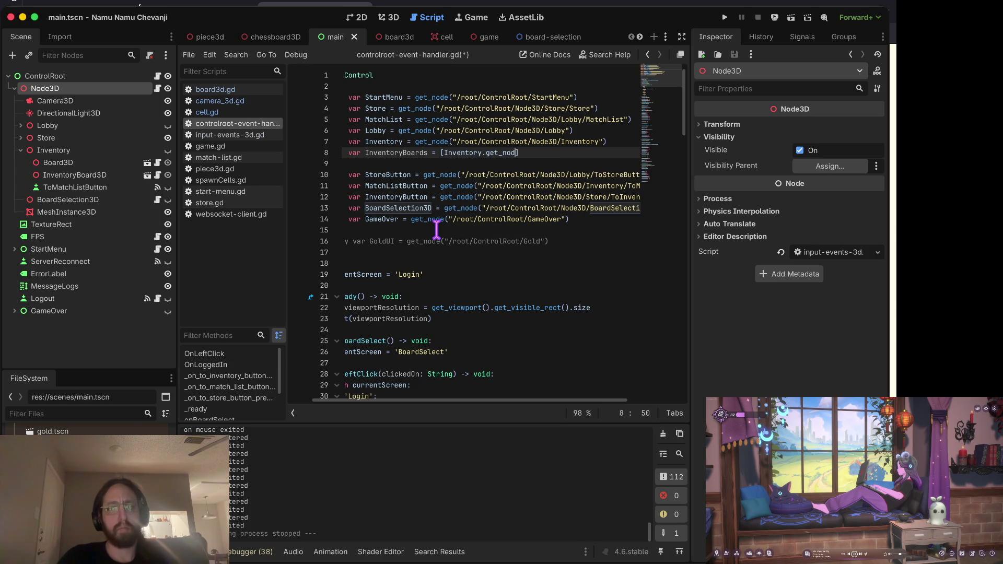
{"action": "type", "text": "e('Board"}
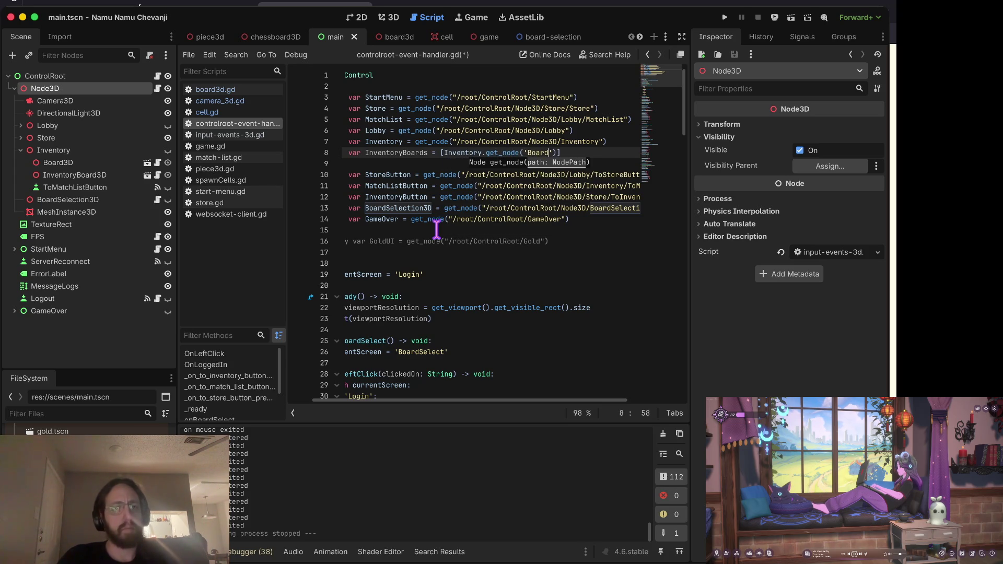
{"action": "type", "text": "3"}
{"action": "key", "text": "BackSpace"}
{"action": "key", "text": "BackSpace"}
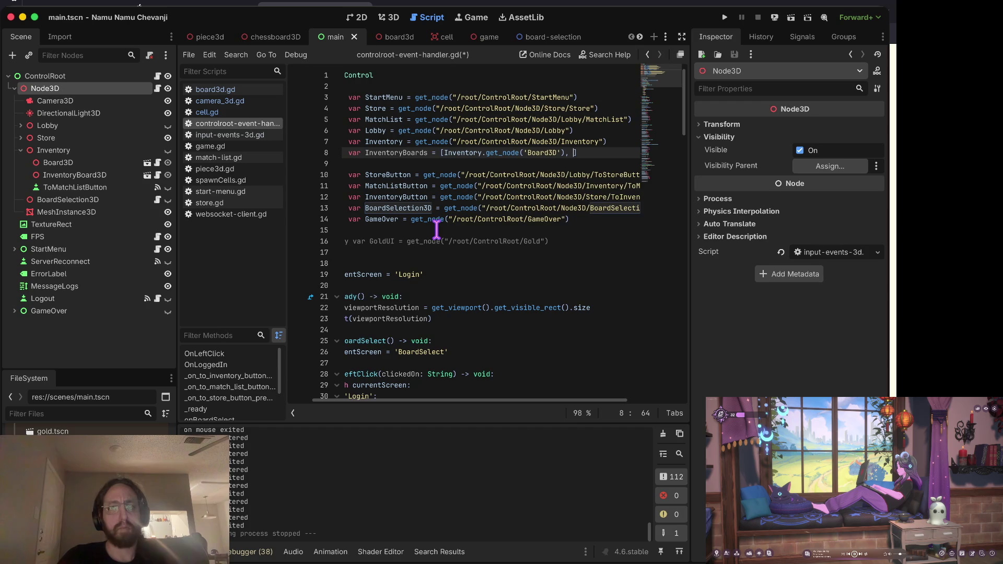
{"action": "type", "text": "Inven"}
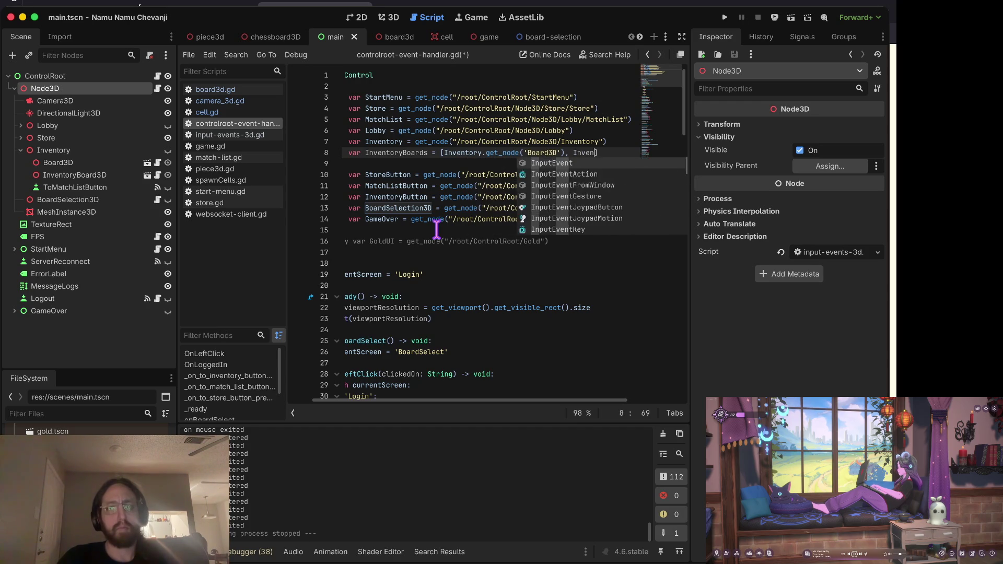
{"action": "type", "text": "tory.get_node"}
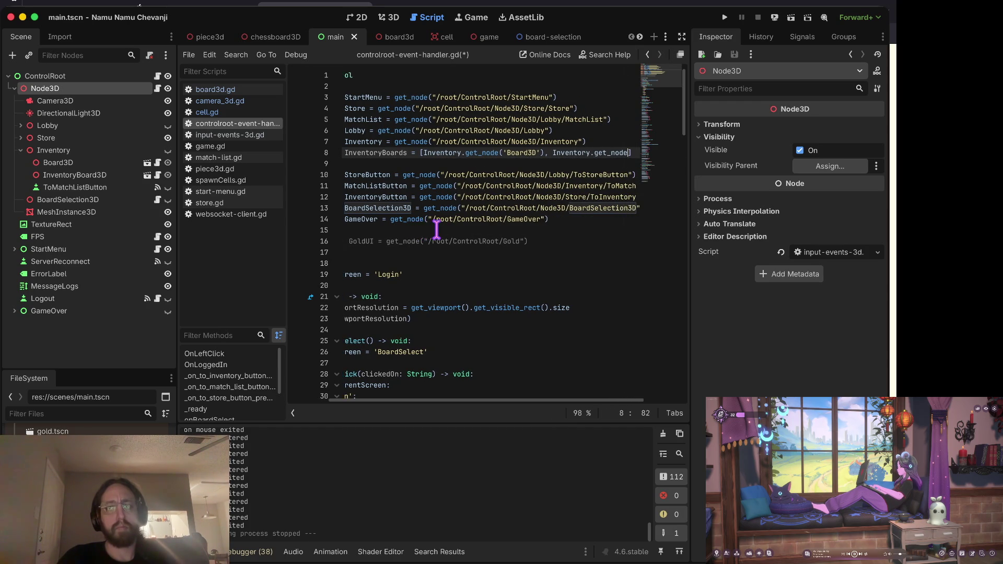
{"action": "type", "text": "('"}
{"action": "type", "text": "Inventory"}
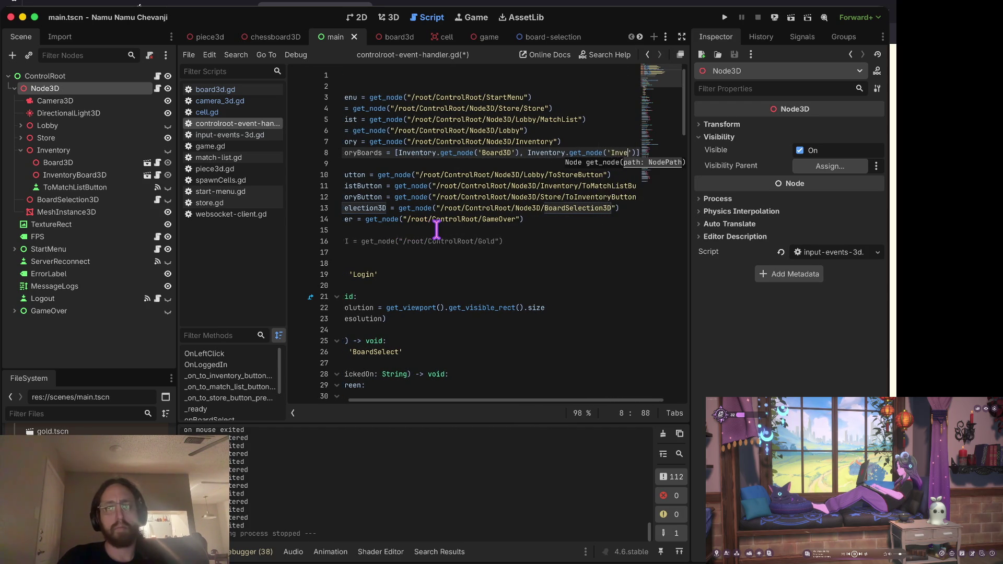
{"action": "type", "text": "Board3D"}
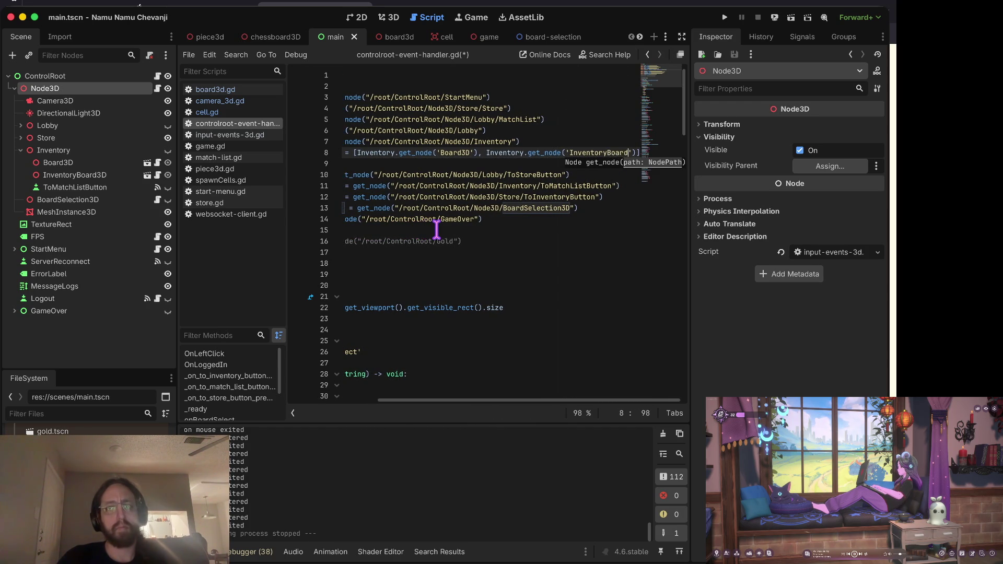
- Remove the stray character ending line 8 and save the script
{"action": "key", "text": "Home"}
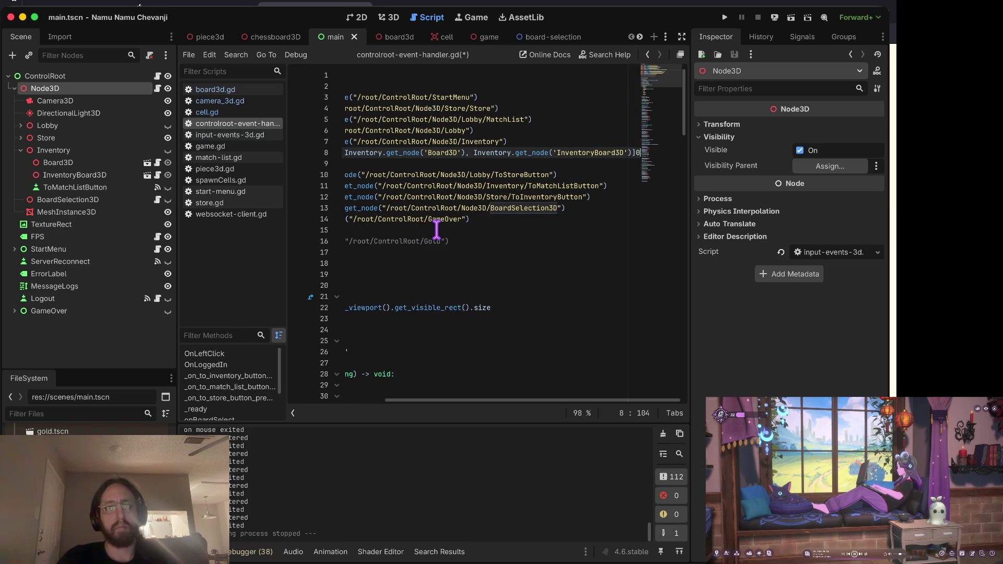
{"action": "key", "text": "ctrl+s"}
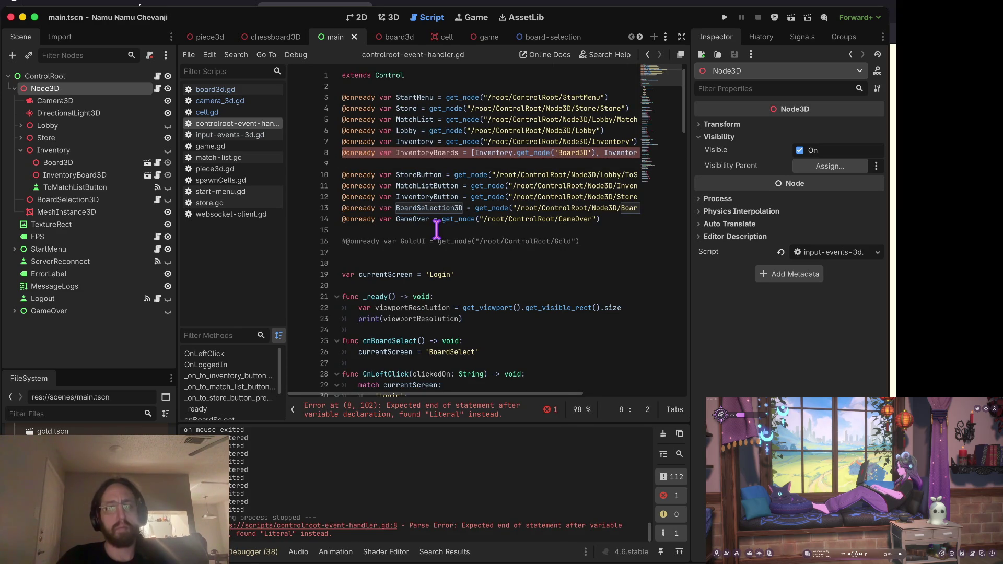
{"action": "key", "text": "End"}
{"action": "key", "text": "BackSpace"}
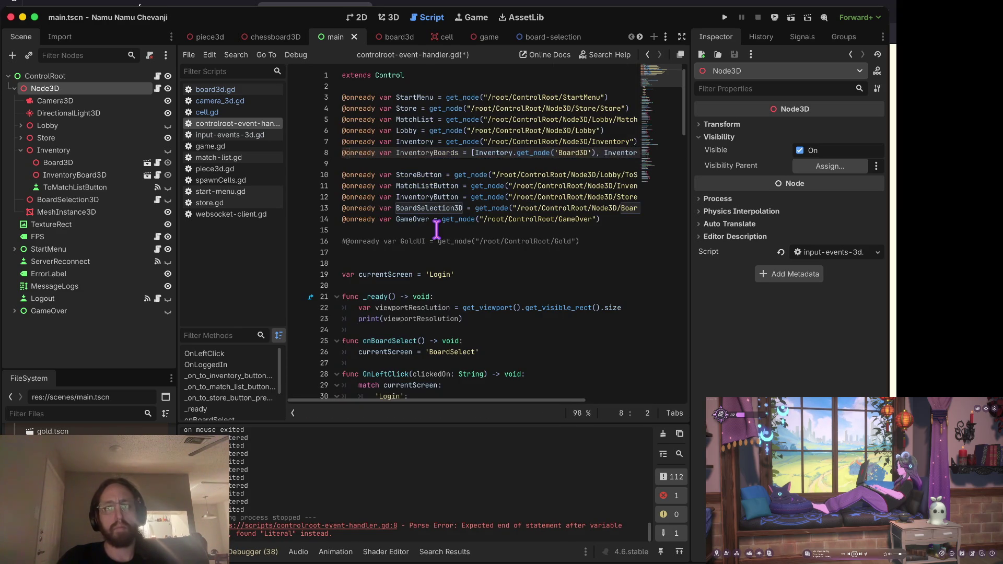
{"action": "key", "text": "ctrl+s"}
{"action": "key", "text": "Down"}
{"action": "key", "text": "Down"}
{"action": "key", "text": "Down"}
{"action": "key", "text": "Down"}
{"action": "key", "text": "Down"}
{"action": "key", "text": "Down"}
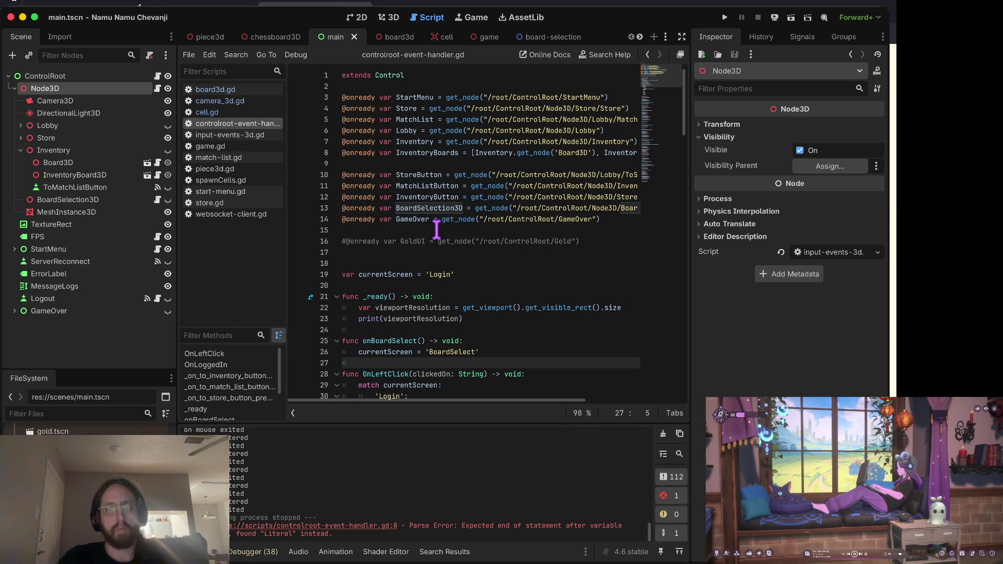
- Add InventoryBoards[0].isActive = false and InventoryBoards[1].isActive = false after Inventory.visible, then save
{"action": "key", "text": "Down"}
{"action": "key", "text": "Down"}
{"action": "key", "text": "Down"}
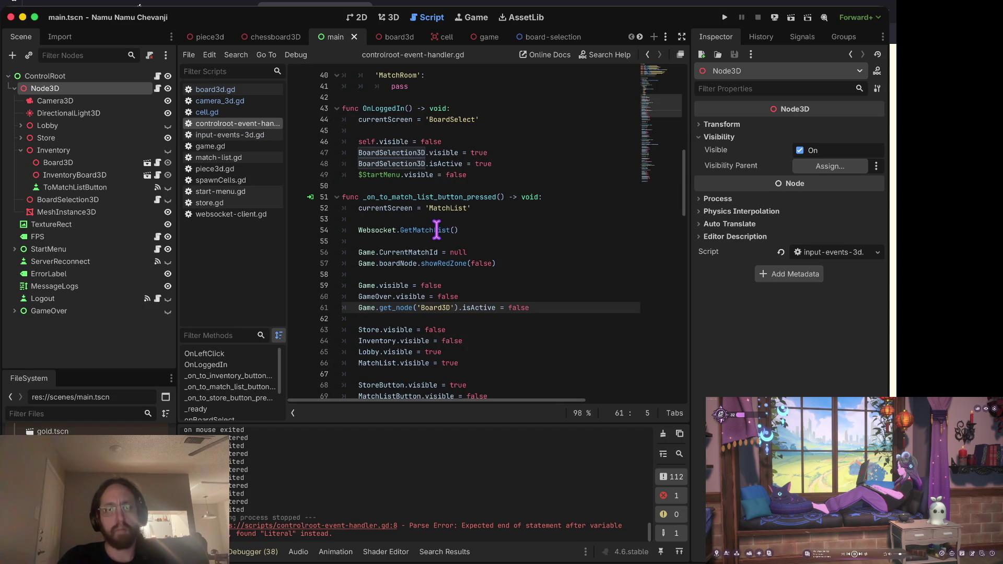
{"action": "key", "text": "Down"}
{"action": "key", "text": "Down"}
{"action": "key", "text": "Down"}
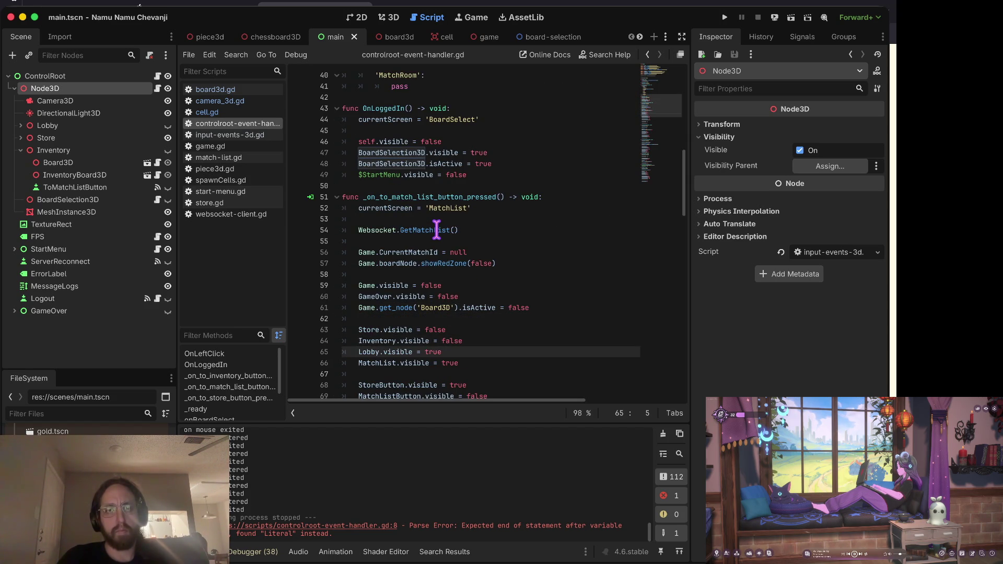
{"action": "key", "text": "Up"}
{"action": "key", "text": "Return"}
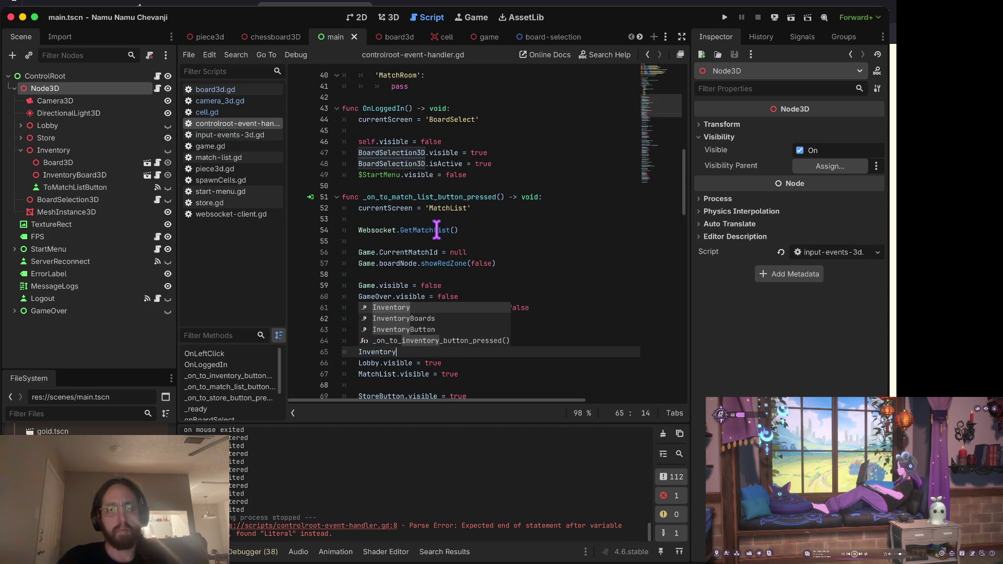
{"action": "key", "text": "Down"}
{"action": "key", "text": "Return"}
{"action": "type", "text": "-[0].isActive = false"}
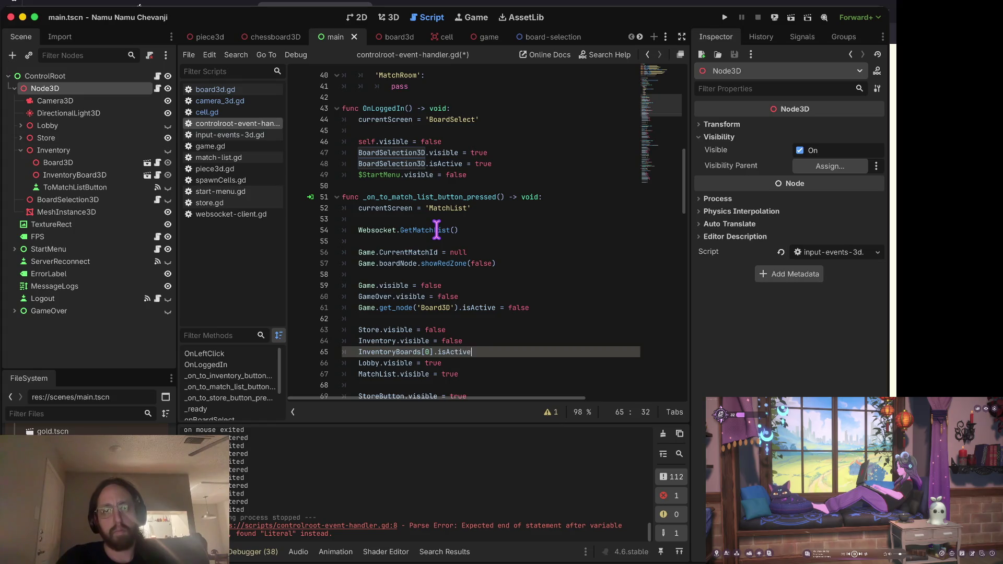
{"action": "key", "text": "ctrl+shift+d"}
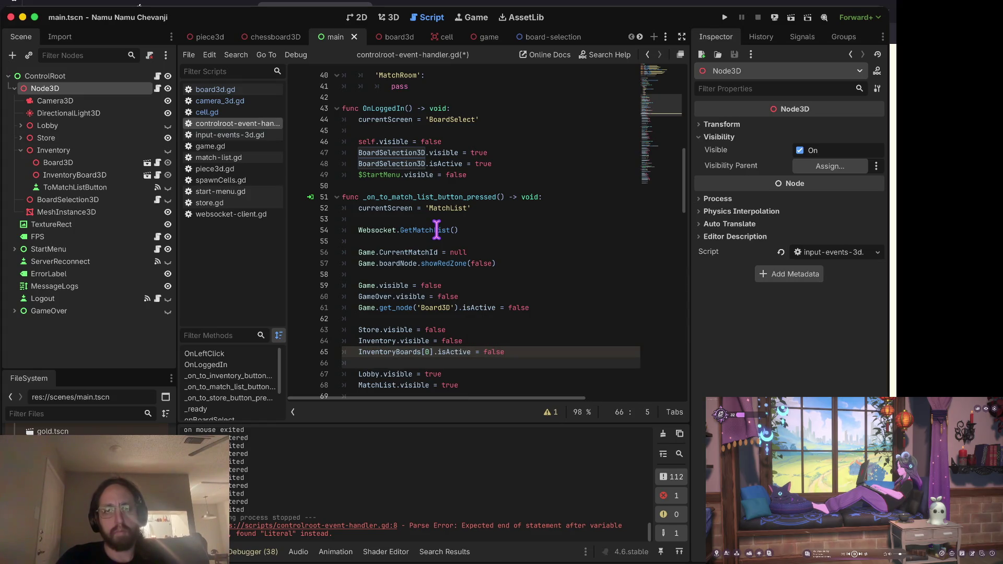
{"action": "key", "text": "Left"}
{"action": "key", "text": "Left"}
{"action": "key", "text": "Left"}
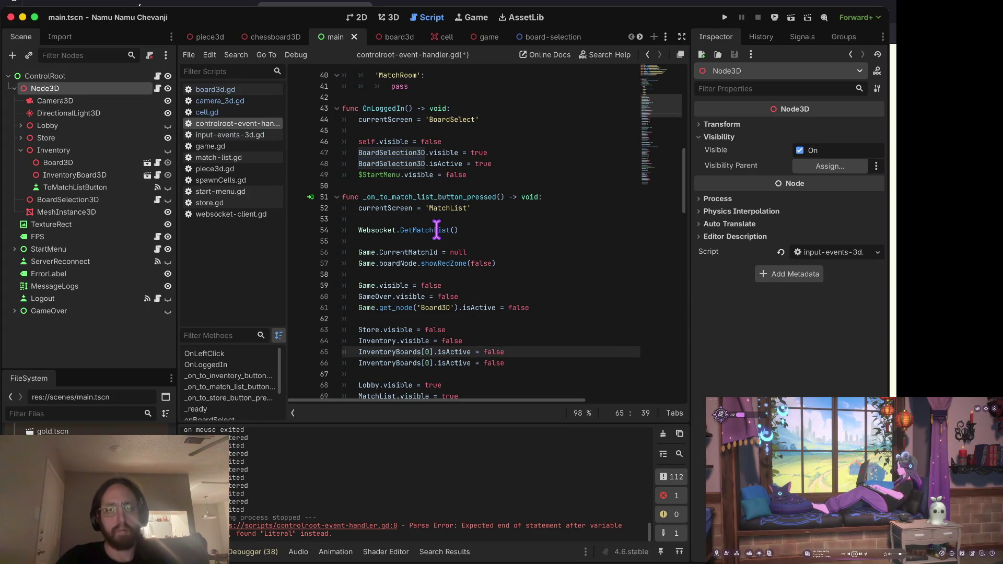
{"action": "key", "text": "BackSpace"}
{"action": "type", "text": "1"}
{"action": "key", "text": "ctrl+s"}
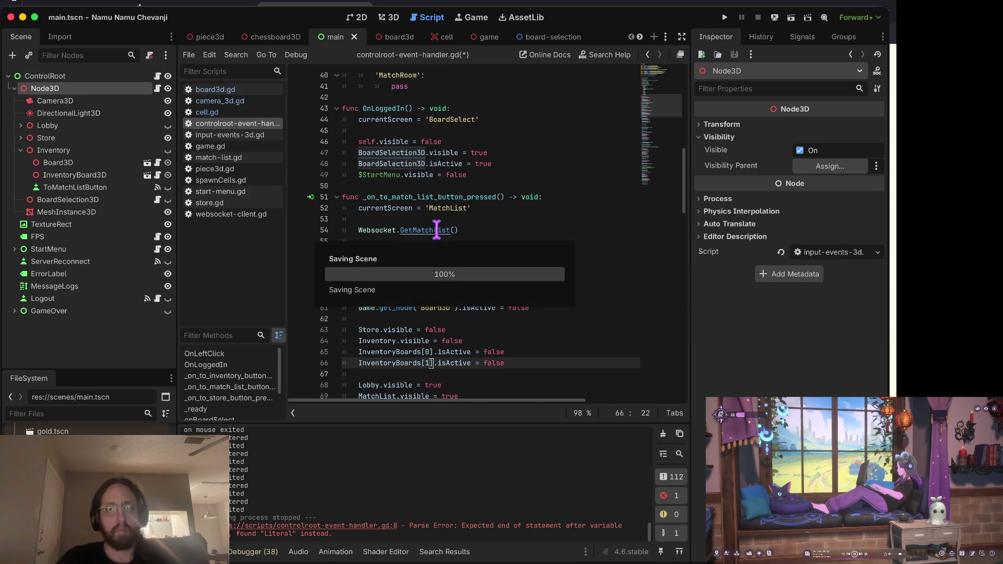
- Move the Store.visible line below the two InventoryBoards lines, remove the leftover blank line, and copy both board lines
{"action": "key", "text": "Up"}
{"action": "key", "text": "Up"}
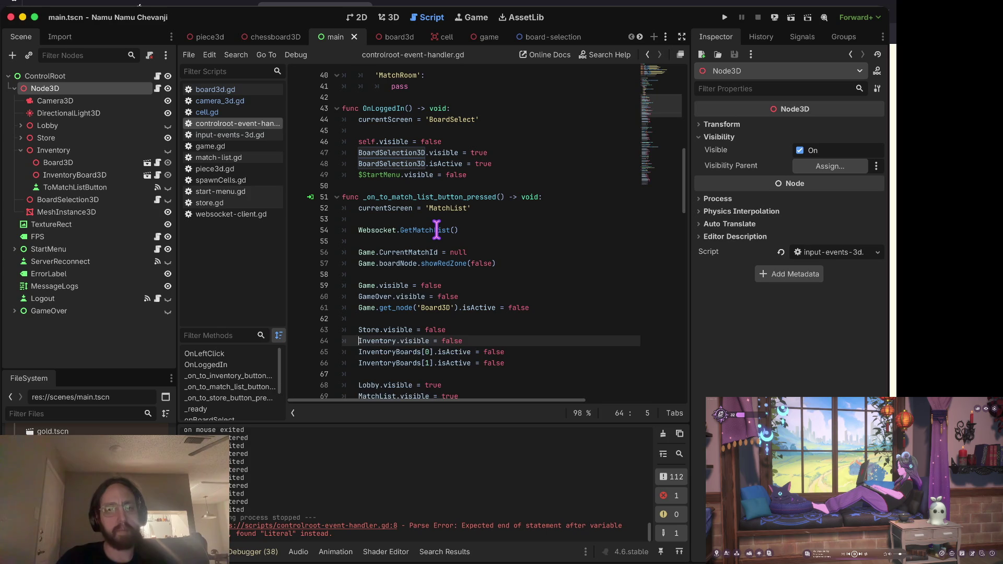
{"action": "key", "text": "Up"}
{"action": "key", "text": "shift+End"}
{"action": "key", "text": "ctrl+x"}
{"action": "key", "text": "Down"}
{"action": "key", "text": "Down"}
{"action": "key", "text": "Down"}
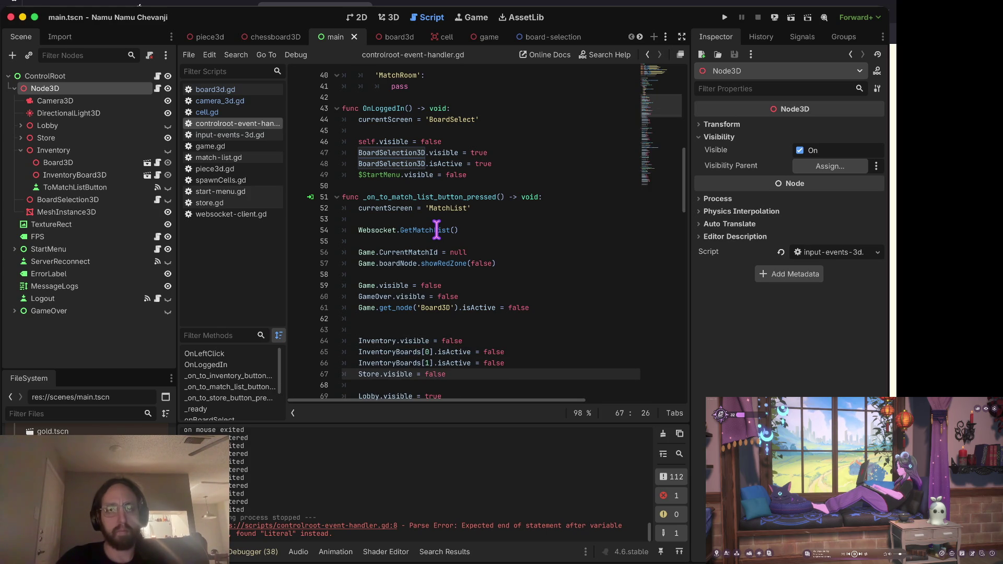
{"action": "key", "text": "ctrl+v"}
{"action": "key", "text": "Up"}
{"action": "key", "text": "Up"}
{"action": "key", "text": "Up"}
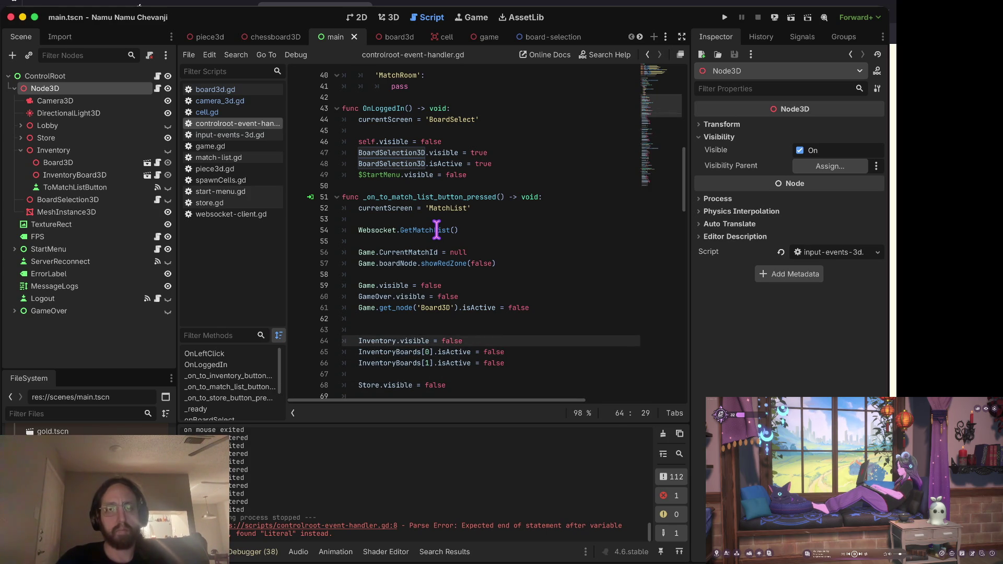
{"action": "key", "text": "ctrl+shift+k"}
{"action": "key", "text": "shift+Down"}
{"action": "key", "text": "shift+Down"}
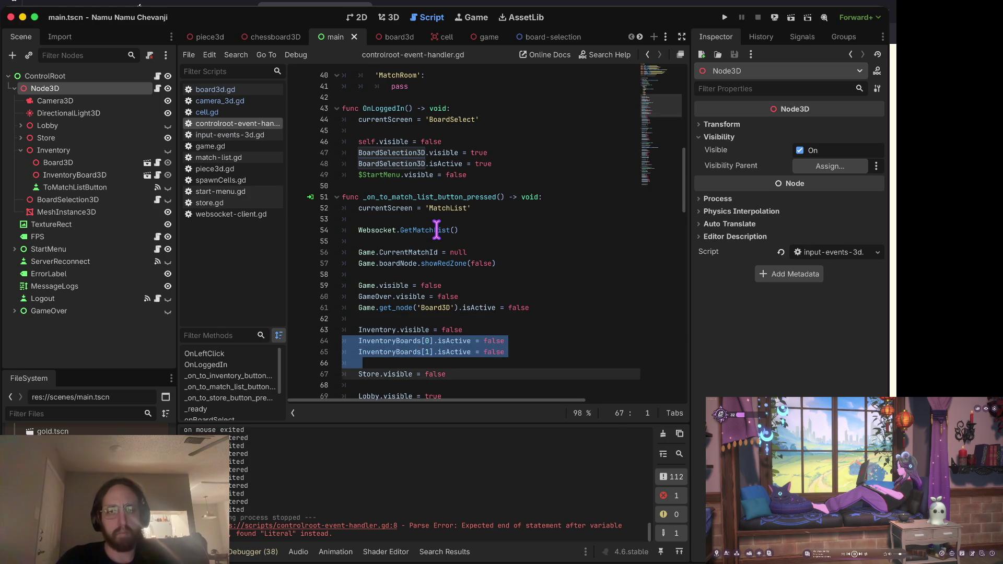
{"action": "key", "text": "alt+Down"}
{"action": "key", "text": "alt+Up"}
- Paste the two InventoryBoards isActive = false lines into the store handler
{"action": "key", "text": "ctrl+d"}
{"action": "key", "text": "ctrl+d"}
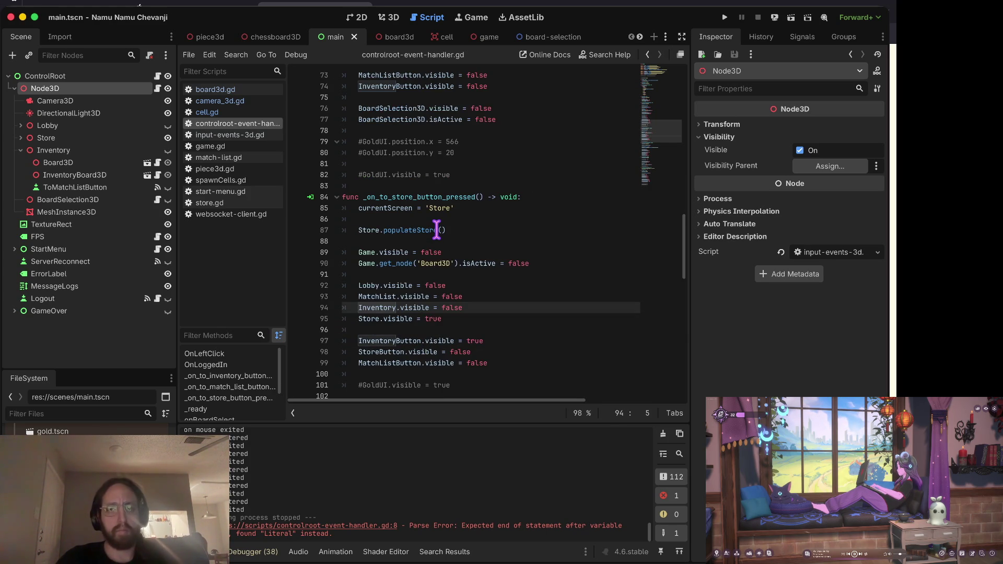
{"action": "key", "text": "Down"}
{"action": "key", "text": "ctrl+v"}
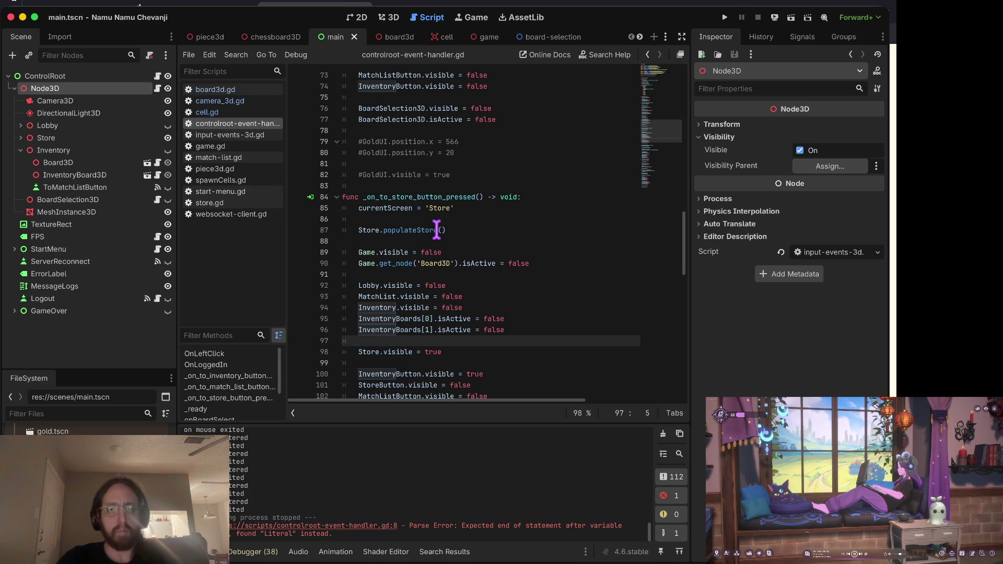
{"action": "key", "text": "ctrl+d"}
{"action": "key", "text": "ctrl+d"}
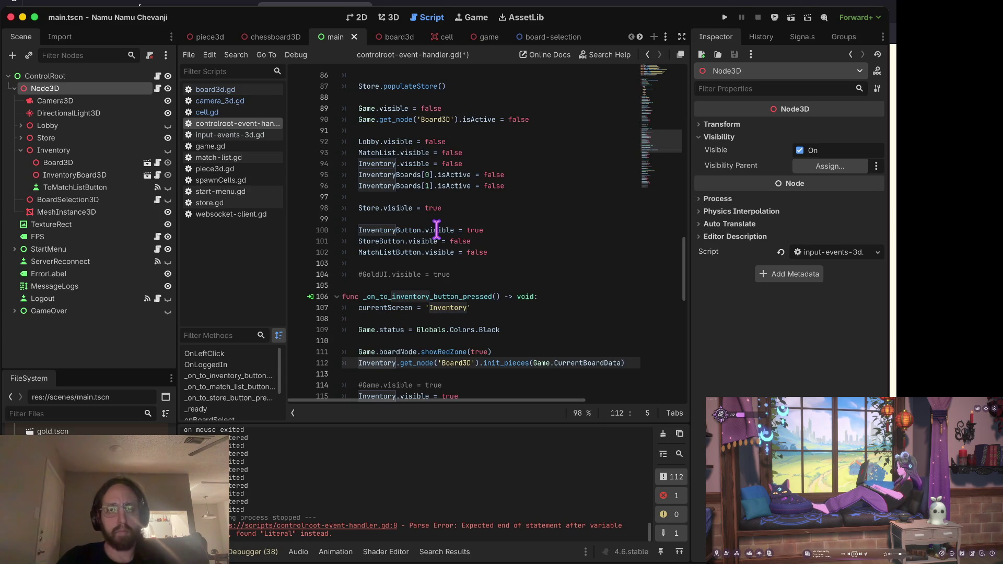
{"action": "key", "text": "ctrl+d"}
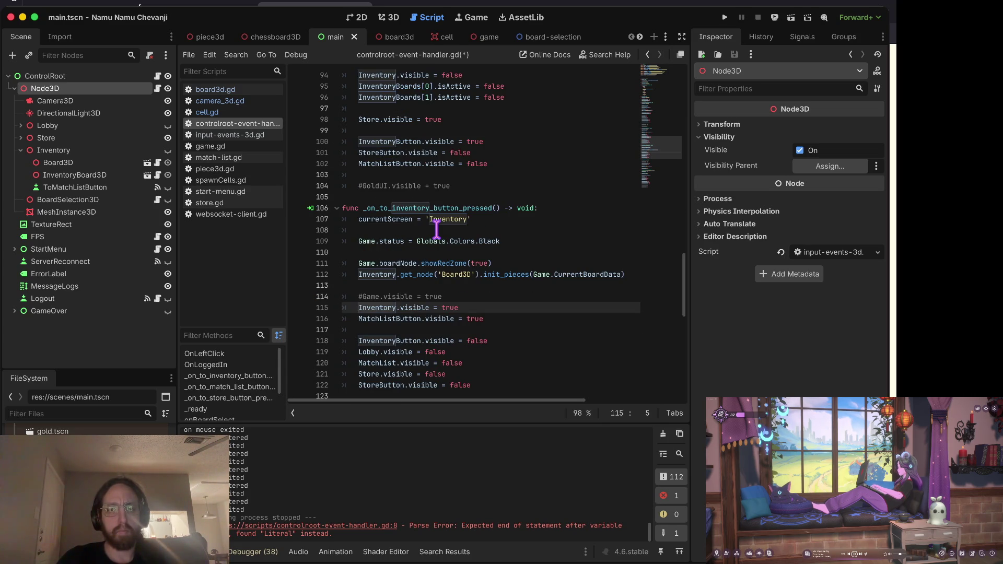
- Add the board lines to the inventory handler with both InventoryBoards isActive set to true
{"action": "key", "text": "End"}
{"action": "key", "text": "Return"}
{"action": "key", "text": "ctrl+v"}
{"action": "key", "text": "Up"}
{"action": "key", "text": "Up"}
{"action": "key", "text": "End"}
{"action": "key", "text": "BackSpace"}
{"action": "key", "text": "BackSpace"}
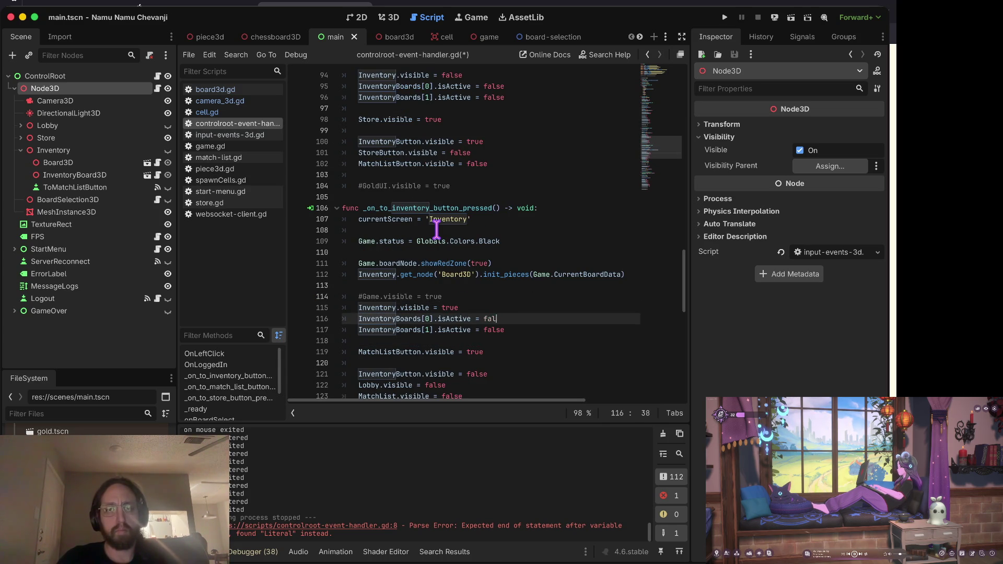
{"action": "type", "text": "rue"}
{"action": "key", "text": "Down"}
{"action": "key", "text": "End"}
{"action": "key", "text": "BackSpace"}
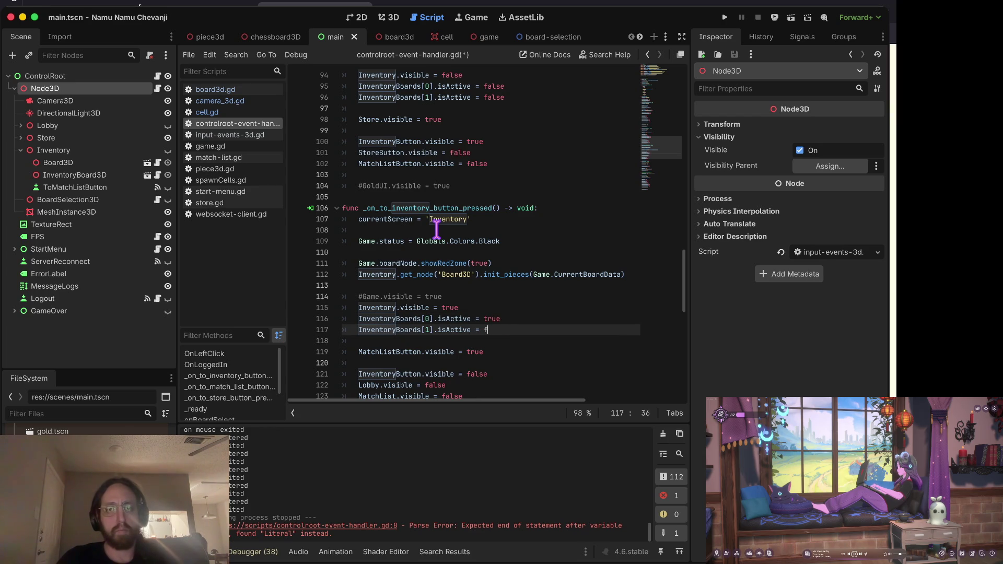
{"action": "type", "text": "rue"}
{"action": "key", "text": "Home"}
- Paste the board deactivation lines after Inventory.visible in the logout handler and tidy the blank lines
{"action": "key", "text": "Up"}
{"action": "key", "text": "Up"}
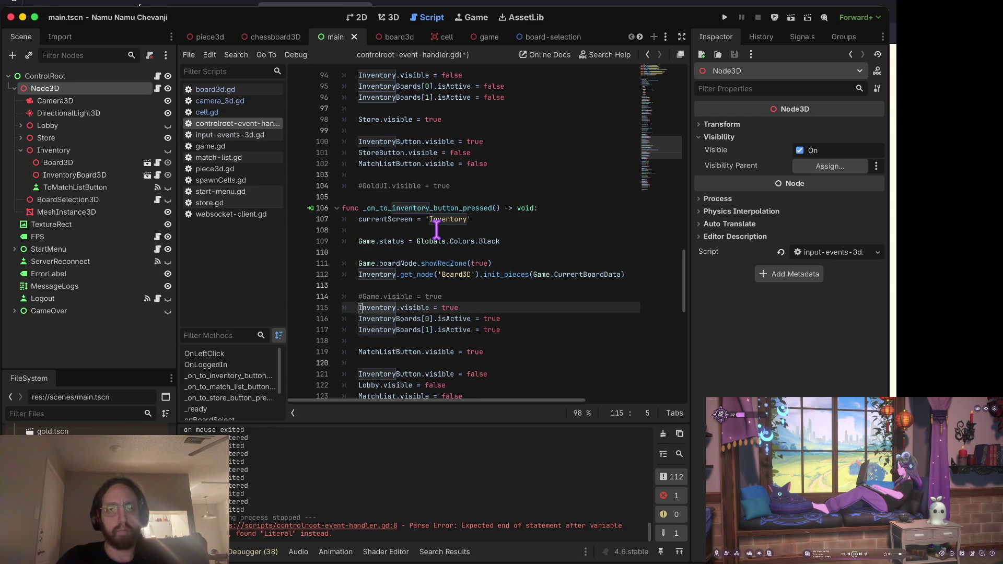
{"action": "key", "text": "Page_Down"}
{"action": "key", "text": "End"}
{"action": "key", "text": "Return"}
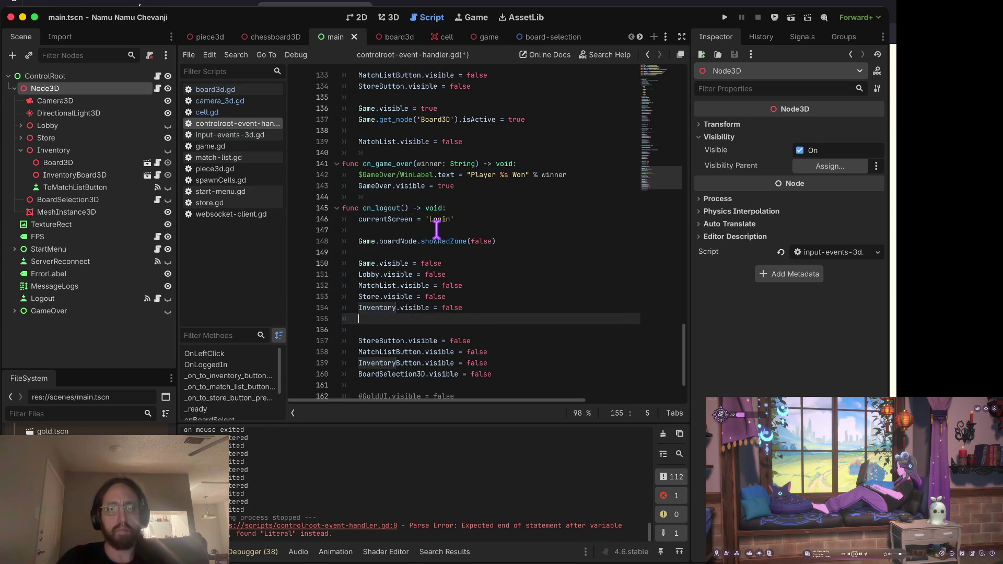
{"action": "key", "text": "ctrl+v"}
{"action": "key", "text": "Up"}
{"action": "key", "text": "Up"}
{"action": "key", "text": "Up"}
{"action": "key", "text": "Home"}
{"action": "key", "text": "alt+Down"}
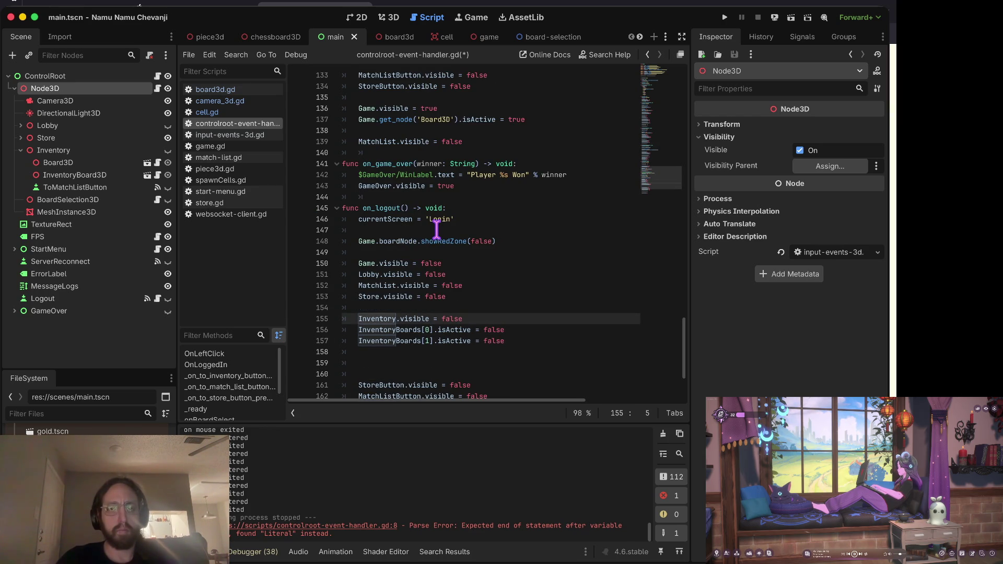
{"action": "key", "text": "Down"}
{"action": "key", "text": "Down"}
{"action": "key", "text": "Down"}
{"action": "key", "text": "Delete"}
{"action": "key", "text": "Up"}
{"action": "key", "text": "Up"}
{"action": "key", "text": "Up"}
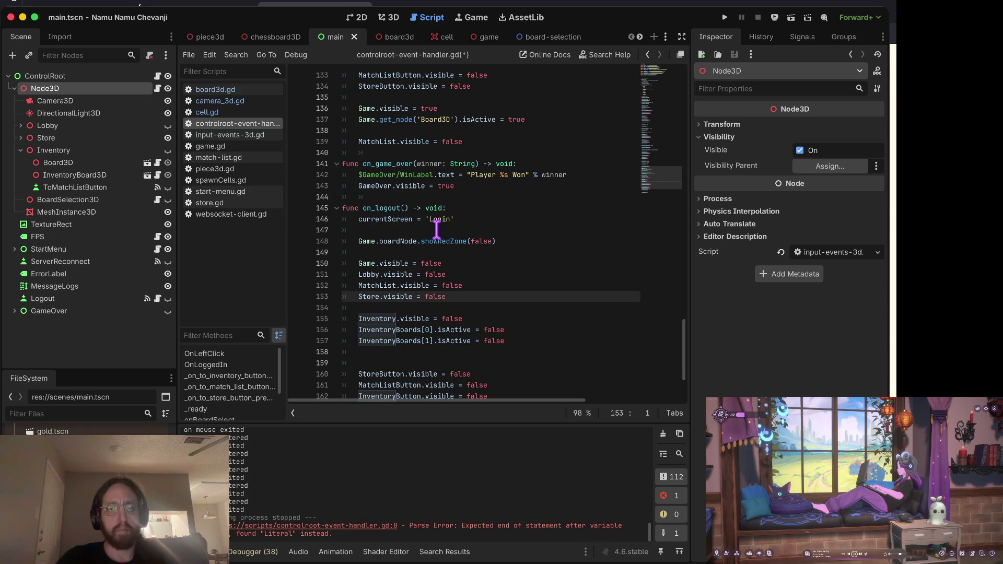
- Add a Game.get_node('Board3D') line after Game.visible, then return to the InventoryBoards declaration
{"action": "key", "text": "Up"}
{"action": "key", "text": "Up"}
{"action": "key", "text": "Up"}
{"action": "key", "text": "End"}
{"action": "key", "text": "Return"}
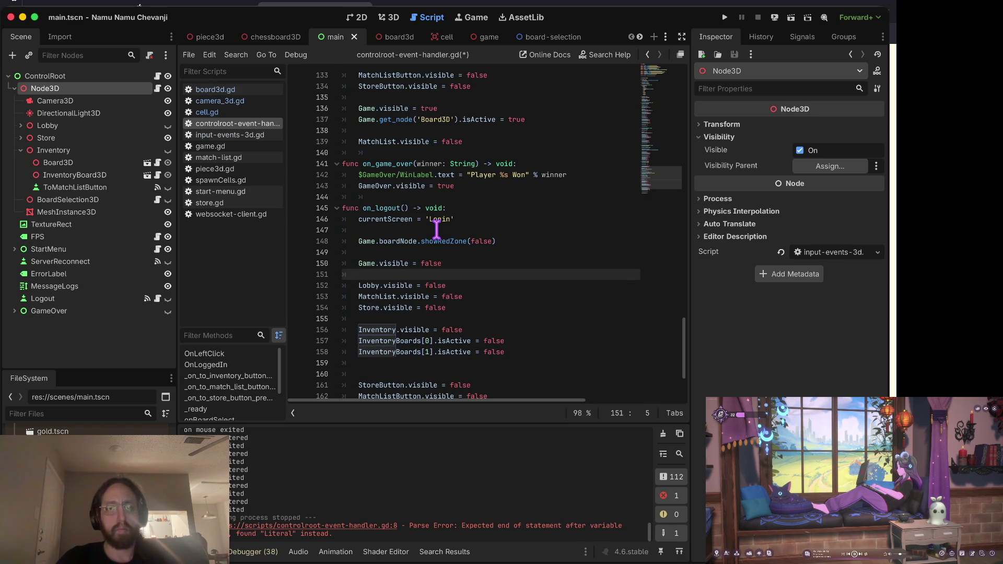
{"action": "key", "text": "Tab"}
{"action": "type", "text": "Game.get"}
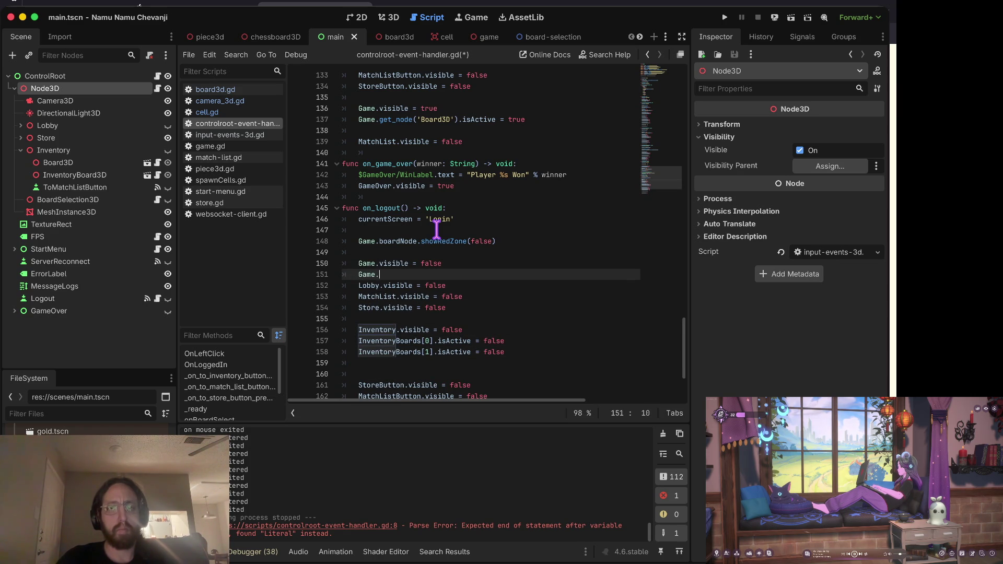
{"action": "type", "text": "_node('Board"}
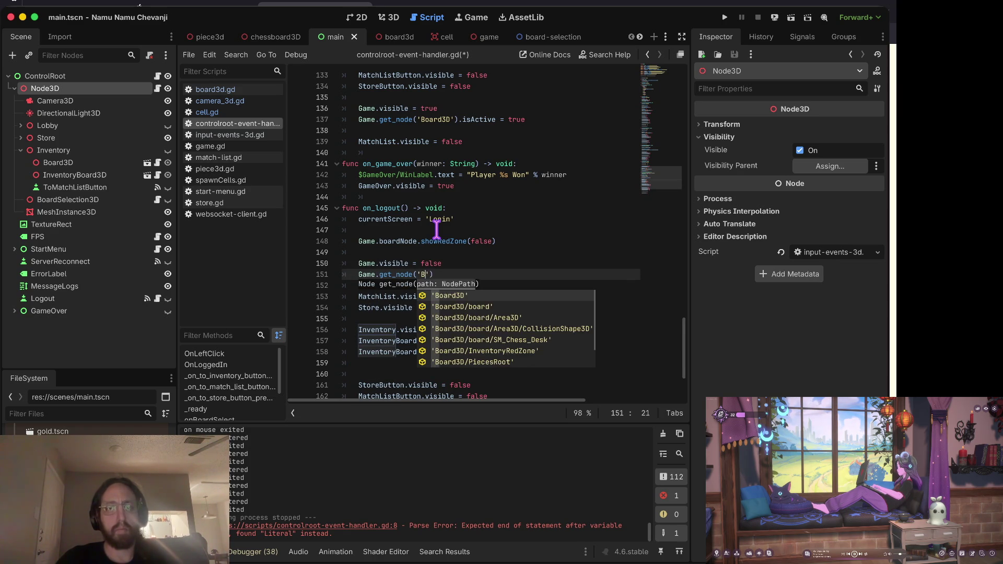
{"action": "key", "text": "Return"}
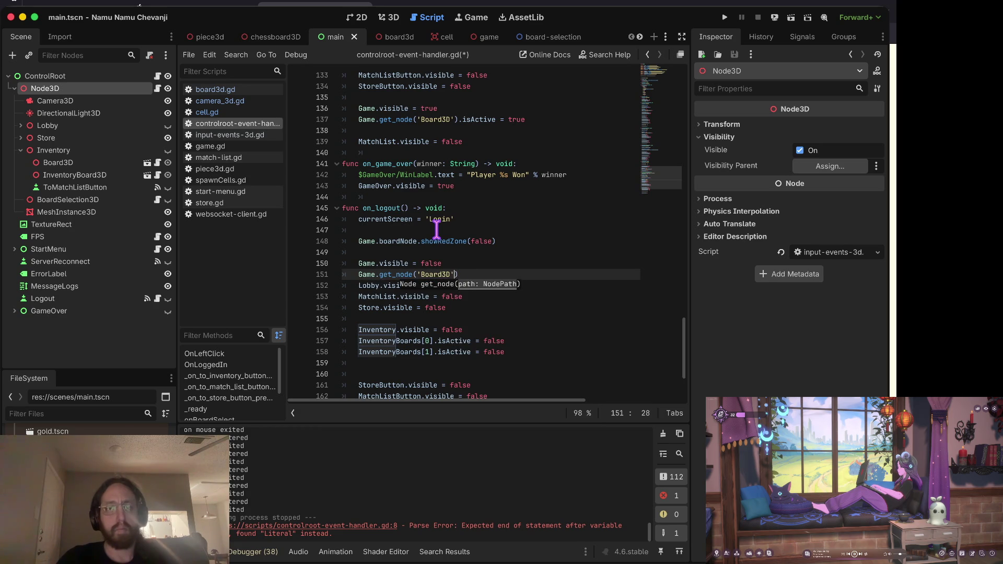
{"action": "key", "text": "super+Up"}
{"action": "key", "text": "Down"}
{"action": "key", "text": "Down"}
{"action": "key", "text": "Down"}
- Duplicate the InventoryBoards declaration line and rename the copy to GameBoard
{"action": "key", "text": "shift+Down"}
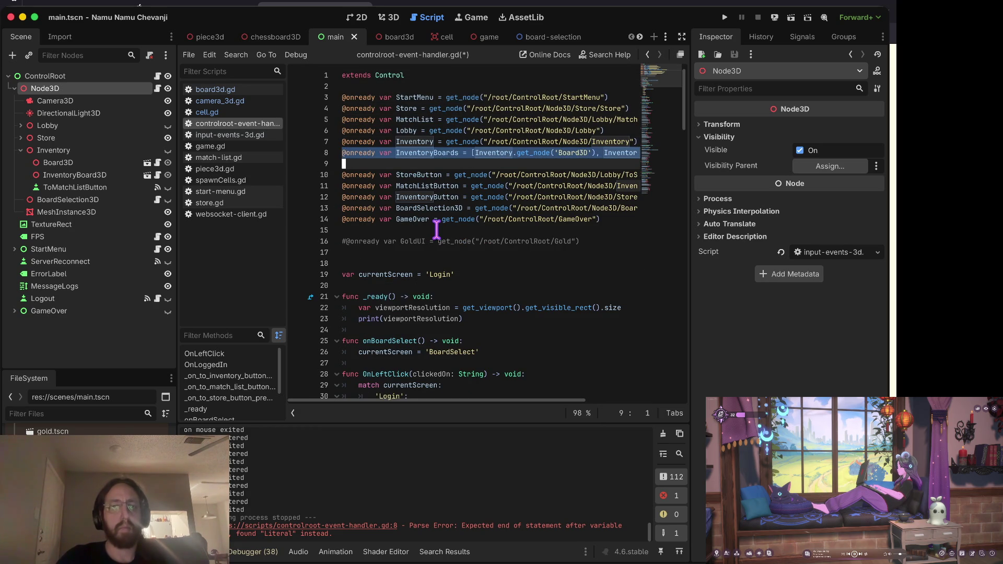
{"action": "key", "text": "super+c"}
{"action": "key", "text": "super+v"}
{"action": "key", "text": "super+v"}
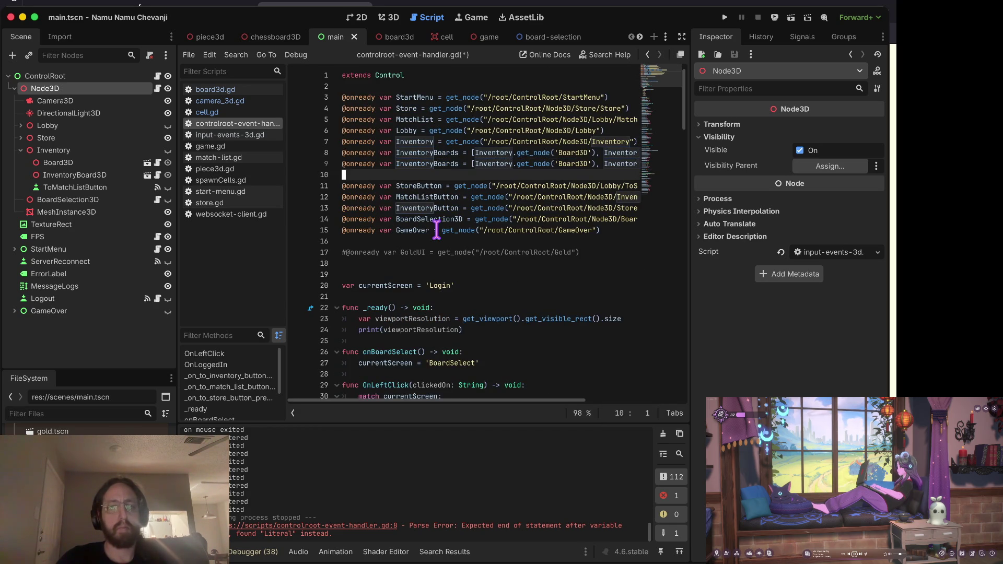
{"action": "key", "text": "Up"}
{"action": "key", "text": "alt+Right"}
{"action": "key", "text": "alt+Right"}
{"action": "key", "text": "alt+Right"}
{"action": "key", "text": "alt+BackSpace"}
{"action": "type", "text": "GameBoard"}
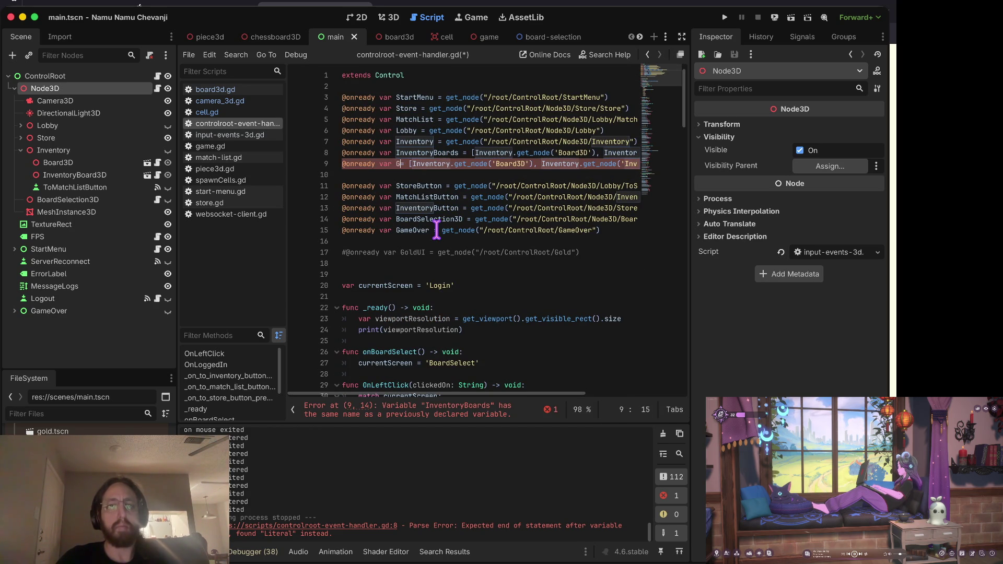
{"action": "key", "text": "Right"}
{"action": "key", "text": "Right"}
{"action": "key", "text": "Right"}
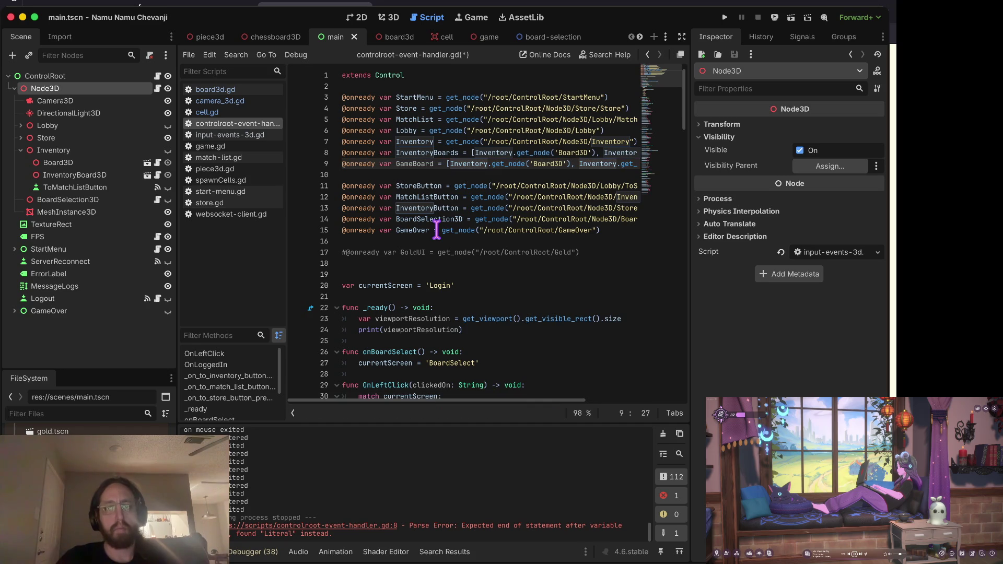
{"action": "key", "text": "BackSpace"}
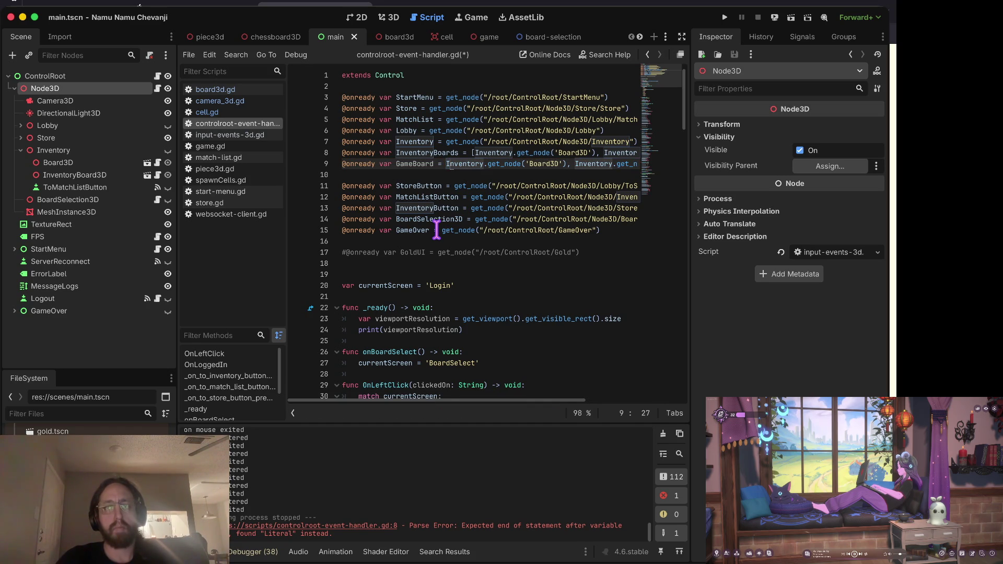
- Point GameBoard's value at Game's Board3D node and save the script
{"action": "key", "text": "Home"}
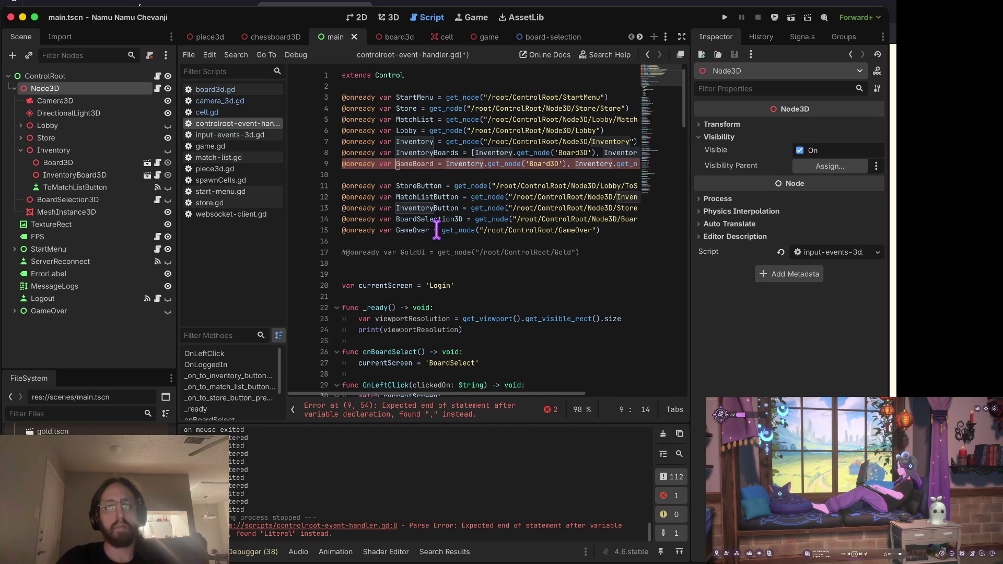
{"action": "key", "text": "ctrl+shift+Right"}
{"action": "key", "text": "ctrl+shift+Right"}
{"action": "key", "text": "ctrl+shift+Right"}
{"action": "type", "text": "r'),"}
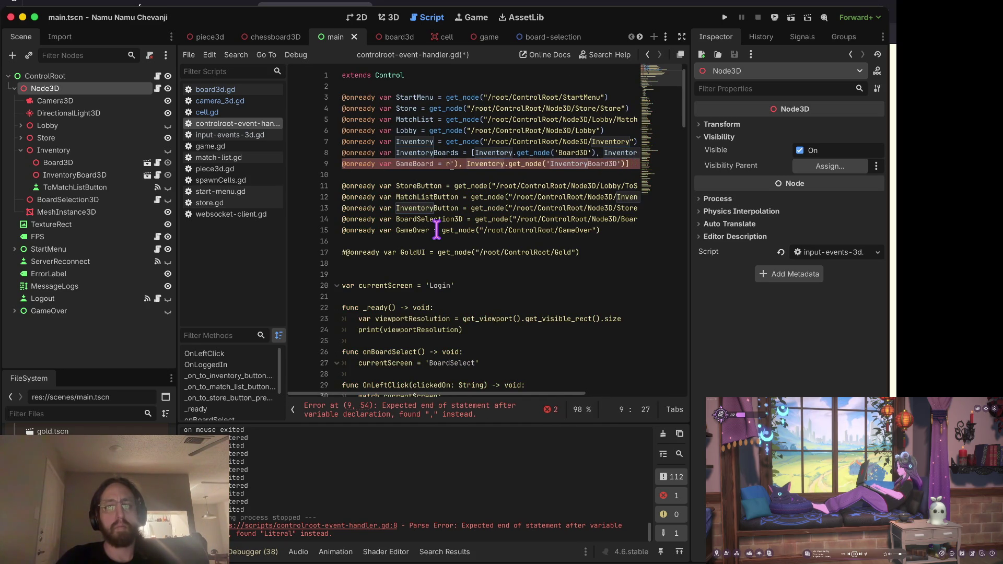
{"action": "key", "text": "Delete"}
{"action": "key", "text": "Delete"}
{"action": "key", "text": "ctrl+BackSpace"}
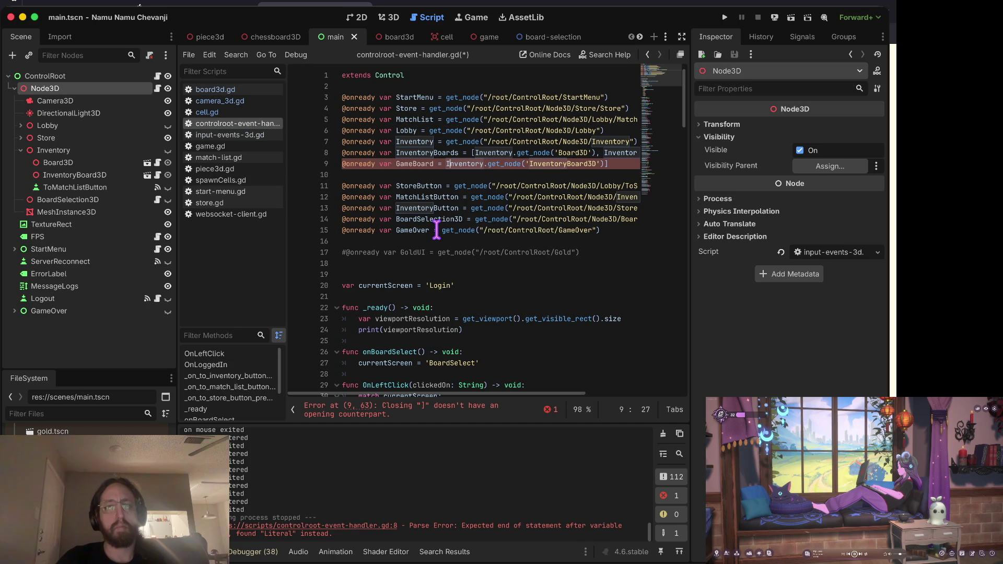
{"action": "type", "text": "G"}
{"action": "key", "text": "Escape"}
{"action": "key", "text": "ctrl+z"}
{"action": "key", "text": "ctrl+z"}
{"action": "key", "text": "ctrl+z"}
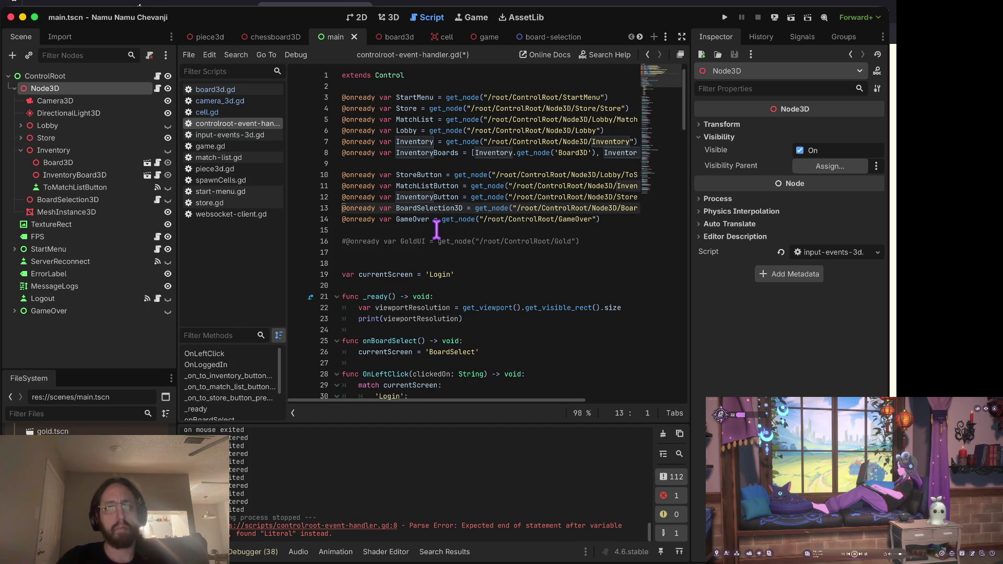
{"action": "key", "text": "Up"}
{"action": "key", "text": "Up"}
{"action": "key", "text": "Up"}
{"action": "key", "text": "ctrl+z"}
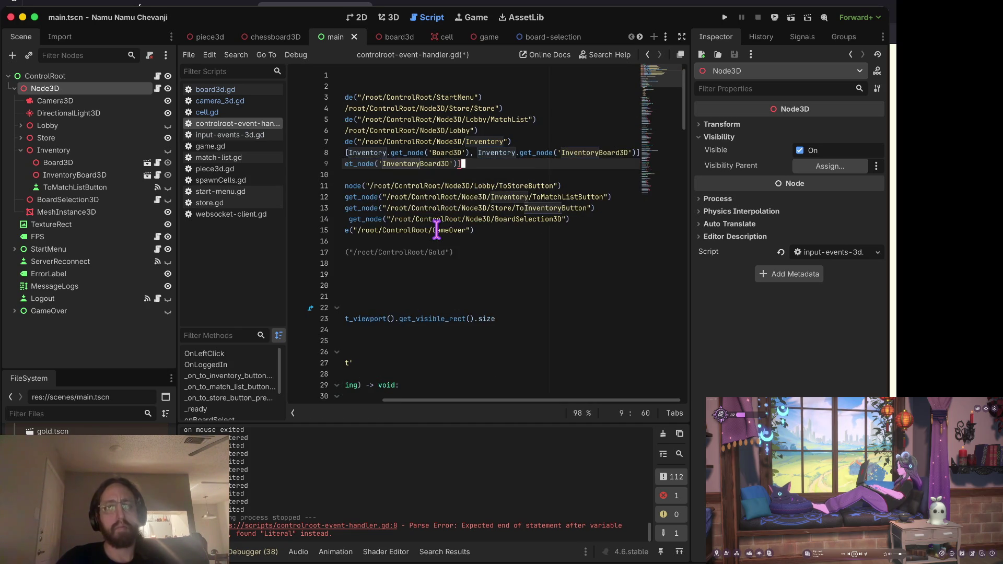
{"action": "key", "text": "Home"}
{"action": "key", "text": "ctrl+Right"}
{"action": "key", "text": "ctrl+Right"}
{"action": "key", "text": "ctrl+Right"}
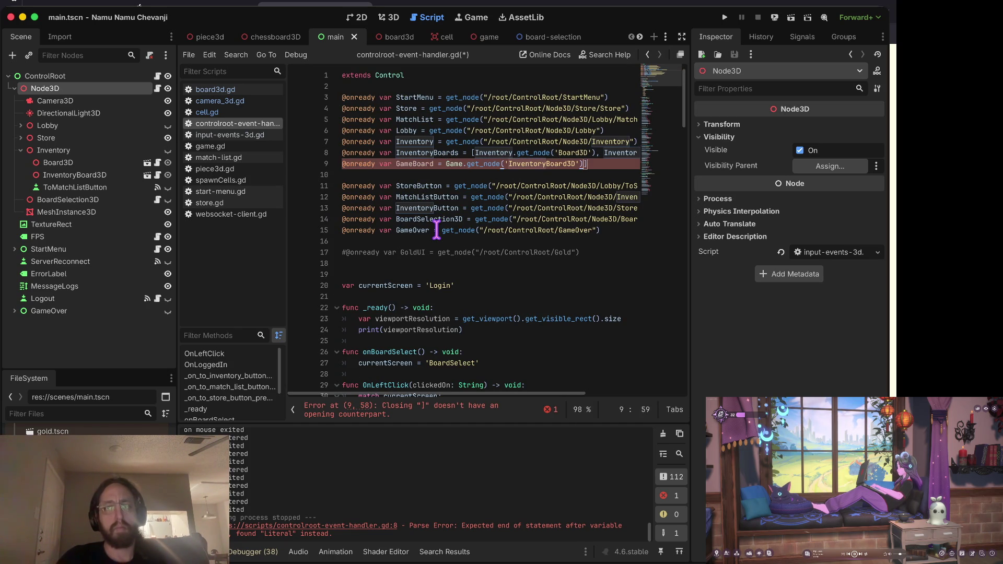
{"action": "key", "text": "Delete"}
{"action": "key", "text": "ctrl+Left"}
{"action": "key", "text": "Delete"}
{"action": "key", "text": "Delete"}
{"action": "key", "text": "Delete"}
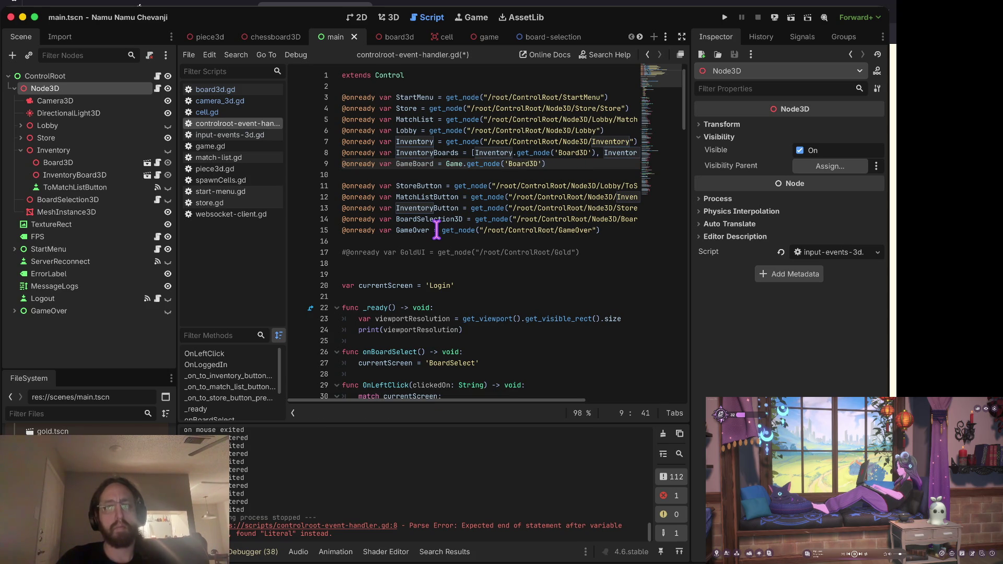
{"action": "key", "text": "ctrl+s"}
- Replace the Board3D get_node lookup on line 91 with GameBoard
{"action": "scroll", "coordinate": [436, 230], "scroll_direction": "down", "scroll_amount": 5}
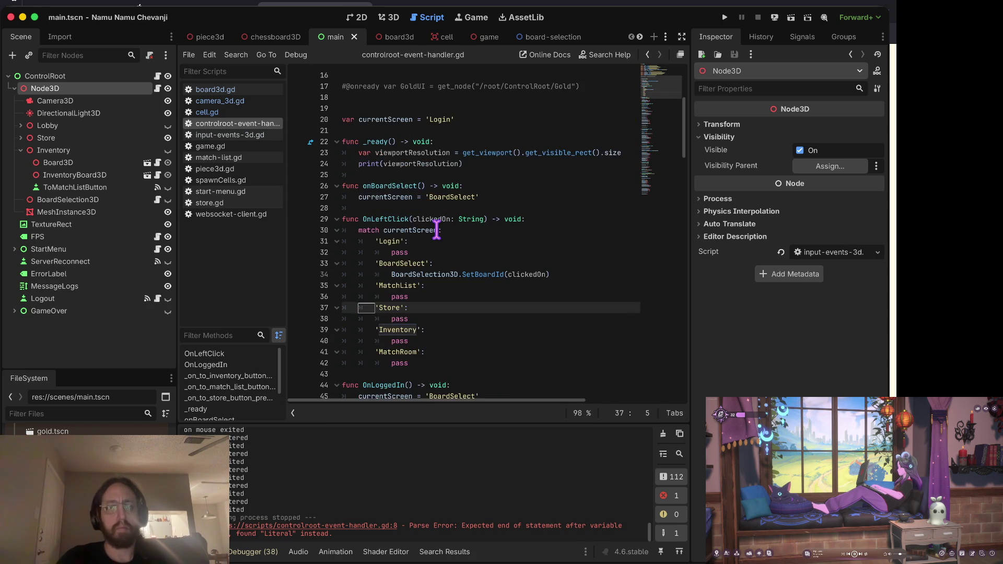
{"action": "key", "text": "ctrl+f"}
{"action": "type", "text": "get_n"}
{"action": "key", "text": "Return"}
{"action": "key", "text": "Escape"}
{"action": "key", "text": "Right"}
{"action": "key", "text": "Right"}
{"action": "key", "text": "Right"}
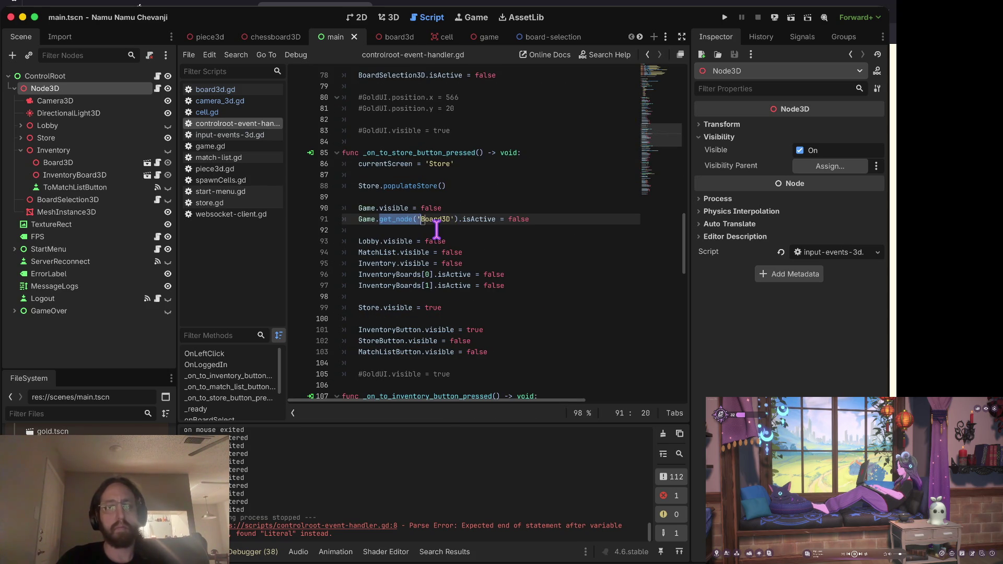
{"action": "key", "text": "BackSpace"}
{"action": "key", "text": "BackSpace"}
{"action": "key", "text": "BackSpace"}
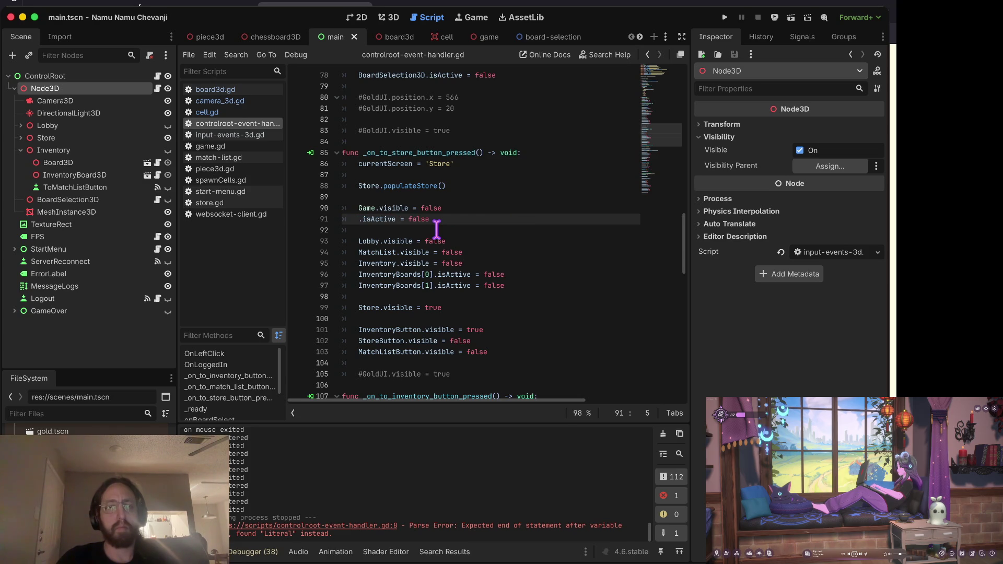
{"action": "key", "text": "Return"}
{"action": "key", "text": "Right"}
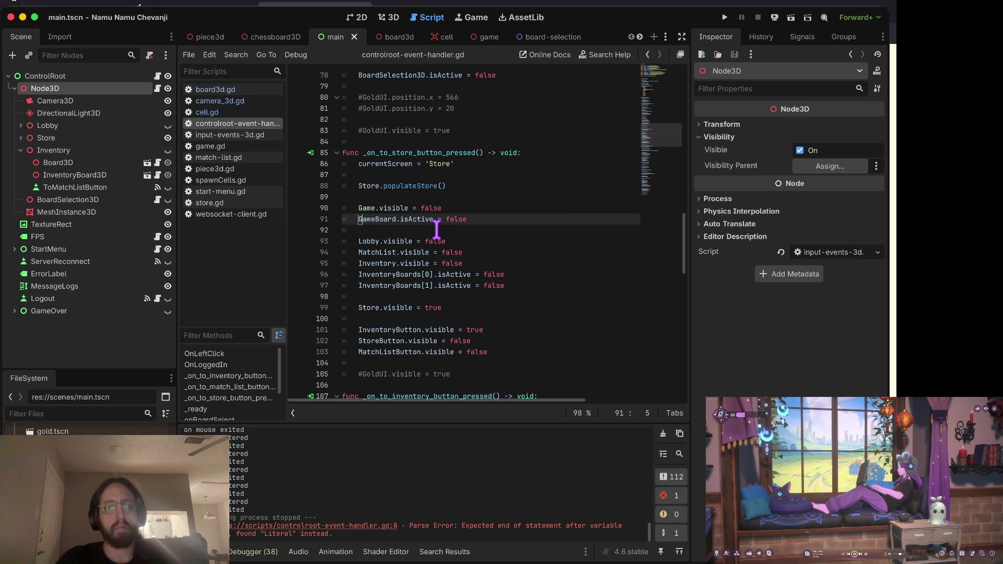
- Try a GameBoard.isActive statement below showRedZone in the inventory handler, then remove it
{"action": "key", "text": "Up"}
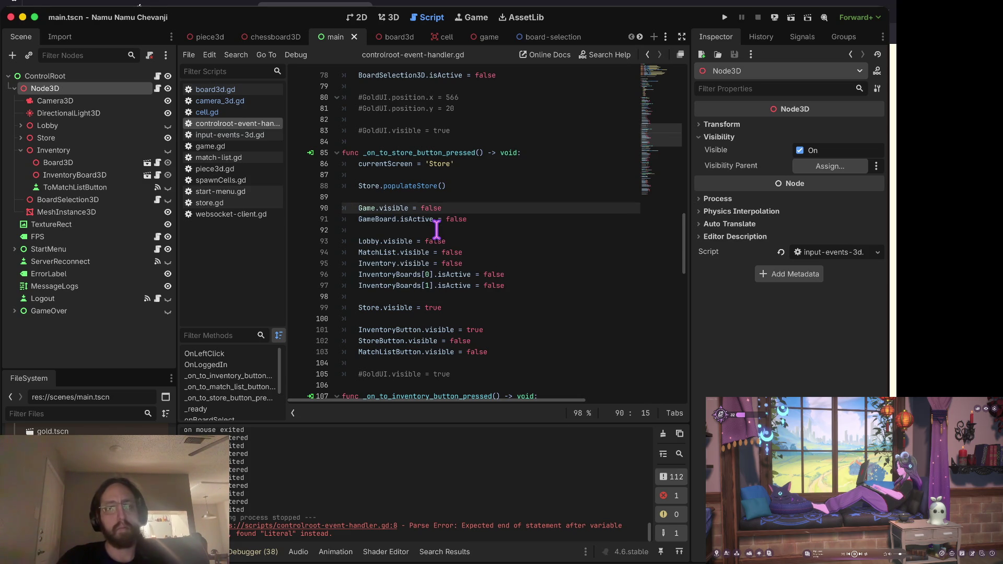
{"action": "key", "text": "Home"}
{"action": "key", "text": "Down"}
{"action": "key", "text": "Down"}
{"action": "key", "text": "Down"}
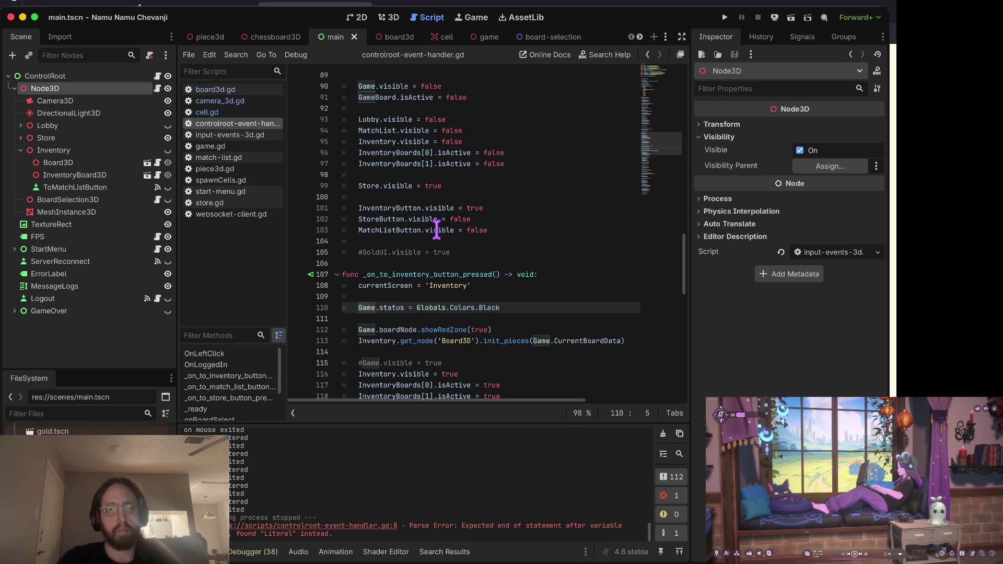
{"action": "key", "text": "Down"}
{"action": "key", "text": "Down"}
{"action": "key", "text": "End"}
{"action": "key", "text": "Return"}
{"action": "type", "text": "GameBoard.."}
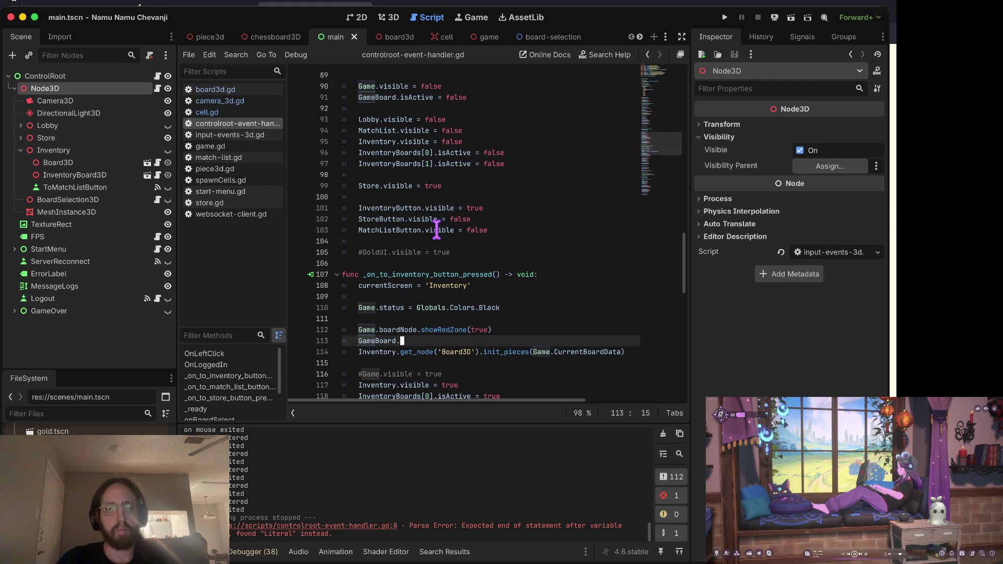
{"action": "key", "text": "BackSpace"}
{"action": "key", "text": "BackSpace"}
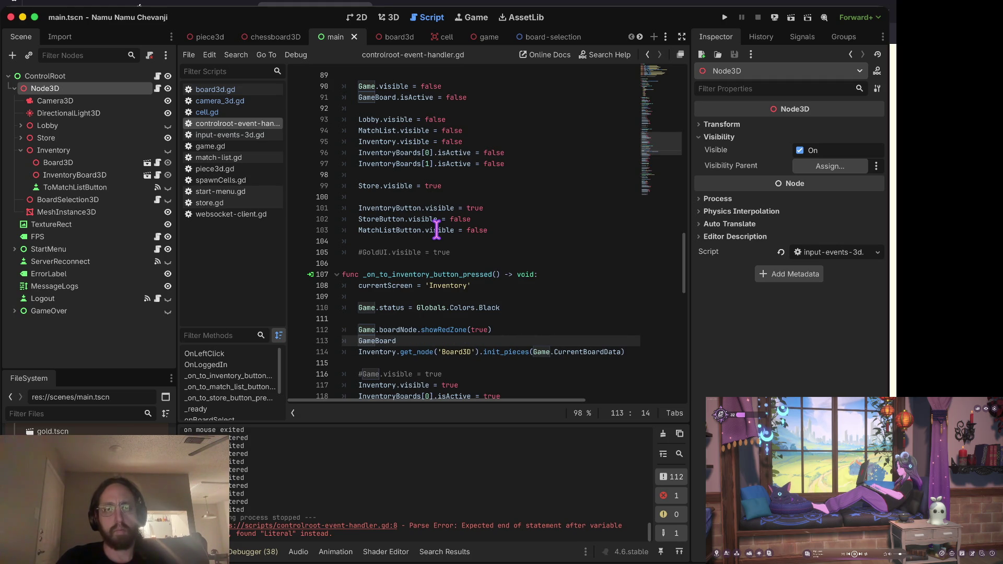
{"action": "key", "text": "ctrl+x"}
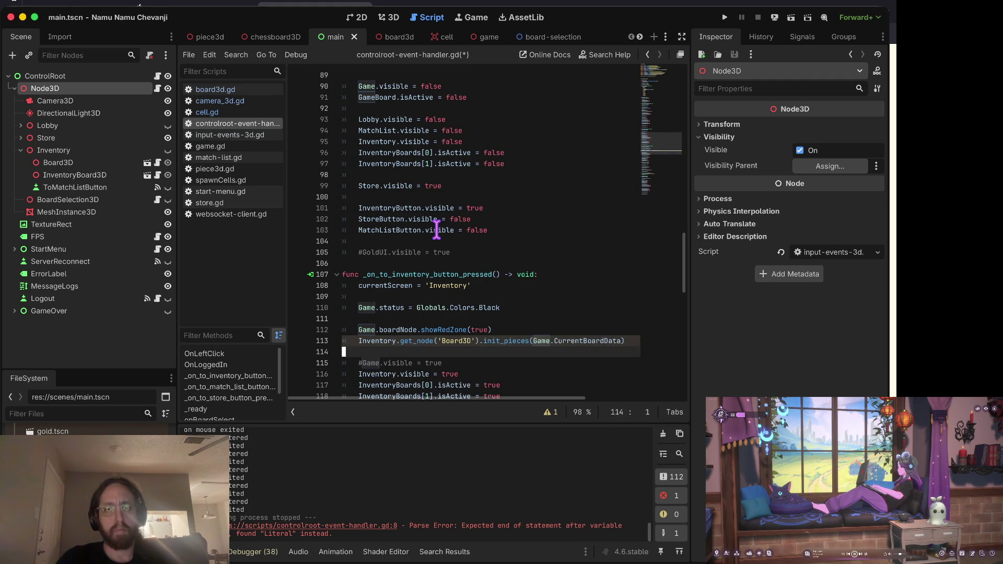
- In the match-joined handler, replace the old Board3D line with GameBoard.isActive = true and save
{"action": "scroll", "coordinate": [436, 230], "scroll_direction": "down", "scroll_amount": 3}
{"action": "key", "text": "Down"}
{"action": "key", "text": "Down"}
{"action": "key", "text": "Down"}
{"action": "key", "text": "Down"}
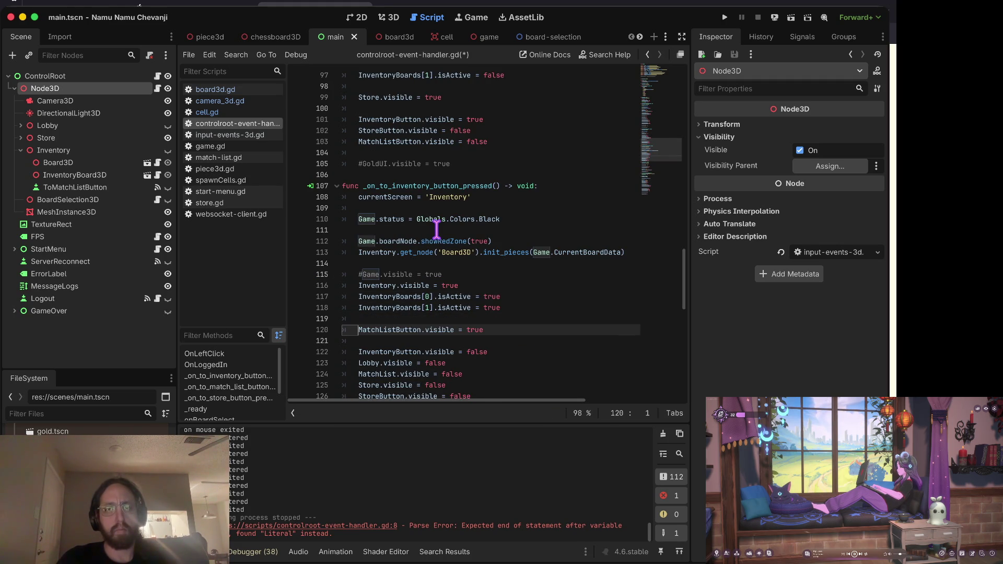
{"action": "key", "text": "Down"}
{"action": "key", "text": "Down"}
{"action": "key", "text": "Down"}
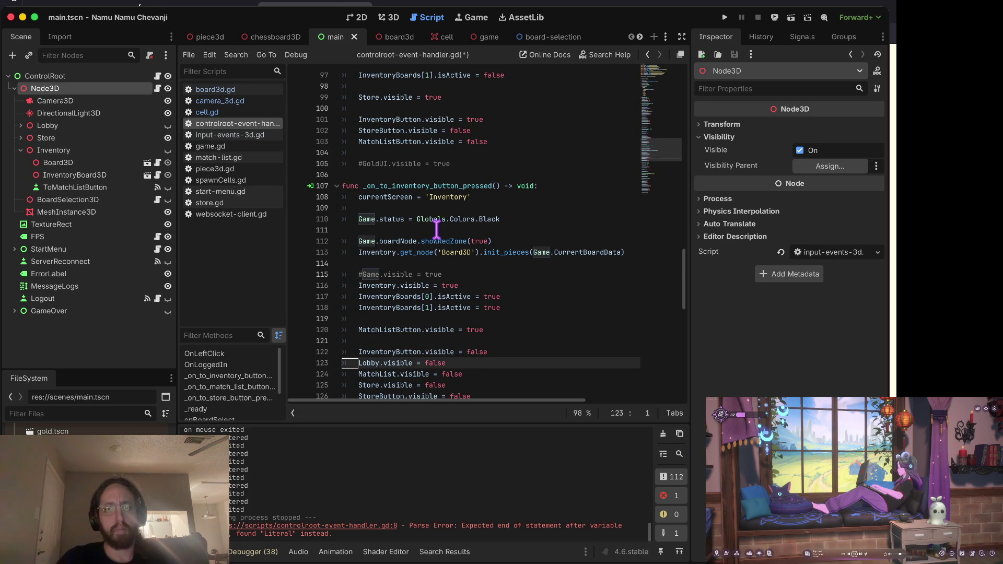
{"action": "key", "text": "Up"}
{"action": "key", "text": "Up"}
{"action": "key", "text": "Down"}
{"action": "key", "text": "Down"}
{"action": "key", "text": "Down"}
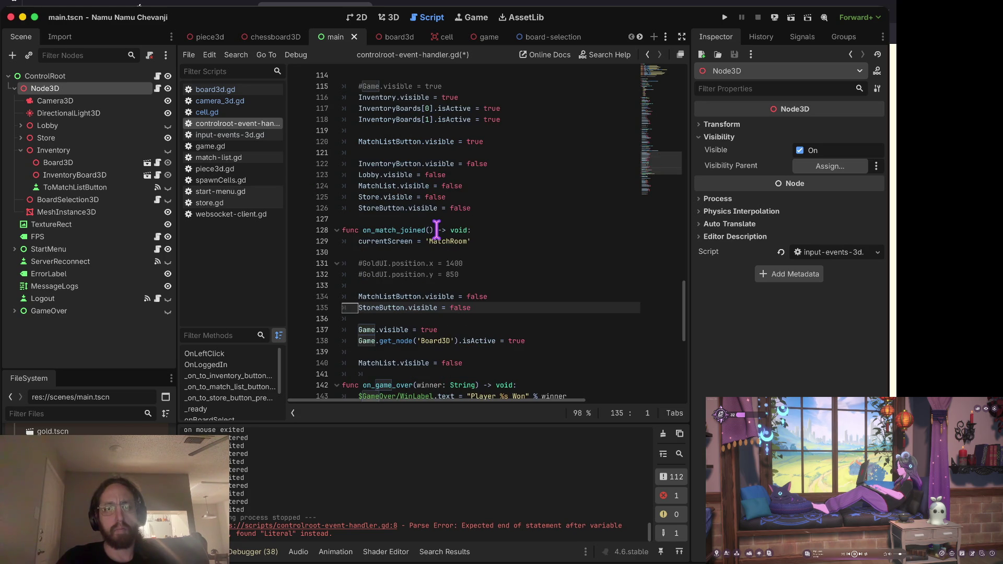
{"action": "key", "text": "Down"}
{"action": "key", "text": "Down"}
{"action": "key", "text": "Return"}
{"action": "key", "text": "Return"}
{"action": "type", "text": "GameBoard.isActive"}
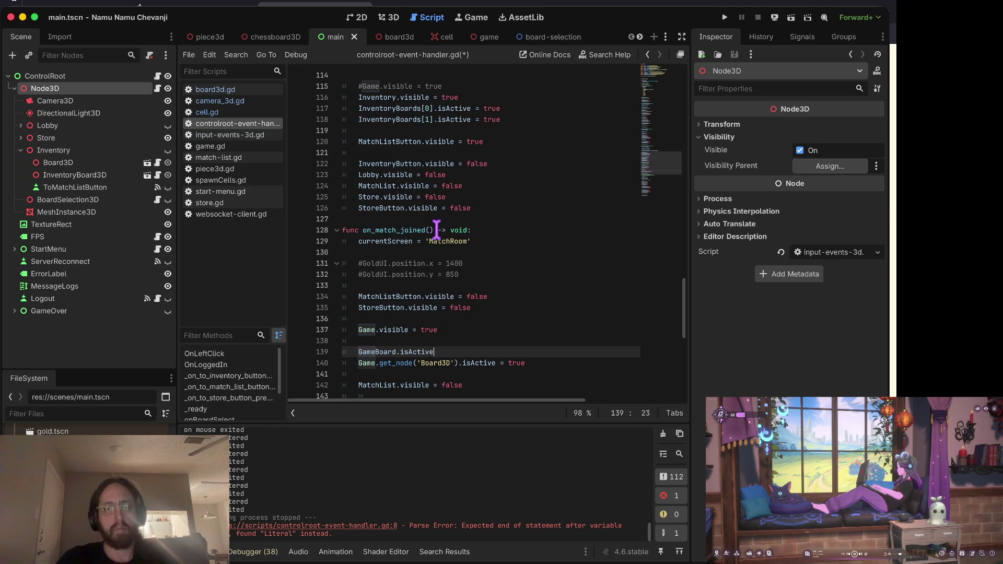
{"action": "type", "text": "rue"}
{"action": "key", "text": "Down"}
{"action": "key", "text": "ctrl+shift+k"}
{"action": "key", "text": "alt+Up"}
{"action": "key", "text": "ctrl+s"}
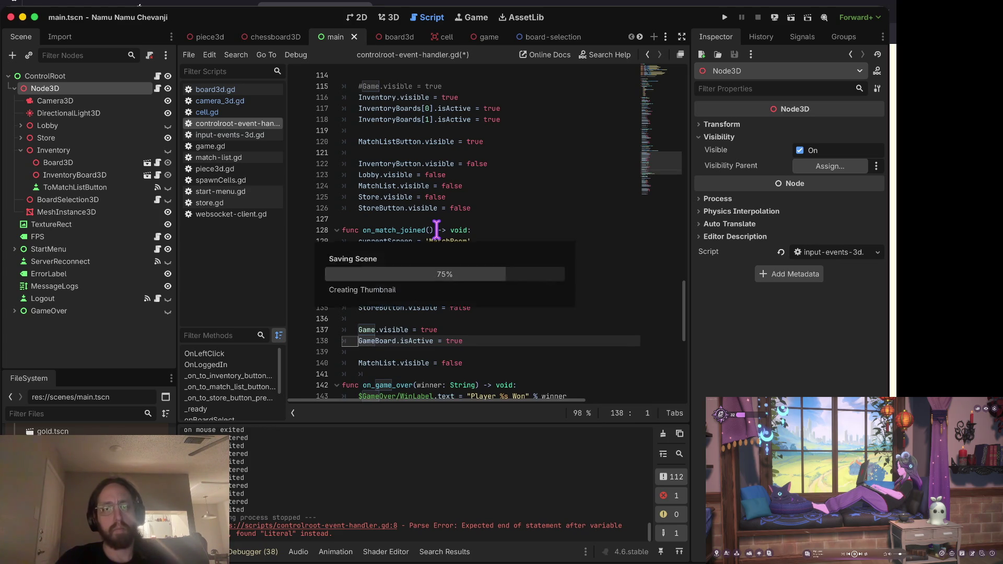
- In on_logout, add GameBoard.isActive = false below Game.visible and remove the old Board3D line
{"action": "key", "text": "Up"}
{"action": "key", "text": "Up"}
{"action": "key", "text": "Down"}
{"action": "key", "text": "Down"}
{"action": "key", "text": "Down"}
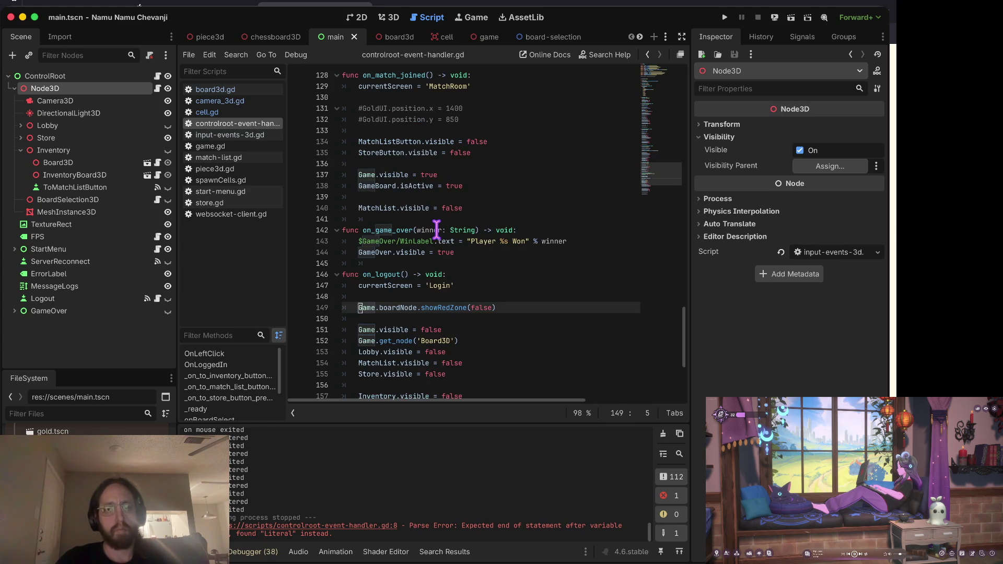
{"action": "key", "text": "Down"}
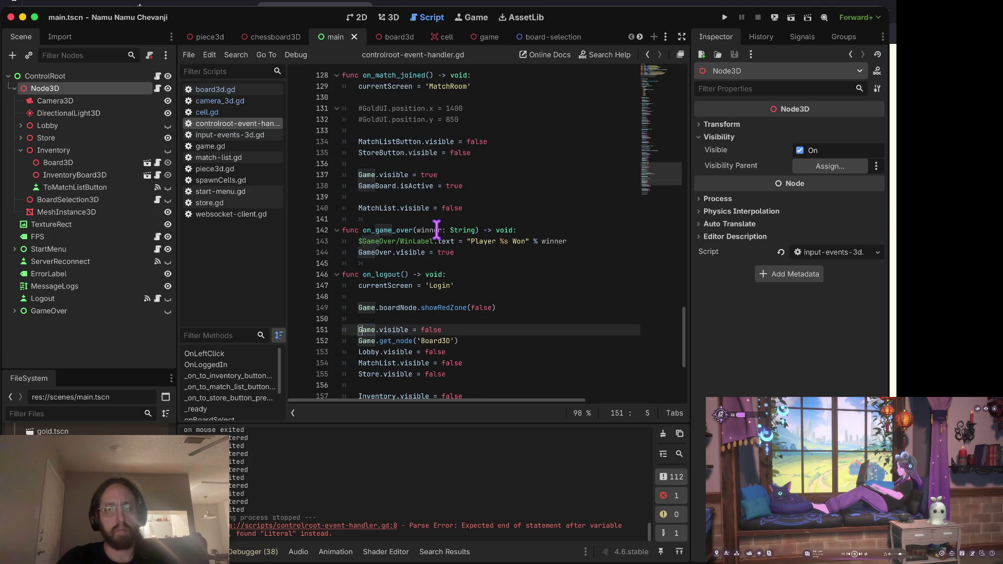
{"action": "key", "text": "ctrl+v"}
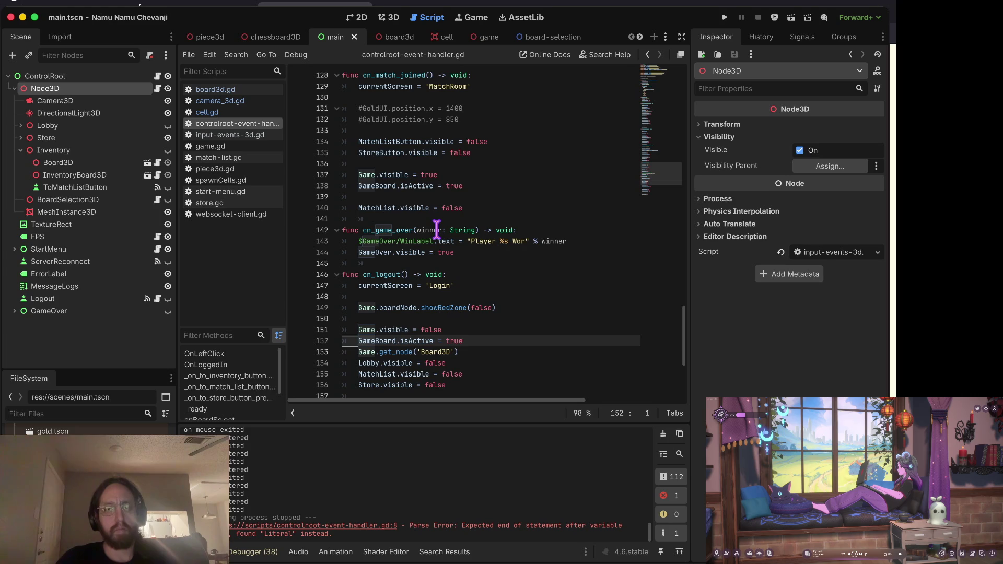
{"action": "type", "text": "alse"}
{"action": "key", "text": "Down"}
{"action": "key", "text": "ctrl+x"}
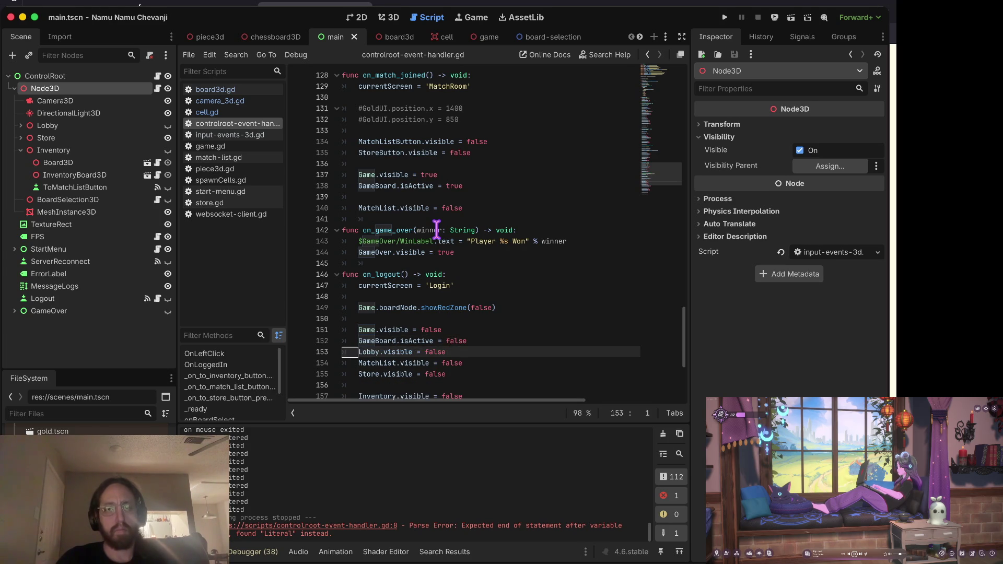
{"action": "key", "text": "Return"}
{"action": "key", "text": "Up"}
{"action": "key", "text": "Up"}
{"action": "key", "text": "Up"}
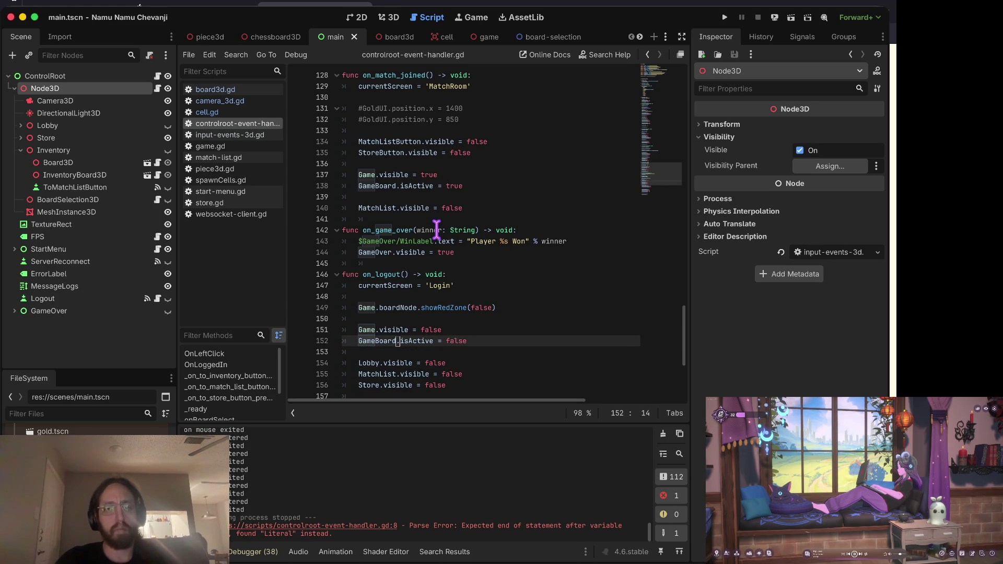
- In the match-list handler, replace the Board3D deactivation line with GameBoard.isActive = false
{"action": "key", "text": "Page_Up"}
{"action": "key", "text": "Page_Up"}
{"action": "key", "text": "Page_Up"}
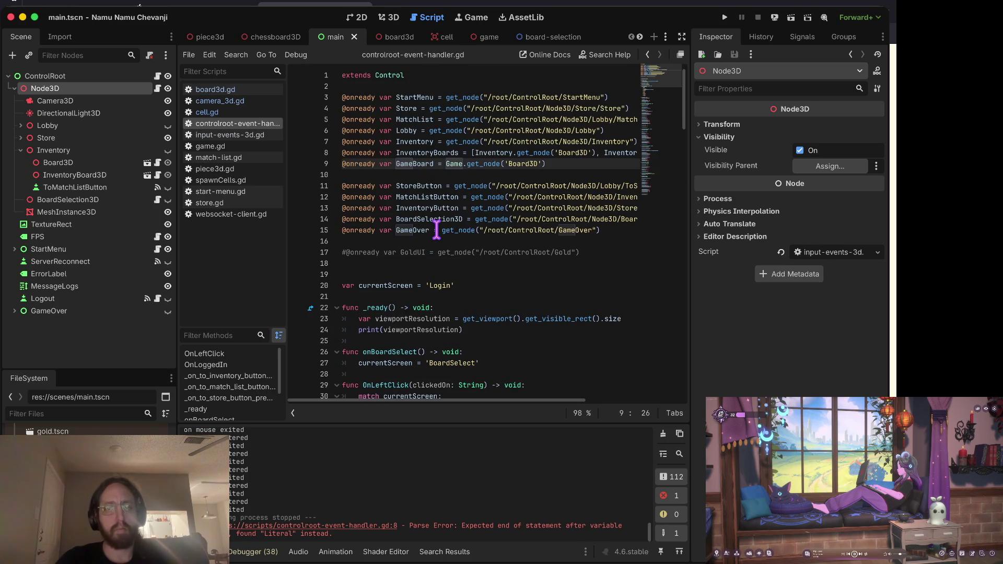
{"action": "key", "text": "Down"}
{"action": "key", "text": "Down"}
{"action": "key", "text": "Down"}
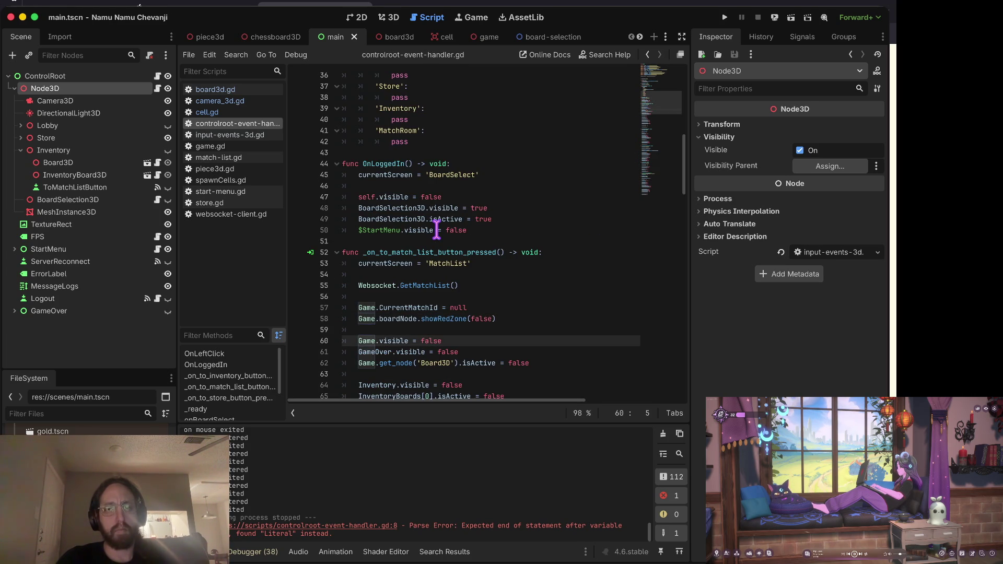
{"action": "key", "text": "Down"}
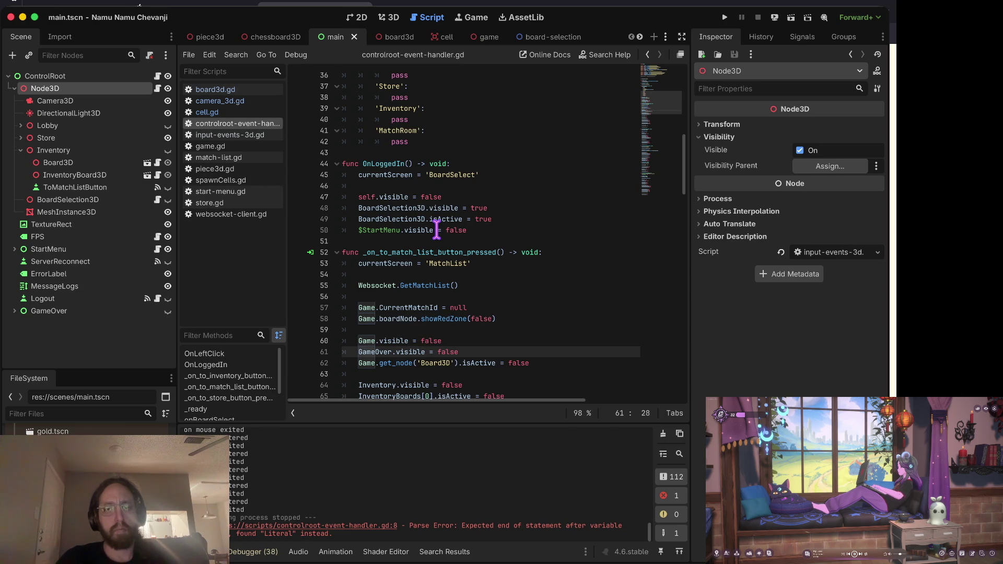
{"action": "key", "text": "Return"}
{"action": "type", "text": "GameBoard.isActive = false"}
{"action": "key", "text": "ctrl+shift+k"}
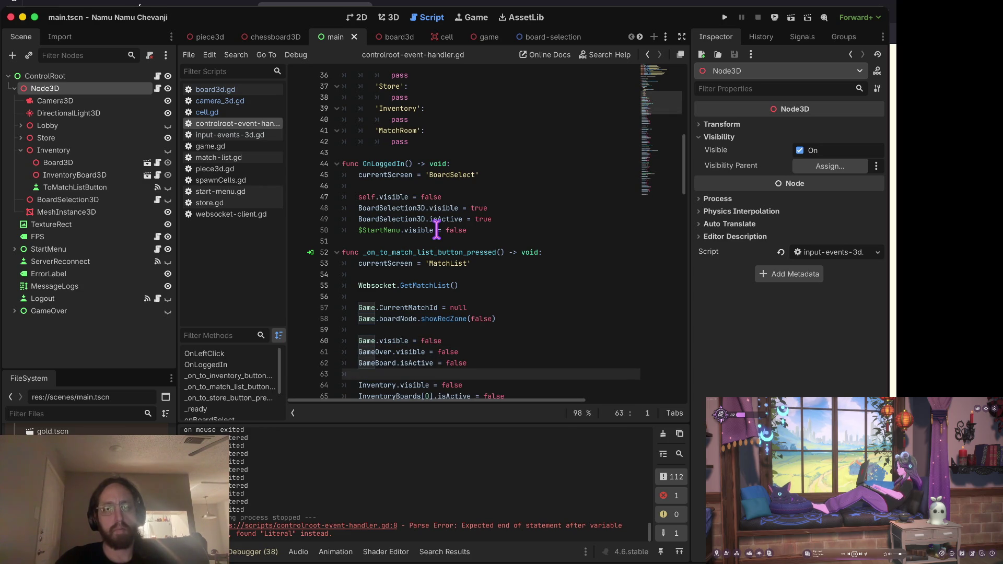
{"action": "key", "text": "F3"}
{"action": "key", "text": "F3"}
{"action": "key", "text": "F3"}
{"action": "key", "text": "F3"}
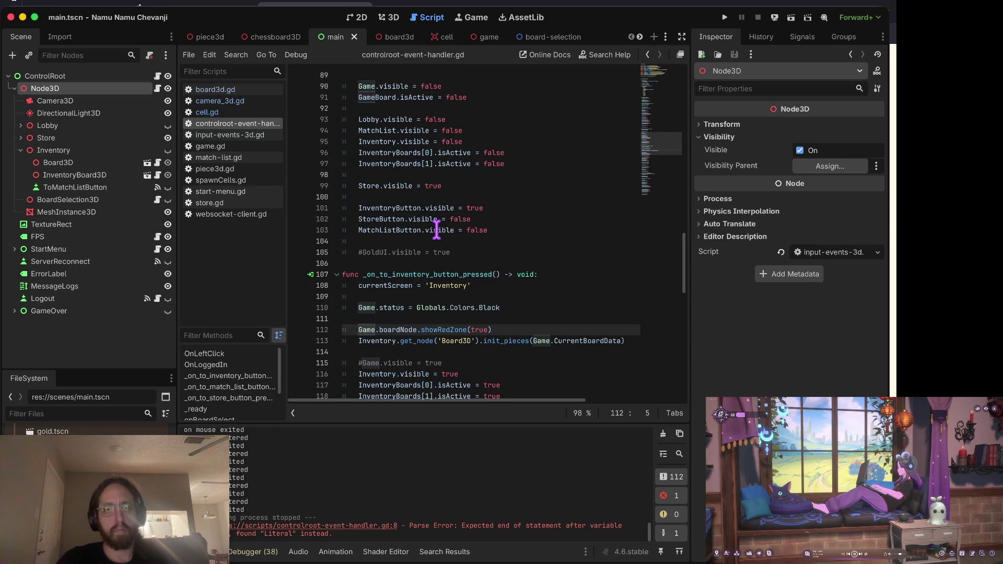
- Change line 113 to call InventoryBoards[0].init_pieces instead of the Board3D lookup
{"action": "type", "text": "#"}
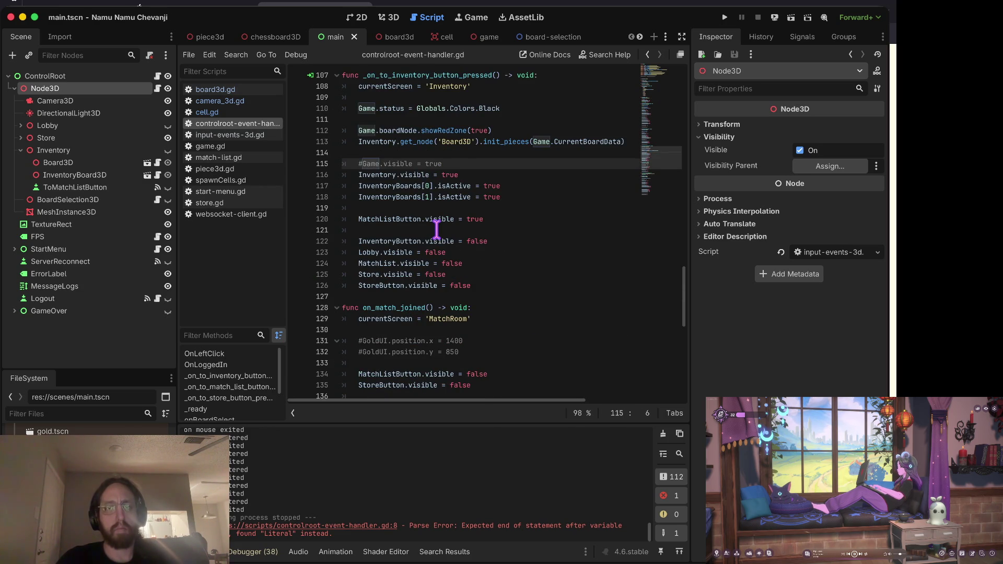
{"action": "key", "text": "Up"}
{"action": "key", "text": "Up"}
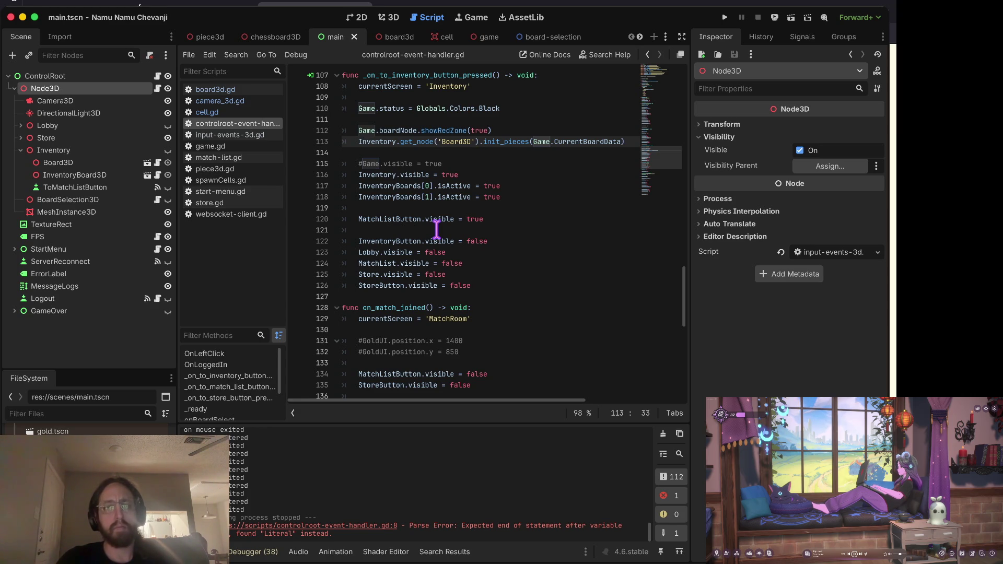
{"action": "key", "text": "BackSpace"}
{"action": "key", "text": "BackSpace"}
{"action": "key", "text": "BackSpace"}
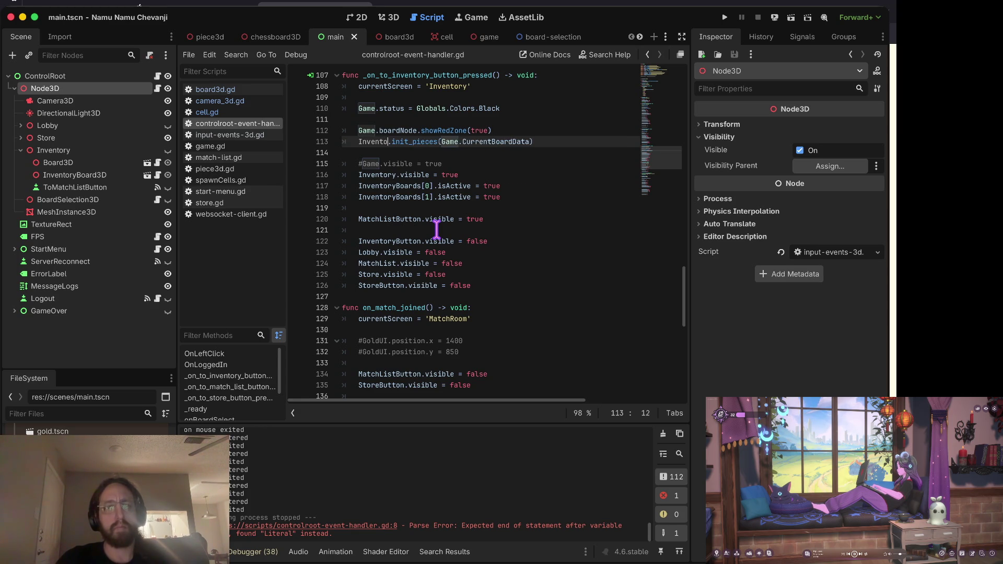
{"action": "type", "text": "ryB"}
{"action": "key", "text": "Return"}
{"action": "type", "text": "[0]"}
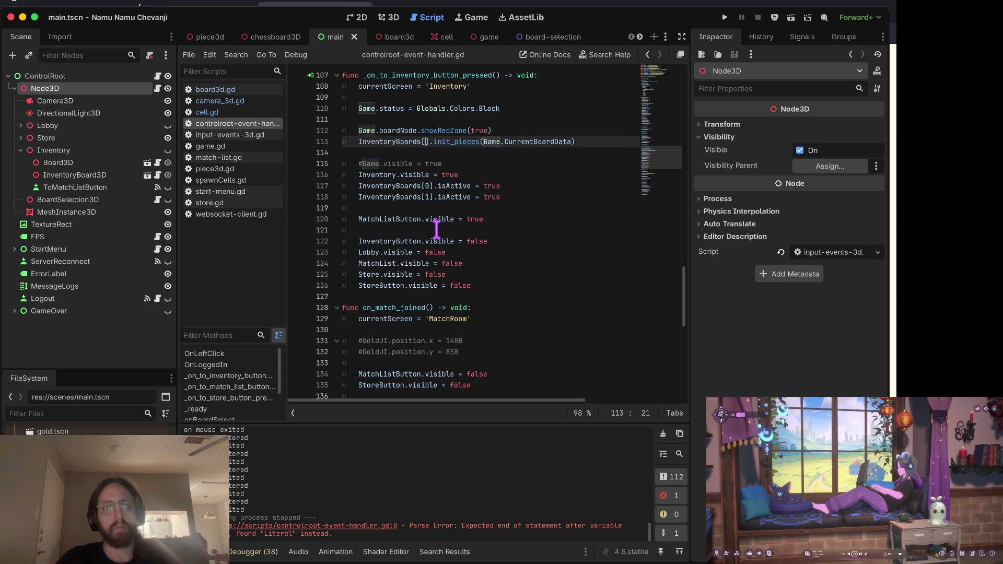
{"action": "key", "text": "Home"}
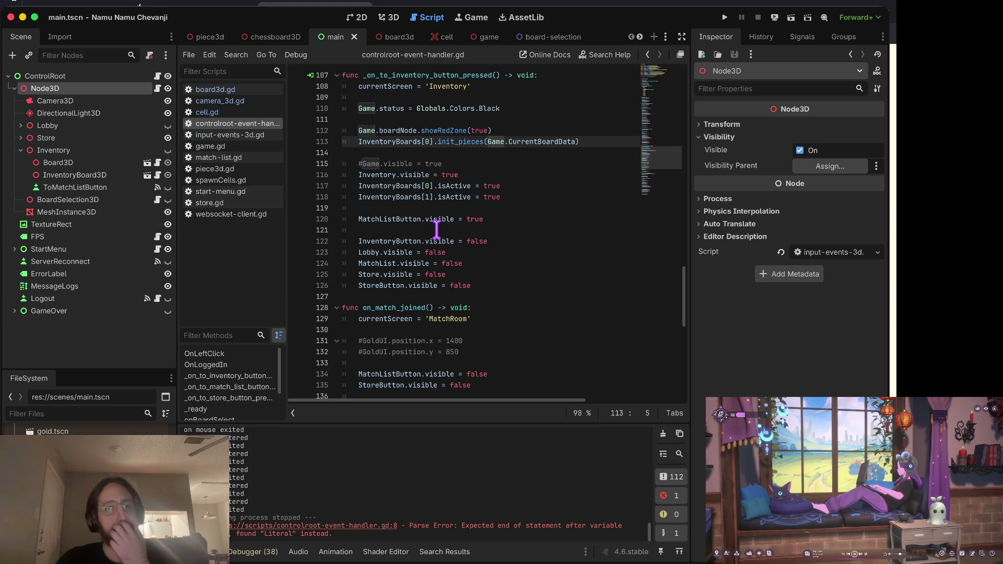
{"action": "key", "text": "Down"}
{"action": "key", "text": "Down"}
{"action": "key", "text": "Down"}
{"action": "key", "text": "Down"}
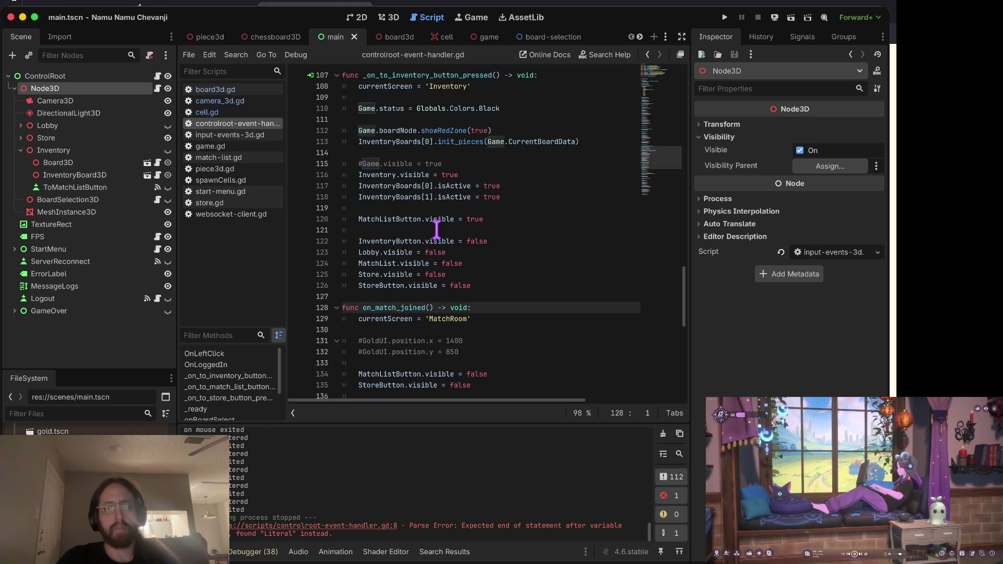
- In on_logout, move the StoreButton line up and the MatchList line beside MatchListButton
{"action": "key", "text": "Up"}
{"action": "key", "text": "Up"}
{"action": "key", "text": "Up"}
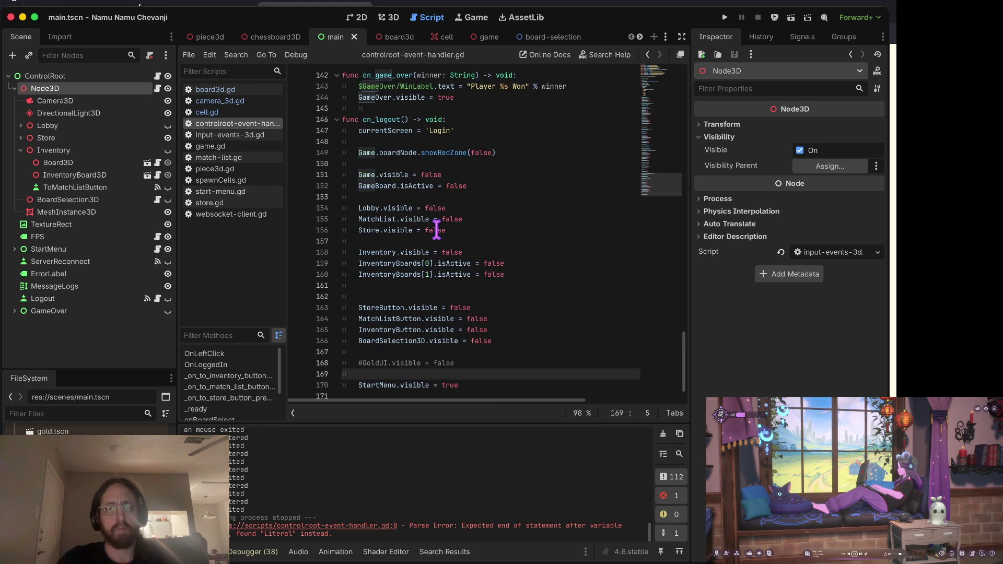
{"action": "key", "text": "Home"}
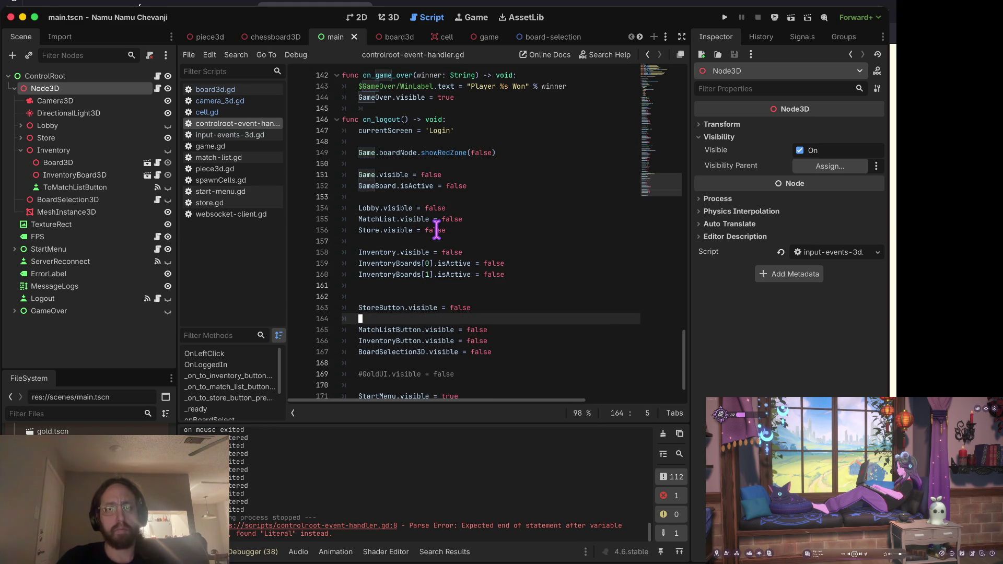
{"action": "key", "text": "alt+Up"}
{"action": "key", "text": "Up"}
{"action": "key", "text": "Up"}
{"action": "key", "text": "Up"}
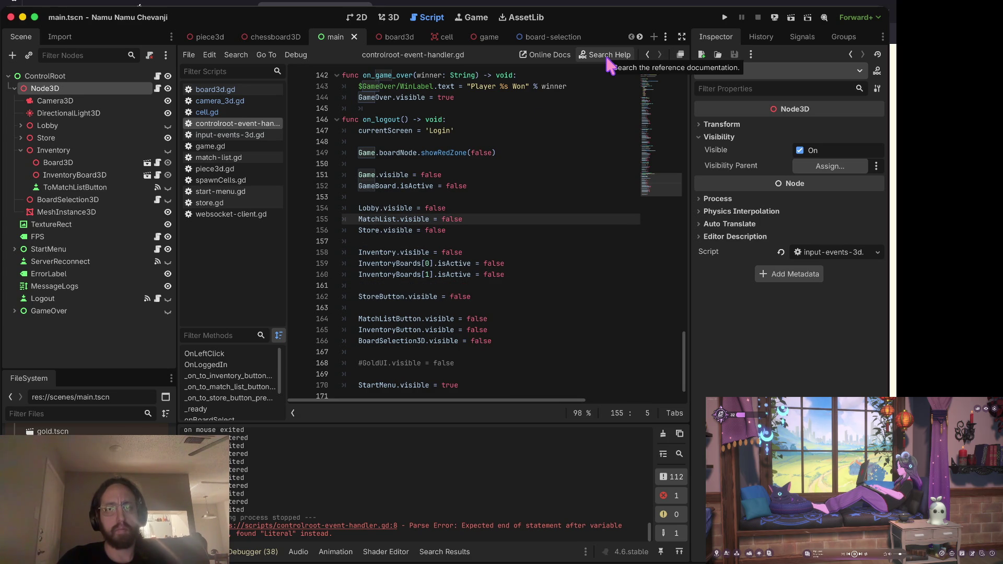
{"action": "key", "text": "Down"}
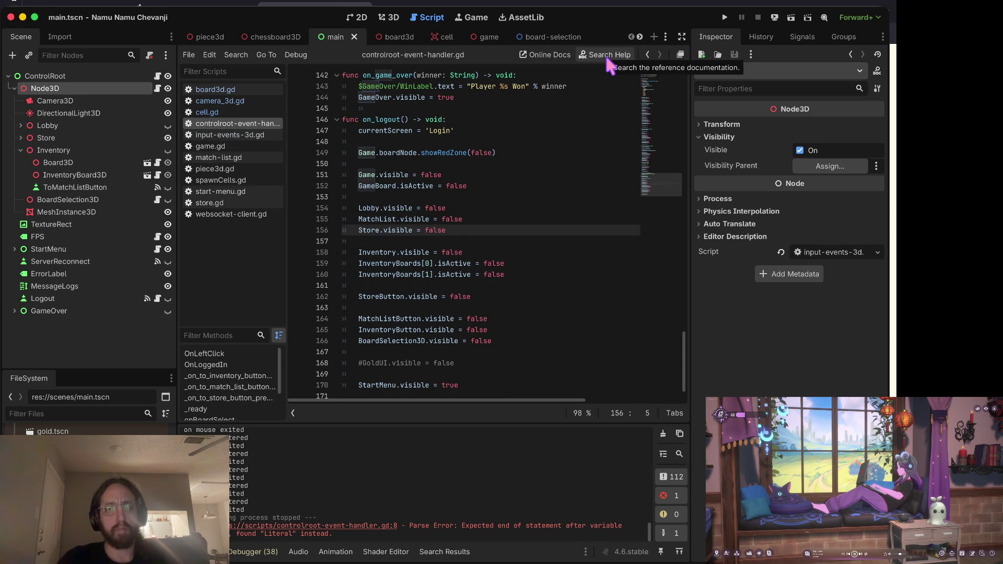
{"action": "key", "text": "Up"}
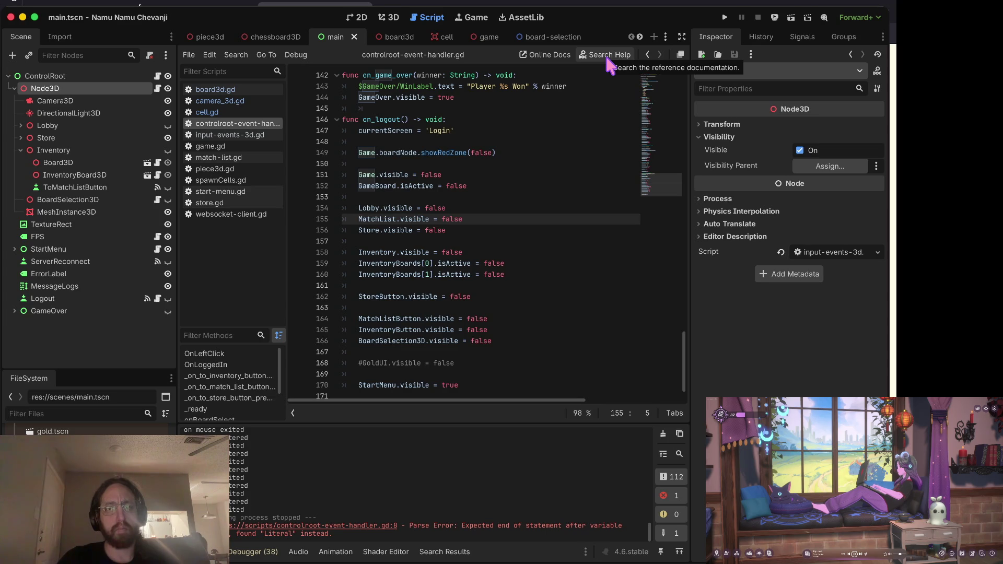
{"action": "key", "text": "alt+Down"}
{"action": "key", "text": "alt+Down"}
{"action": "key", "text": "alt+Down"}
{"action": "key", "text": "End"}
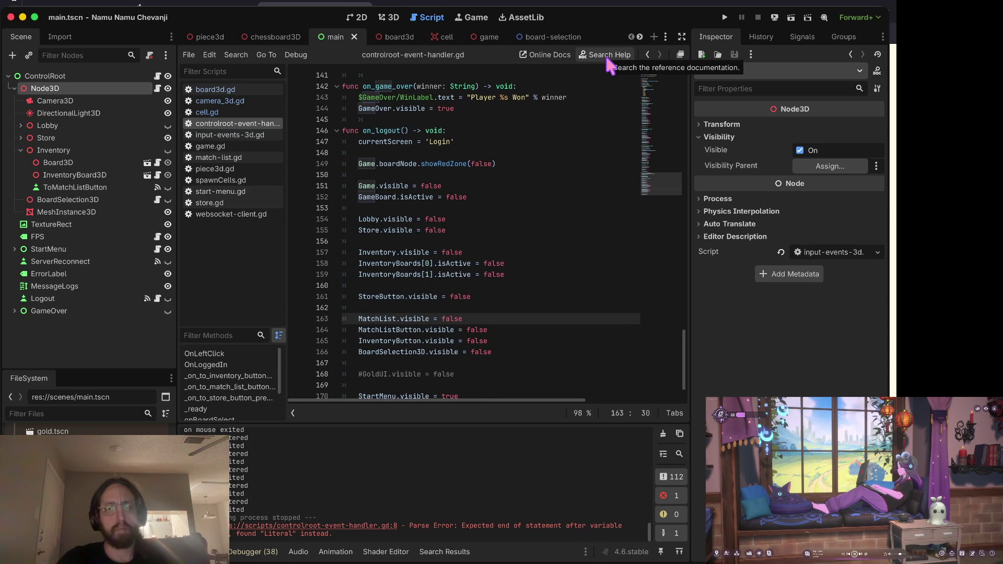
- Move the Store.visible line next to the StoreButton line and save the script
{"action": "key", "text": "Up"}
{"action": "key", "text": "Up"}
{"action": "key", "text": "Up"}
{"action": "key", "text": "ctrl+x"}
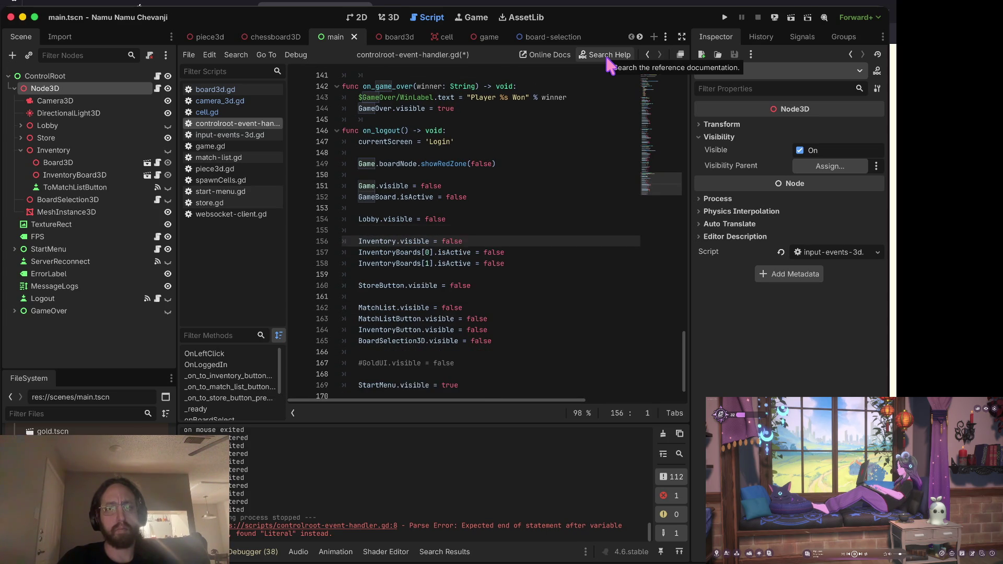
{"action": "key", "text": "Down"}
{"action": "key", "text": "Down"}
{"action": "key", "text": "Down"}
{"action": "key", "text": "ctrl+v"}
{"action": "key", "text": "Up"}
{"action": "key", "text": "Up"}
{"action": "key", "text": "Up"}
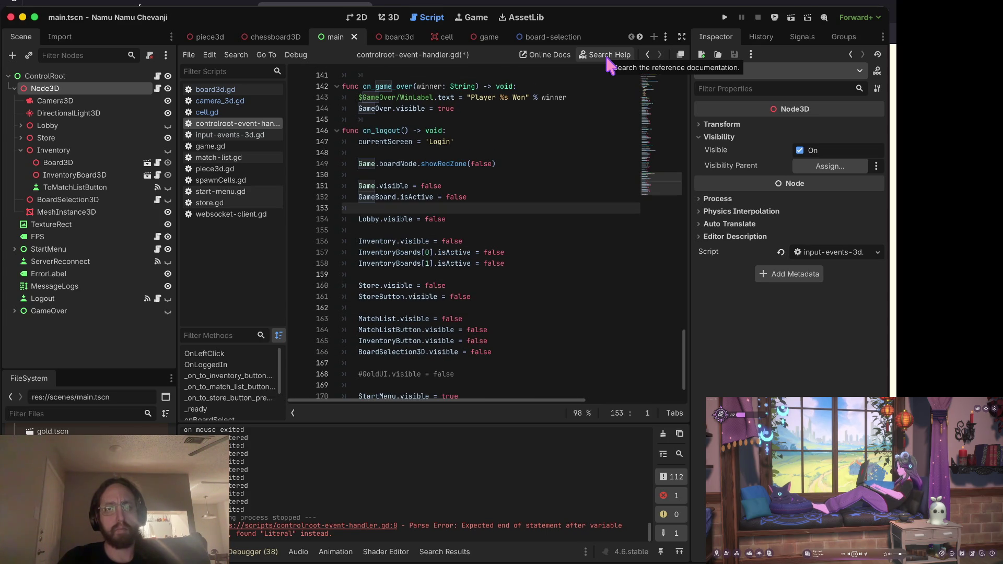
{"action": "key", "text": "Down"}
{"action": "key", "text": "Down"}
{"action": "key", "text": "Up"}
{"action": "key", "text": "Up"}
{"action": "key", "text": "ctrl+s"}
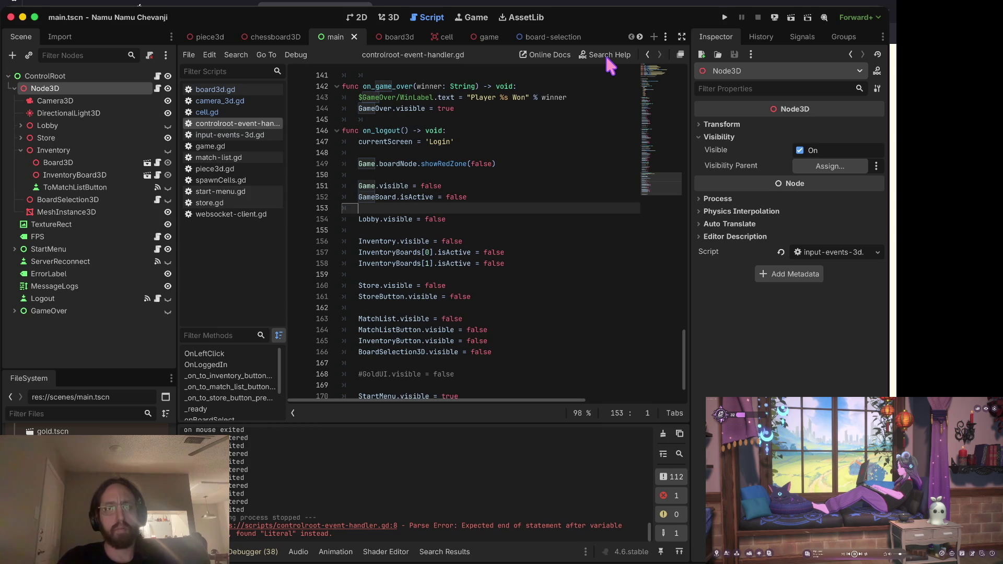
{"action": "key", "text": "Up"}
{"action": "key", "text": "Up"}
{"action": "key", "text": "Up"}
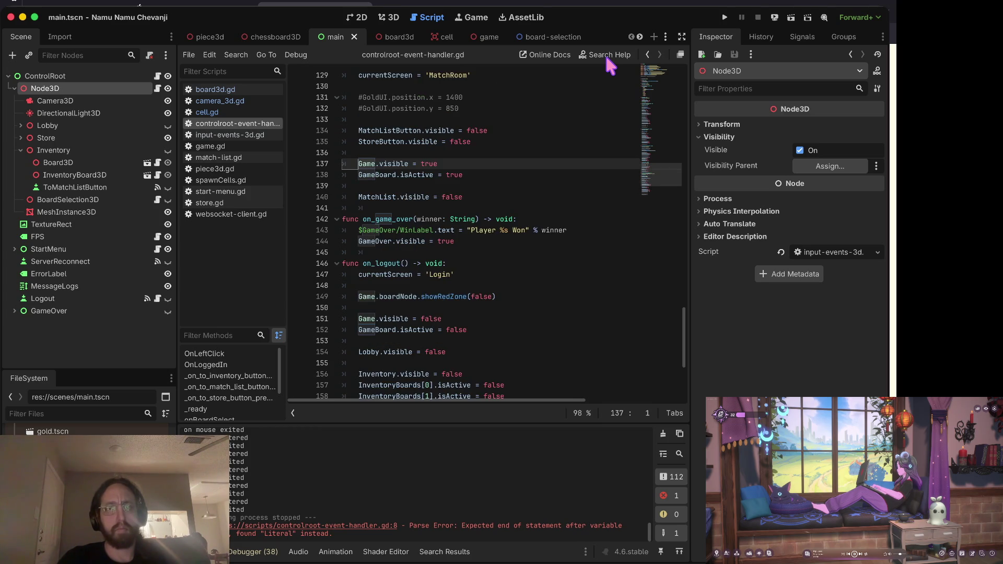
{"action": "key", "text": "Up"}
{"action": "key", "text": "Up"}
{"action": "key", "text": "Up"}
{"action": "key", "text": "Up"}
{"action": "key", "text": "Up"}
{"action": "key", "text": "Up"}
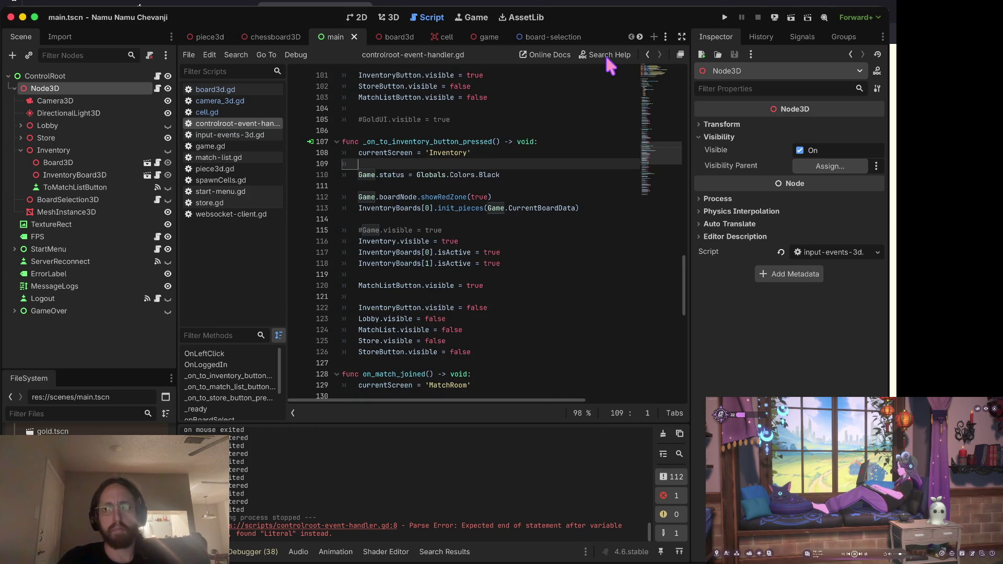
- Run the game, which fails on BoardSelection3D's isActive assignment, then stop it
{"action": "key", "text": "super+b"}
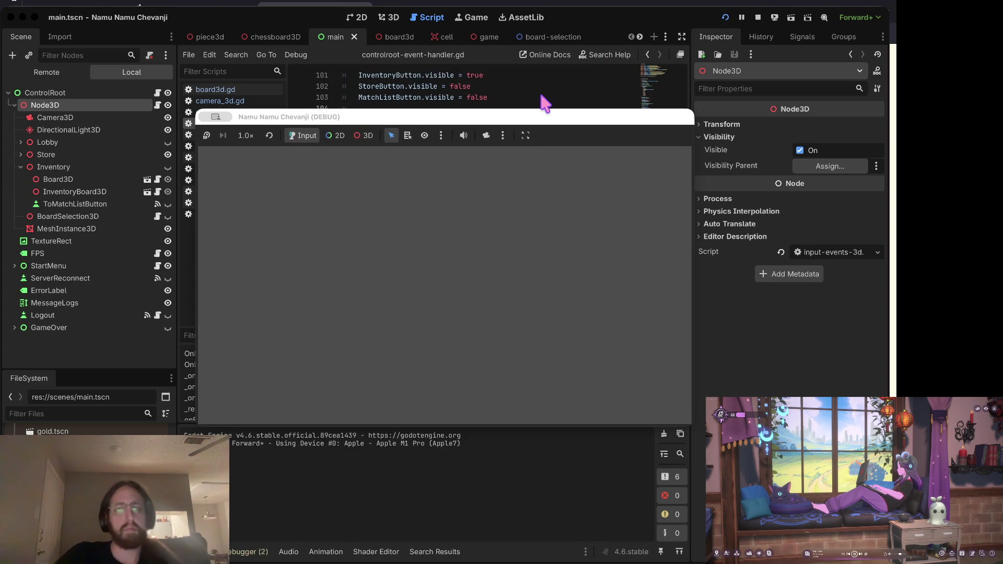
{"action": "left_click", "coordinate": [463, 280]}
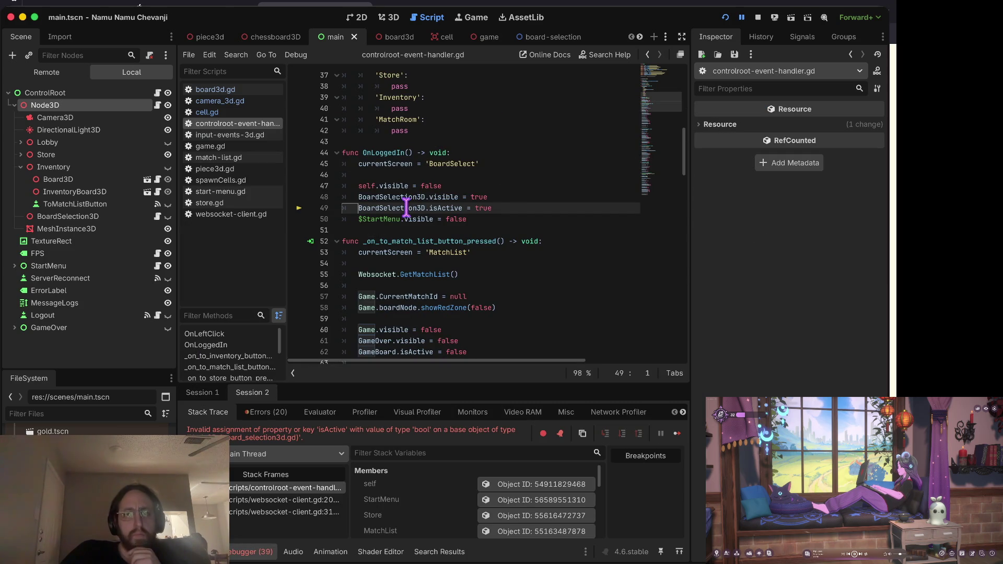
{"action": "mouse_move", "coordinate": [395, 209]}
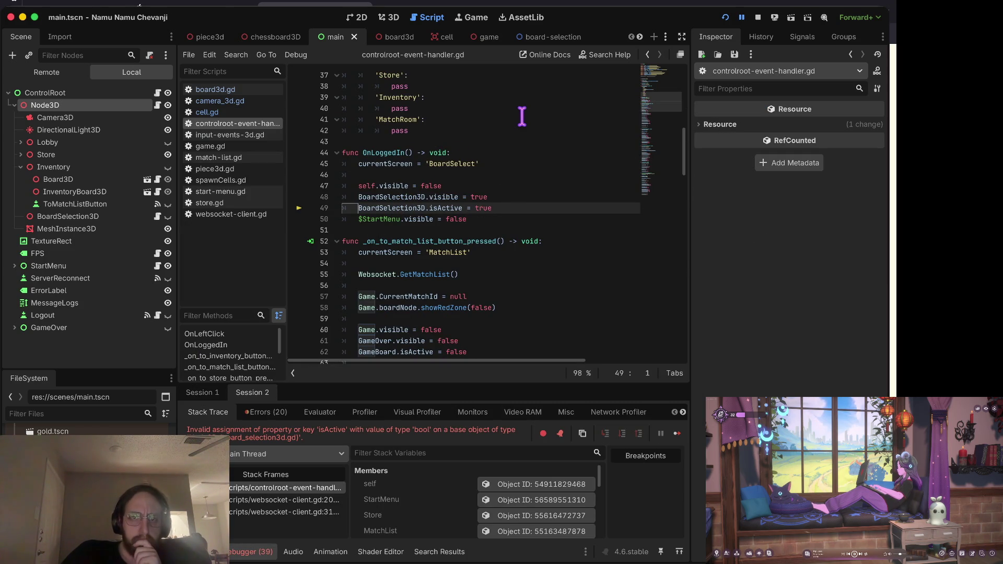
{"action": "left_click", "coordinate": [757, 17]}
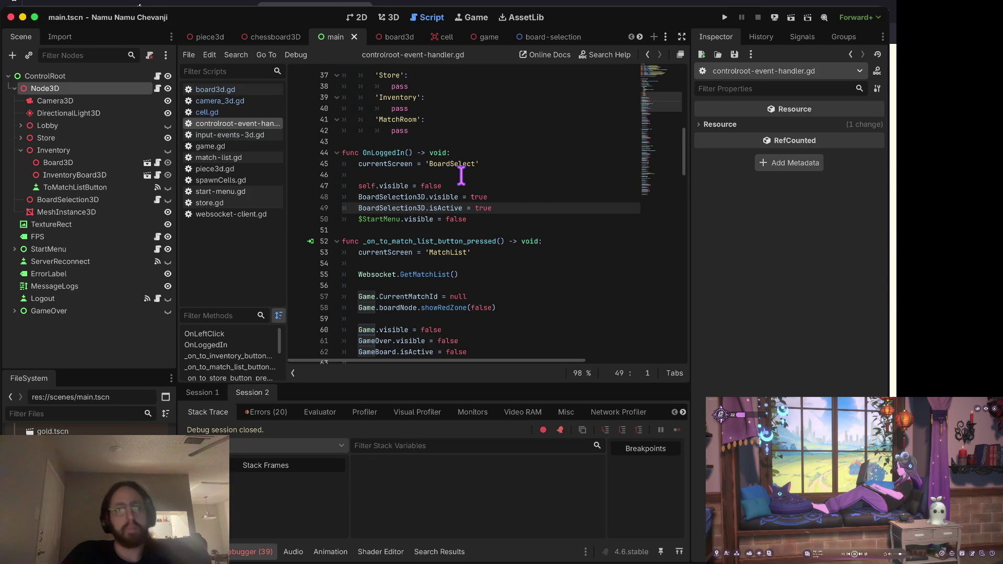
- Add a new line after line 48 in OnLoggedIn
{"action": "key", "text": "Up"}
{"action": "key", "text": "End"}
{"action": "key", "text": "Return"}
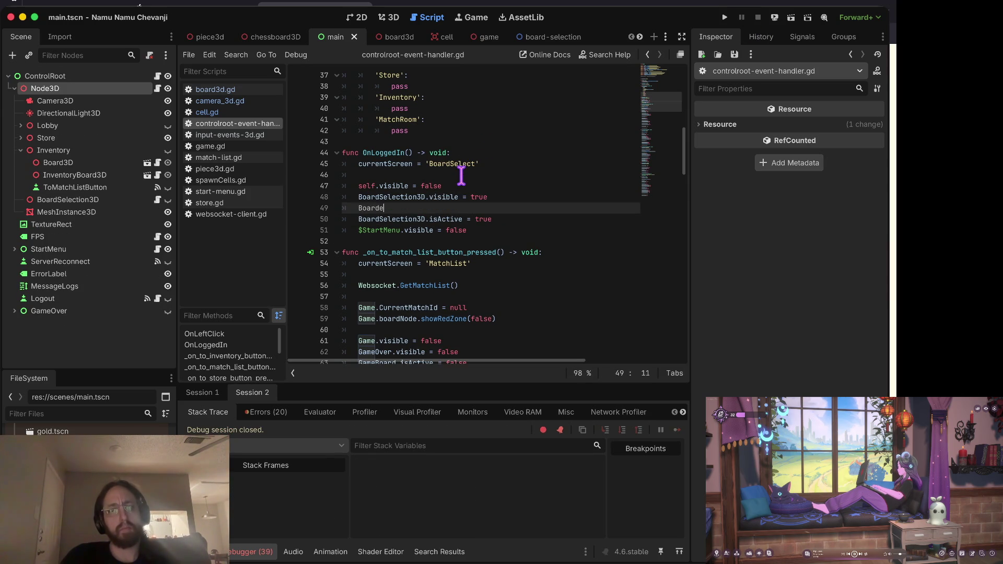
- Write 'for i in BoardSelection3D.get_children(): i.isActive = true' in OnLoggedIn
{"action": "key", "text": "Return"}
{"action": "type", "text": "."}
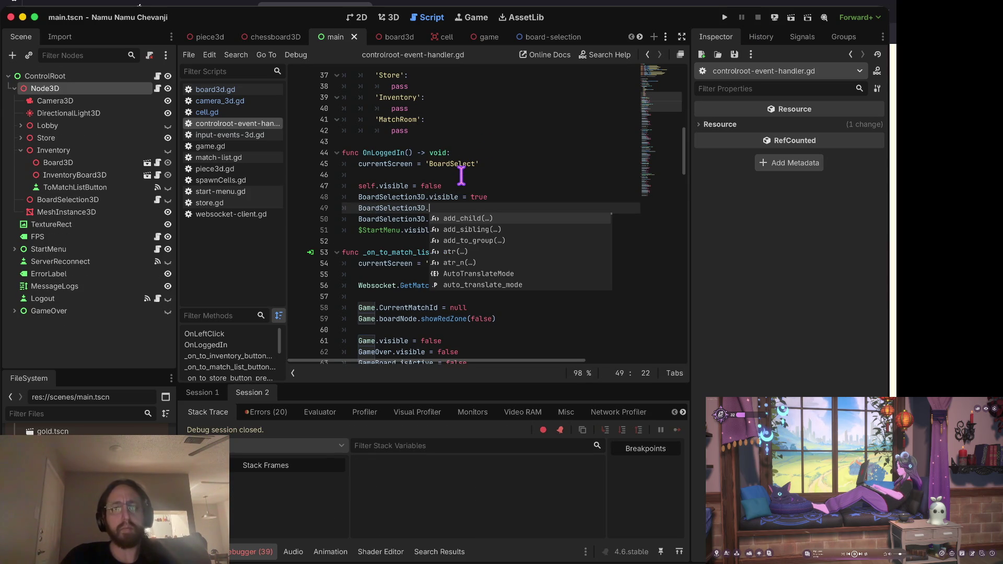
{"action": "key", "text": "Home"}
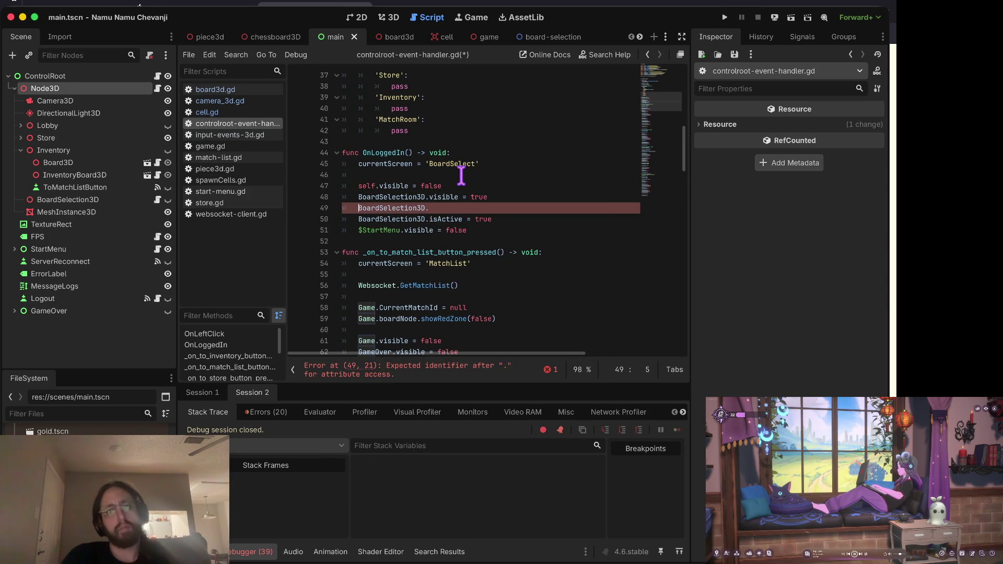
{"action": "type", "text": "for "}
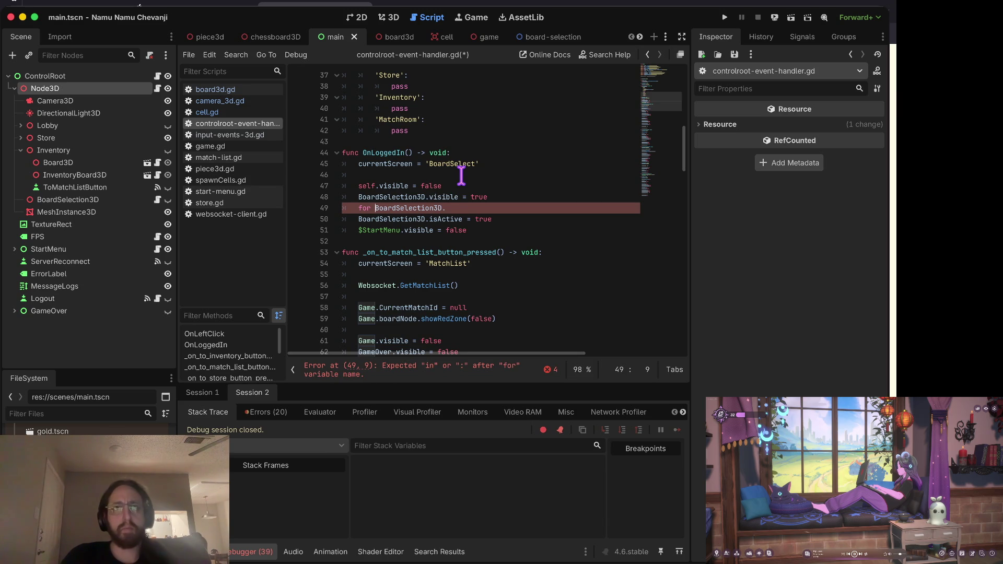
{"action": "type", "text": "i in"}
{"action": "key", "text": "End"}
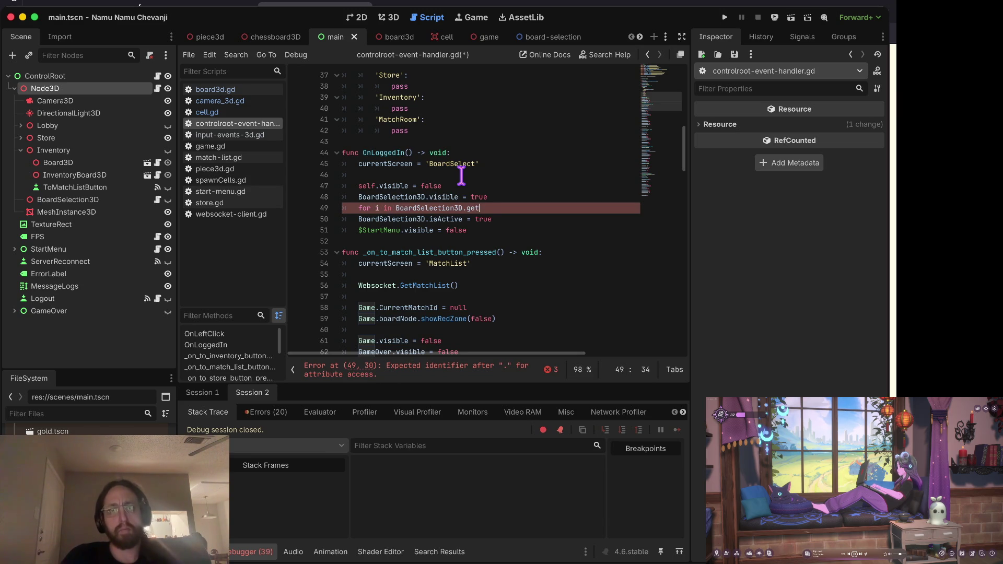
{"action": "type", "text": "ren():"}
{"action": "key", "text": "Down"}
{"action": "key", "text": "Home"}
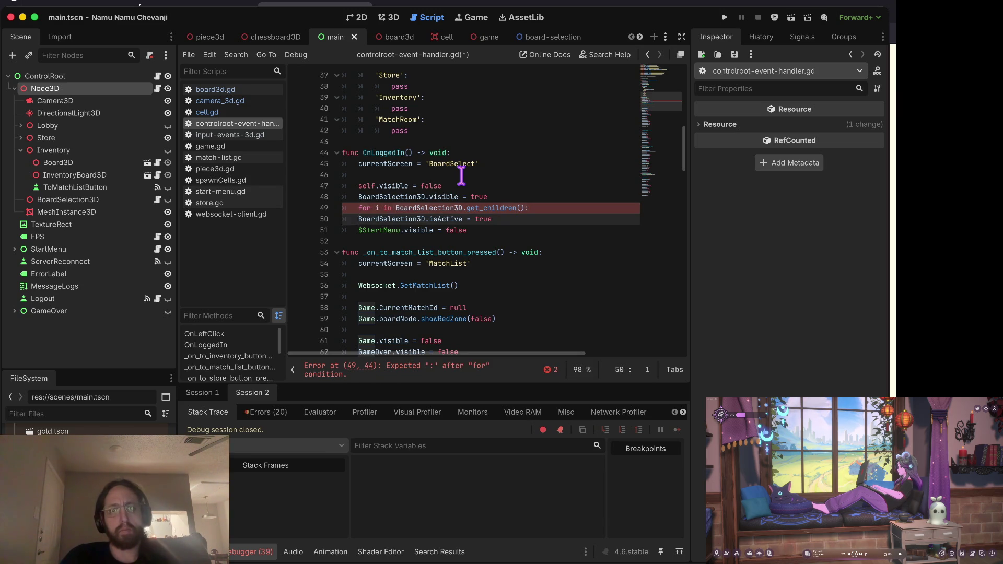
{"action": "key", "text": "ctrl+shift+Right"}
{"action": "key", "text": "Tab"}
{"action": "type", "text": "i"}
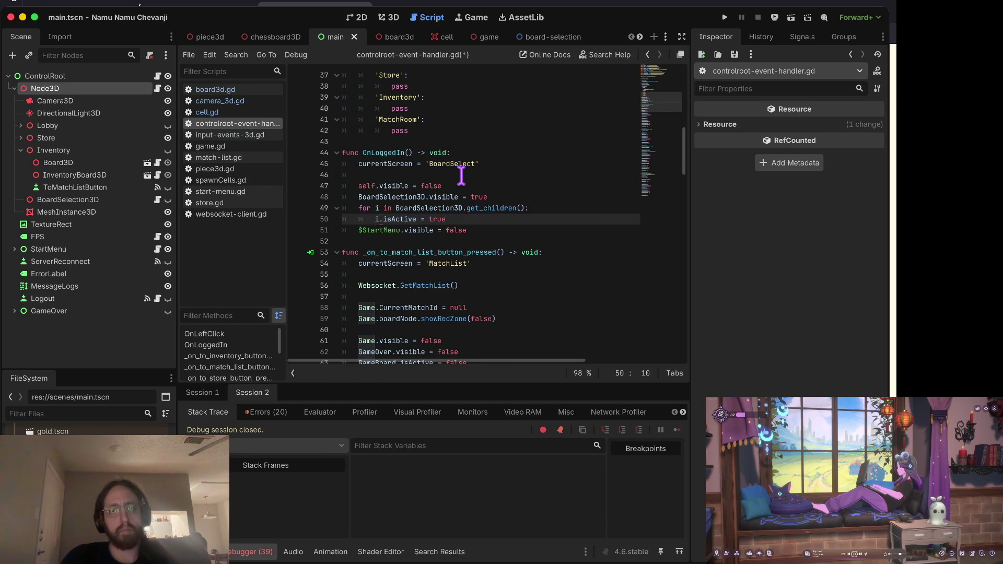
{"action": "key", "text": "End"}
{"action": "key", "text": "BackSpace"}
{"action": "type", "text": "i"}
{"action": "key", "text": "Left"}
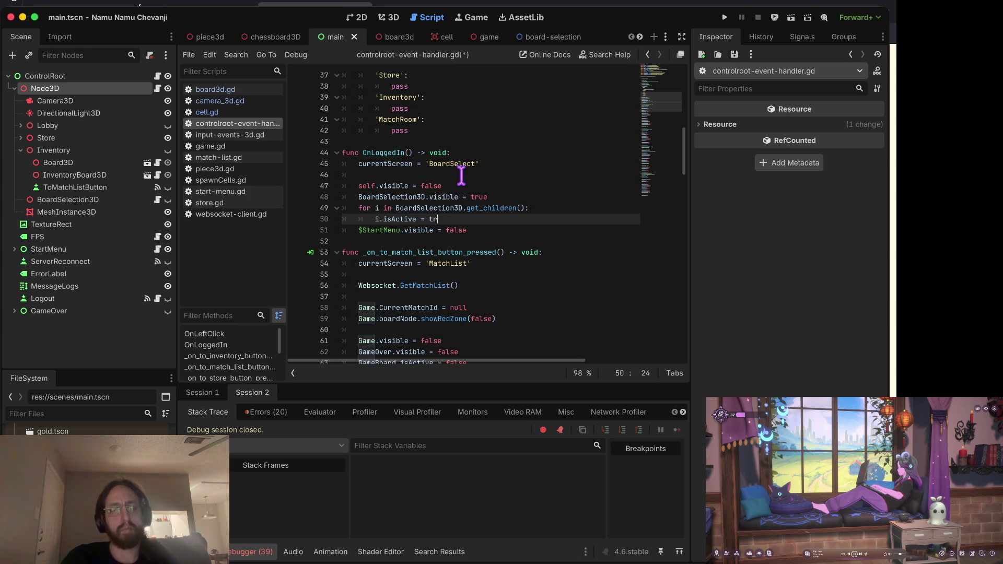
- Save the script and copy the loop into the match-list handler near line 80
{"action": "key", "text": "Return"}
{"action": "key", "text": "ctrl+s"}
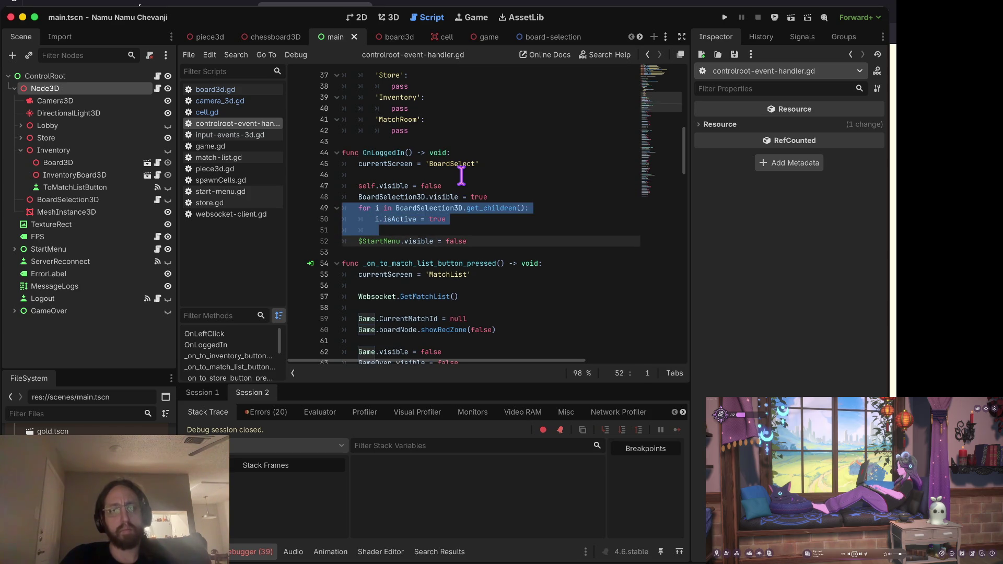
{"action": "key", "text": "Down"}
{"action": "key", "text": "Home"}
{"action": "key", "text": "Up"}
{"action": "key", "text": "Up"}
{"action": "key", "text": "Up"}
{"action": "key", "text": "Home"}
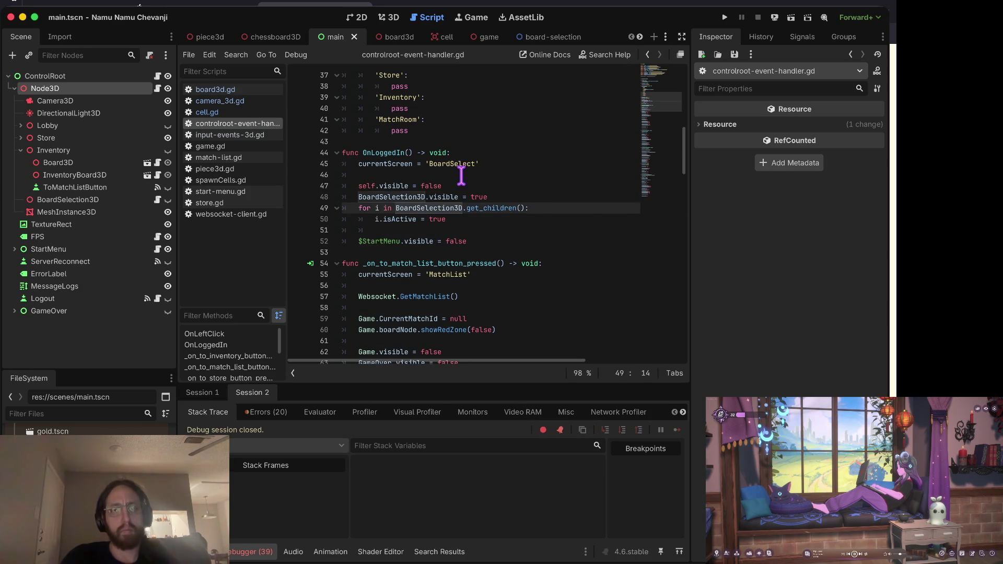
{"action": "key", "text": "Page_Down"}
{"action": "key", "text": "ctrl+z"}
{"action": "key", "text": "ctrl+z"}
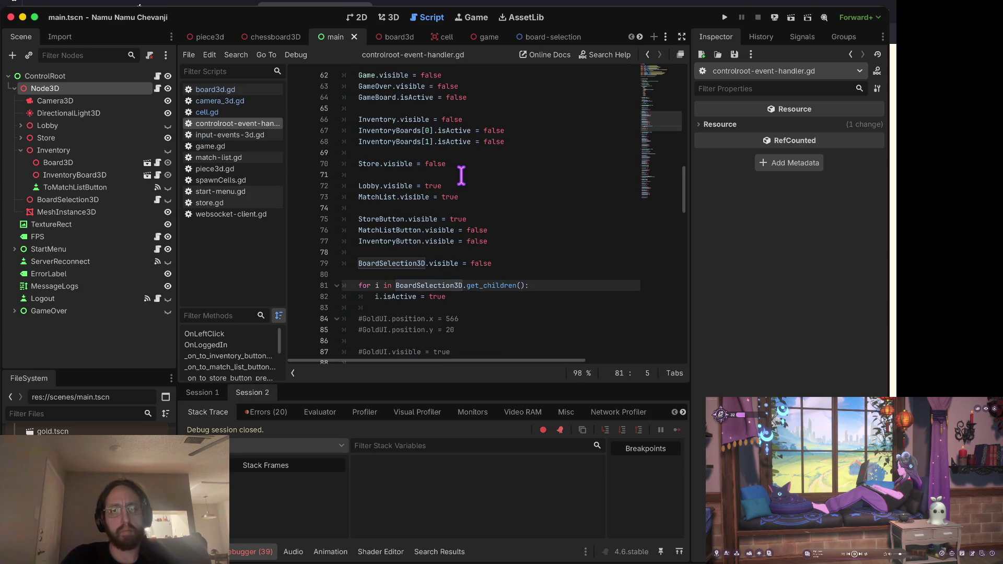
- Paste the loop into on_logout with isActive = false, save, and launch the game
{"action": "key", "text": "ctrl+z"}
{"action": "key", "text": "ctrl+z"}
{"action": "key", "text": "ctrl+z"}
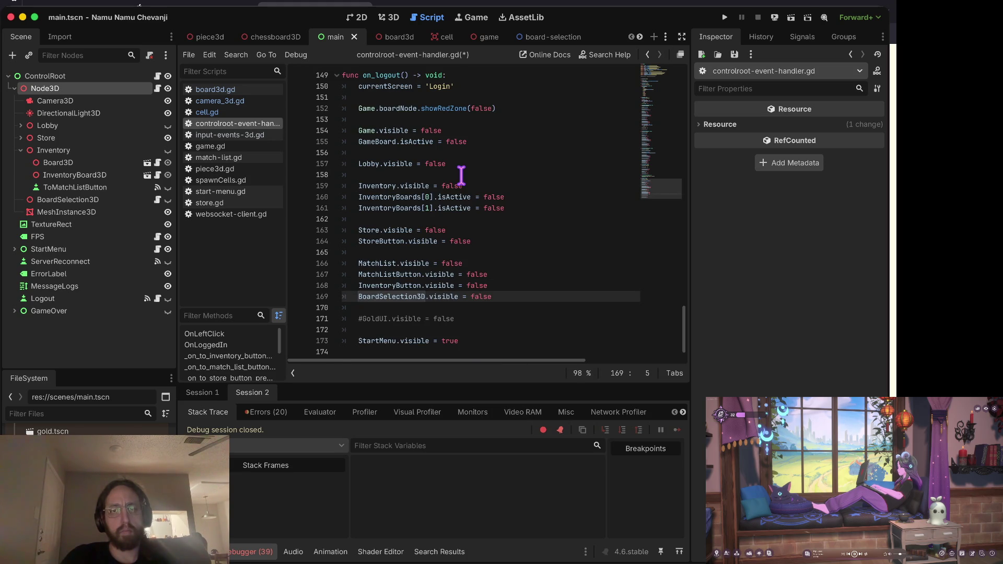
{"action": "key", "text": "ctrl+shift+z"}
{"action": "key", "text": "ctrl+shift+z"}
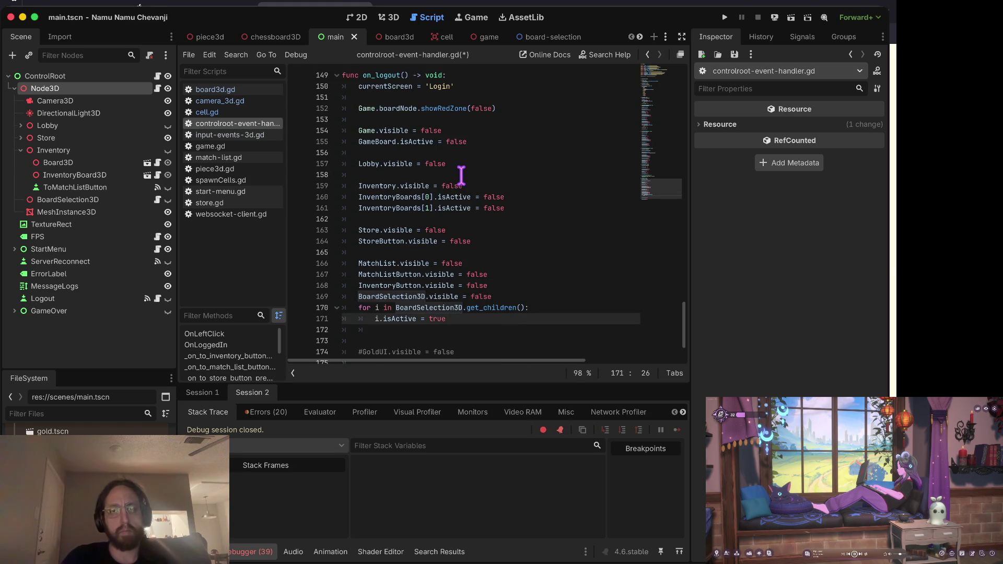
{"action": "key", "text": "ctrl+shift+z"}
{"action": "key", "text": "ctrl+shift+z"}
{"action": "key", "text": "ctrl+shift+z"}
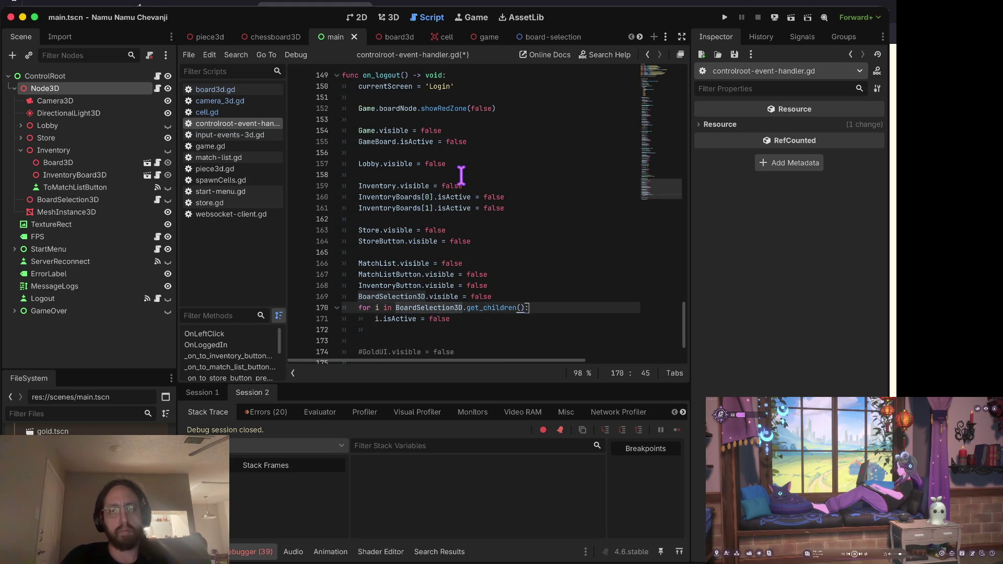
{"action": "key", "text": "ctrl+z"}
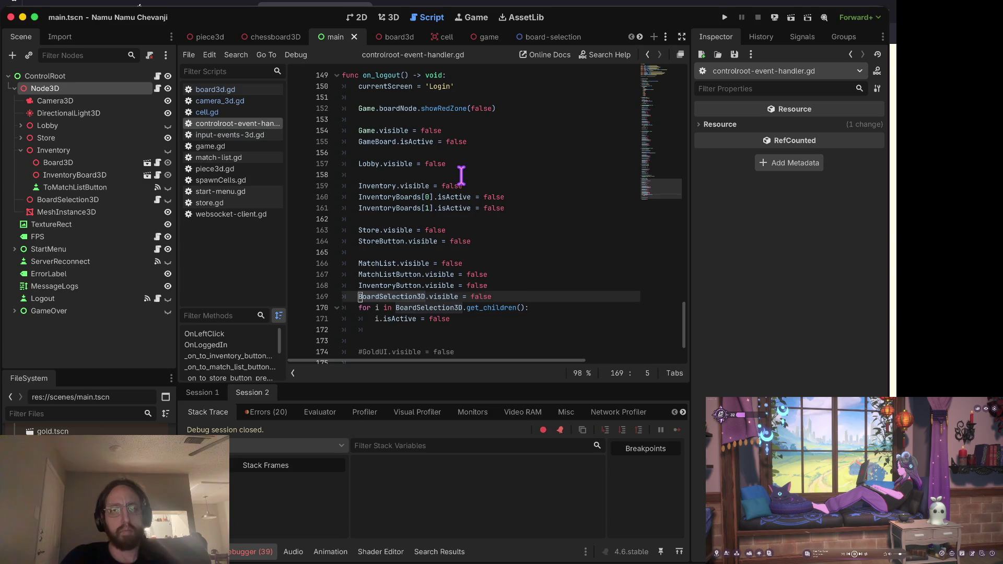
{"action": "key", "text": "ctrl+z"}
{"action": "key", "text": "ctrl+z"}
{"action": "key", "text": "ctrl+z"}
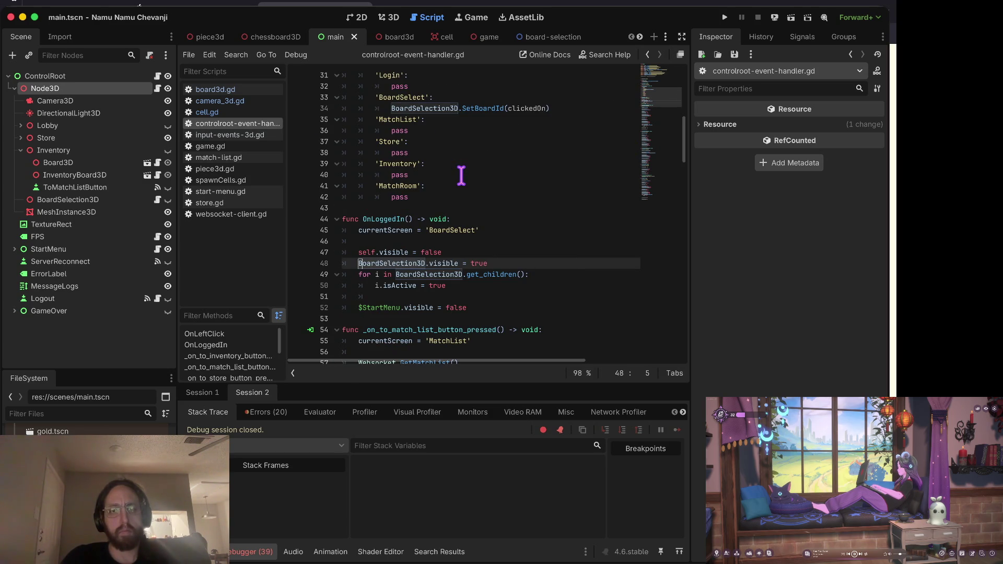
{"action": "key", "text": "super+b"}
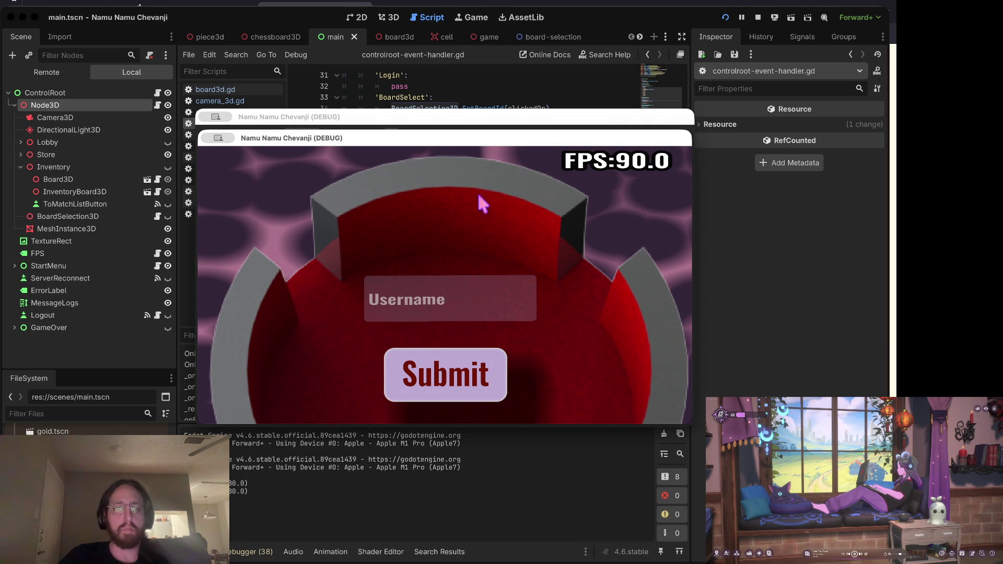
- Submit the login so the game reaches board selection and breaks at cell.gd line 16
{"action": "left_click", "coordinate": [430, 374]}
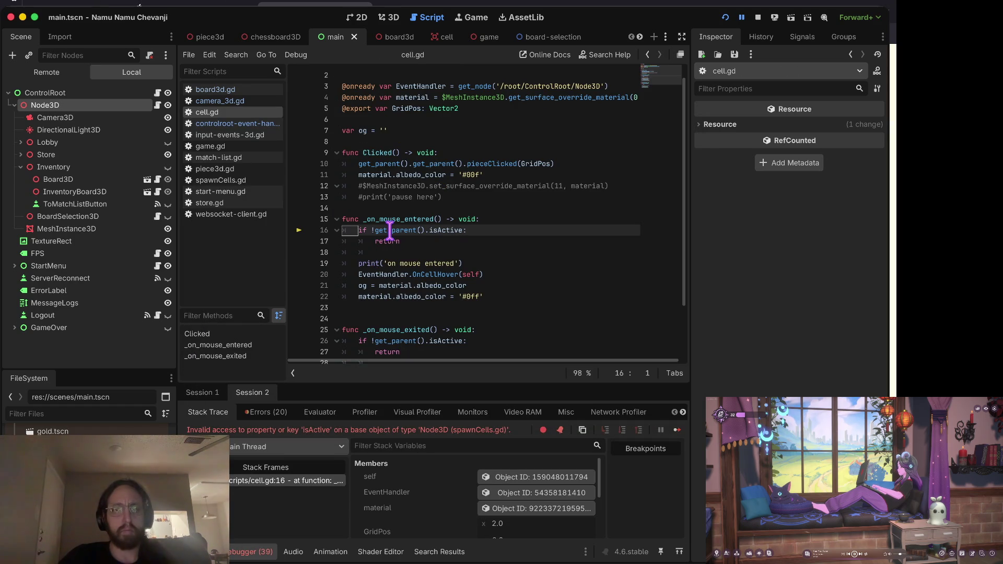
{"action": "mouse_move", "coordinate": [390, 229]}
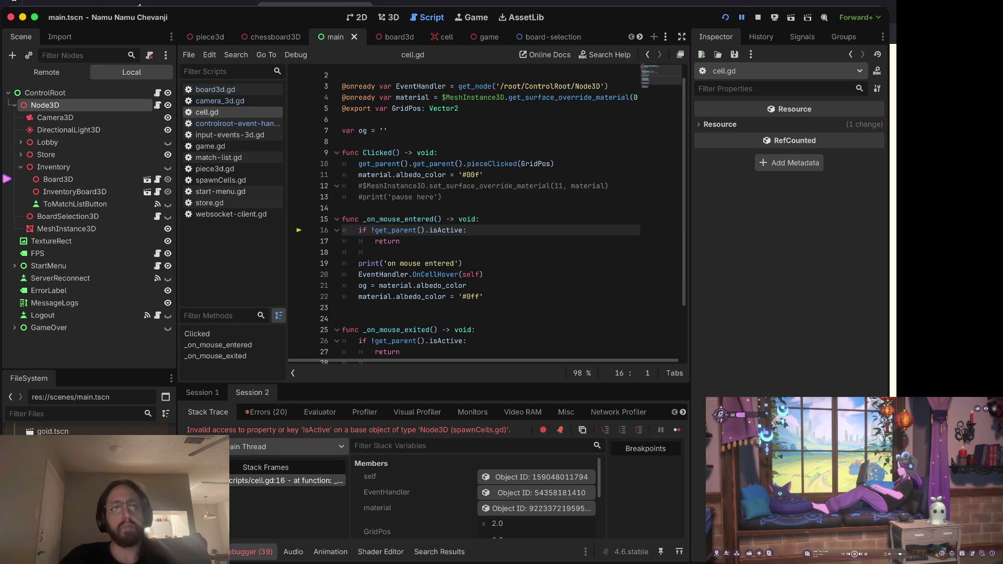
- In the Remote scene tree, expand ControlRoot, BoardSelection3D, Board3D and Cells
{"action": "left_click", "coordinate": [39, 72]}
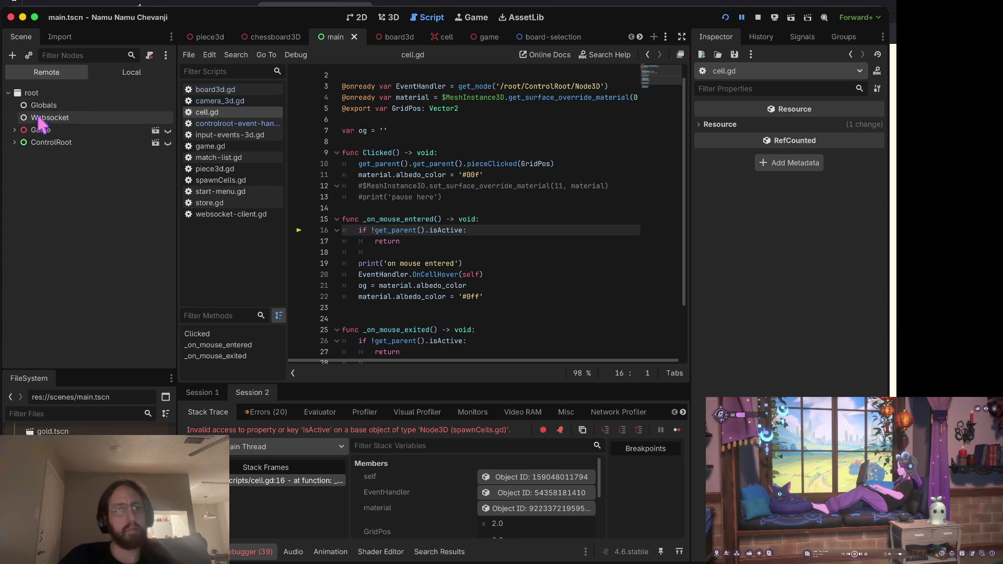
{"action": "left_click", "coordinate": [14, 143]}
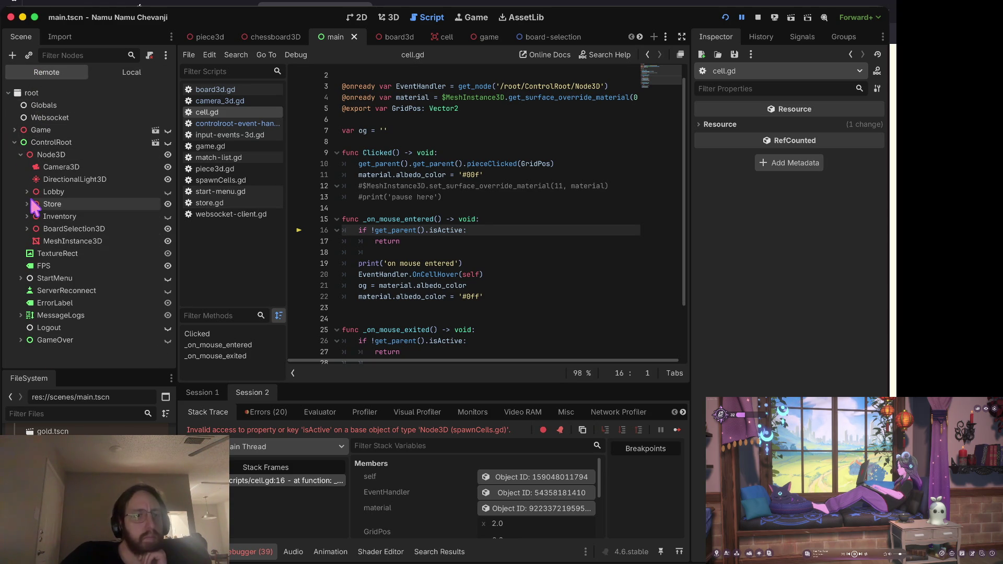
{"action": "left_click", "coordinate": [27, 228]}
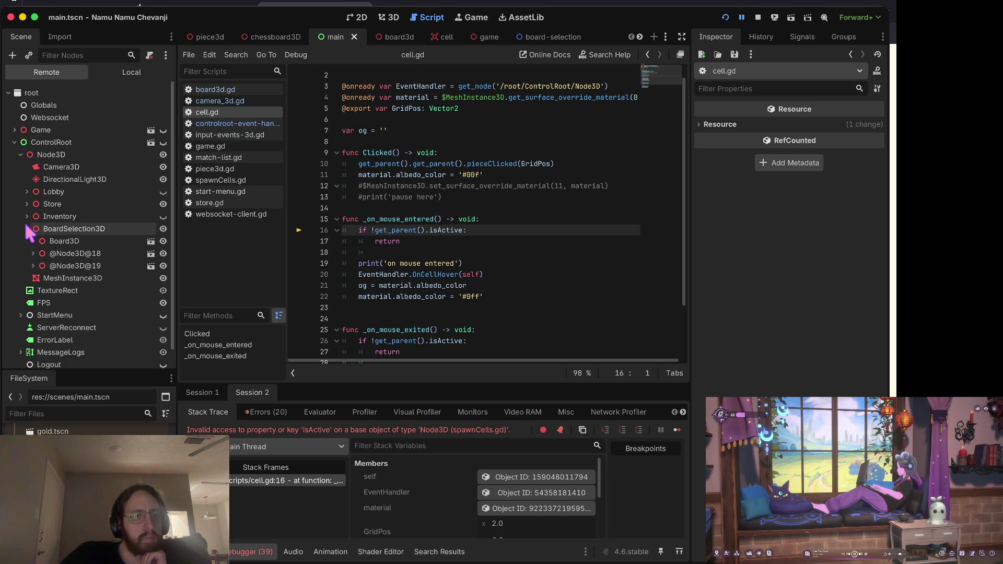
{"action": "left_click", "coordinate": [33, 241]}
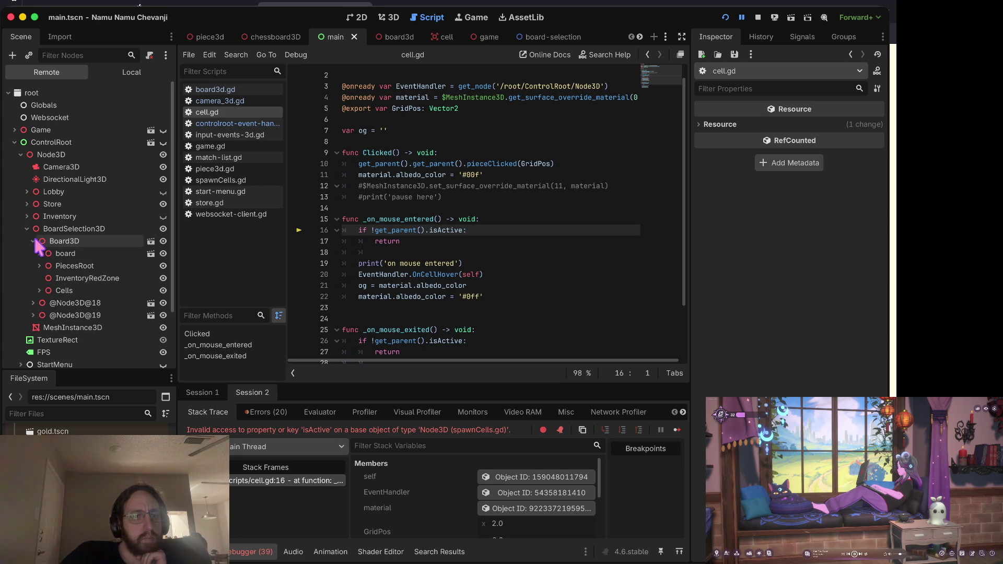
{"action": "left_click", "coordinate": [39, 290]}
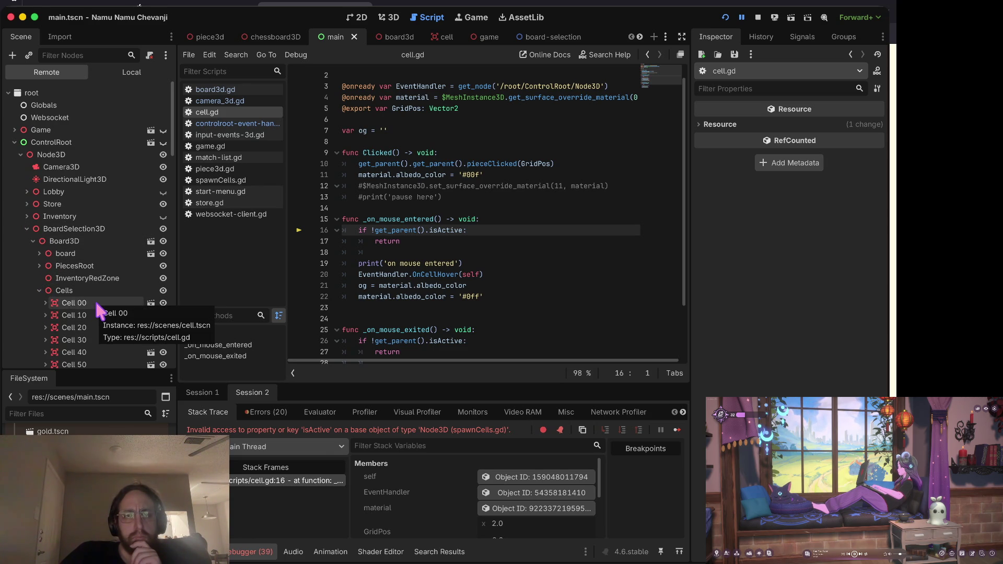
- Stop the game, add a second get_parent() to the line 16 mouse-entered guard, and rerun
{"action": "left_click", "coordinate": [758, 17]}
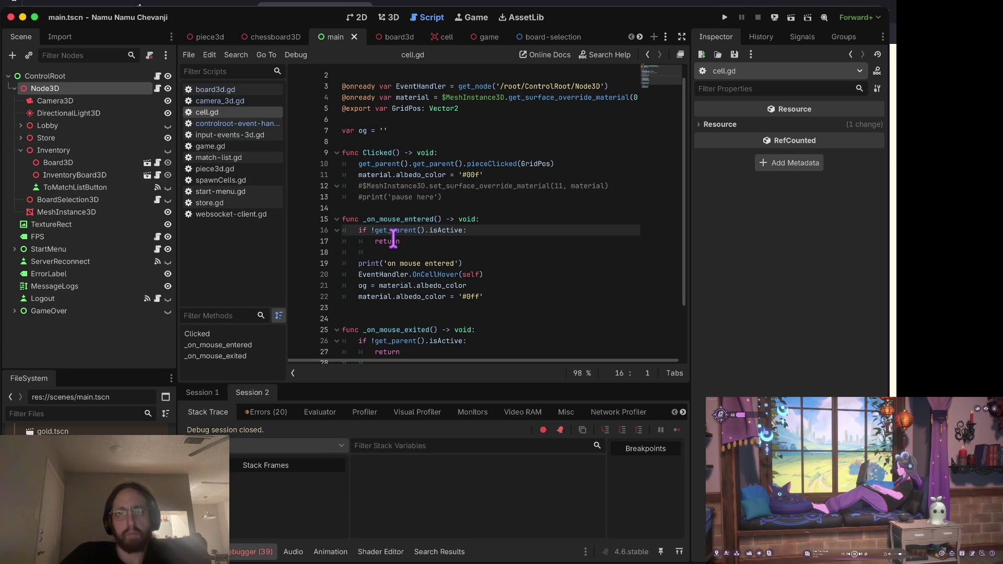
{"action": "left_click", "coordinate": [420, 233]}
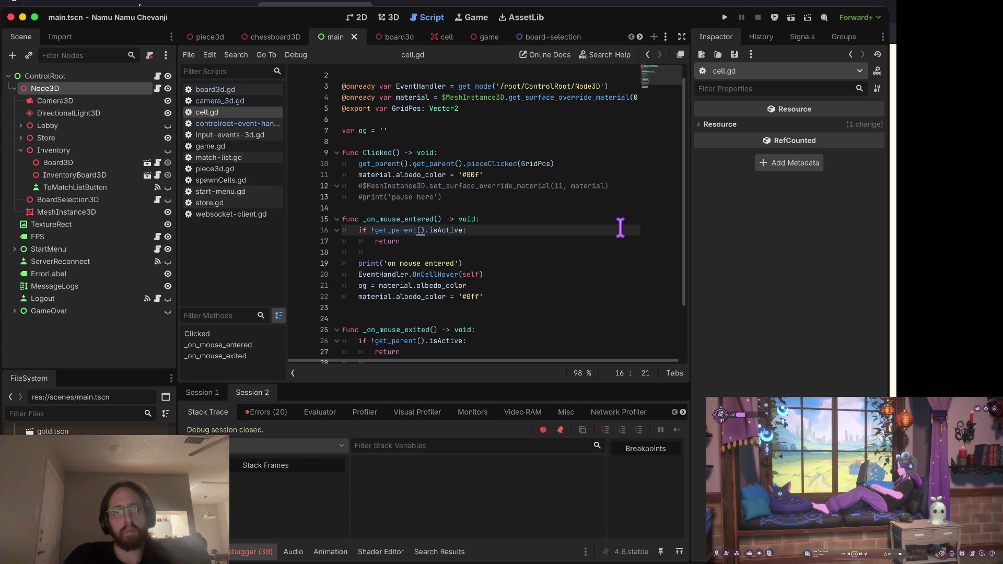
{"action": "type", "text": ".get_pa"}
{"action": "key", "text": "Return"}
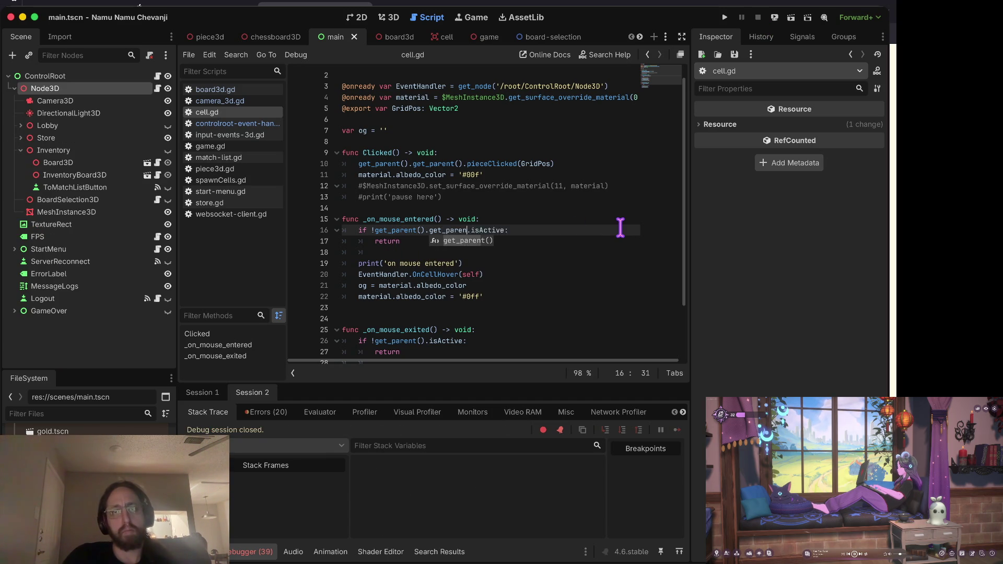
{"action": "key", "text": "Home"}
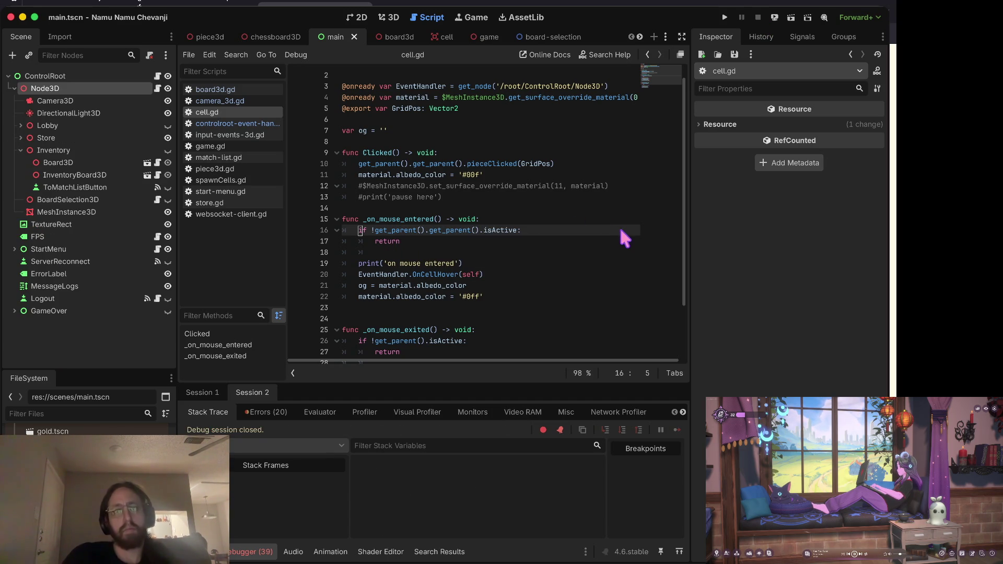
{"action": "key", "text": "super+b"}
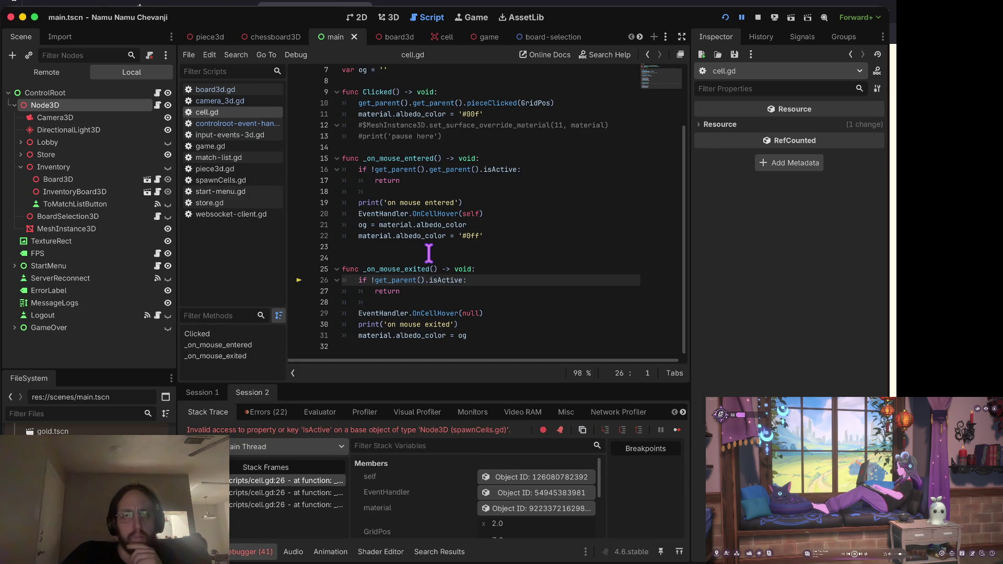
- Change line 26's guard to get_parent().get_parent().isActive and relaunch the game
{"action": "left_click_drag", "start_coordinate": [425, 282], "coordinate": [428, 272]}
{"action": "key", "text": "Down"}
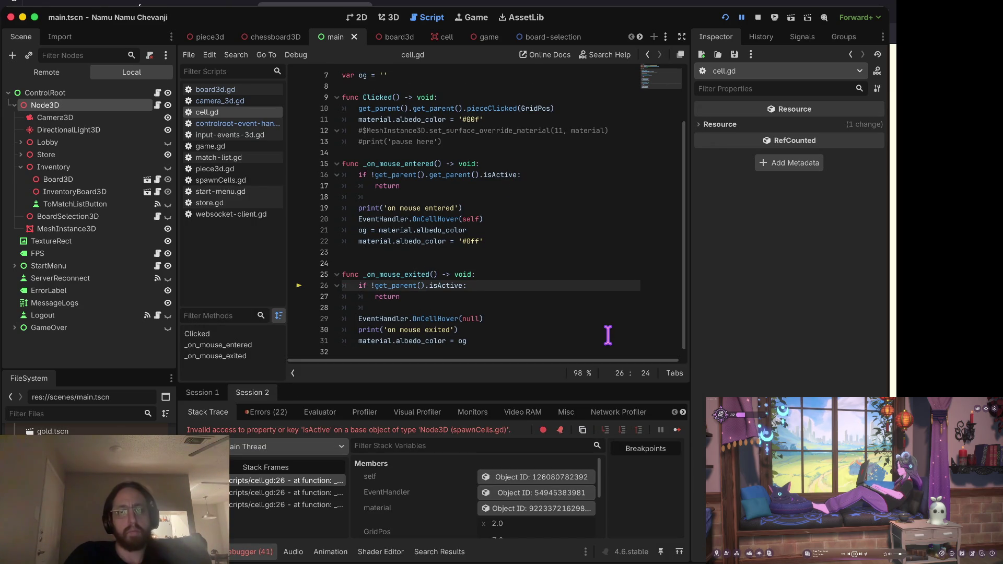
{"action": "key", "text": "Left"}
{"action": "key", "text": "Left"}
{"action": "type", "text": ".get_pare"}
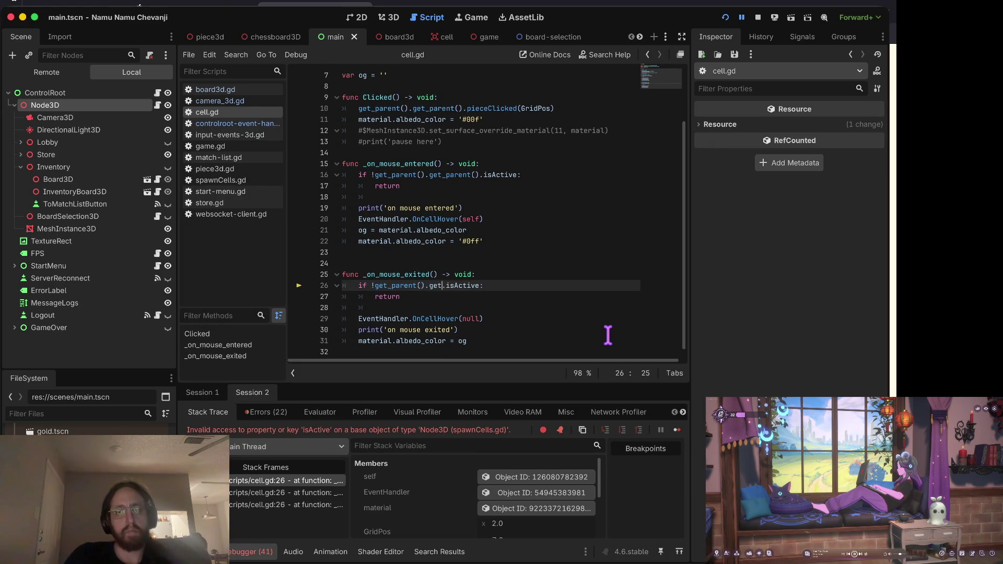
{"action": "type", "text": "nt()"}
{"action": "key", "text": "Home"}
{"action": "key", "text": "Home"}
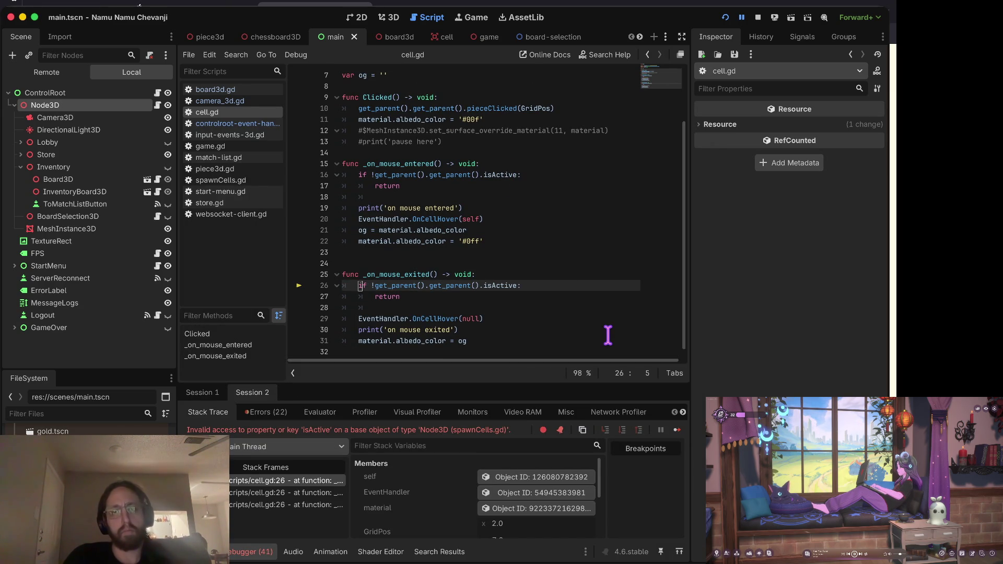
{"action": "key", "text": "super+b"}
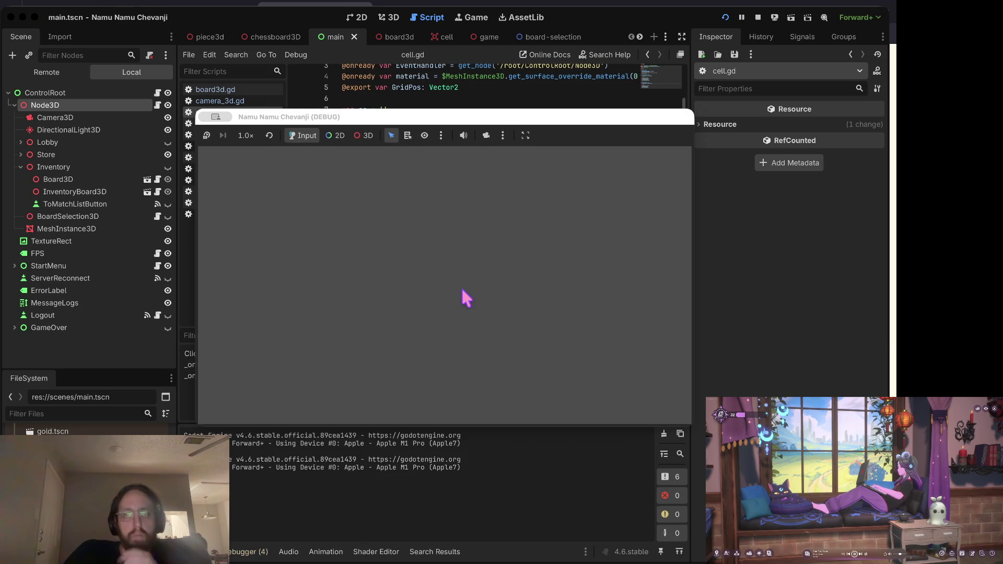
- Test cell hovering across the boards, the Store and the match list, then stop the game with F8
{"action": "left_click", "coordinate": [421, 366]}
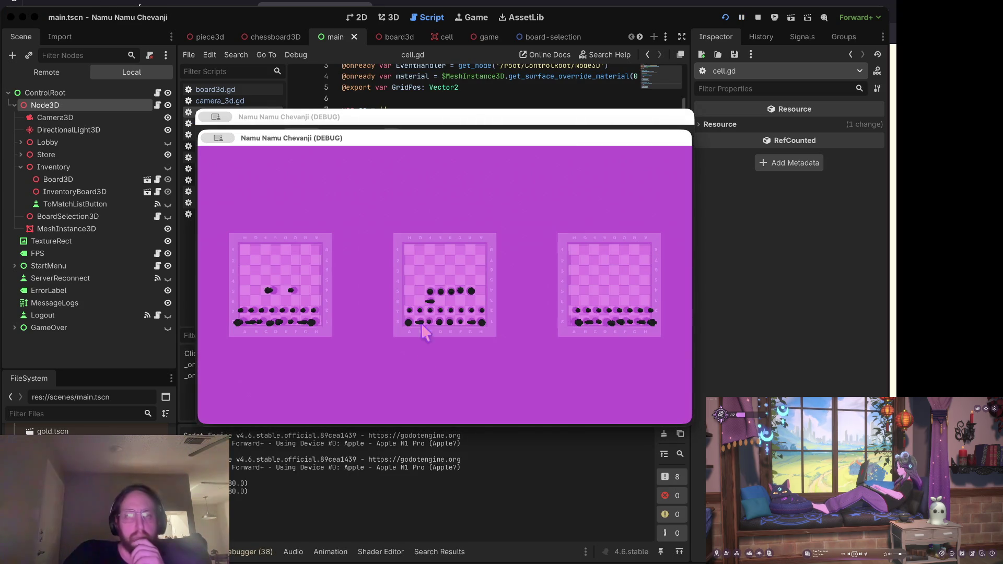
{"action": "left_click", "coordinate": [471, 321]}
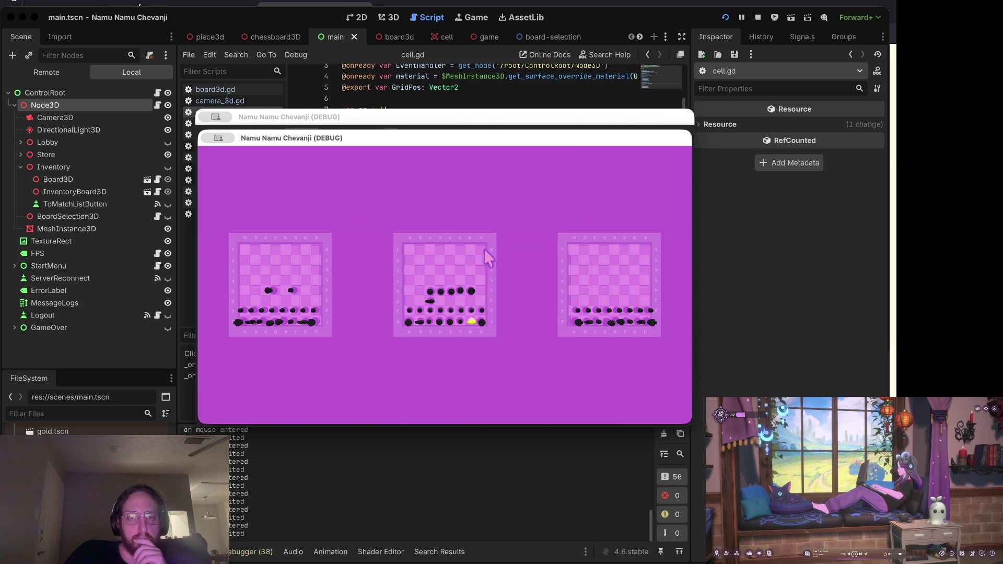
{"action": "left_click", "coordinate": [402, 283]}
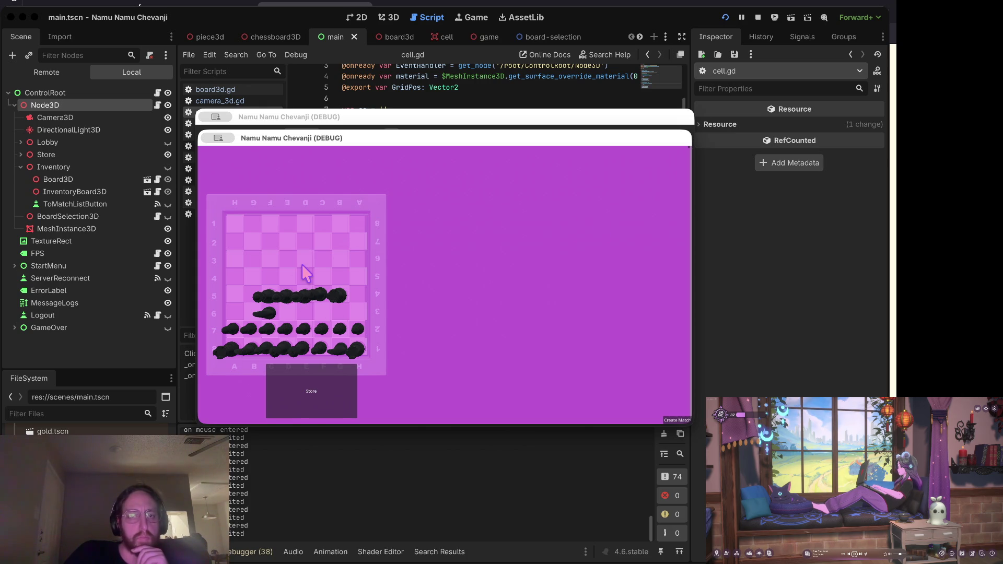
{"action": "left_click", "coordinate": [329, 395]}
{"action": "left_click", "coordinate": [590, 382]}
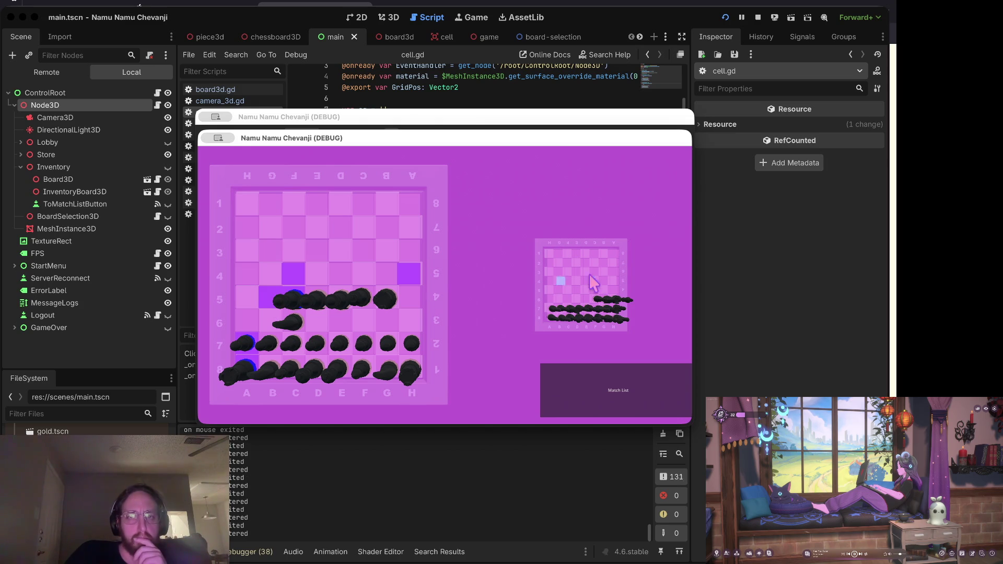
{"action": "left_click", "coordinate": [573, 310]}
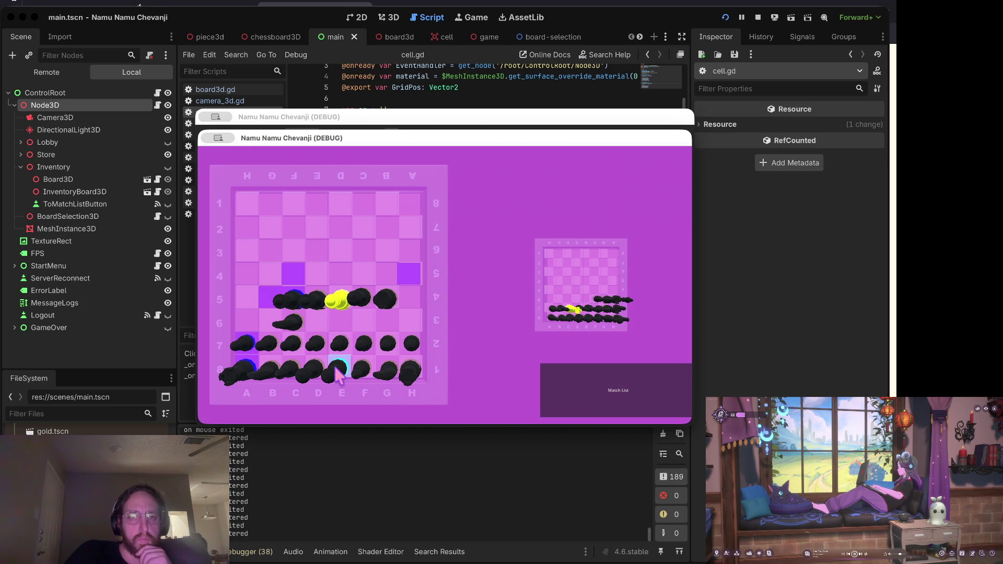
{"action": "left_click", "coordinate": [637, 393]}
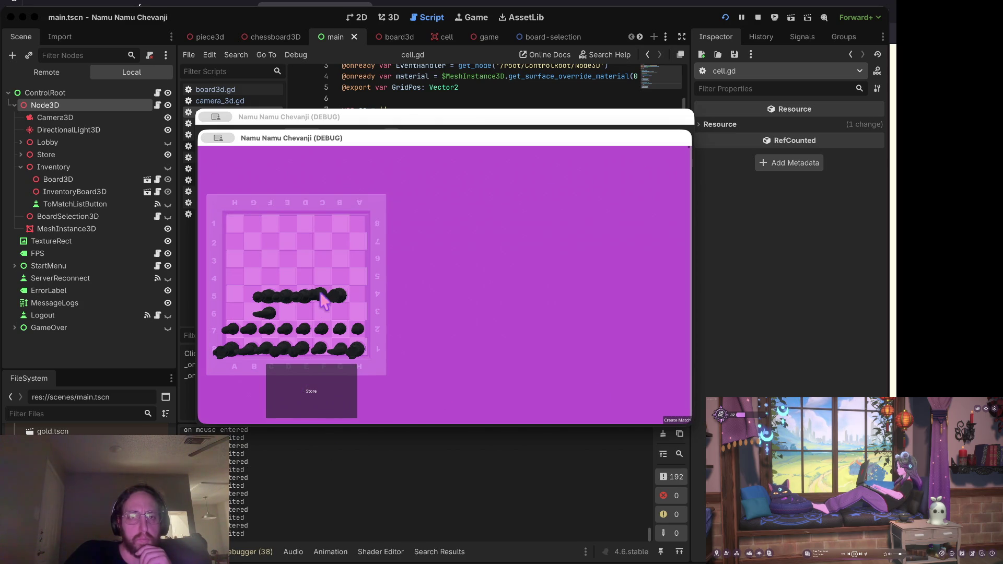
{"action": "left_click", "coordinate": [322, 370]}
{"action": "key", "text": "F8"}
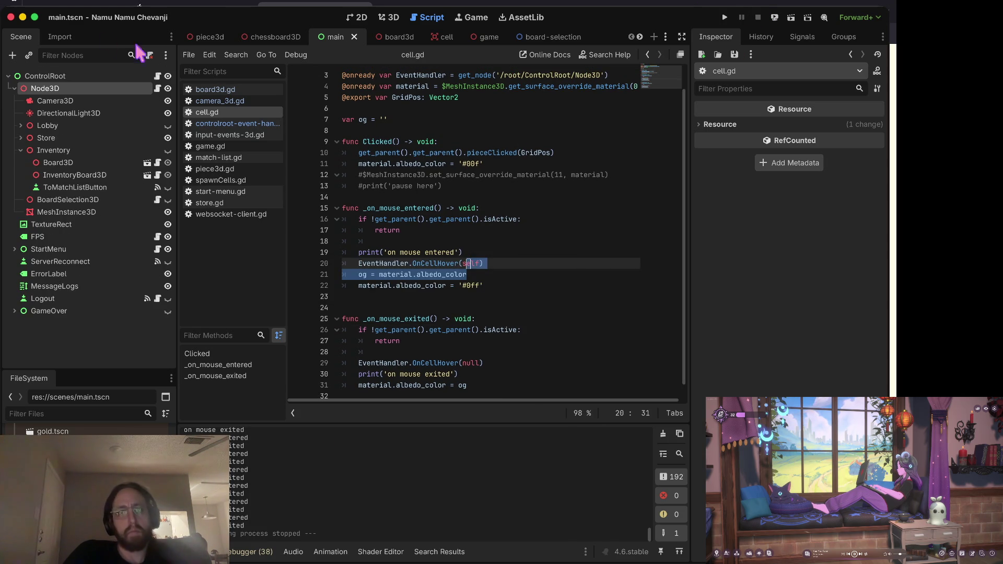
- Select the Inventory node and place the caret inside Clicked() in cell.gd
{"action": "left_click", "coordinate": [57, 150]}
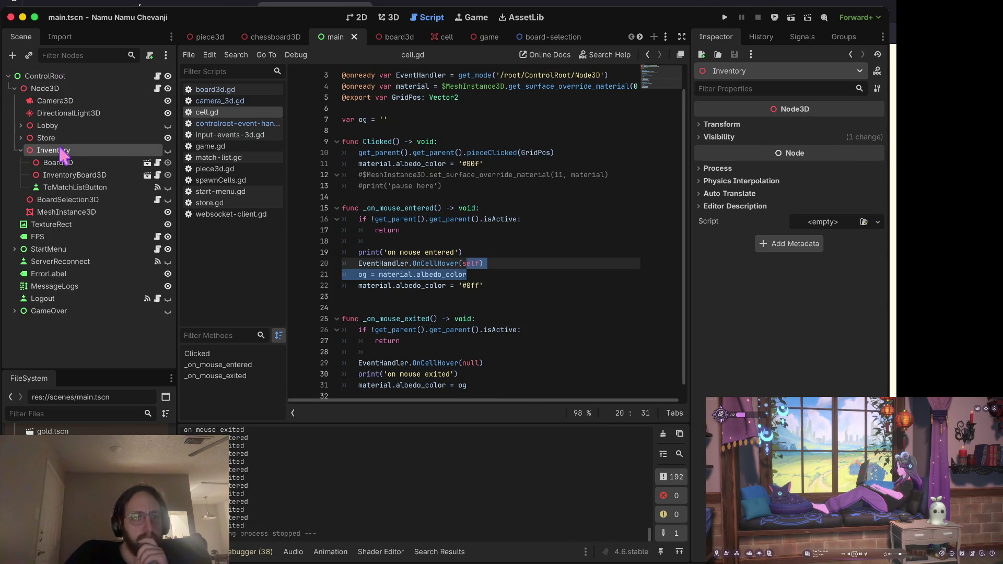
{"action": "left_click", "coordinate": [484, 264]}
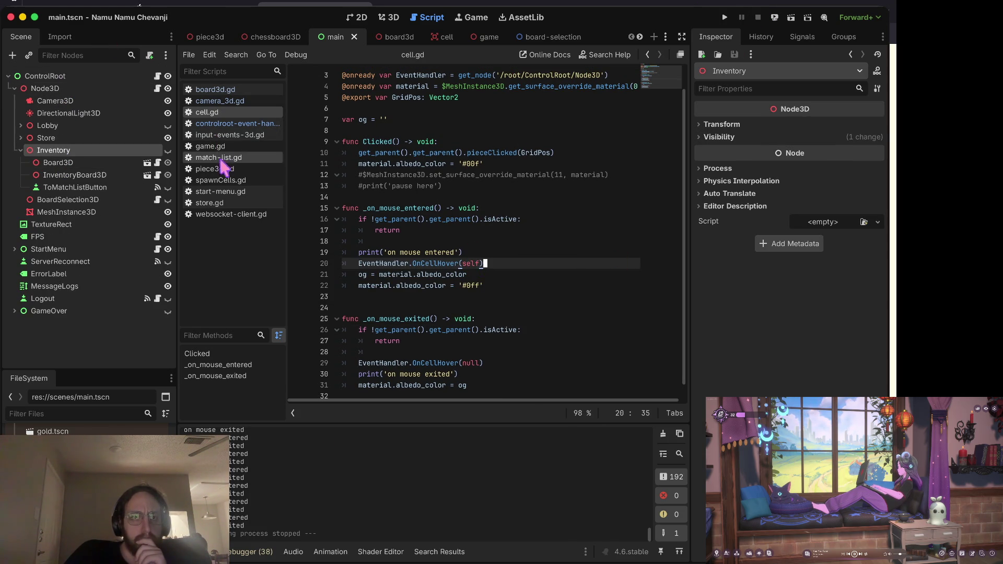
{"action": "left_click", "coordinate": [233, 123]}
{"action": "left_click", "coordinate": [207, 112]}
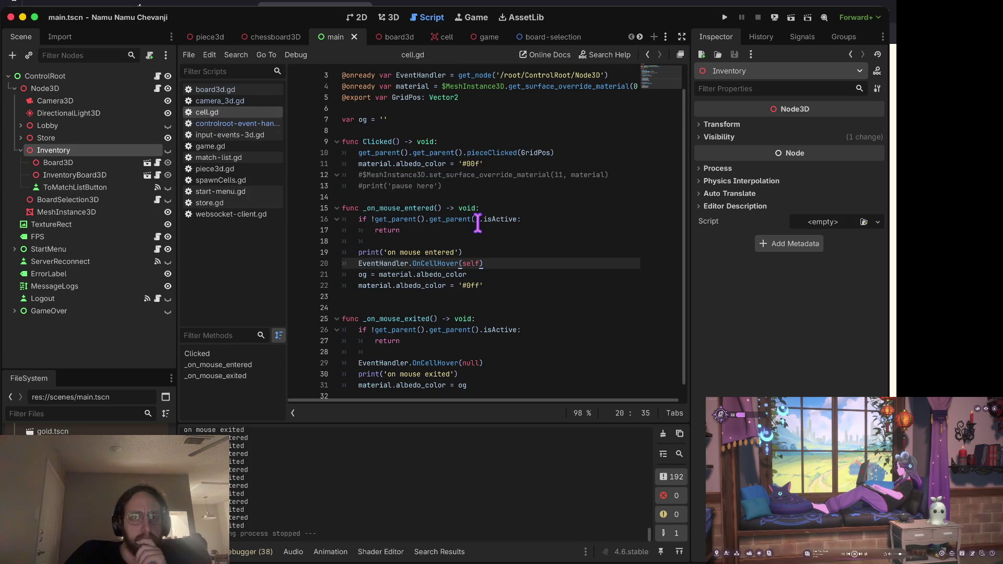
{"action": "left_click", "coordinate": [376, 274]}
{"action": "scroll", "coordinate": [376, 271], "scroll_direction": "down", "scroll_amount": 1}
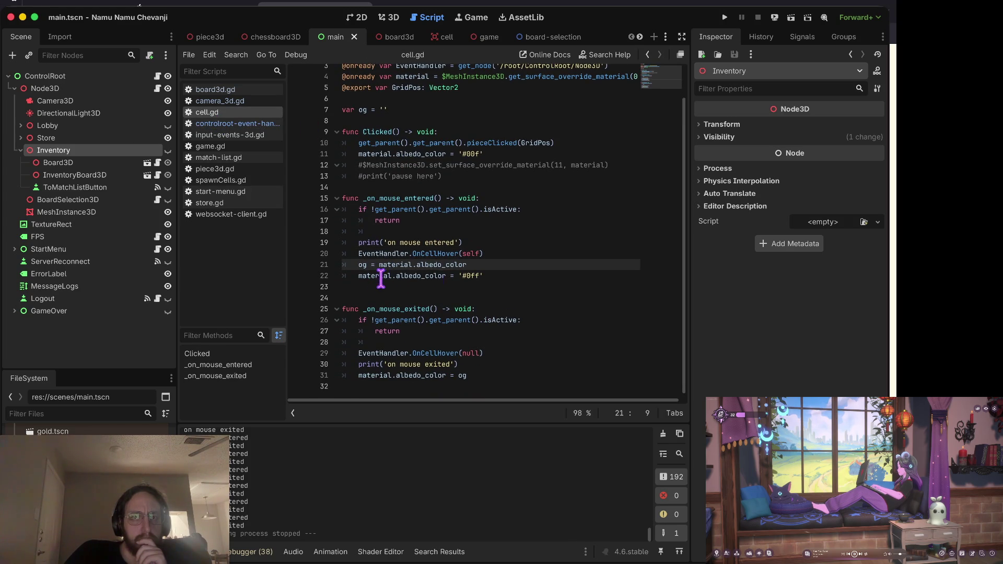
{"action": "left_click", "coordinate": [424, 150]}
{"action": "scroll", "coordinate": [423, 152], "scroll_direction": "up", "scroll_amount": 1}
- Copy the two-line isActive guard to the top of Clicked() and run the game with Super+B
{"action": "key", "text": "Down"}
{"action": "key", "text": "Down"}
{"action": "key", "text": "Down"}
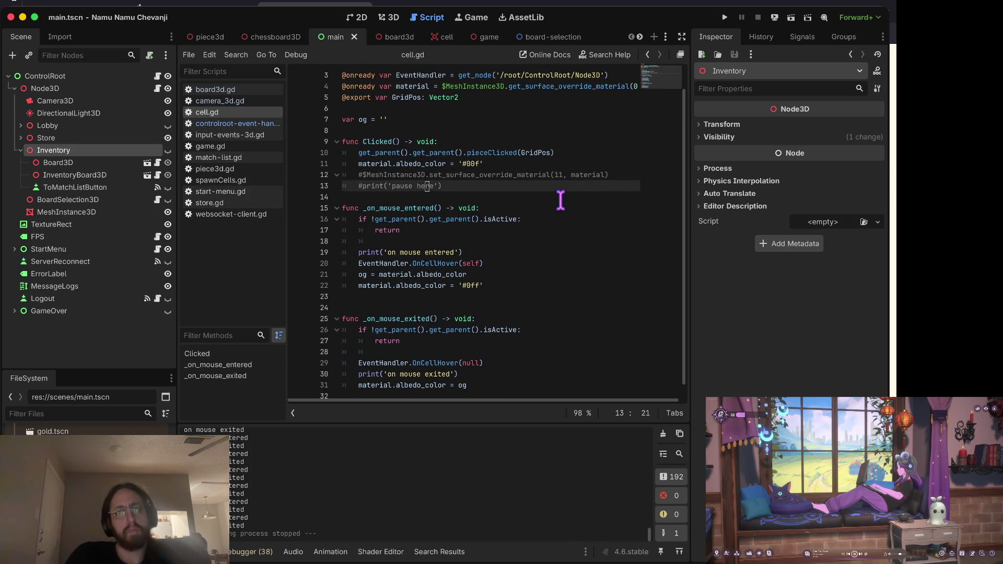
{"action": "key", "text": "shift+Down"}
{"action": "key", "text": "shift+Down"}
{"action": "key", "text": "shift+Down"}
{"action": "key", "text": "ctrl+c"}
{"action": "key", "text": "Up"}
{"action": "key", "text": "Up"}
{"action": "key", "text": "Up"}
{"action": "key", "text": "End"}
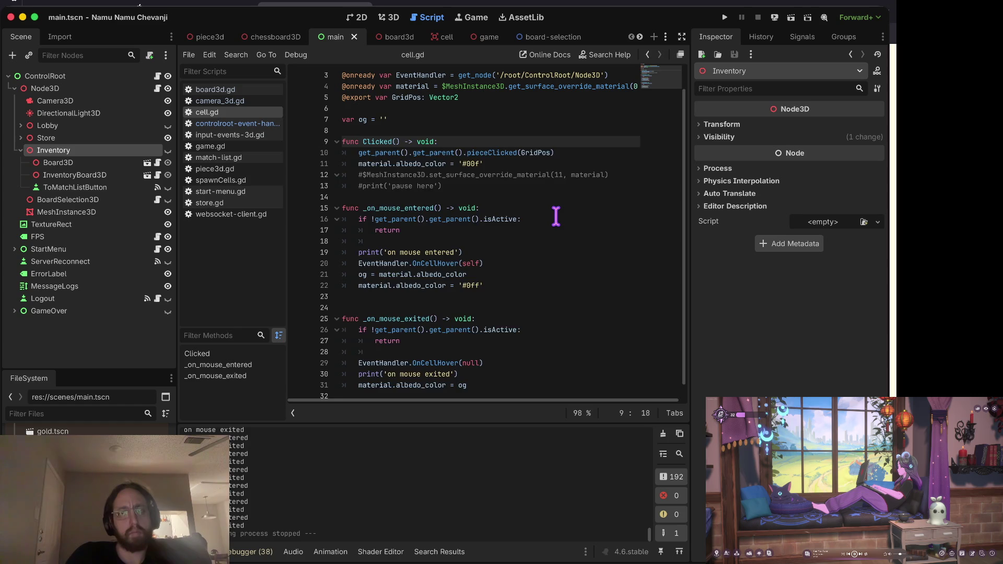
{"action": "key", "text": "ctrl+v"}
{"action": "key", "text": "super+b"}
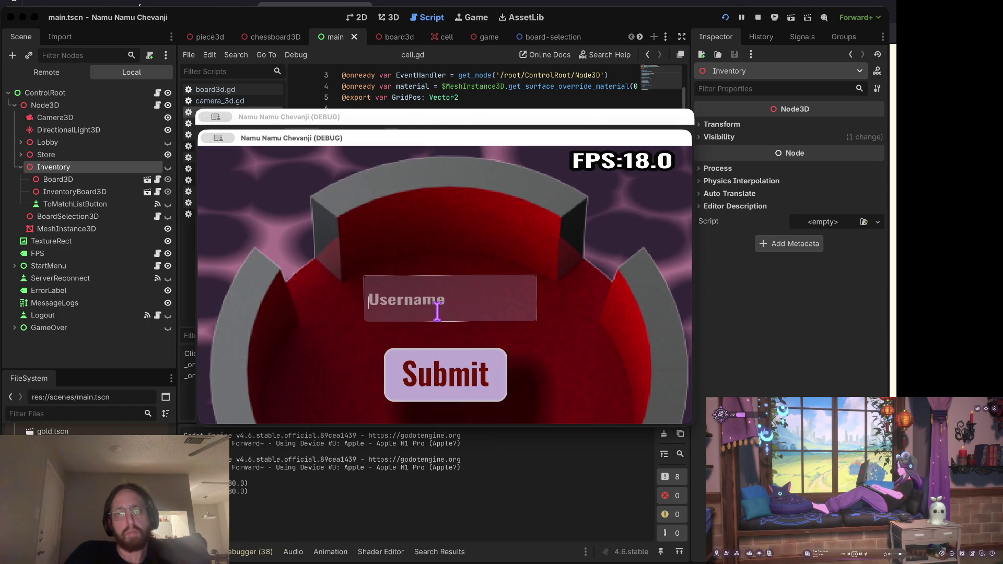
- Log in, open the first board, and visit the Store and back
{"action": "type", "text": "b"}
{"action": "left_click", "coordinate": [441, 381]}
{"action": "left_click", "coordinate": [311, 282]}
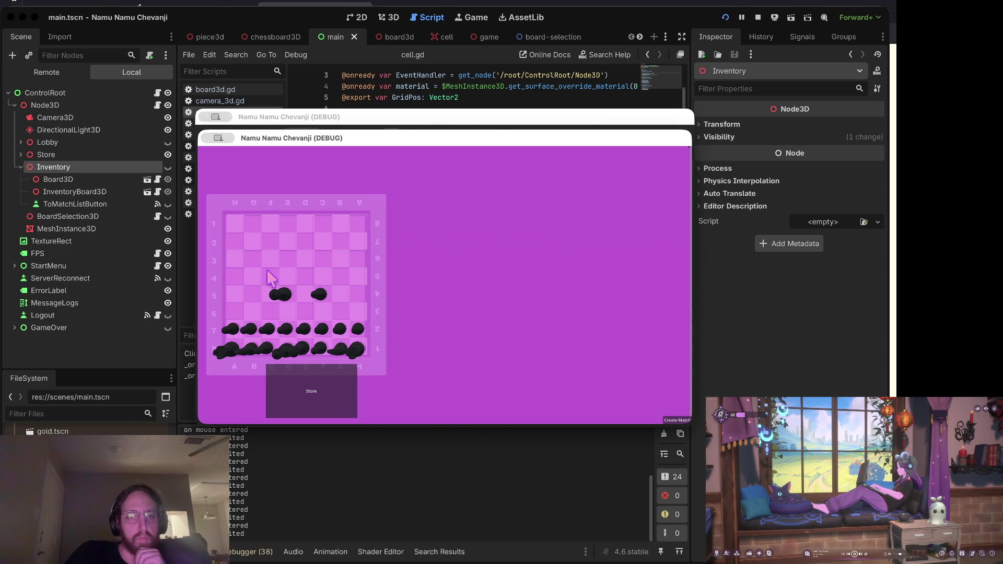
{"action": "left_click", "coordinate": [295, 398]}
{"action": "left_click", "coordinate": [569, 386]}
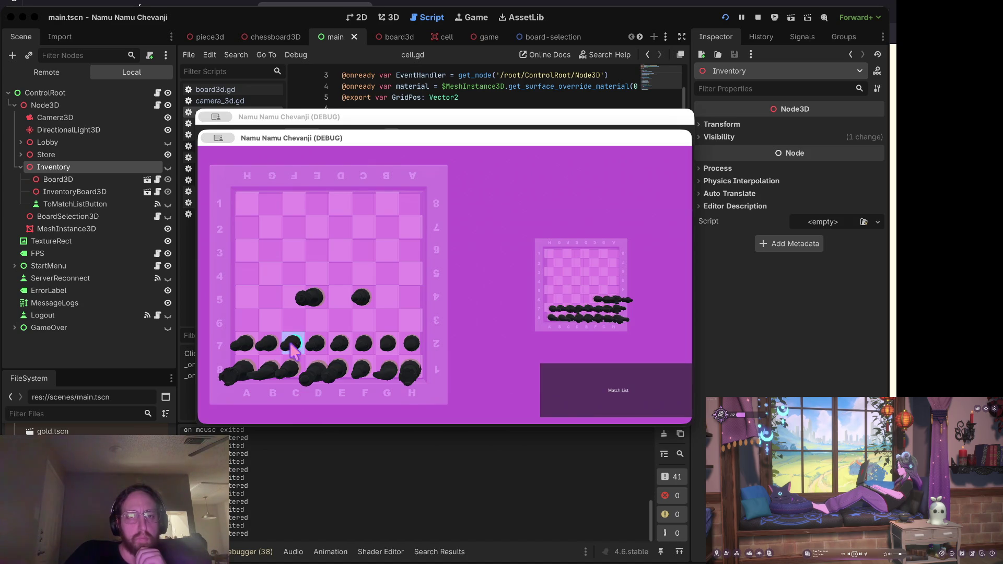
- Click the pawns on B7, E7, F7, H7 and C5 to confirm they turn yellow
{"action": "left_click", "coordinate": [267, 343]}
{"action": "left_click", "coordinate": [339, 343]}
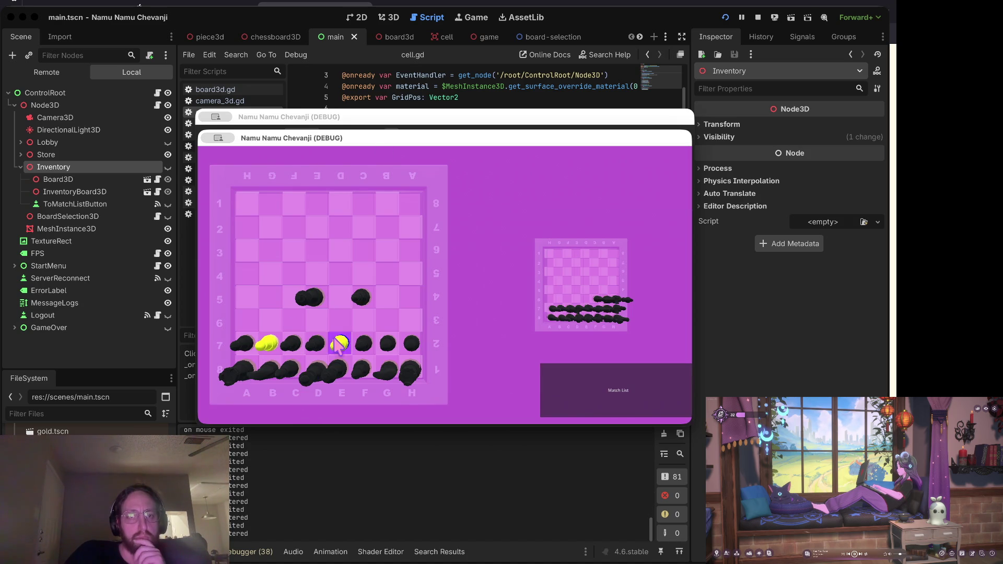
{"action": "left_click", "coordinate": [364, 343]}
{"action": "left_click", "coordinate": [410, 340]}
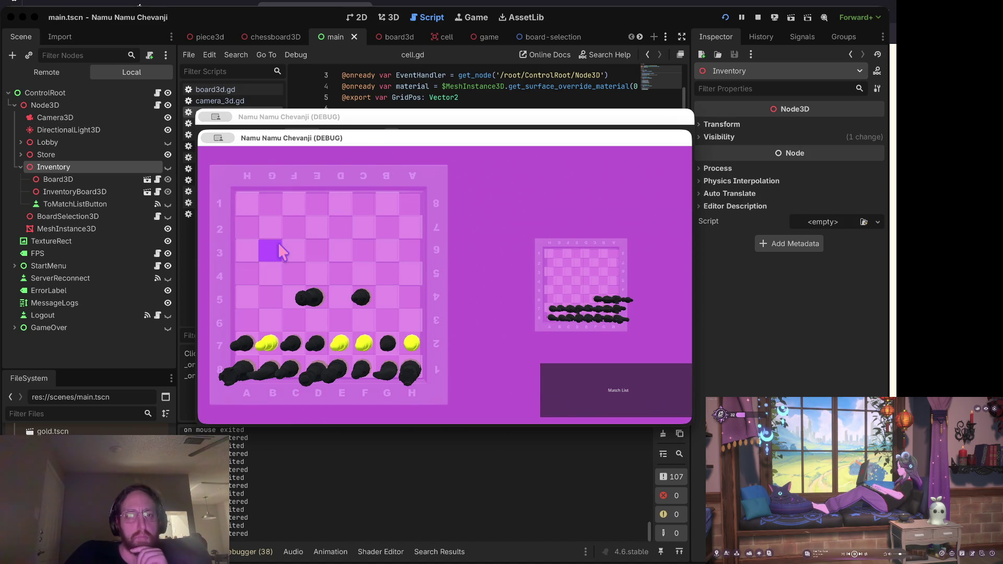
{"action": "left_click", "coordinate": [314, 293]}
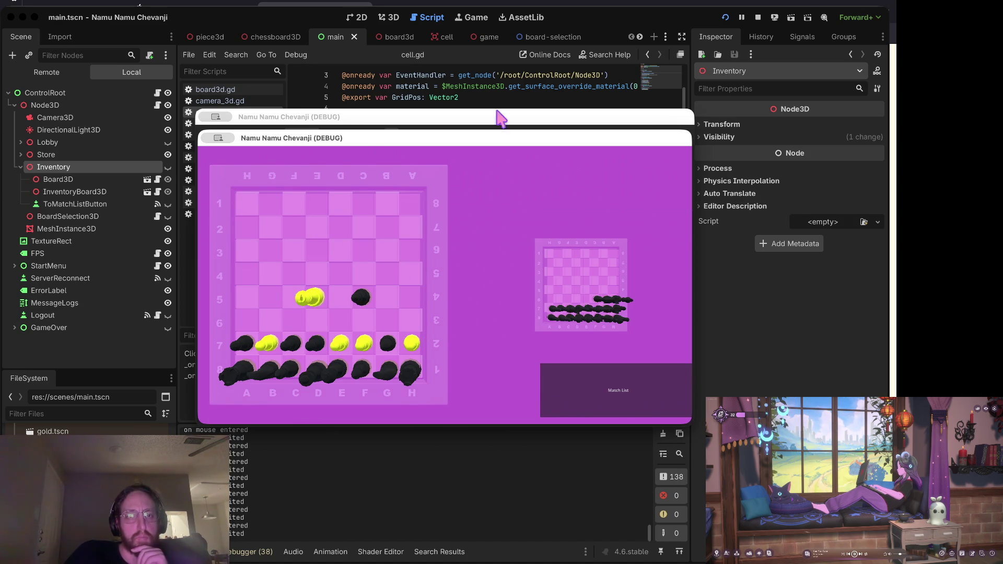
{"action": "left_click", "coordinate": [585, 405]}
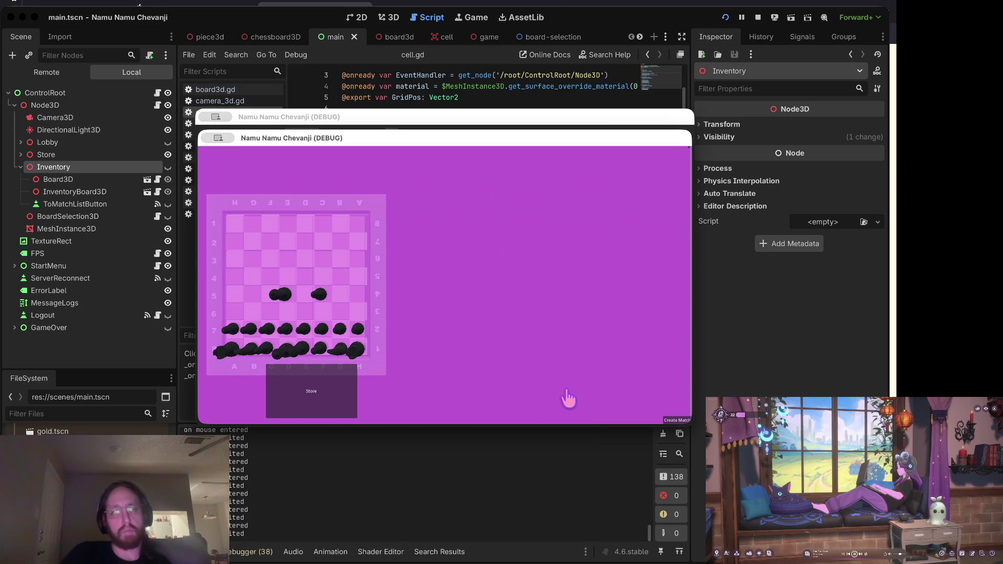
{"action": "key", "text": "ctrl+Right"}
- Stage the changed files, commit them as wip, and git push to the remote
{"action": "type", "text": "a"}
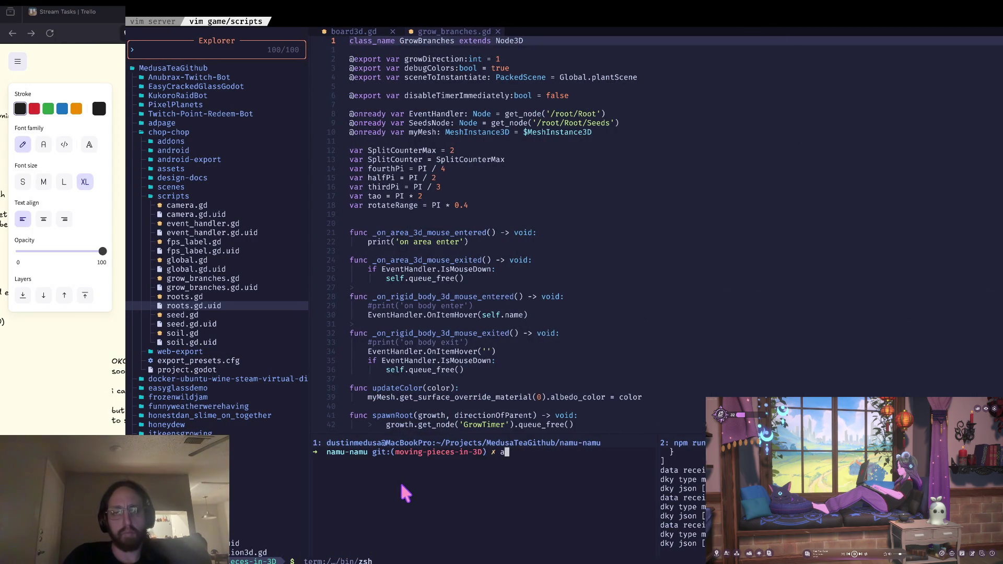
{"action": "key", "text": "Return"}
{"action": "type", "text": "x"}
{"action": "key", "text": "Return"}
{"action": "type", "text": "gi"}
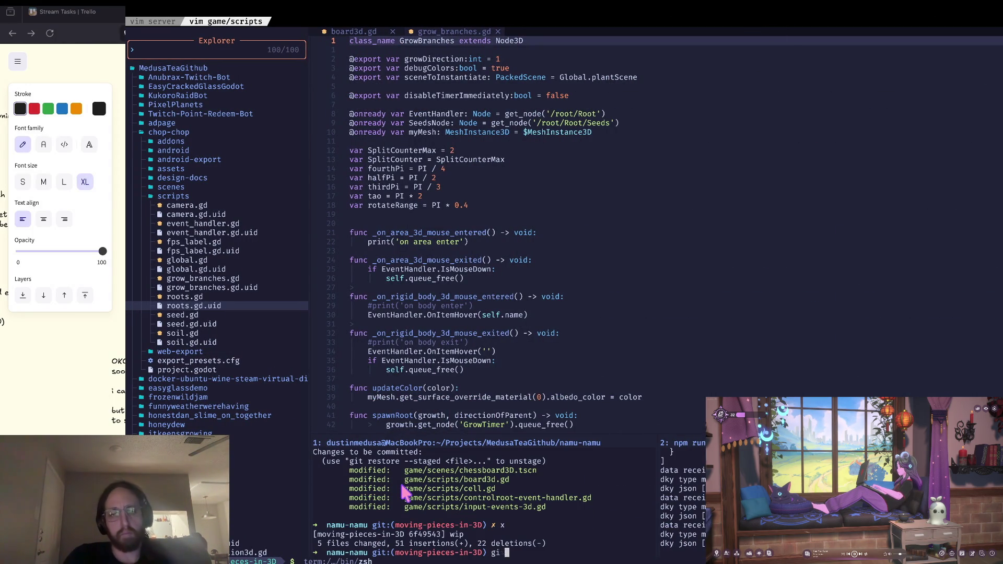
{"action": "type", "text": "t push"}
{"action": "key", "text": "Return"}
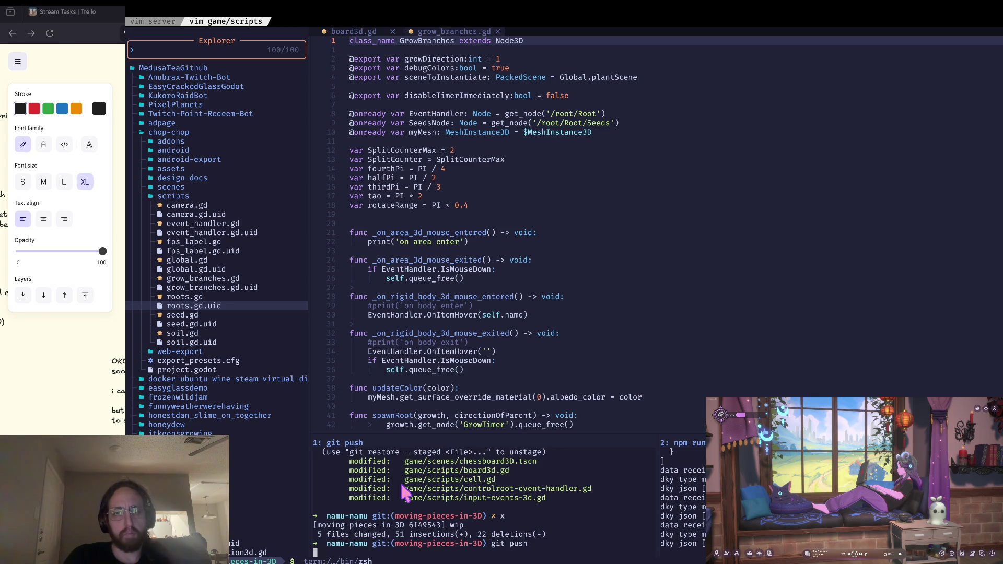
- Open scripts/cell.gd in vim, move to just above func Clicked, then return to Godot
{"action": "left_click", "coordinate": [468, 286]}
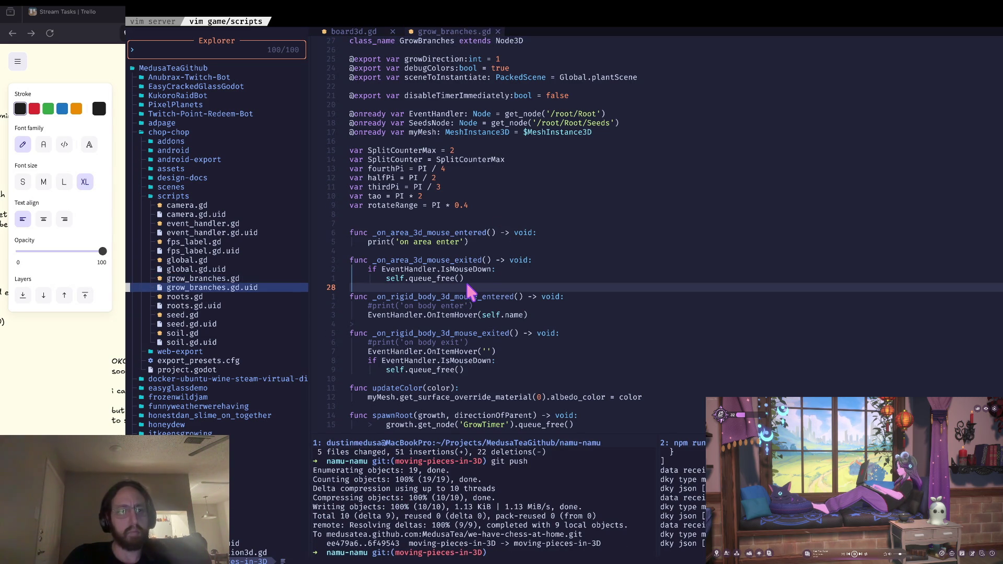
{"action": "key", "text": "k"}
{"action": "key", "text": "k"}
{"action": "key", "text": "k"}
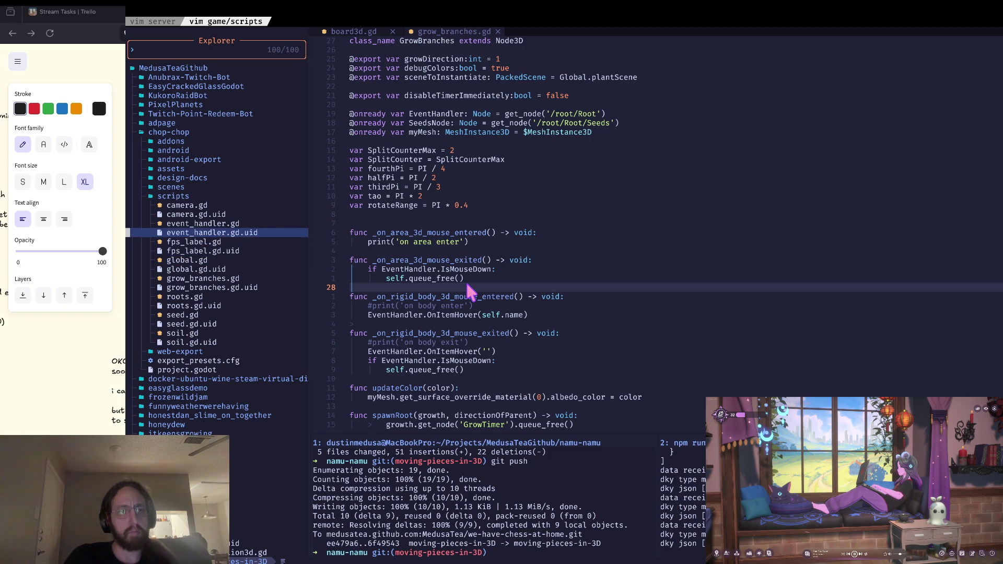
{"action": "key", "text": "j"}
{"action": "key", "text": "j"}
{"action": "key", "text": "j"}
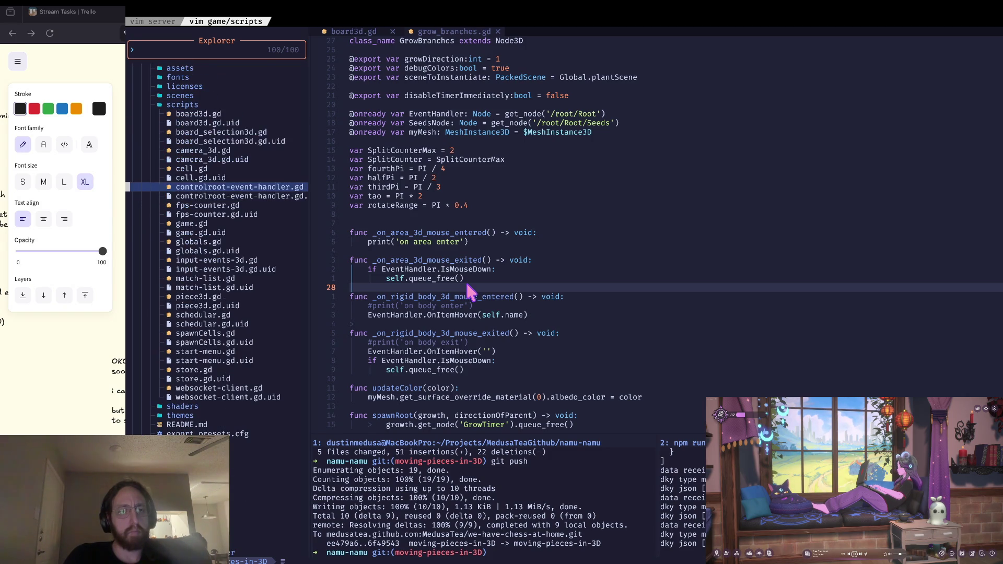
{"action": "key", "text": "k"}
{"action": "key", "text": "Return"}
{"action": "key", "text": "j"}
{"action": "key", "text": "j"}
{"action": "key", "text": "j"}
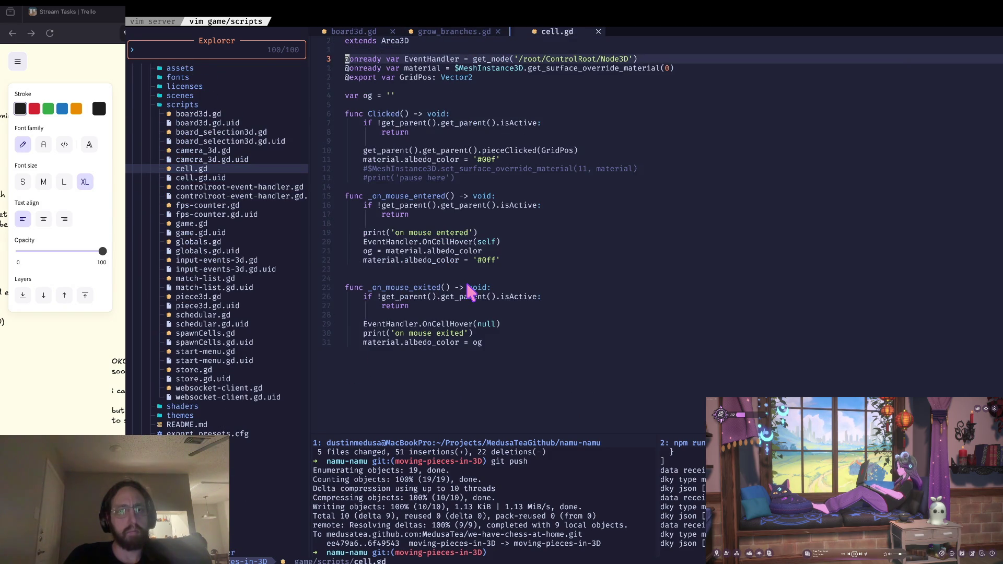
{"action": "key", "text": "j"}
{"action": "key", "text": "j"}
{"action": "key", "text": "j"}
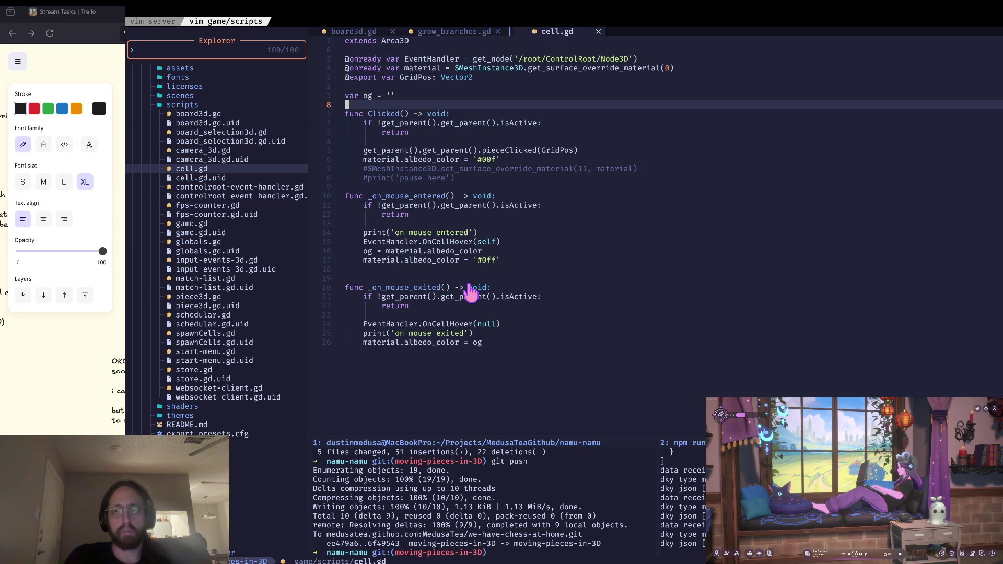
{"action": "key", "text": "super+Tab"}
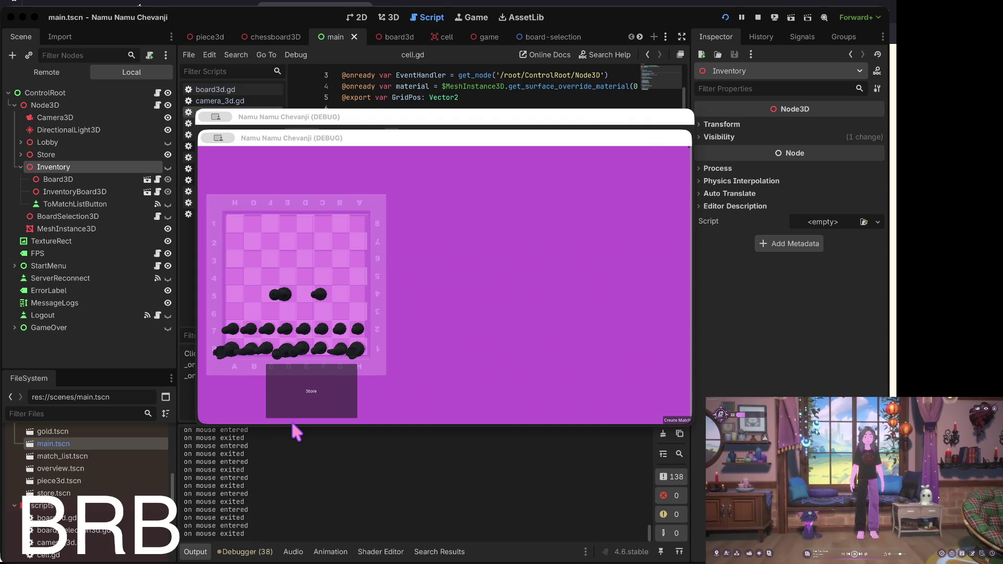
- Switch to the desktop with Neovim and the terminal
{"action": "key", "text": "ctrl+Right"}
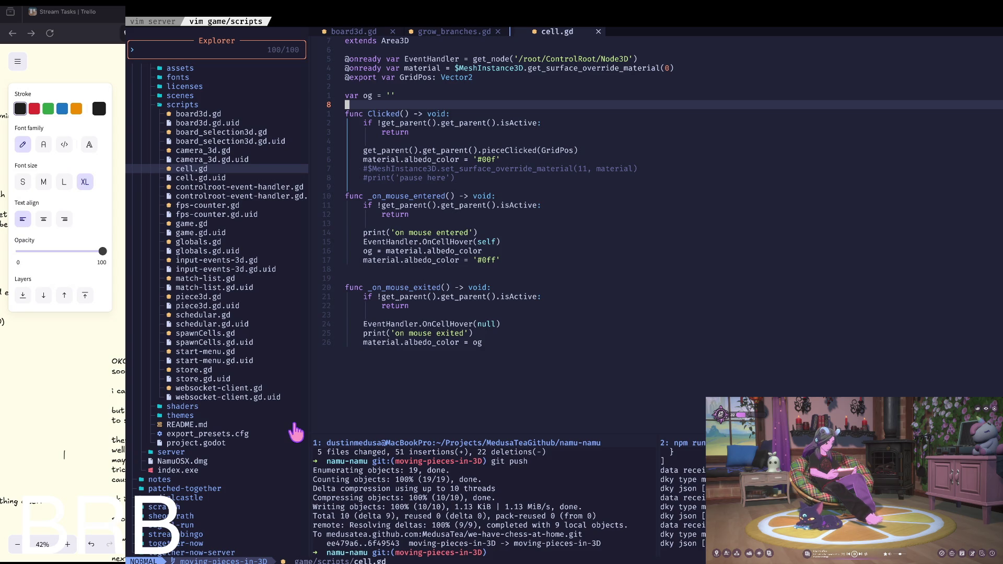
- Glance at cell.gd's hover handler in Neovim, then bring the Godot editor back to front
{"action": "key", "text": "ctrl+Left"}
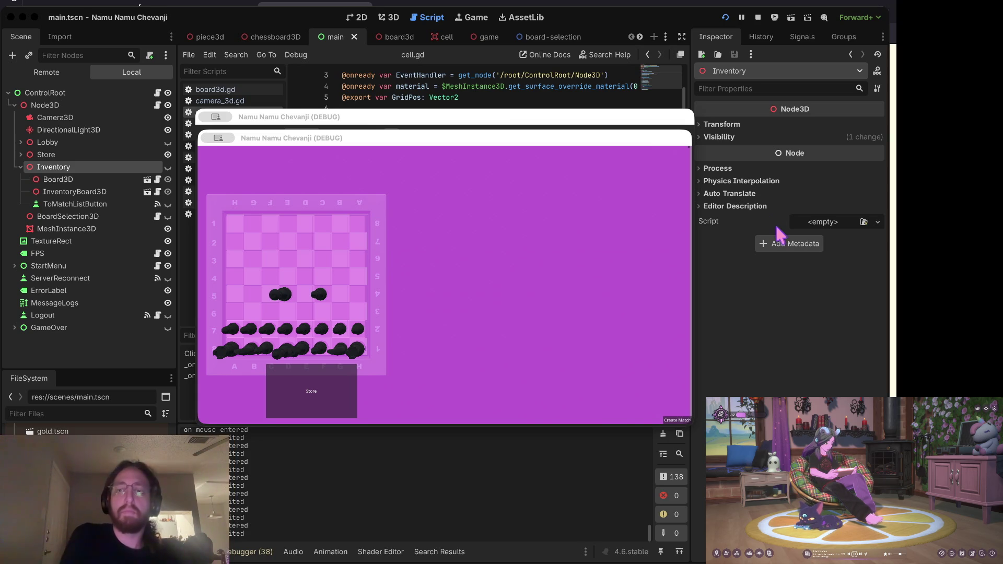
{"action": "key", "text": "super+Tab"}
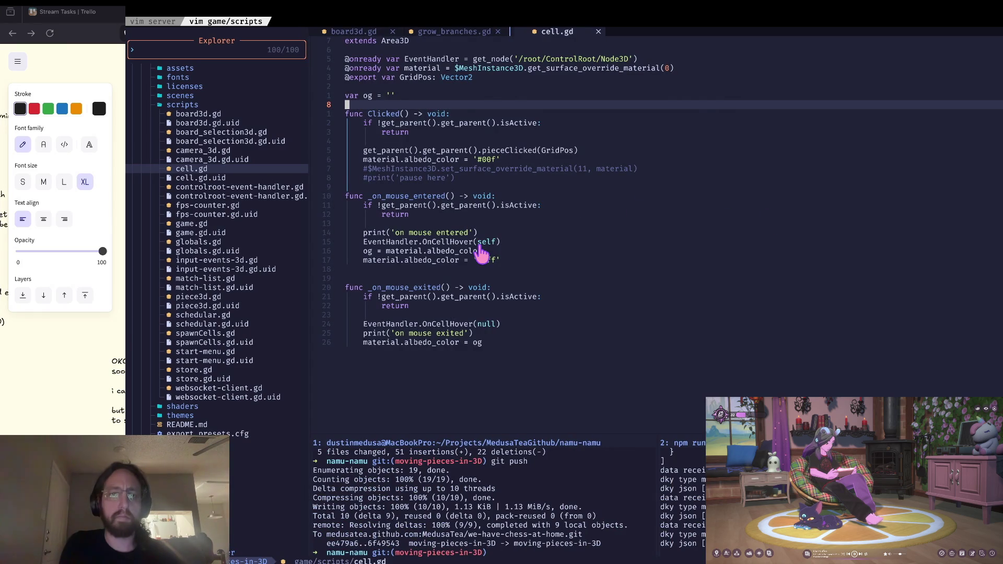
{"action": "key", "text": "super+Tab"}
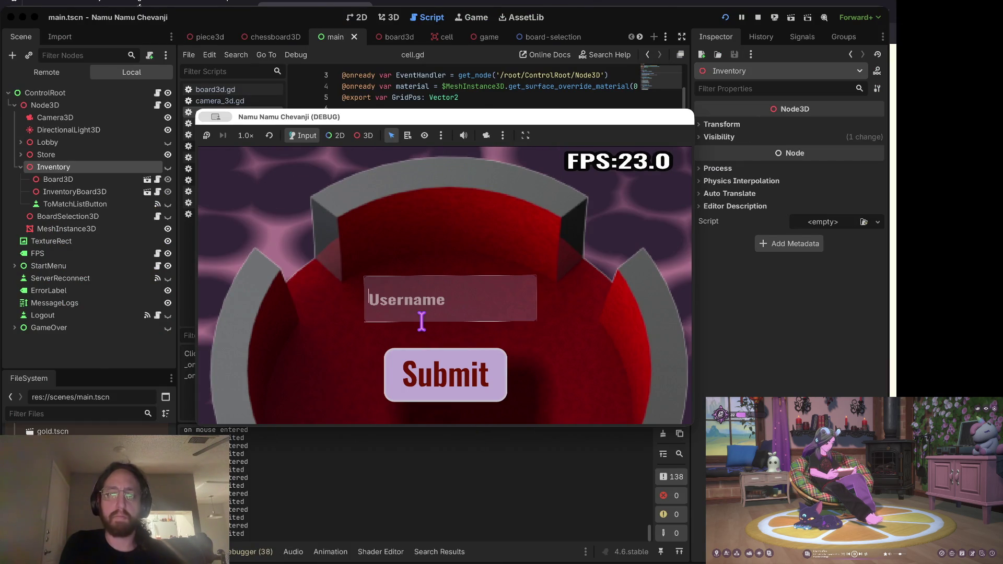
- Log in with a test username, open the middle chess board to check highlighting, then stop the game
{"action": "left_click", "coordinate": [413, 313]}
{"action": "type", "text": "a"}
{"action": "left_click", "coordinate": [418, 372]}
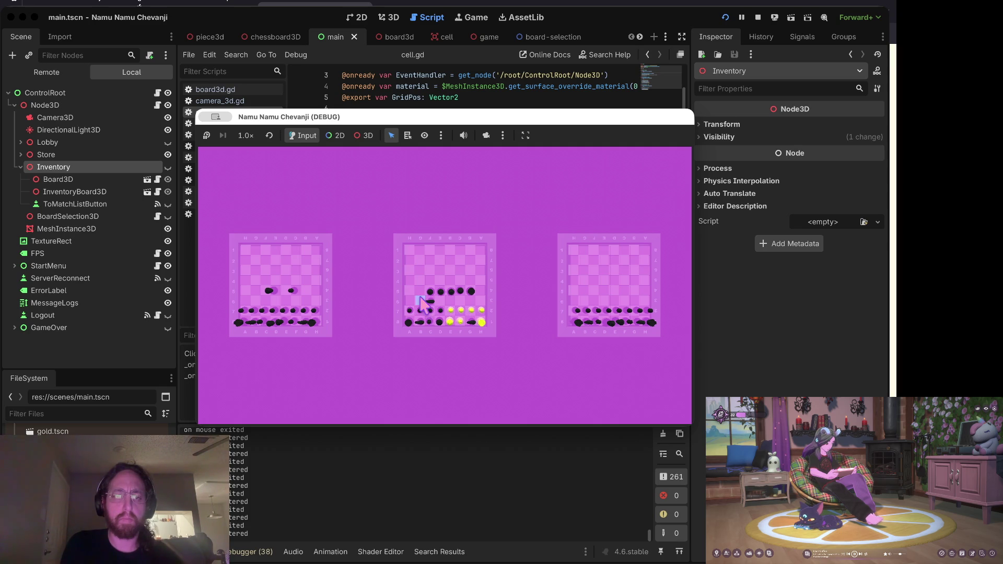
{"action": "left_click", "coordinate": [401, 278]}
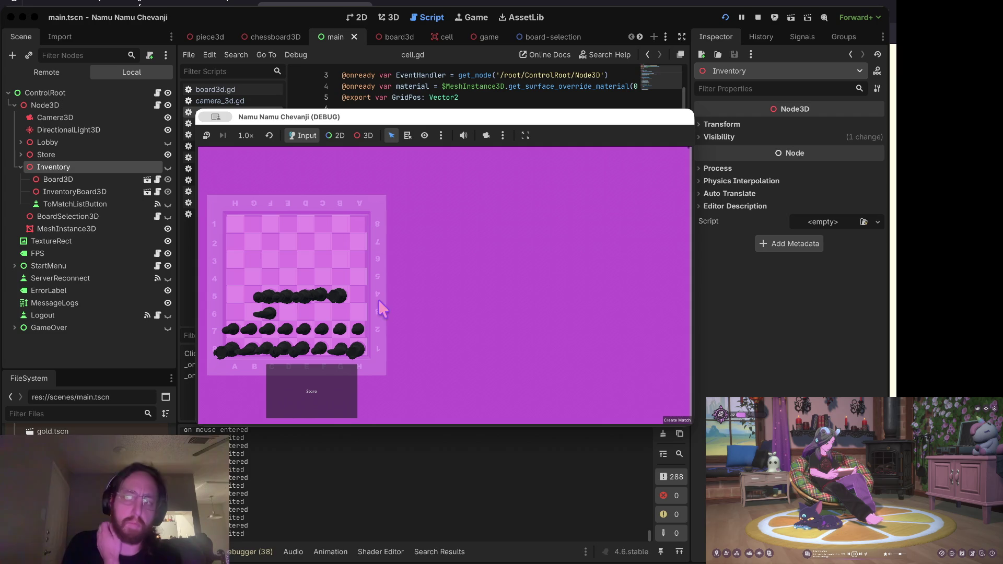
{"action": "left_click", "coordinate": [759, 18]}
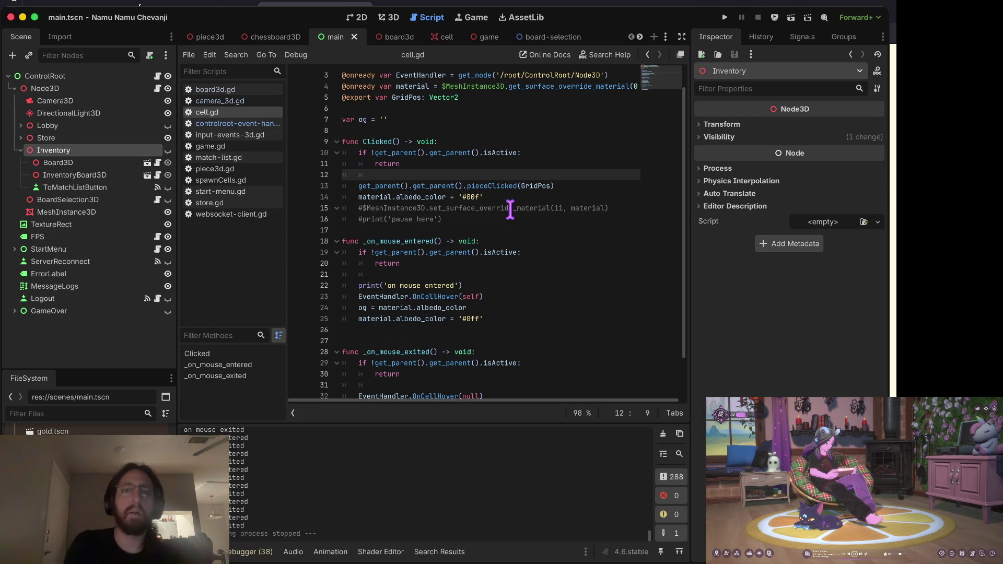
- Step through the Clicked() colour line and _on_mouse_entered print line, then switch to the Excalidraw notes
{"action": "key", "text": "Up"}
{"action": "key", "text": "Up"}
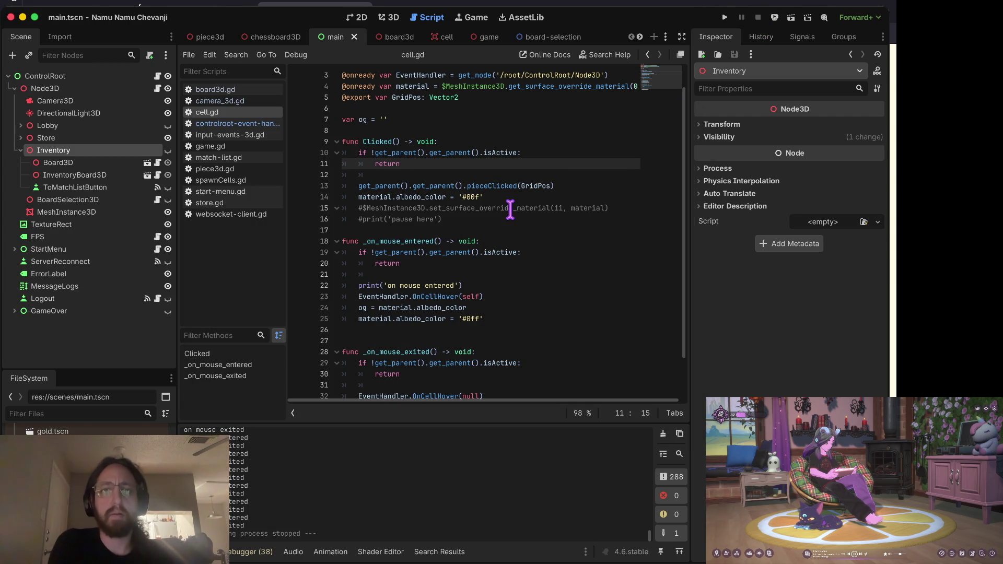
{"action": "key", "text": "Down"}
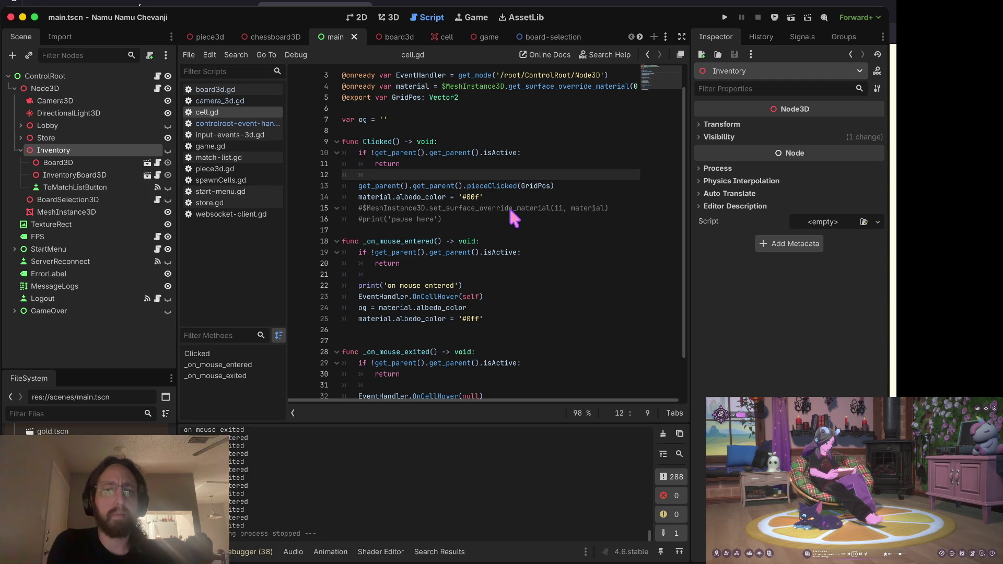
{"action": "key", "text": "Down"}
{"action": "key", "text": "Down"}
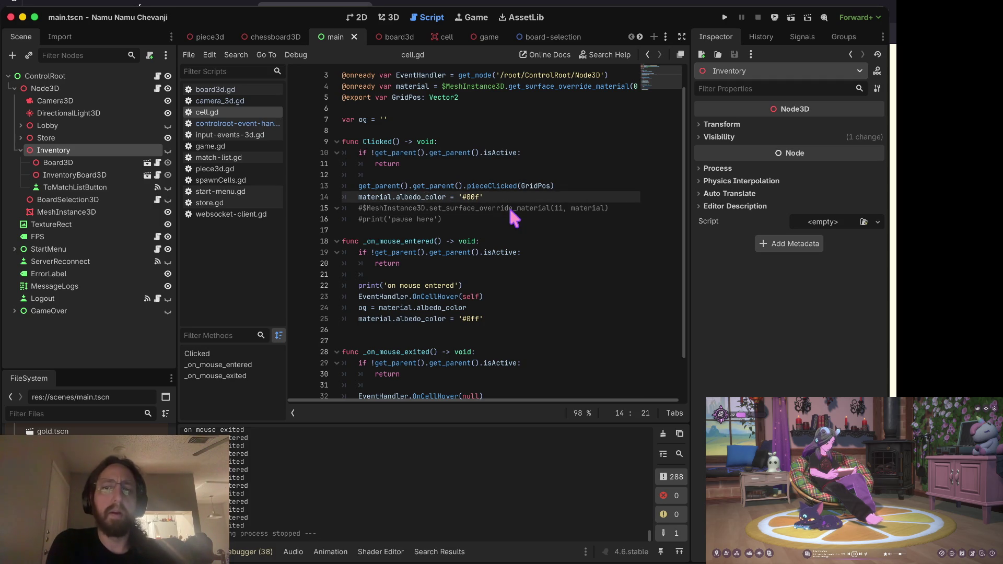
{"action": "key", "text": "ctrl+Left"}
{"action": "key", "text": "ctrl+Right"}
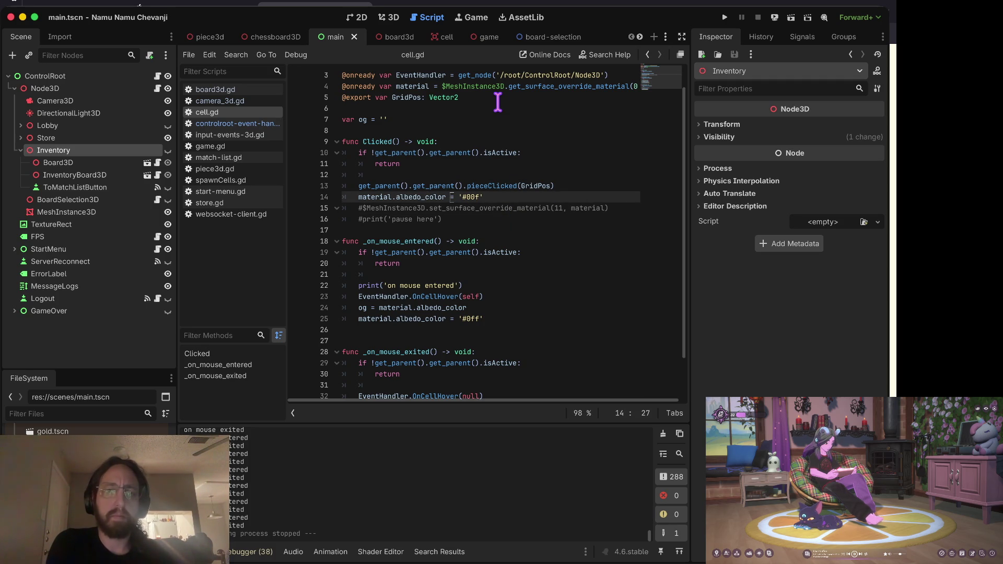
{"action": "key", "text": "Down"}
{"action": "key", "text": "Down"}
{"action": "key", "text": "Down"}
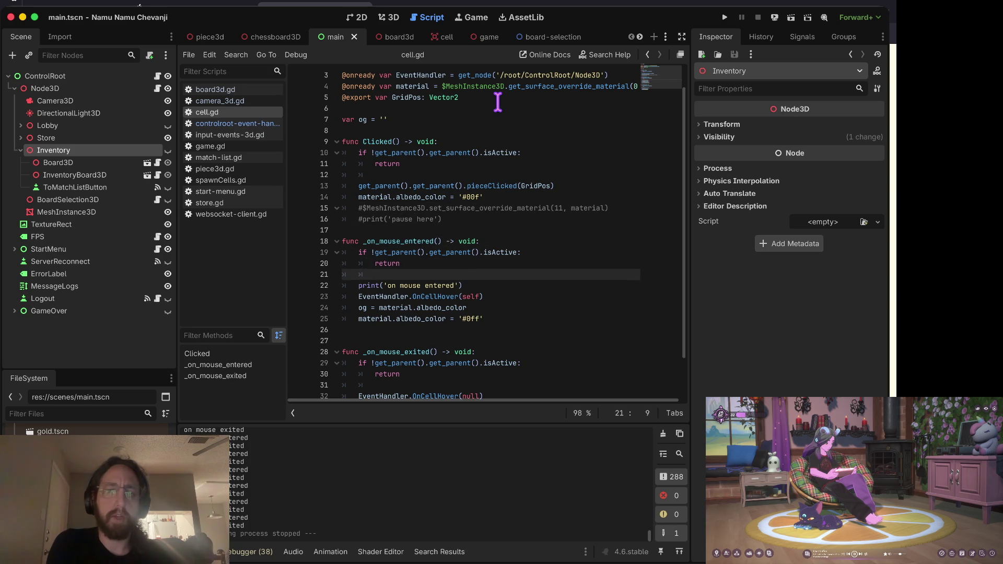
{"action": "key", "text": "Home"}
{"action": "key", "text": "ctrl+Right"}
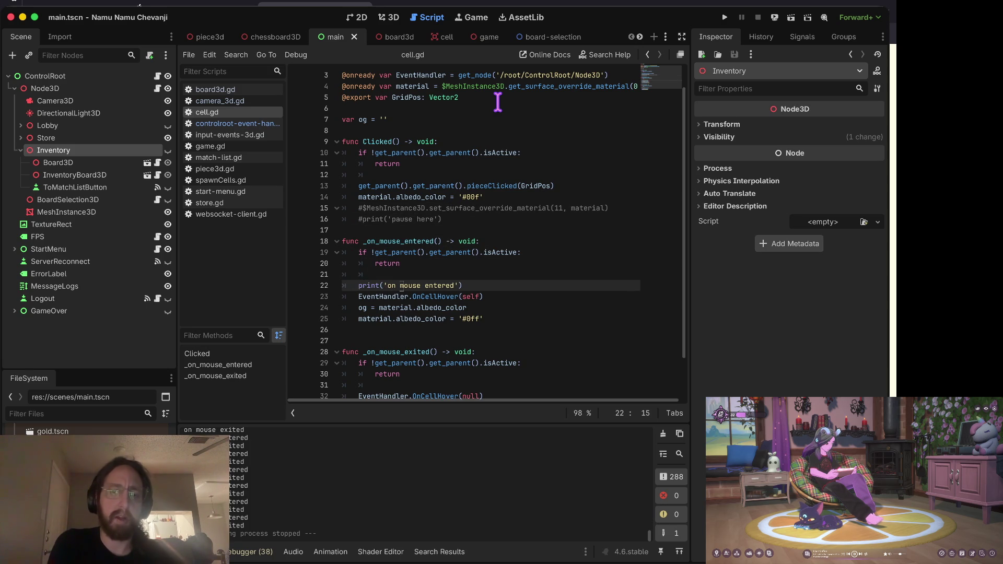
{"action": "key", "text": "ctrl+Right"}
{"action": "key", "text": "Right"}
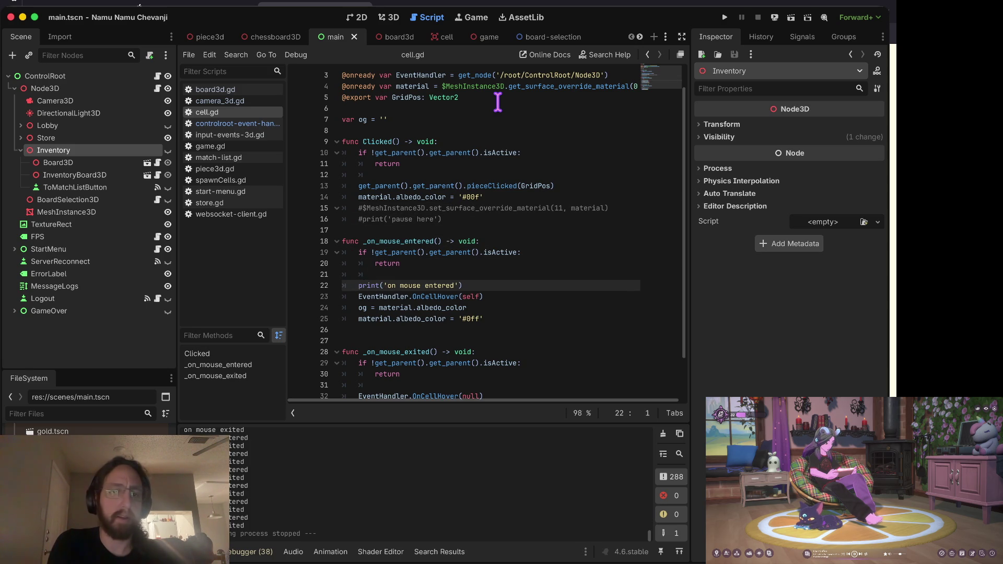
{"action": "key", "text": "Right"}
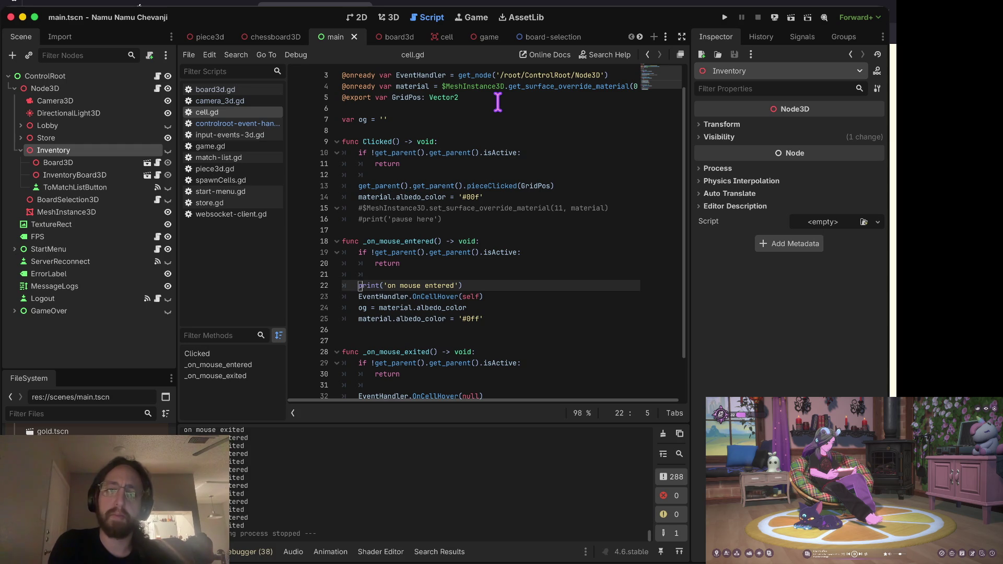
{"action": "key", "text": "Up"}
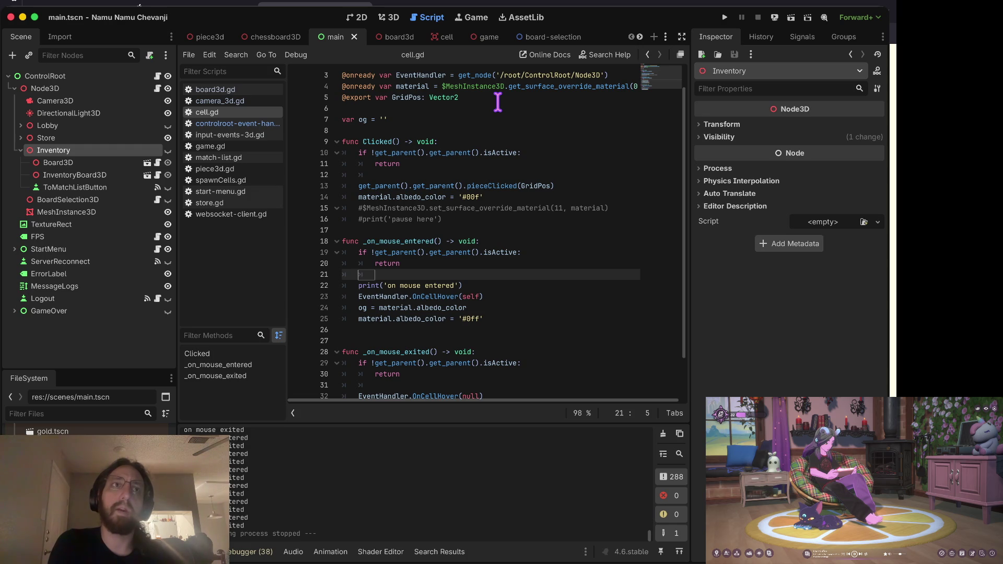
{"action": "key", "text": "Down"}
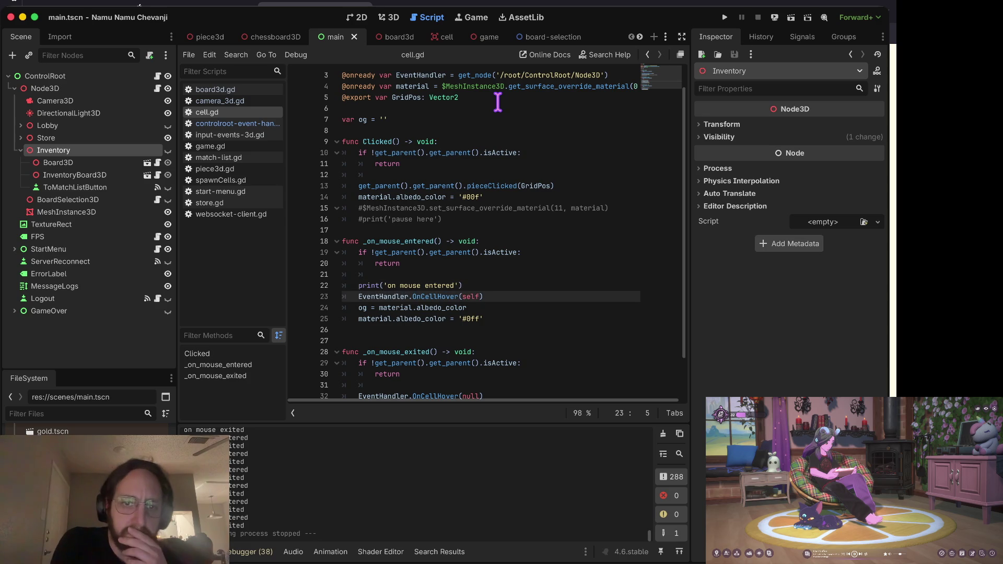
{"action": "key", "text": "Up"}
{"action": "key", "text": "Up"}
{"action": "key", "text": "Up"}
{"action": "key", "text": "Up"}
{"action": "key", "text": "Up"}
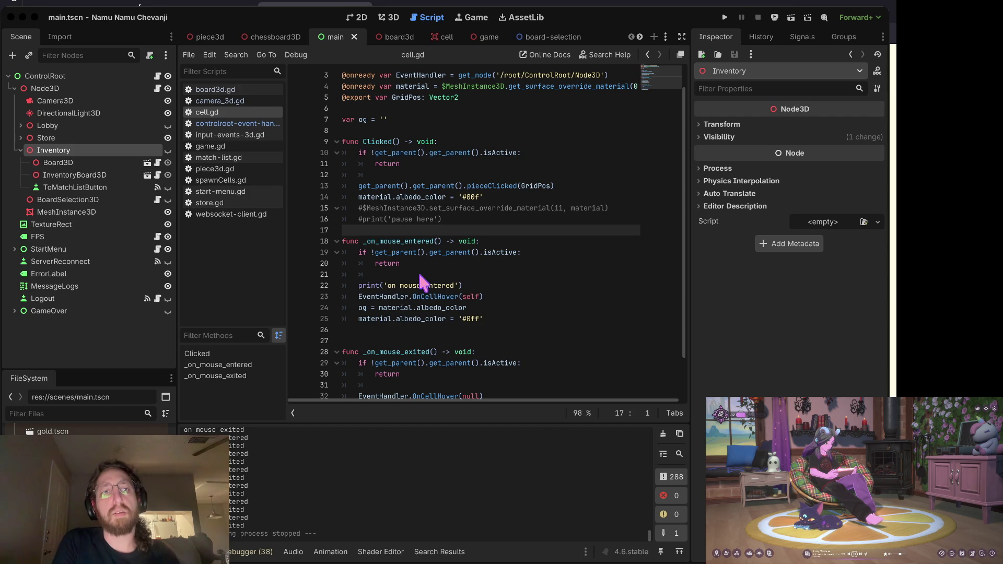
{"action": "key", "text": "ctrl+Right"}
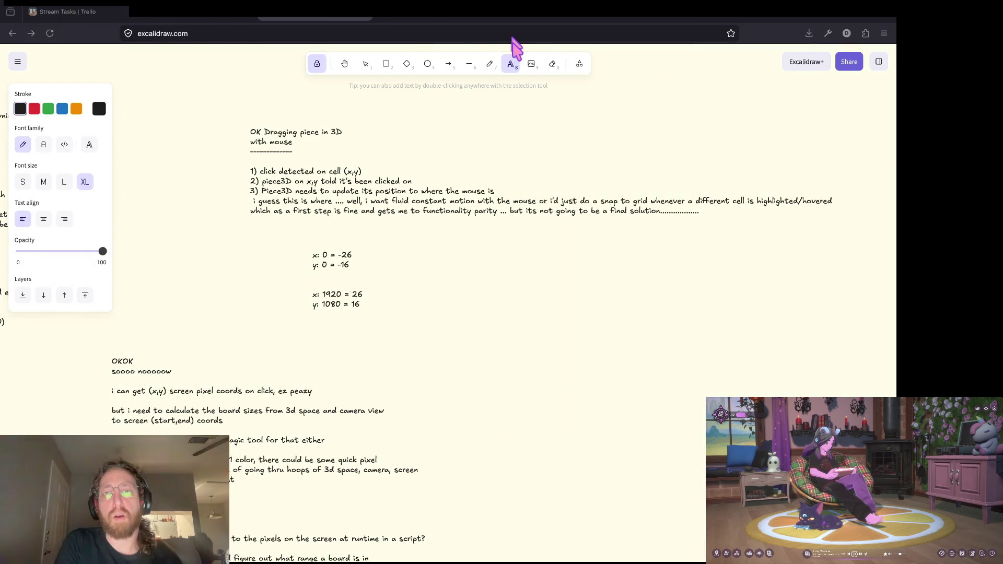
- Load the creator's itch.io shootergame page address in a new browser tab
{"action": "key", "text": "ctrl+t"}
{"action": "type", "text": "dustyoldcoat.itch.io/shootergame"}
{"action": "key", "text": "Return"}
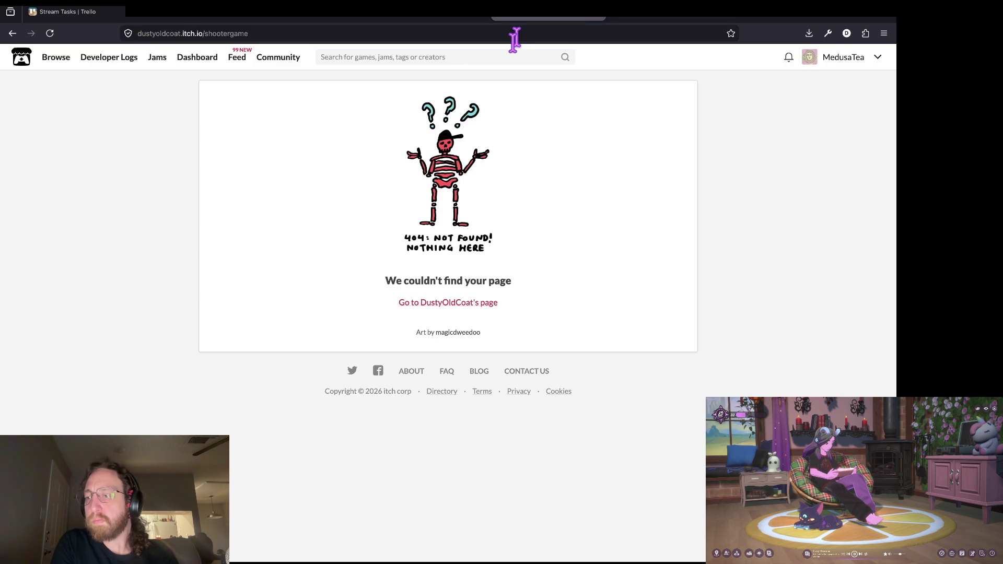
- Look over the creator's itch.io profile, go back to the missing shootergame page, then close that tab
{"action": "left_click", "coordinate": [449, 304]}
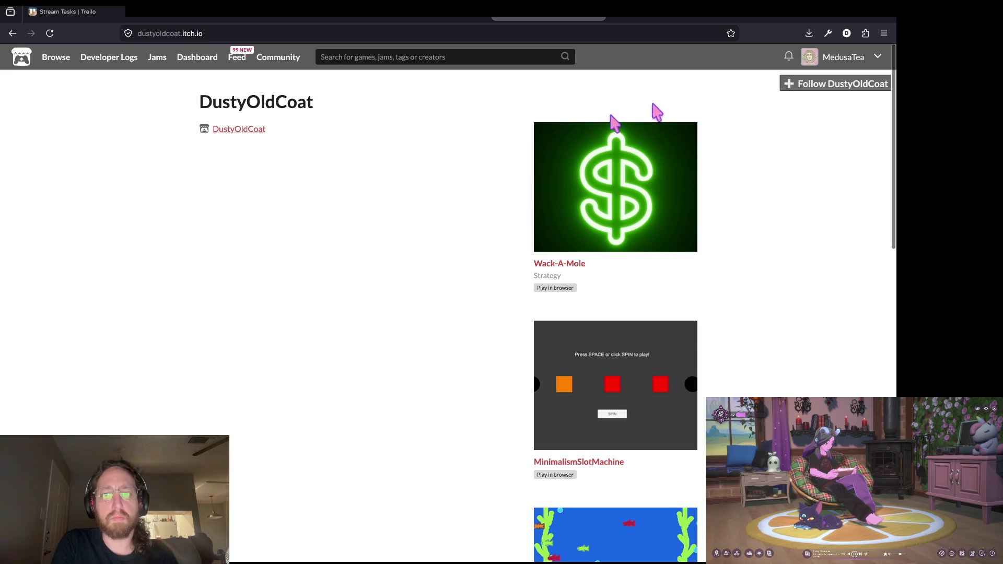
{"action": "scroll", "coordinate": [477, 387], "scroll_direction": "down", "scroll_amount": 8}
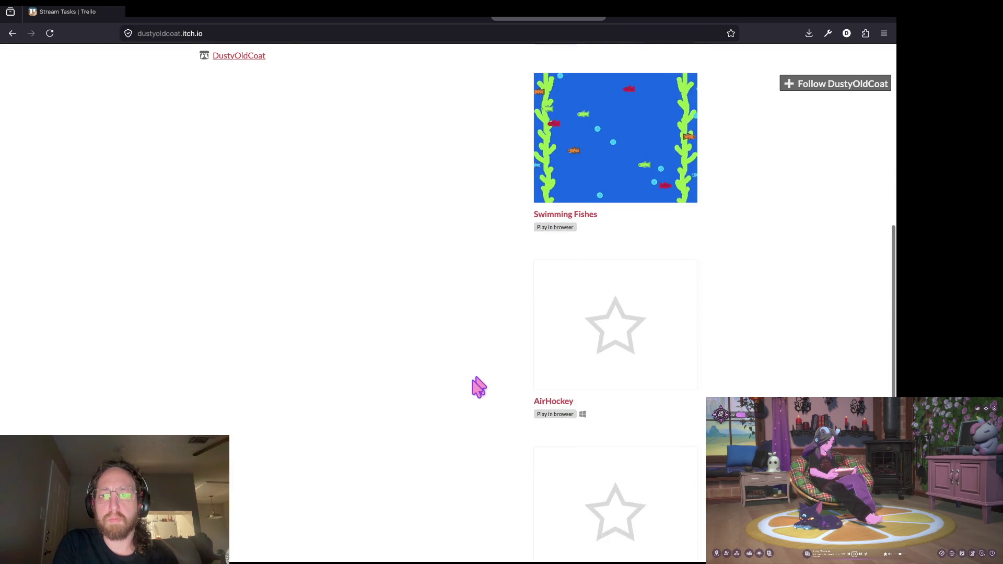
{"action": "scroll", "coordinate": [478, 386], "scroll_direction": "down", "scroll_amount": 6}
{"action": "scroll", "coordinate": [478, 387], "scroll_direction": "up", "scroll_amount": 11}
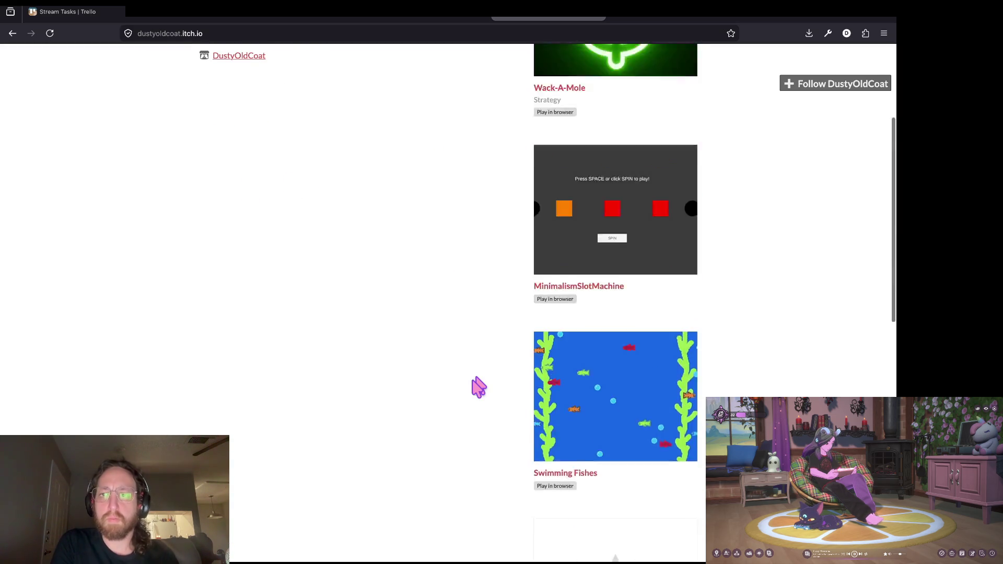
{"action": "scroll", "coordinate": [479, 387], "scroll_direction": "up", "scroll_amount": 4}
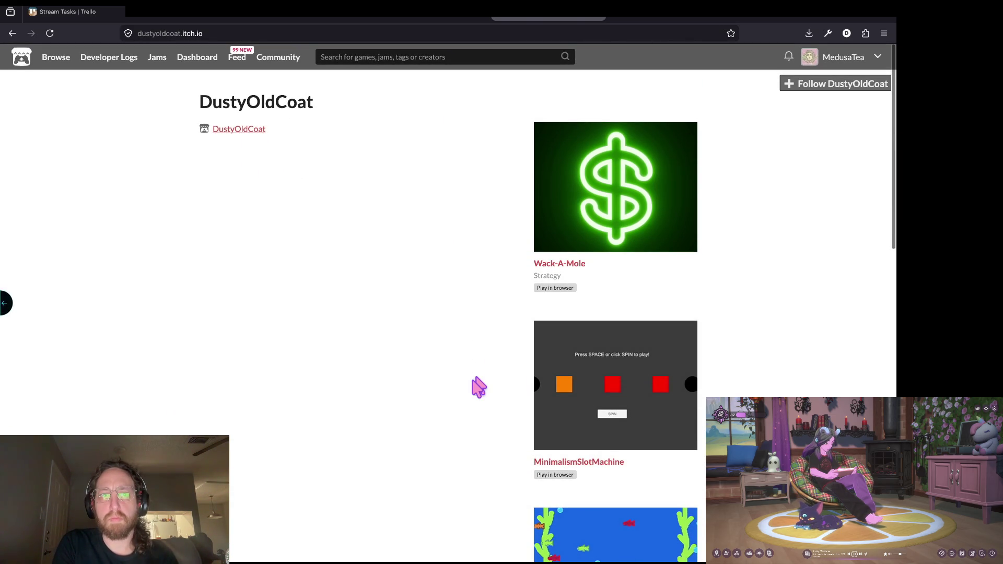
{"action": "key", "text": "alt+Left"}
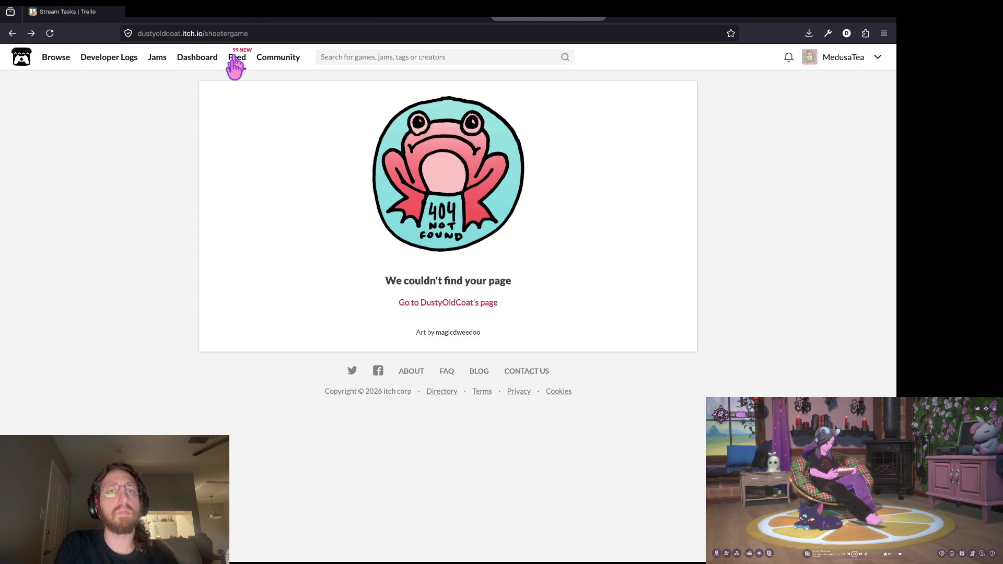
{"action": "key", "text": "ctrl+w"}
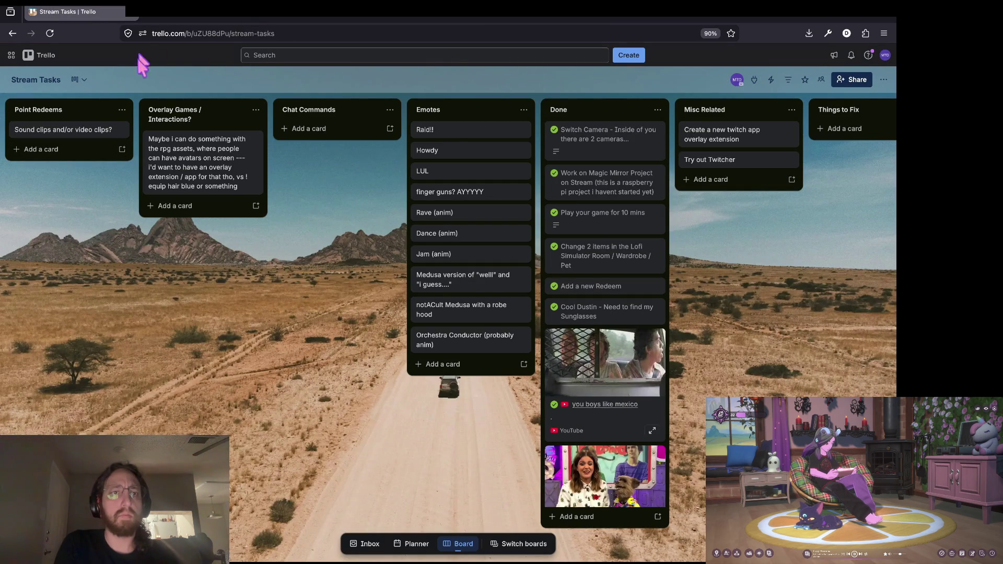
- Switch to the Namu board and mark the cell-highlight Doing card complete
{"action": "left_click", "coordinate": [518, 543]}
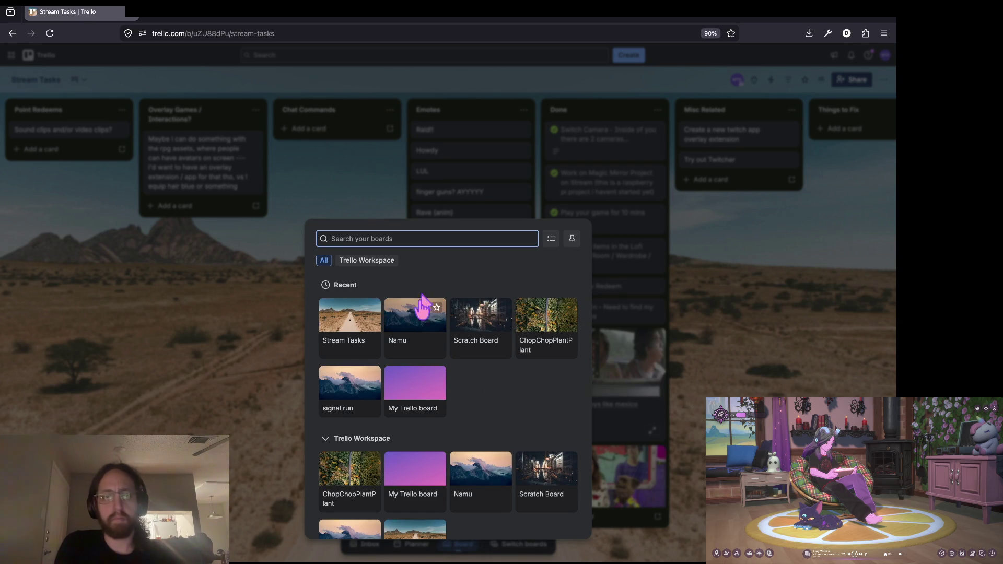
{"action": "left_click", "coordinate": [409, 321]}
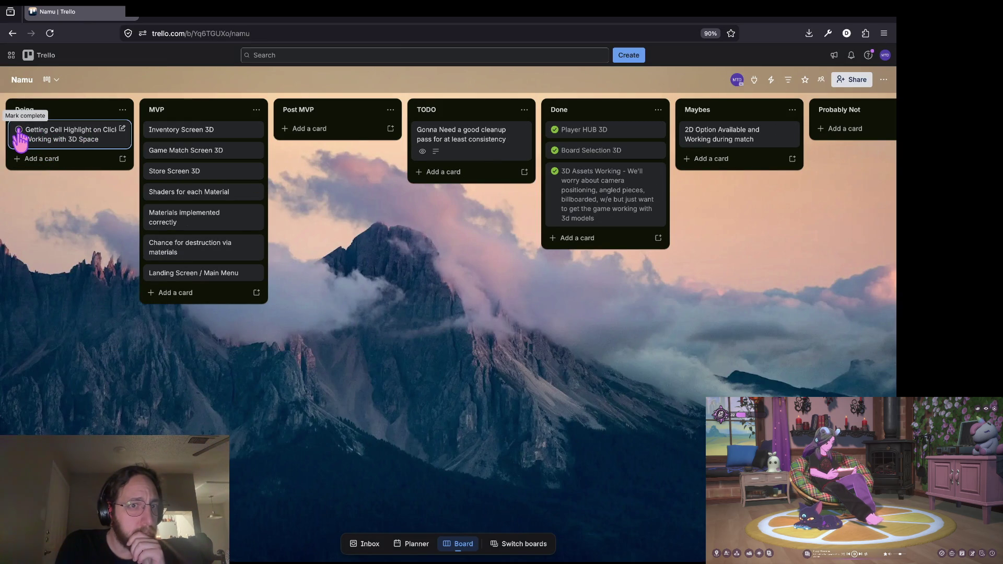
{"action": "left_click", "coordinate": [20, 131]}
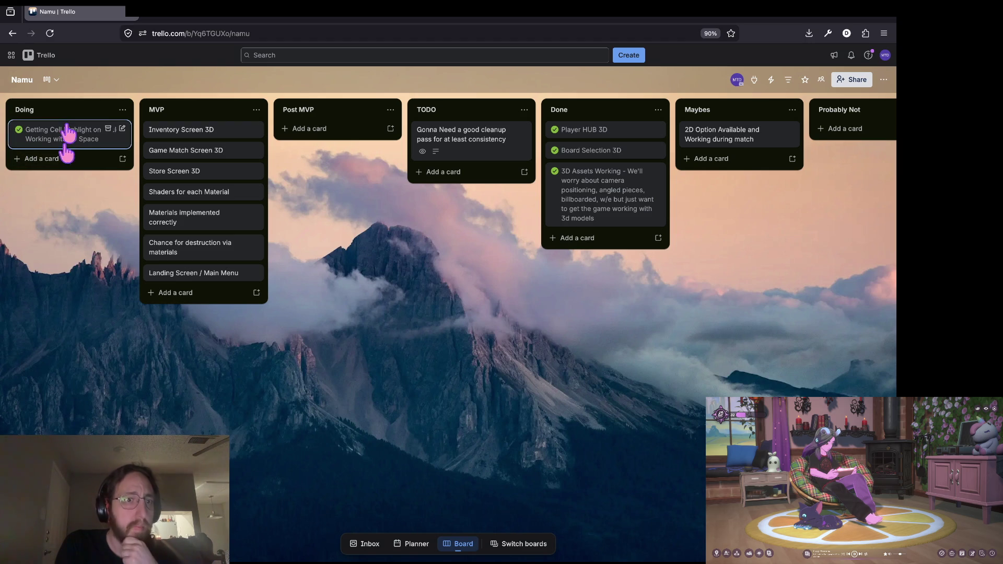
- Add a Doing card titled 'Having Piece that was clicked on, follow the mouse cu'
{"action": "left_click", "coordinate": [53, 130]}
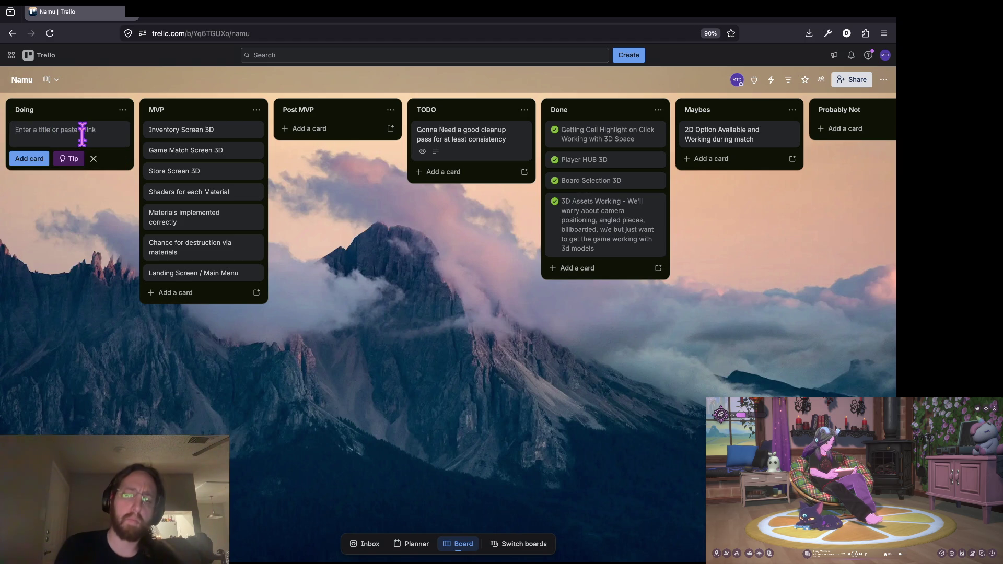
{"action": "type", "text": "S"}
{"action": "key", "text": "BackSpace"}
{"action": "key", "text": "BackSpace"}
{"action": "key", "text": "BackSpace"}
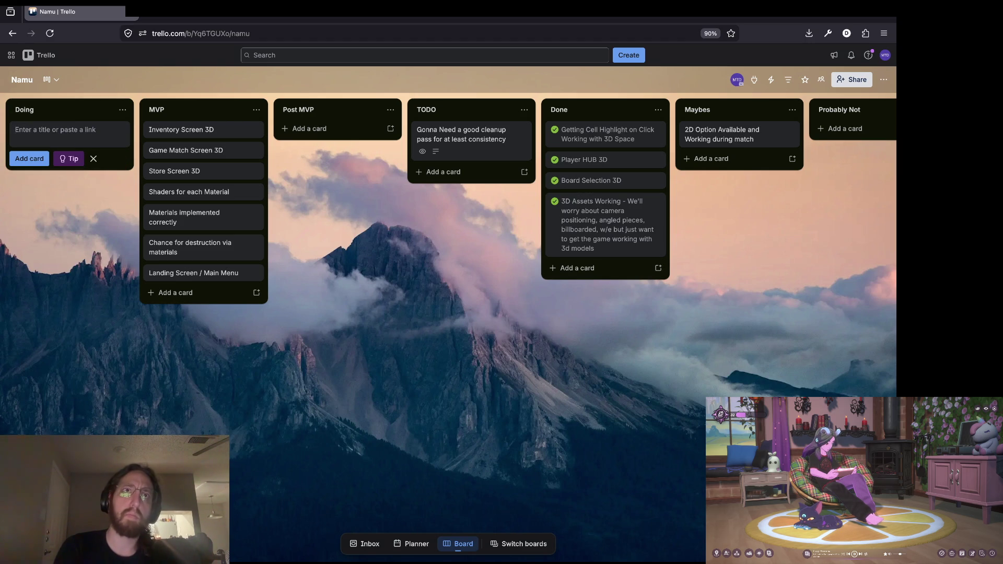
{"action": "type", "text": "Having"}
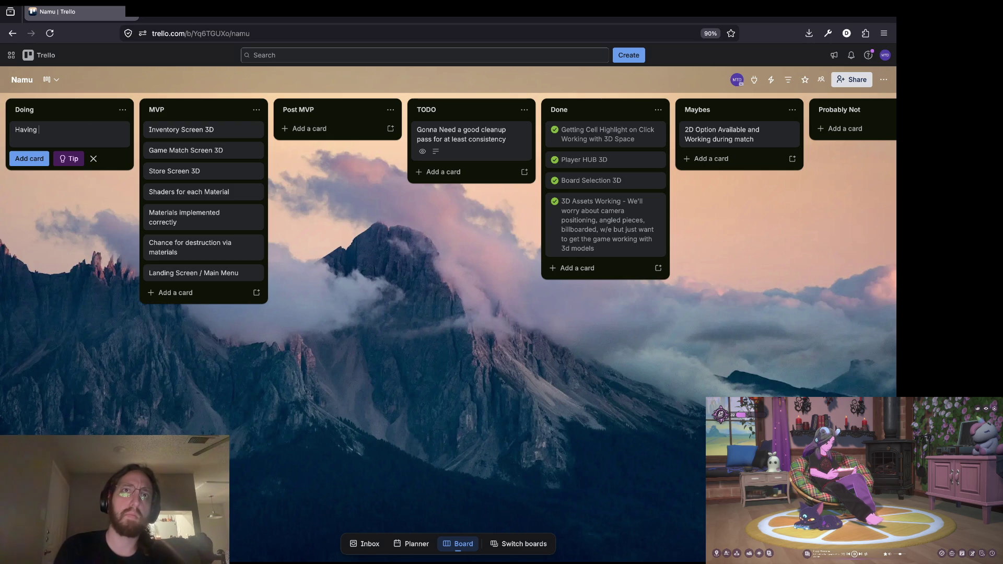
{"action": "type", "text": " Piece that was clicked on,"}
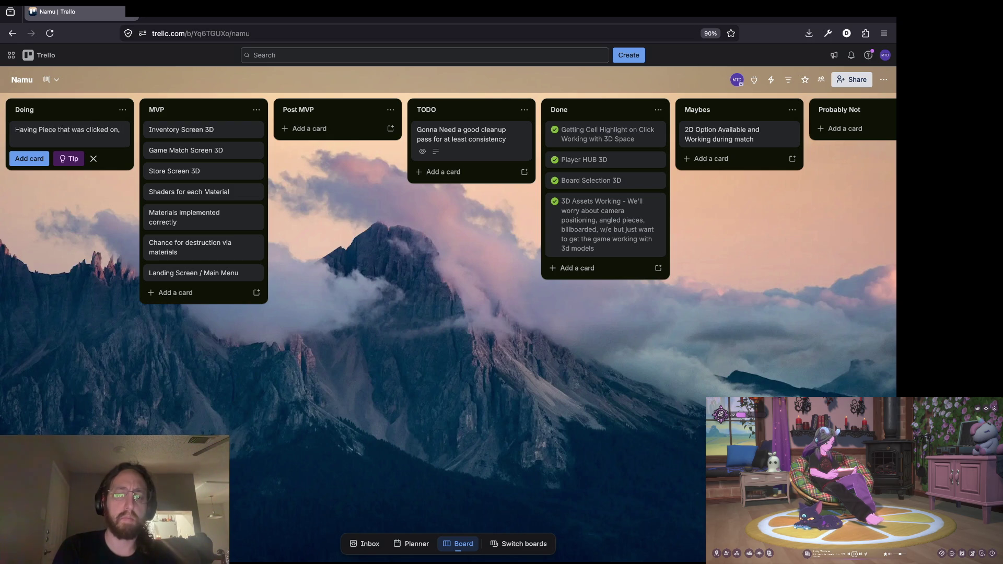
{"action": "type", "text": " follow the "}
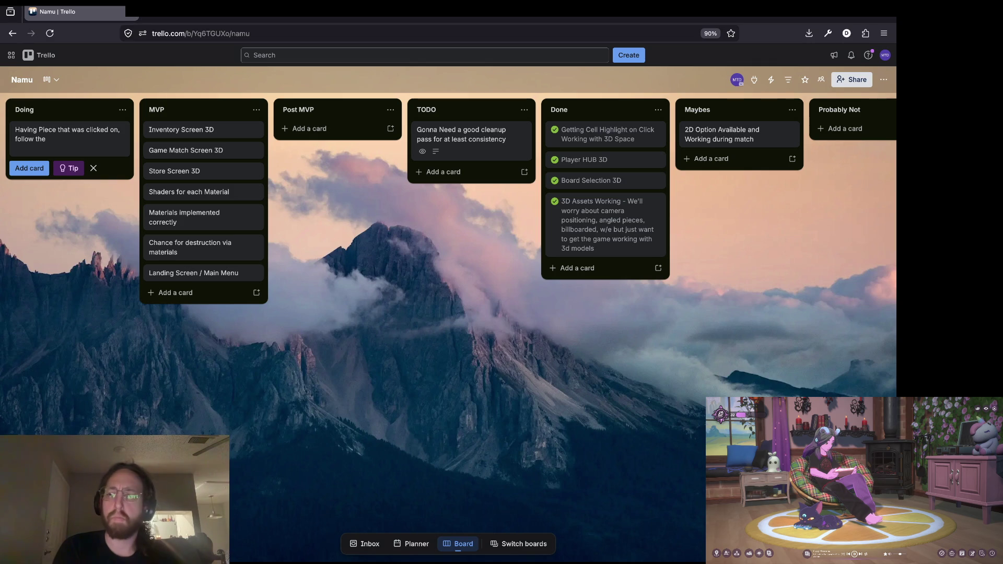
{"action": "type", "text": "mouse cursor"}
{"action": "key", "text": "Return"}
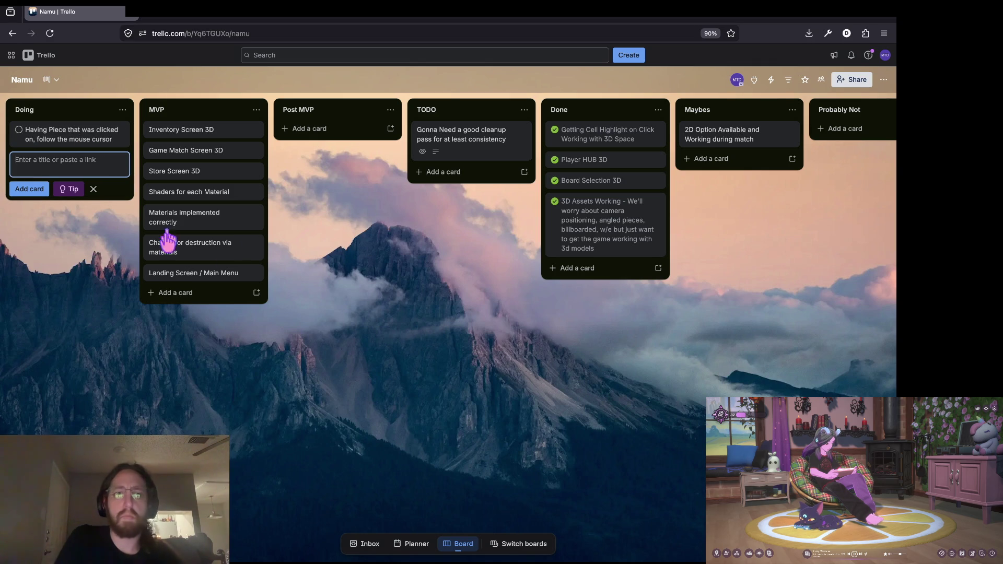
- Return to the itch.io shootergame page and reload it so the game appears
{"action": "key", "text": "Escape"}
{"action": "key", "text": "alt+Left"}
{"action": "key", "text": "F5"}
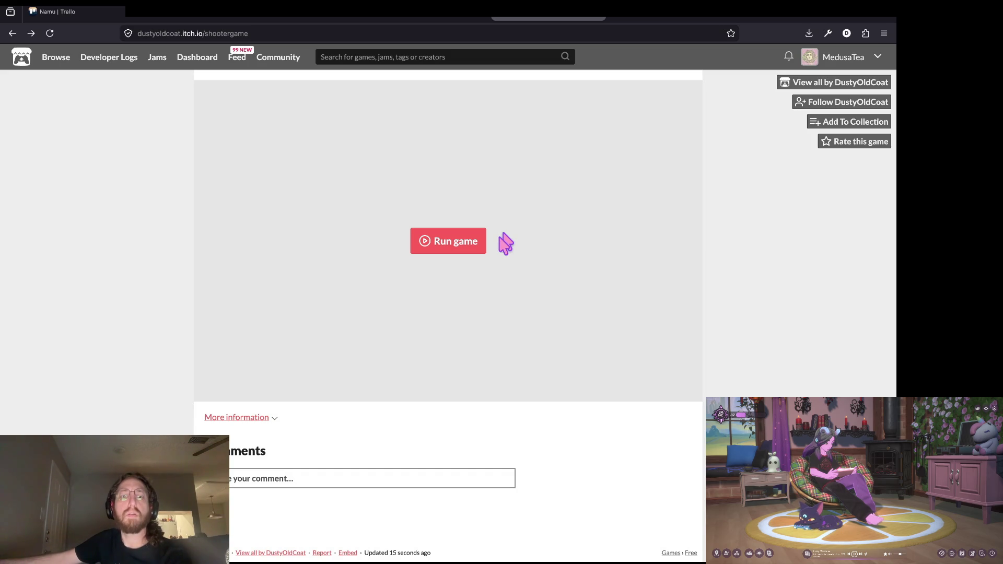
- Check the cell.gd script in Godot, then return to the browser and open a new tab
{"action": "key", "text": "super+Tab"}
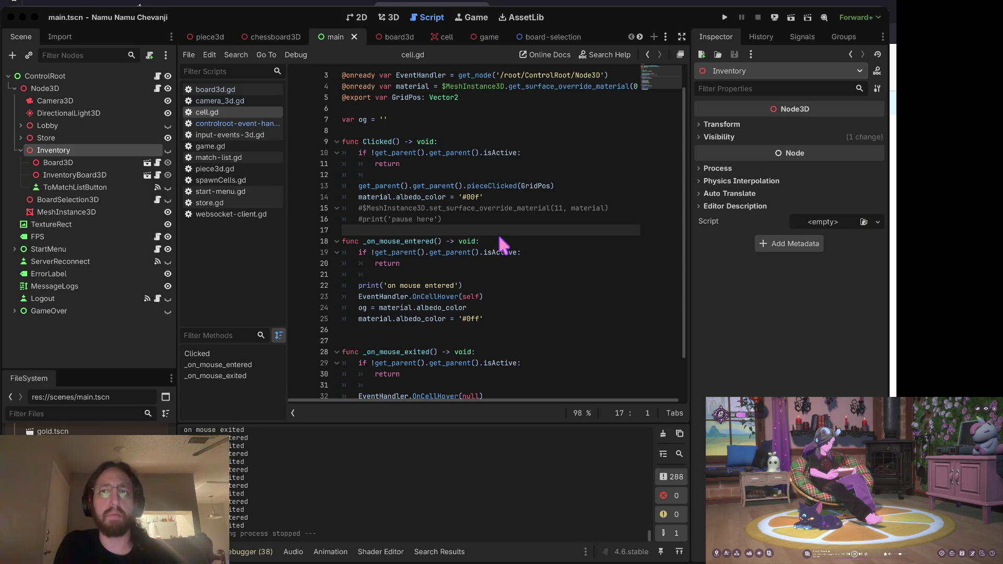
{"action": "key", "text": "super+Tab"}
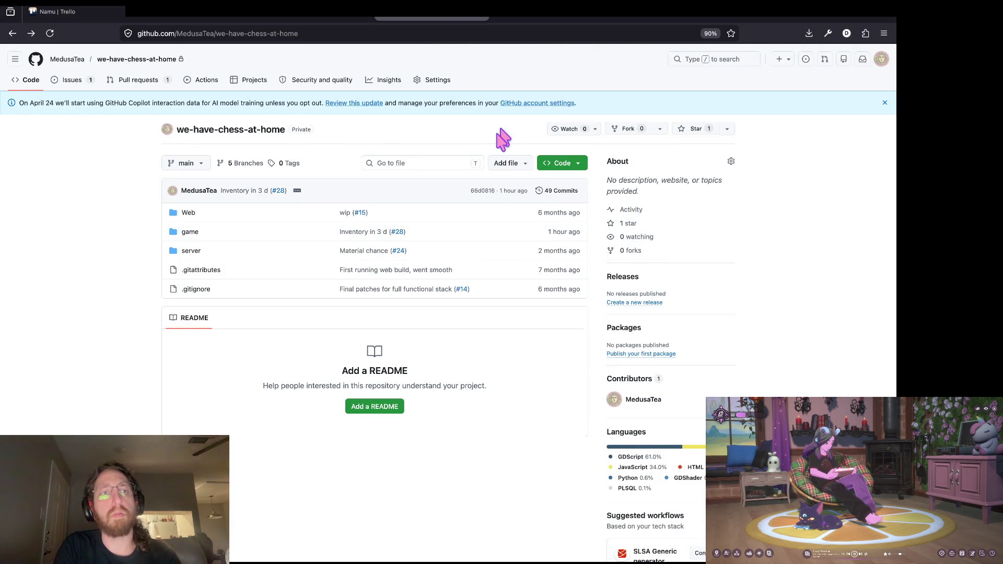
{"action": "key", "text": "super+t"}
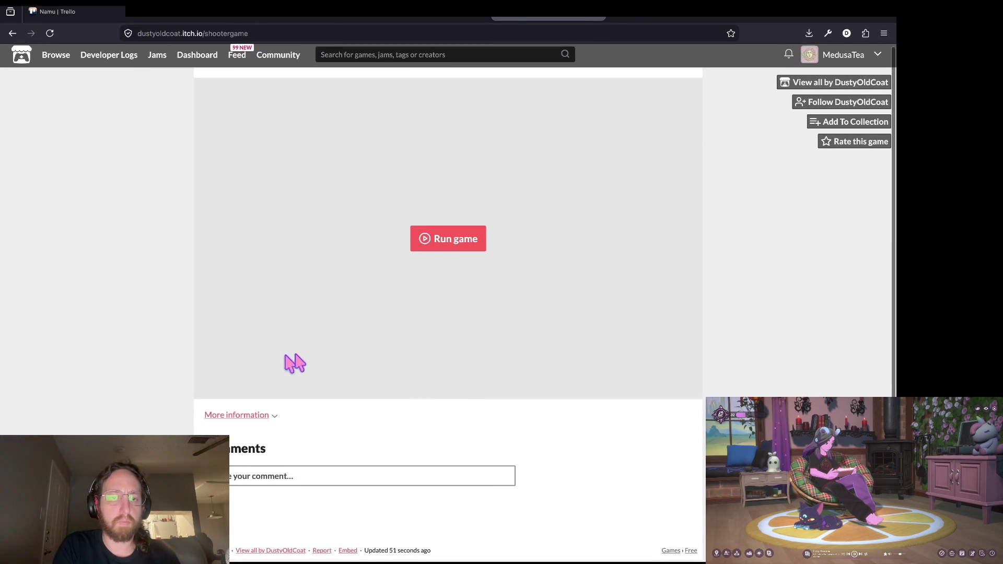
- Expand the ShooterGame's More information details: Prototype, HTML5, made with Unity
{"action": "left_click", "coordinate": [266, 418]}
{"action": "scroll", "coordinate": [277, 425], "scroll_direction": "down", "scroll_amount": 2}
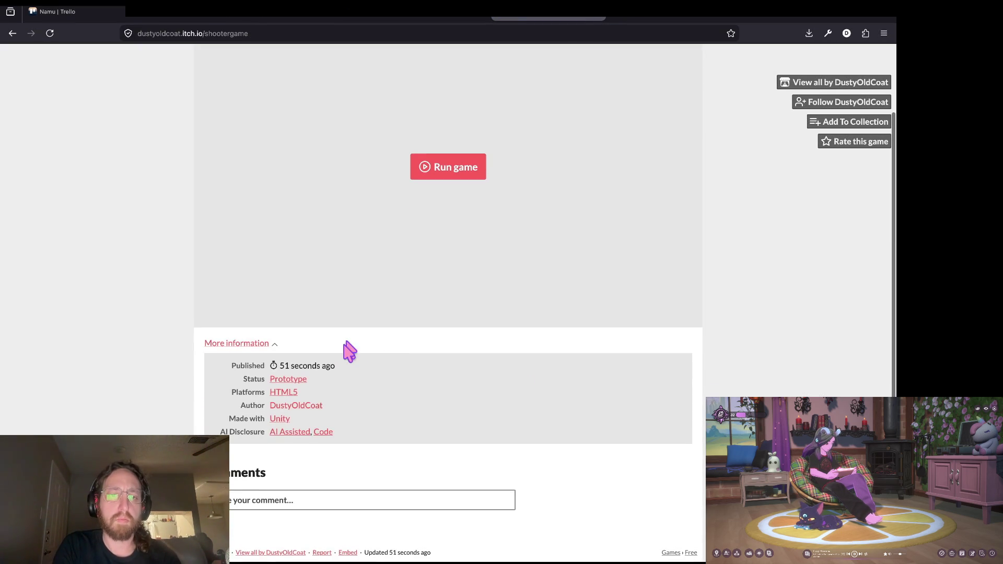
{"action": "scroll", "coordinate": [354, 347], "scroll_direction": "up", "scroll_amount": 2}
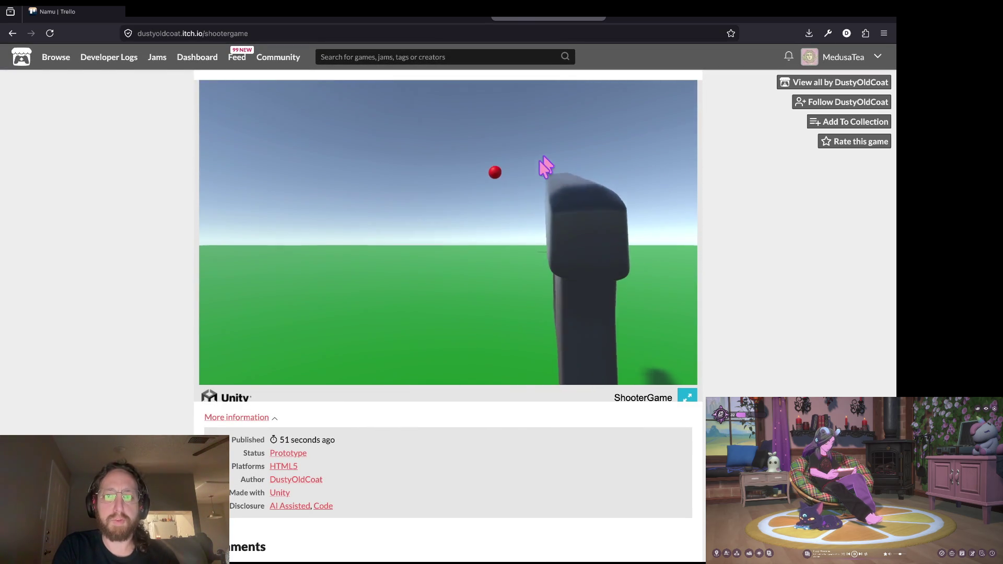
- Fire volleys of red balls into the sky and shoot down the low-flying ones
{"action": "left_click", "coordinate": [523, 172]}
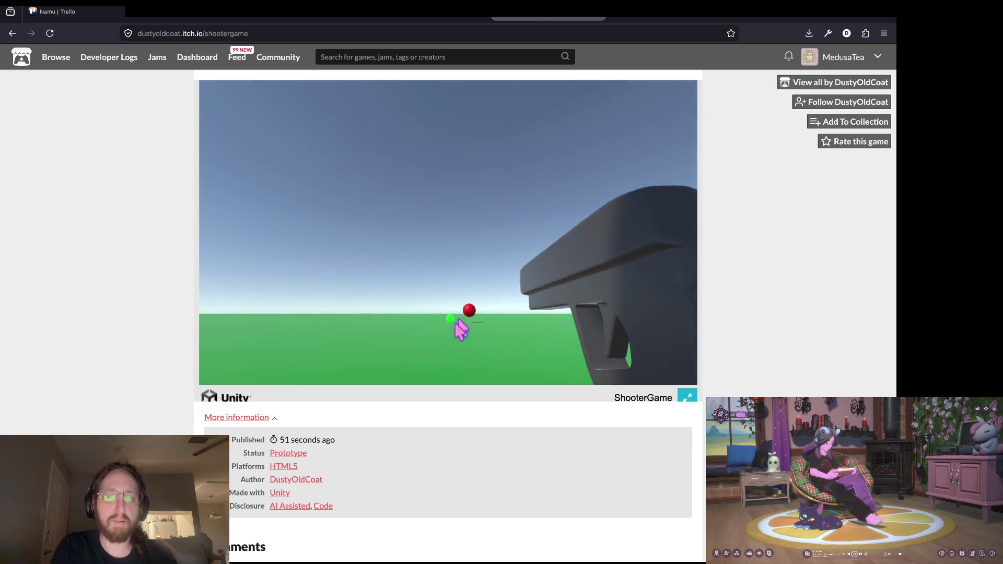
{"action": "left_click", "coordinate": [523, 280]}
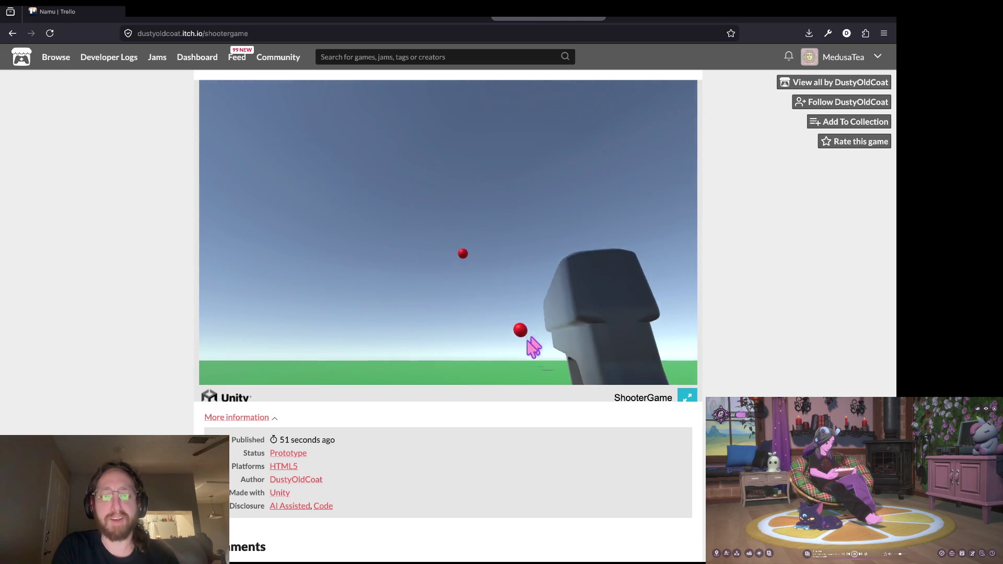
{"action": "left_click", "coordinate": [517, 289]}
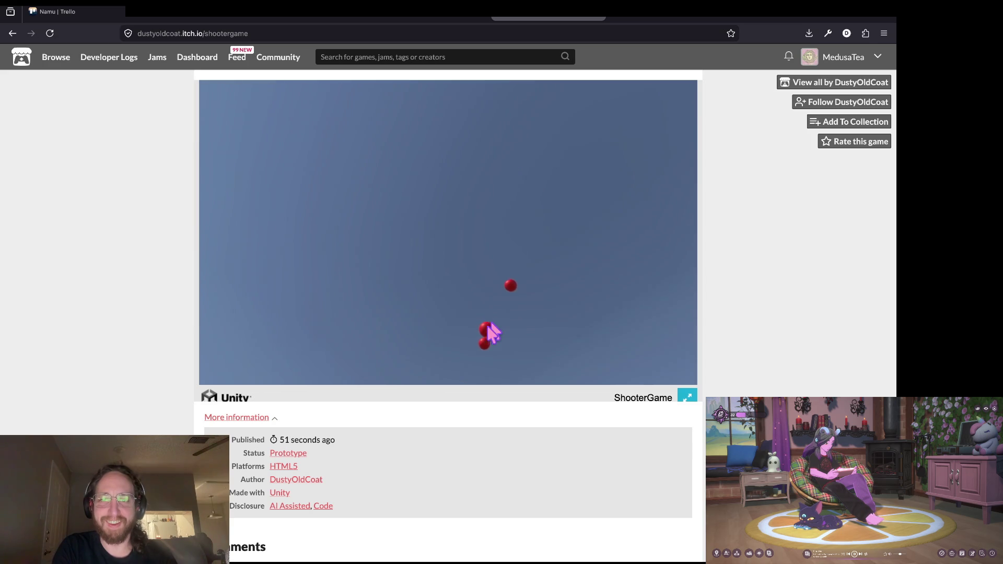
{"action": "left_click", "coordinate": [512, 206]}
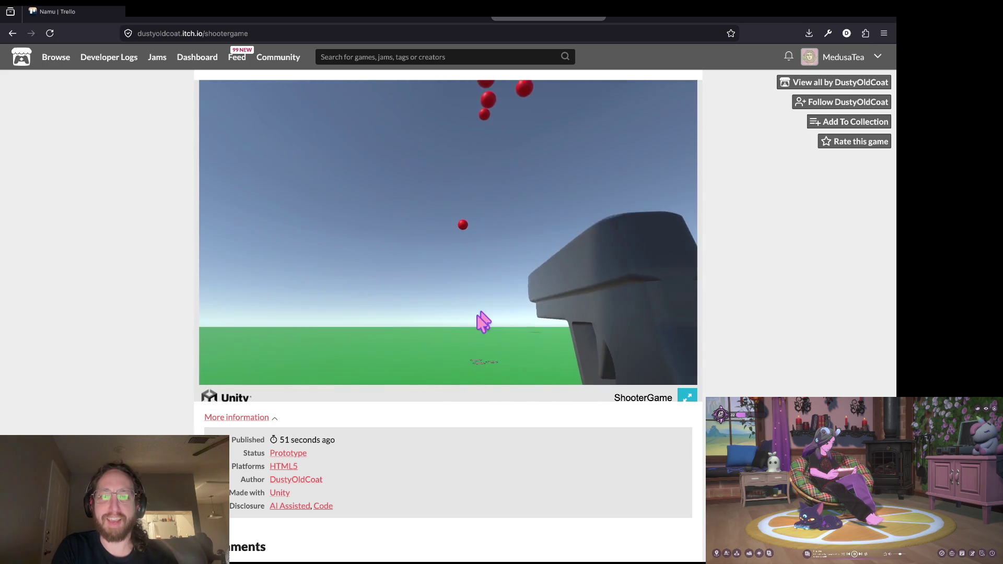
{"action": "left_click", "coordinate": [462, 196]}
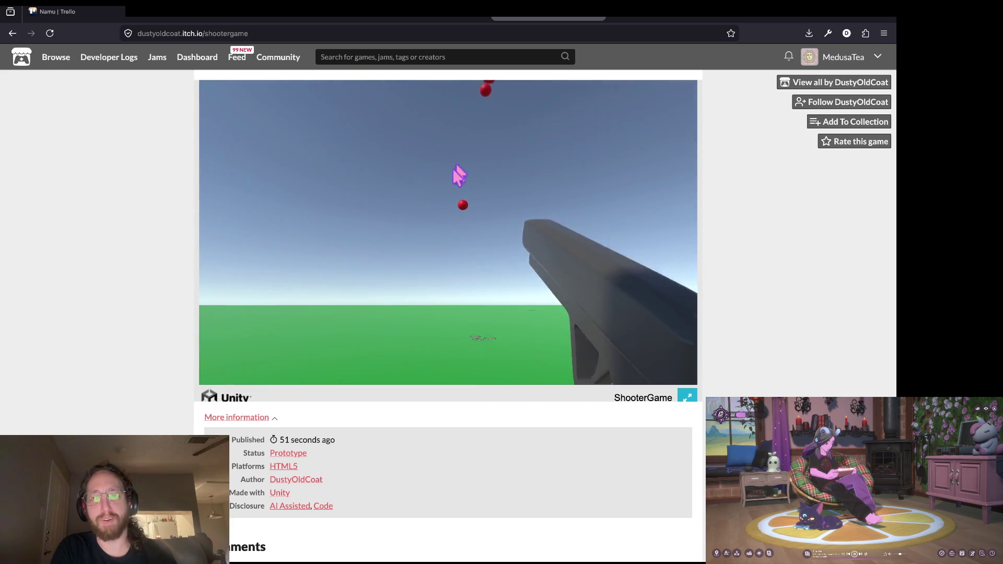
{"action": "left_click", "coordinate": [523, 207]}
{"action": "left_click", "coordinate": [522, 195]}
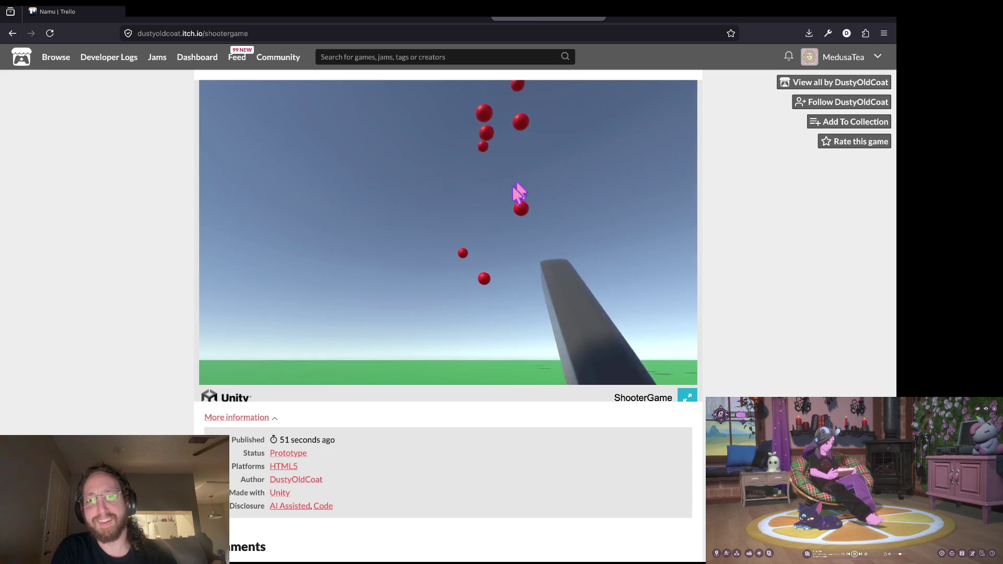
{"action": "left_click", "coordinate": [492, 157]}
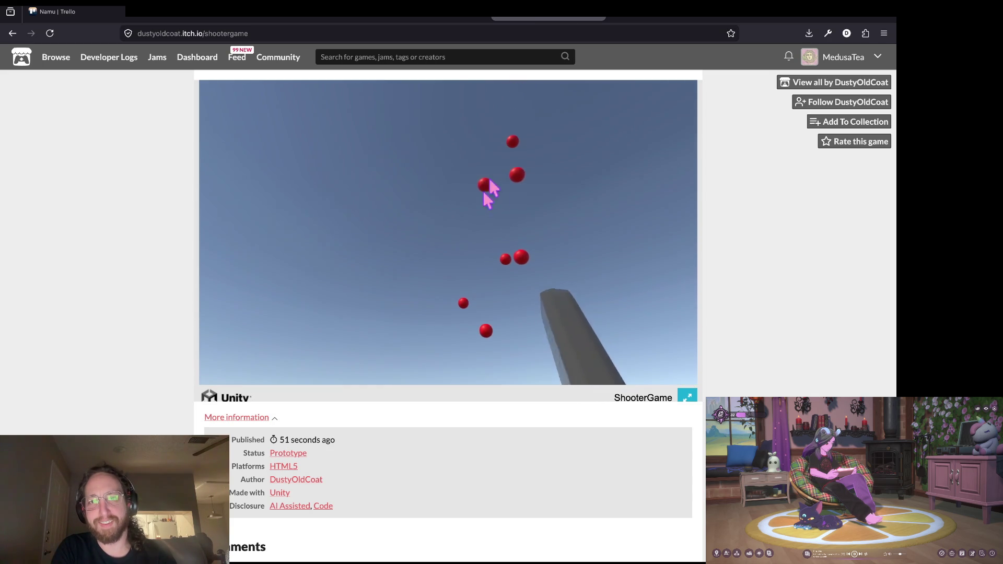
{"action": "left_click", "coordinate": [524, 238]}
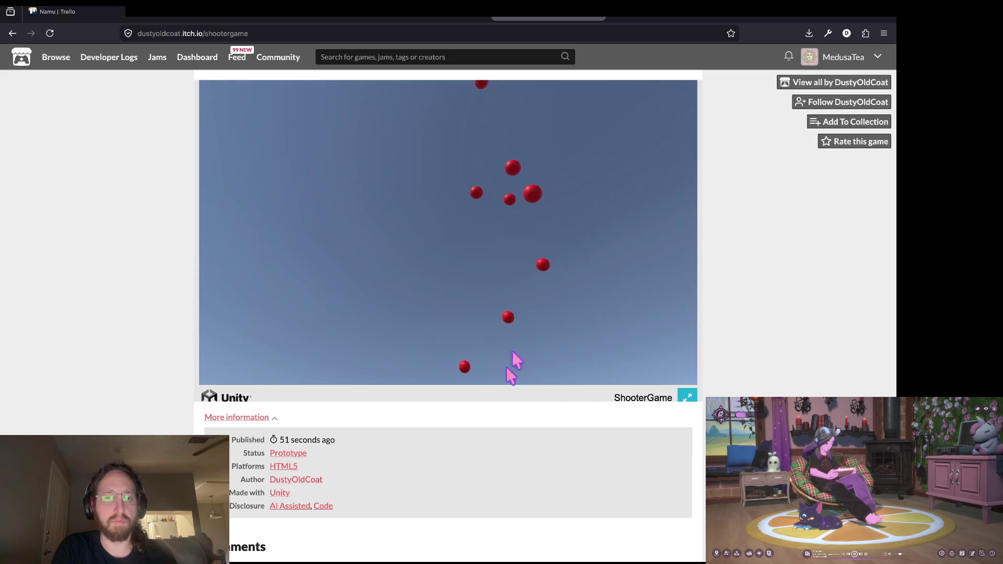
{"action": "left_click", "coordinate": [489, 347]}
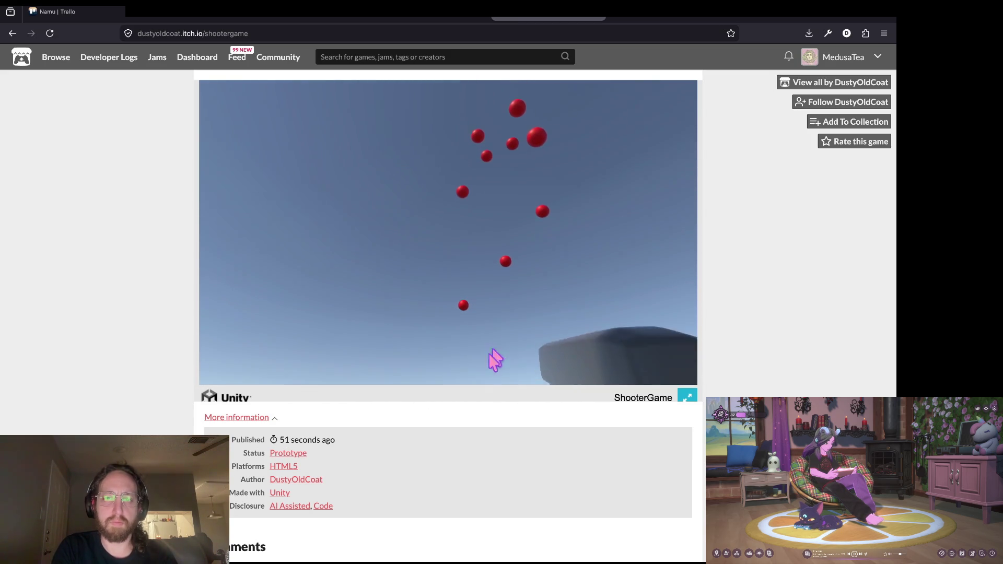
{"action": "left_click", "coordinate": [460, 308]}
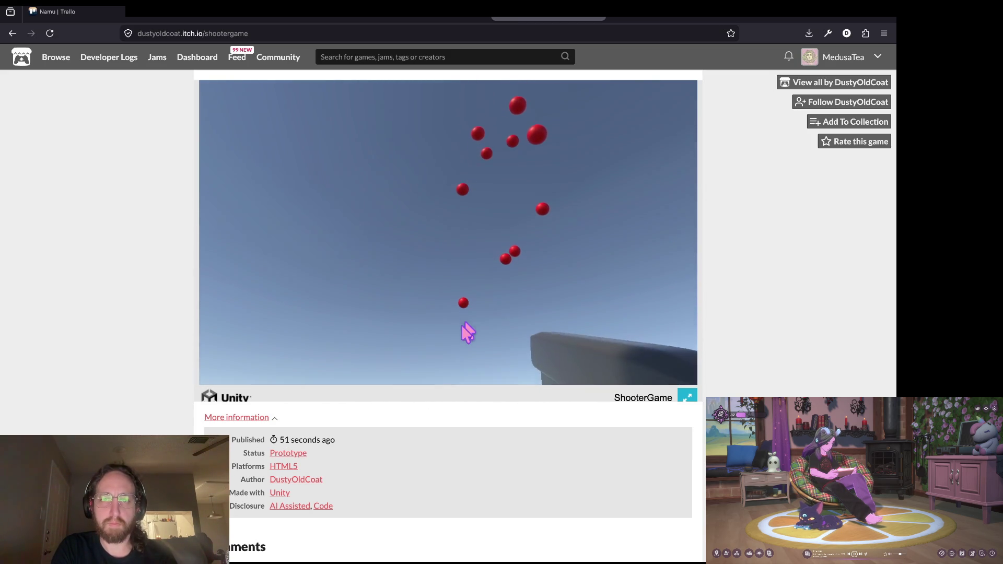
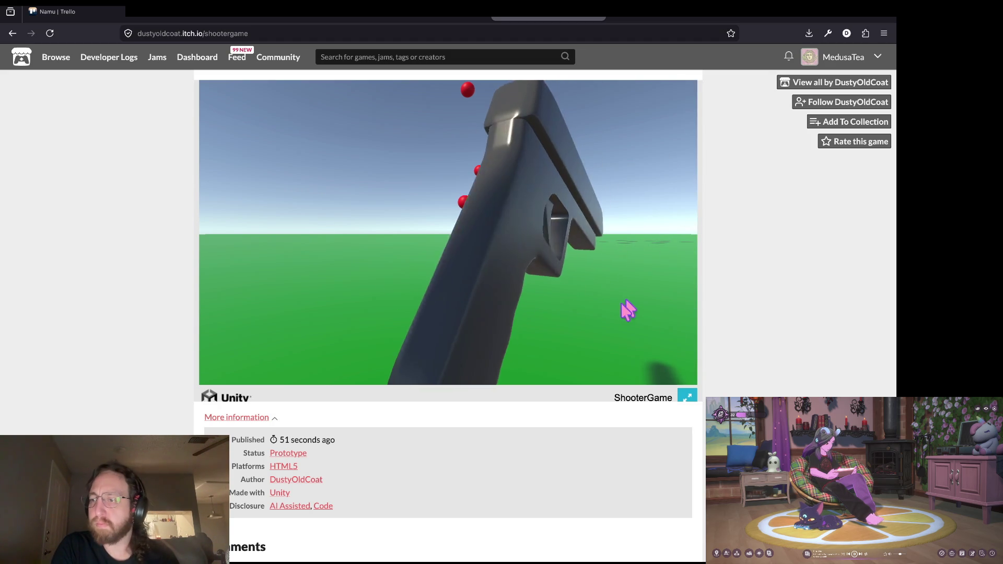
- Fire red balls into the sky in the ShooterGame browser demo and shoot them down
{"action": "left_click", "coordinate": [627, 321]}
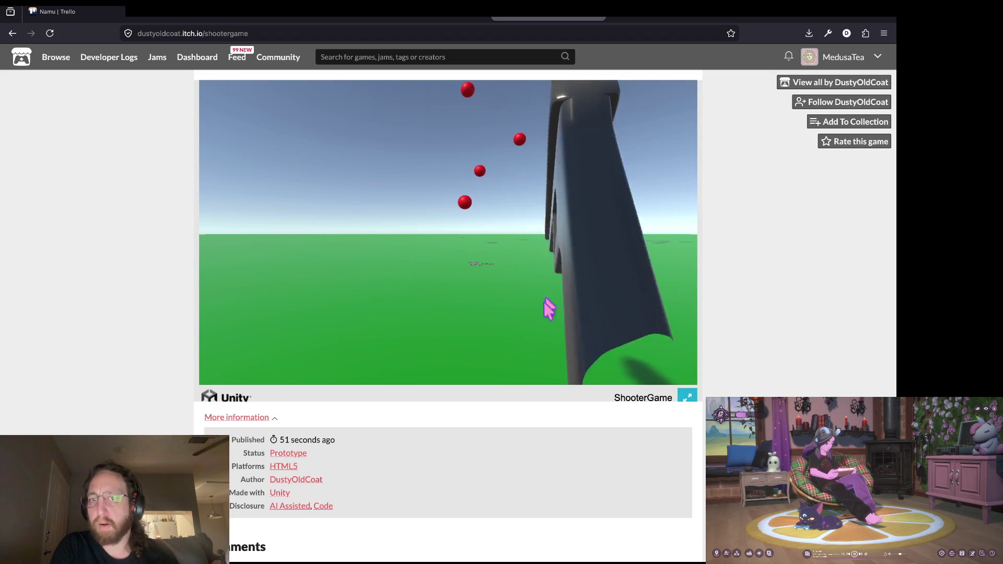
{"action": "left_click", "coordinate": [531, 310]}
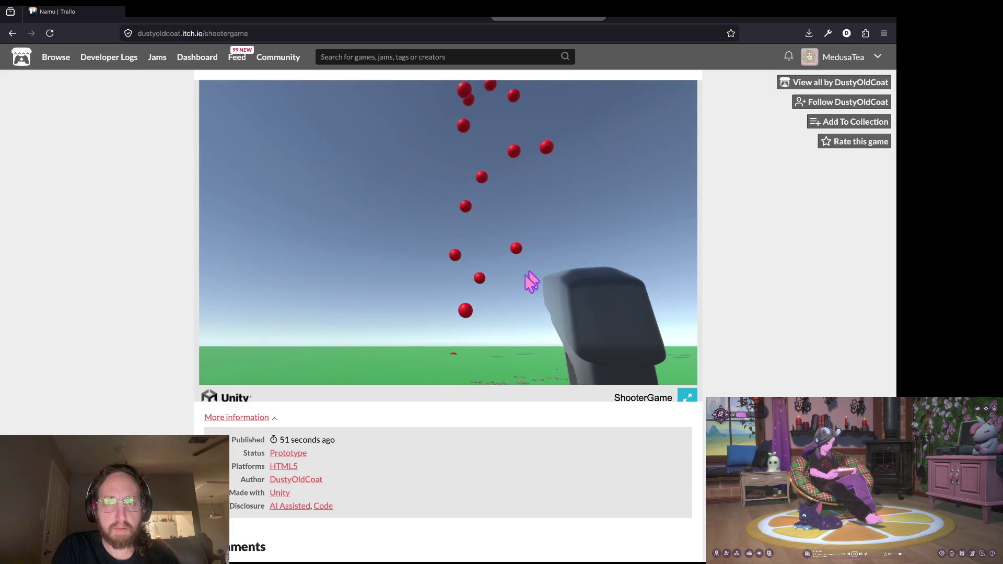
{"action": "left_click", "coordinate": [494, 288]}
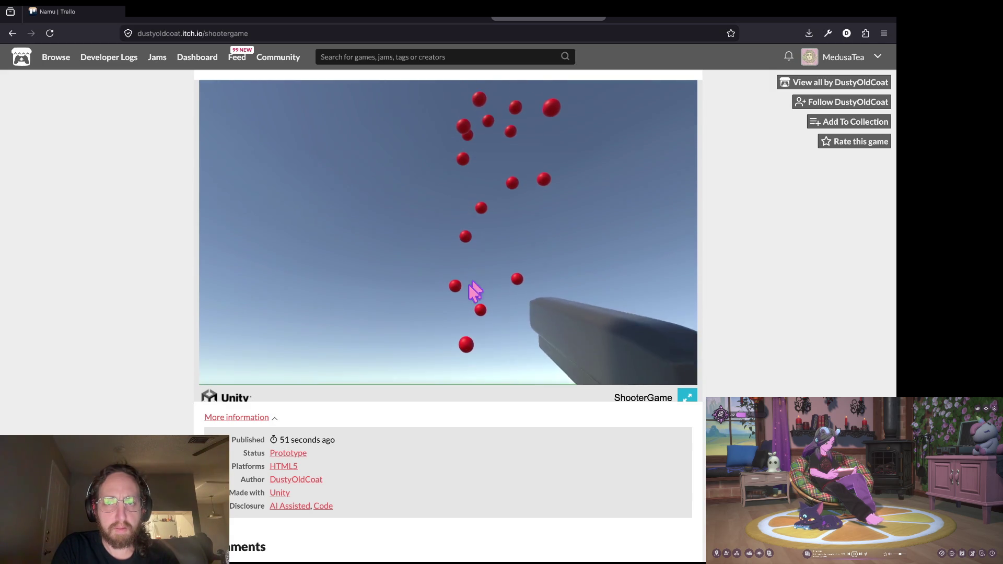
{"action": "left_click", "coordinate": [350, 342]}
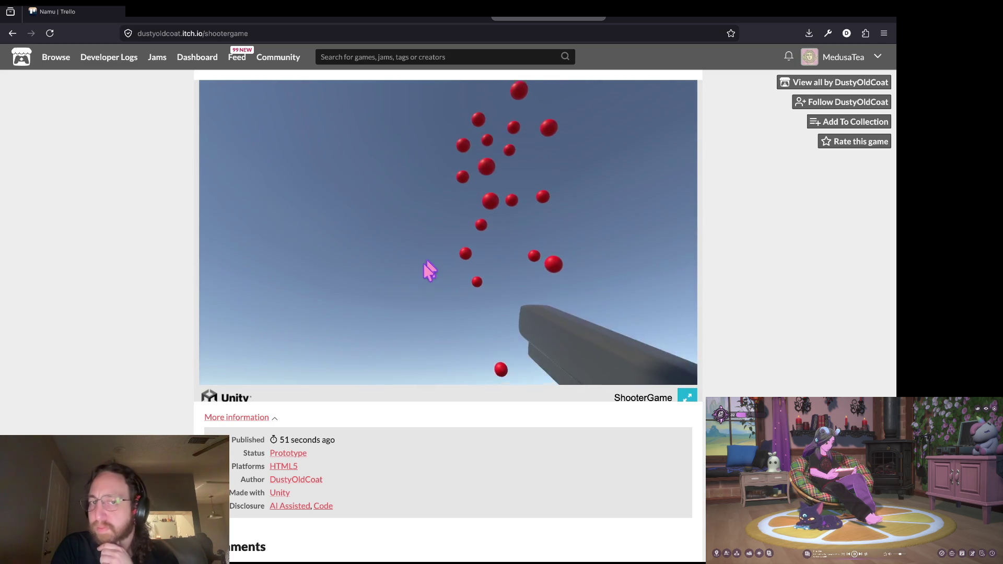
{"action": "left_click", "coordinate": [490, 190]}
{"action": "left_click", "coordinate": [481, 242]}
{"action": "left_click", "coordinate": [482, 245]}
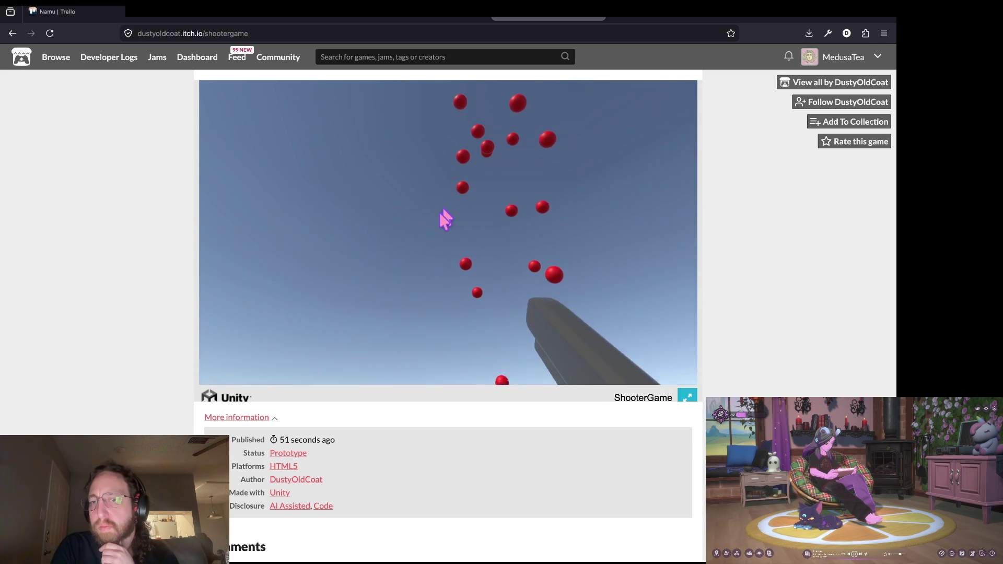
{"action": "left_click", "coordinate": [490, 160]}
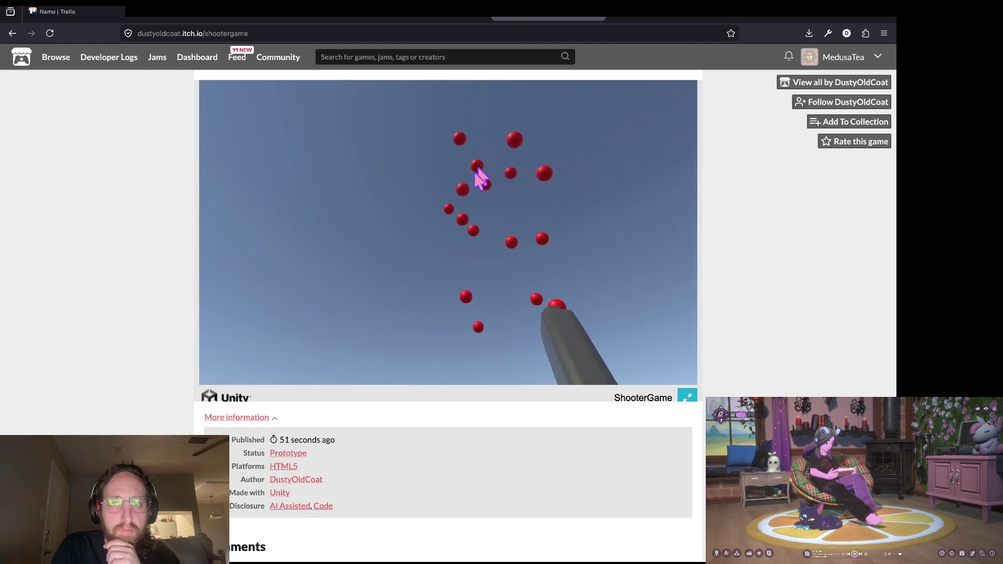
{"action": "left_click", "coordinate": [478, 172]}
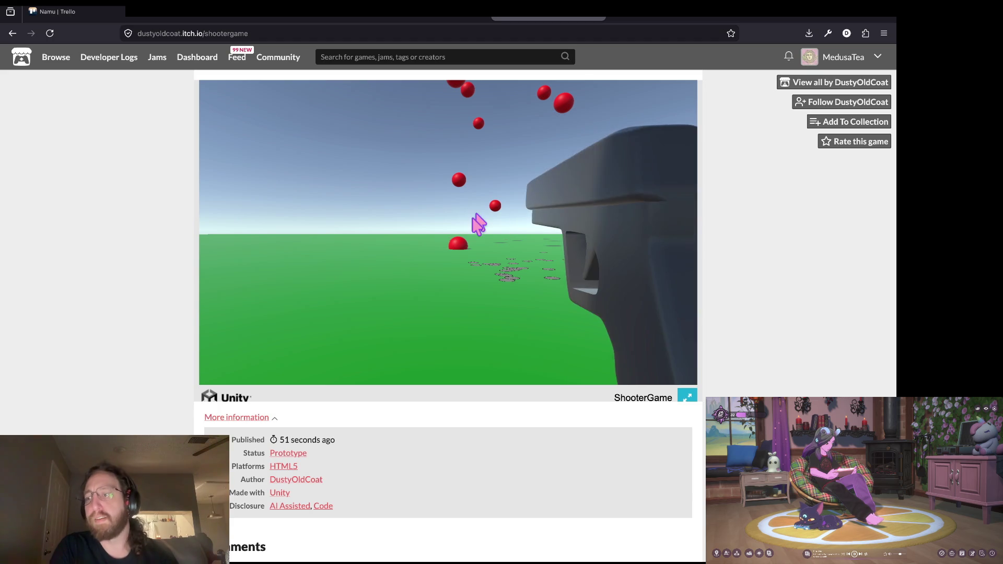
- Keep firing while tilting the game view down toward the ground
{"action": "left_click", "coordinate": [454, 171]}
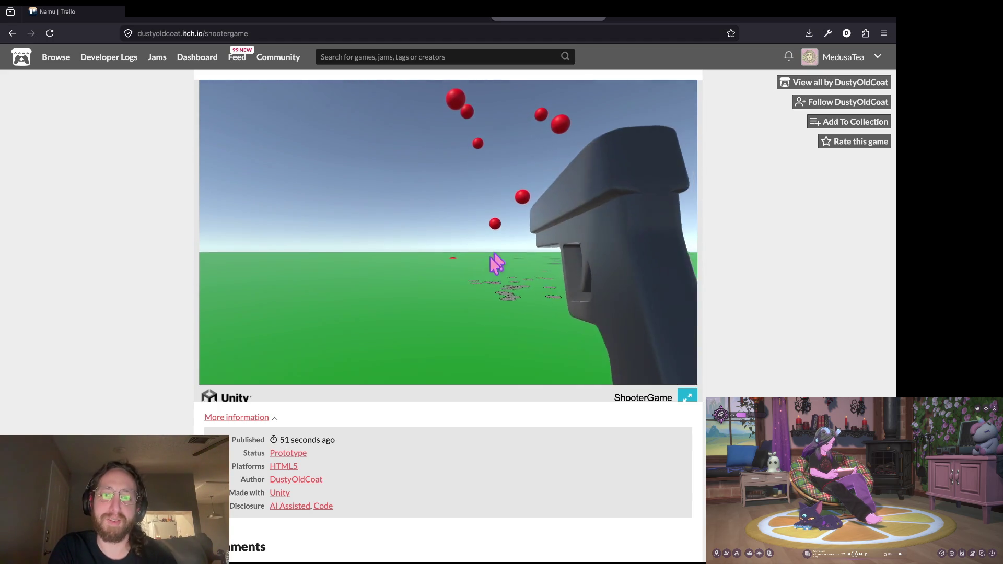
{"action": "mouse_move", "coordinate": [616, 230]}
{"action": "left_mouse_down"}
{"action": "mouse_move", "coordinate": [531, 347]}
{"action": "mouse_move", "coordinate": [394, 394]}
{"action": "mouse_move", "coordinate": [475, 341]}
{"action": "mouse_move", "coordinate": [515, 392]}
{"action": "mouse_move", "coordinate": [406, 360]}
{"action": "mouse_move", "coordinate": [459, 331]}
{"action": "mouse_move", "coordinate": [450, 345]}
{"action": "mouse_move", "coordinate": [481, 336]}
{"action": "mouse_move", "coordinate": [298, 358]}
{"action": "mouse_move", "coordinate": [394, 291]}
{"action": "mouse_move", "coordinate": [298, 343]}
{"action": "mouse_move", "coordinate": [378, 328]}
{"action": "mouse_move", "coordinate": [336, 358]}
{"action": "mouse_move", "coordinate": [605, 284]}
{"action": "mouse_move", "coordinate": [516, 311]}
{"action": "mouse_move", "coordinate": [512, 183]}
{"action": "mouse_move", "coordinate": [558, 298]}
{"action": "mouse_move", "coordinate": [531, 416]}
{"action": "mouse_move", "coordinate": [444, 338]}
{"action": "mouse_move", "coordinate": [410, 378]}
{"action": "mouse_move", "coordinate": [419, 340]}
{"action": "mouse_move", "coordinate": [464, 287]}
{"action": "mouse_move", "coordinate": [477, 285]}
{"action": "mouse_move", "coordinate": [508, 360]}
{"action": "mouse_move", "coordinate": [559, 253]}
{"action": "mouse_move", "coordinate": [548, 269]}
{"action": "left_mouse_up"}
{"action": "mouse_move", "coordinate": [517, 189]}
{"action": "left_mouse_down"}
{"action": "mouse_move", "coordinate": [403, 298]}
{"action": "mouse_move", "coordinate": [477, 241]}
{"action": "left_mouse_up"}
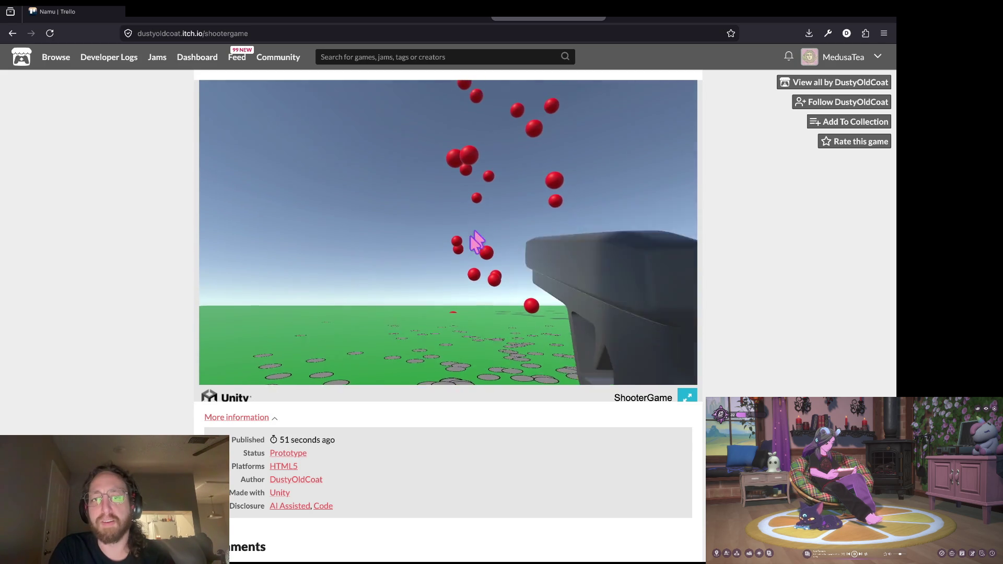
{"action": "mouse_move", "coordinate": [475, 147]}
{"action": "left_mouse_down"}
{"action": "mouse_move", "coordinate": [385, 417]}
{"action": "mouse_move", "coordinate": [376, 320]}
{"action": "mouse_move", "coordinate": [440, 257]}
{"action": "mouse_move", "coordinate": [460, 172]}
{"action": "mouse_move", "coordinate": [466, 213]}
{"action": "mouse_move", "coordinate": [470, 142]}
{"action": "mouse_move", "coordinate": [455, 164]}
{"action": "mouse_move", "coordinate": [483, 176]}
{"action": "mouse_move", "coordinate": [462, 155]}
{"action": "left_mouse_up"}
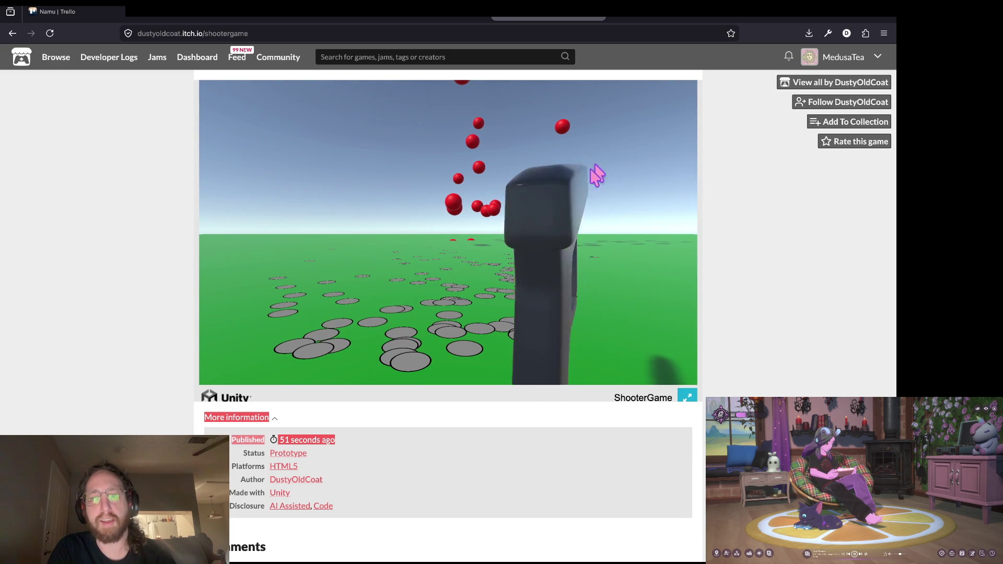
{"action": "left_click", "coordinate": [522, 175]}
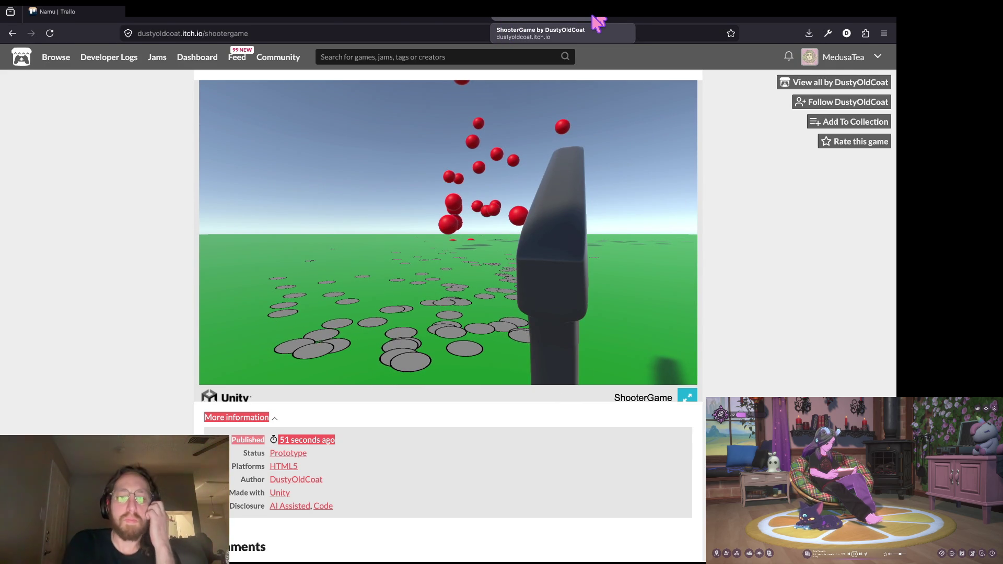
- Fire one more round, follow the game's creator, and return to the we-have-chess-at-home repository
{"action": "left_click", "coordinate": [579, 153]}
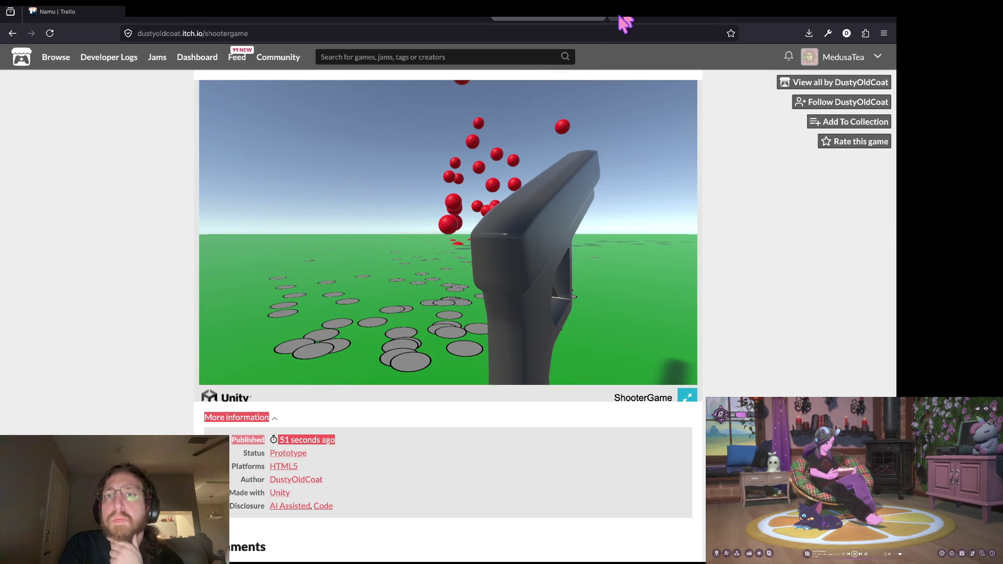
{"action": "left_click", "coordinate": [825, 103]}
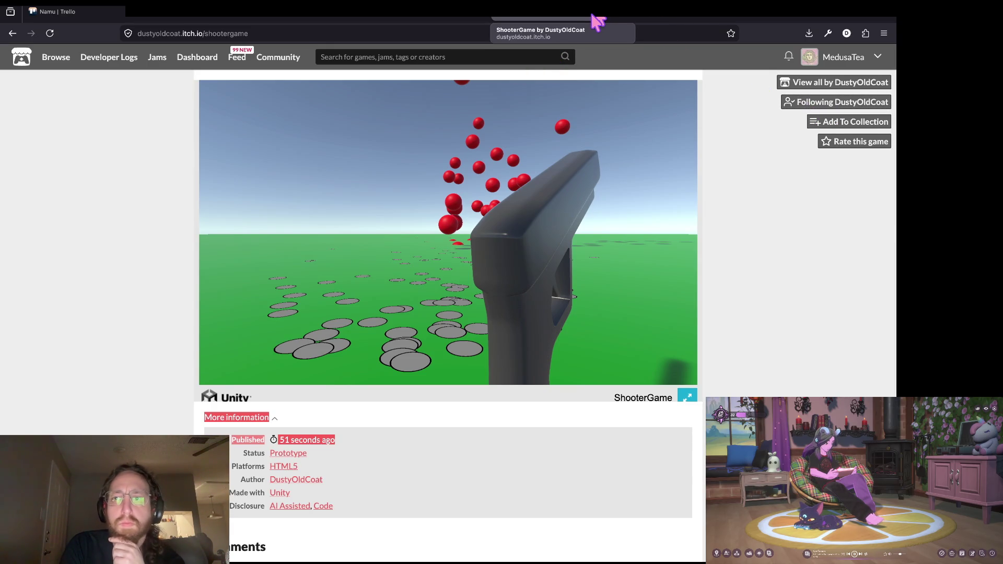
{"action": "key", "text": "alt+Left"}
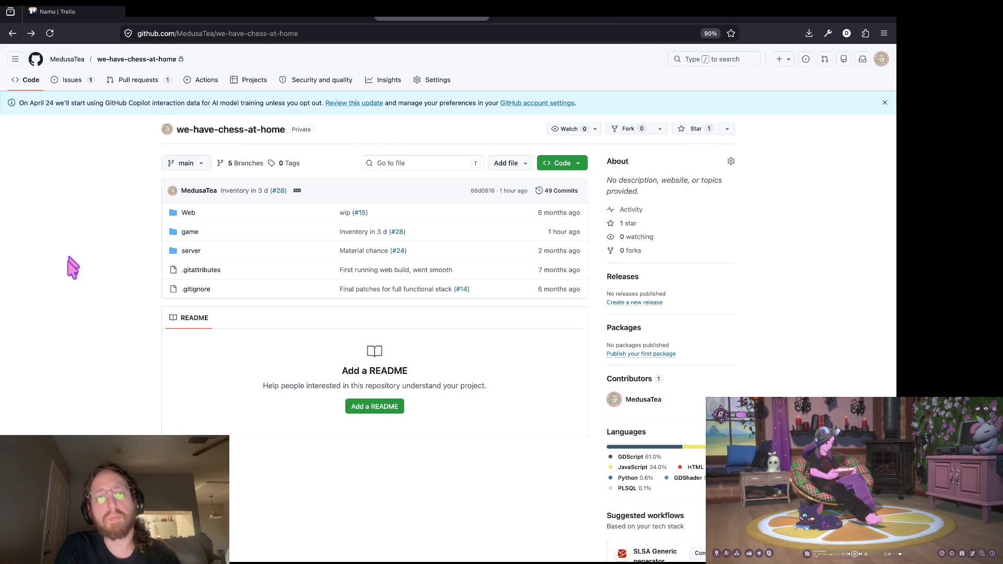
- Back in Godot, review cell.gd's mouse-enter and Clicked code, then run the chess project
{"action": "key", "text": "super+Tab"}
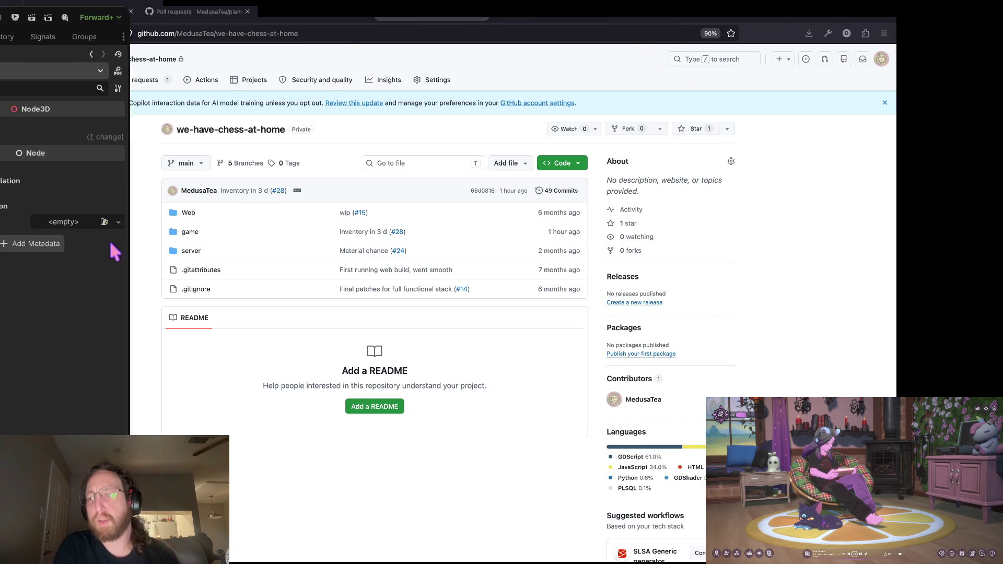
{"action": "left_click", "coordinate": [485, 263]}
{"action": "key", "text": "Down"}
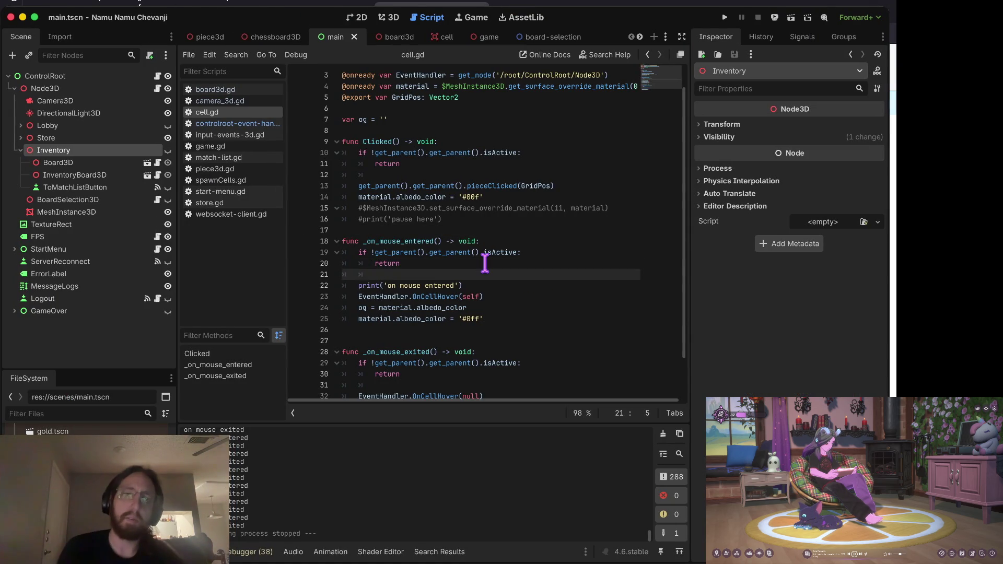
{"action": "key", "text": "Up"}
{"action": "key", "text": "Down"}
{"action": "key", "text": "Down"}
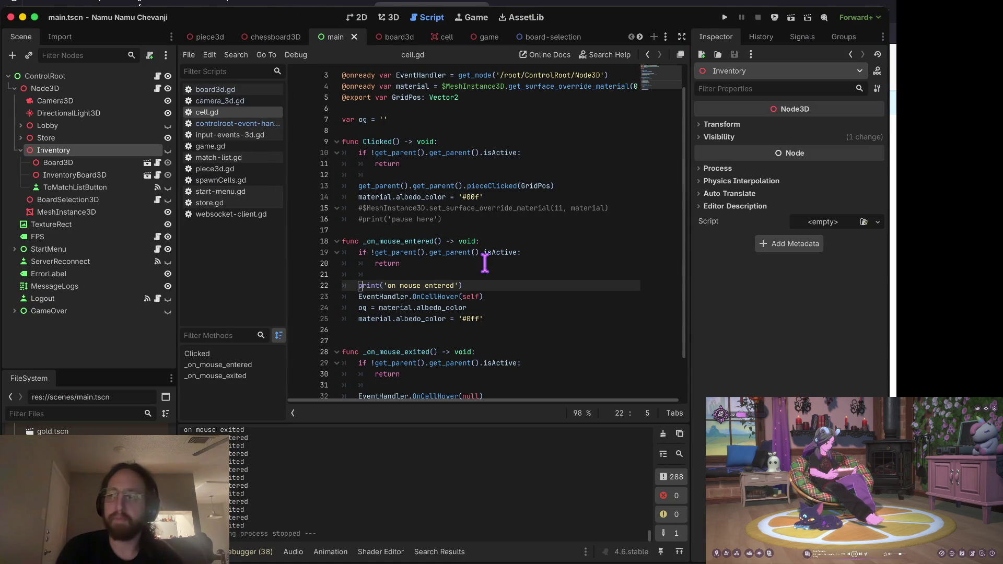
{"action": "key", "text": "Right"}
{"action": "key", "text": "Right"}
{"action": "key", "text": "Right"}
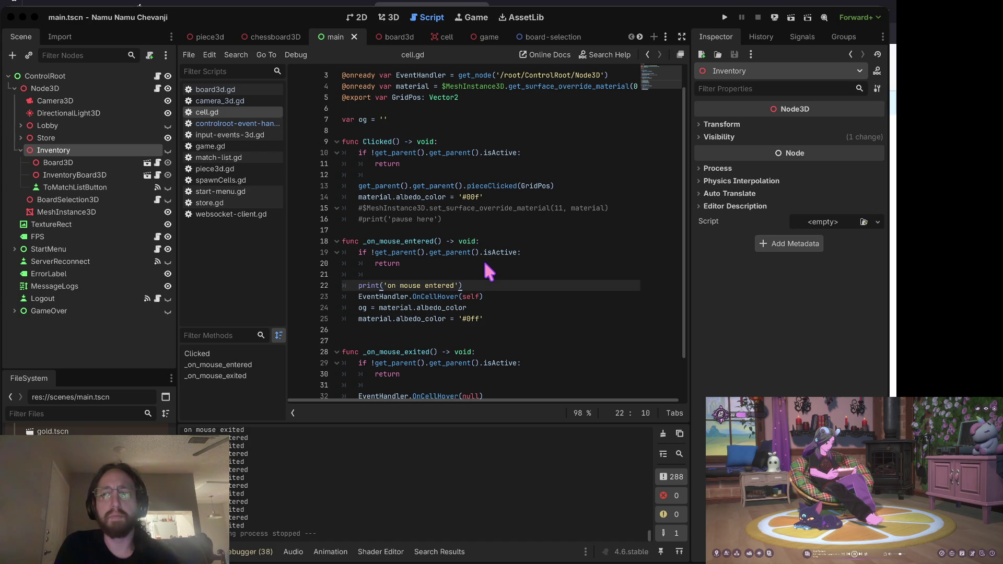
{"action": "left_click", "coordinate": [464, 165]}
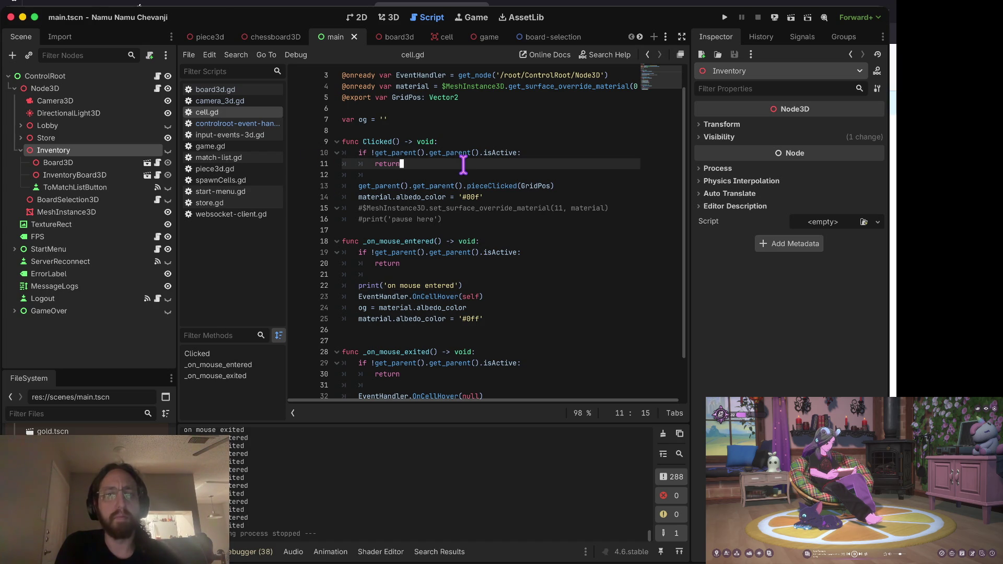
{"action": "left_click", "coordinate": [418, 274]}
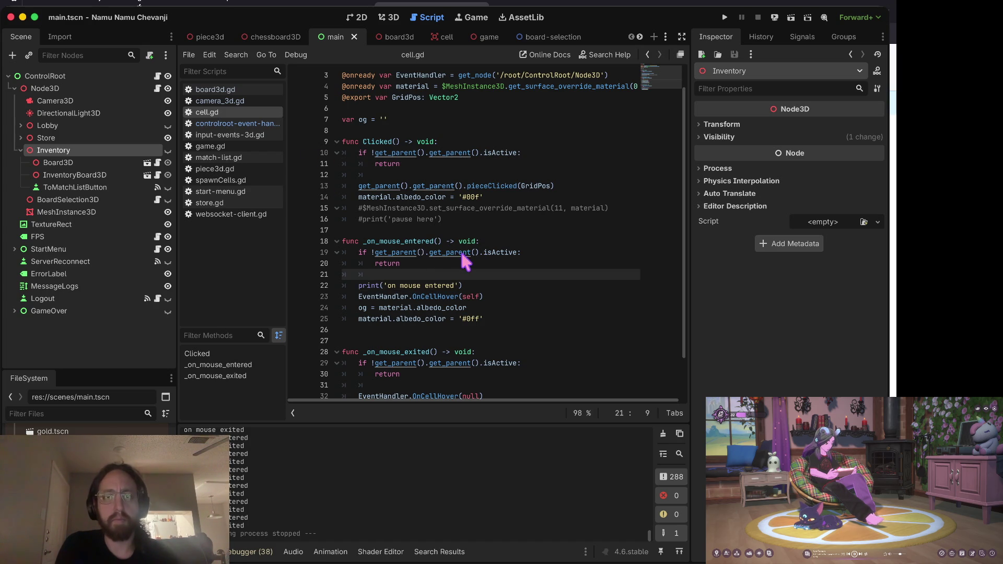
{"action": "key", "text": "super+b"}
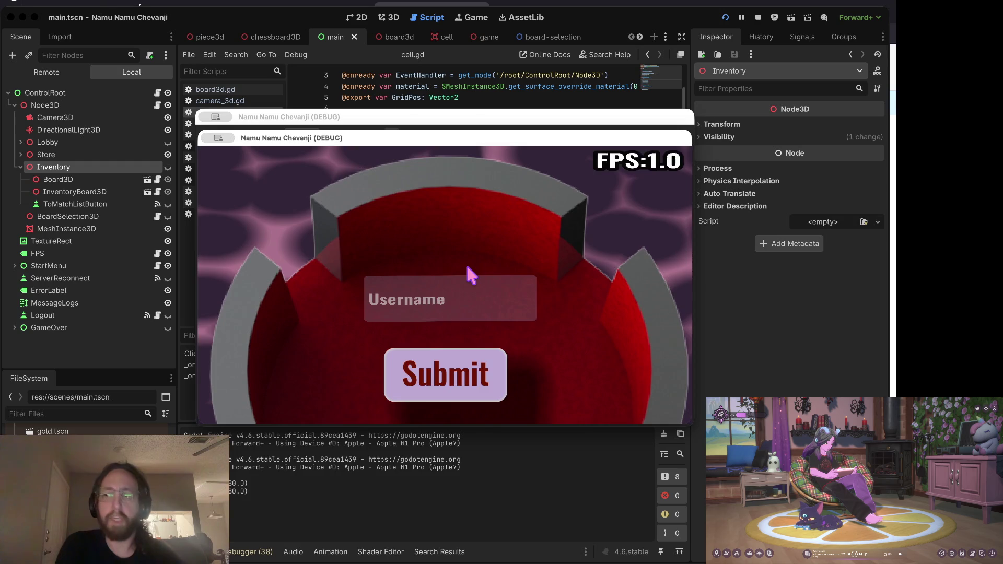
- Submit the login and open the middle inventory board
{"action": "left_click", "coordinate": [441, 285]}
{"action": "left_click", "coordinate": [433, 373]}
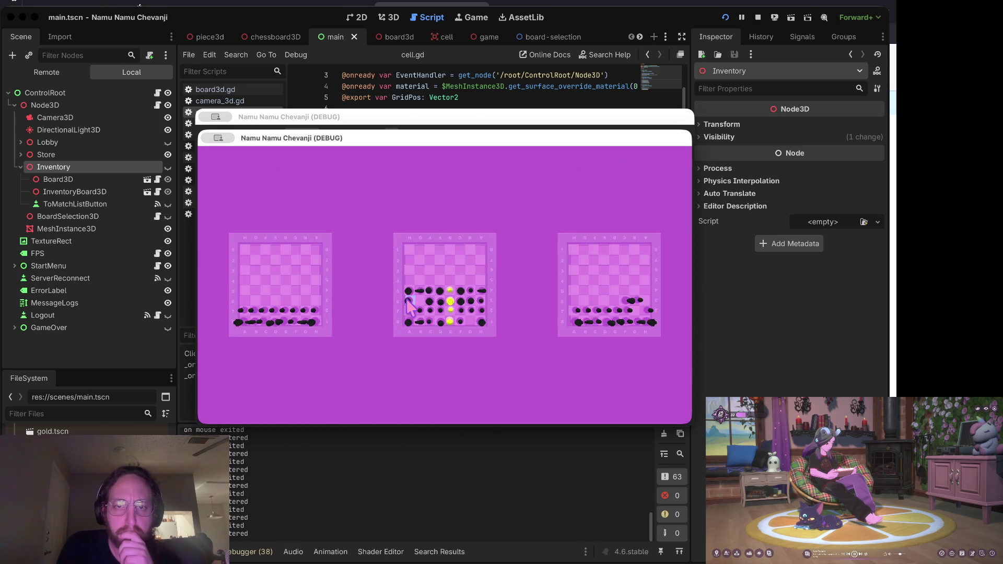
{"action": "left_click", "coordinate": [408, 259]}
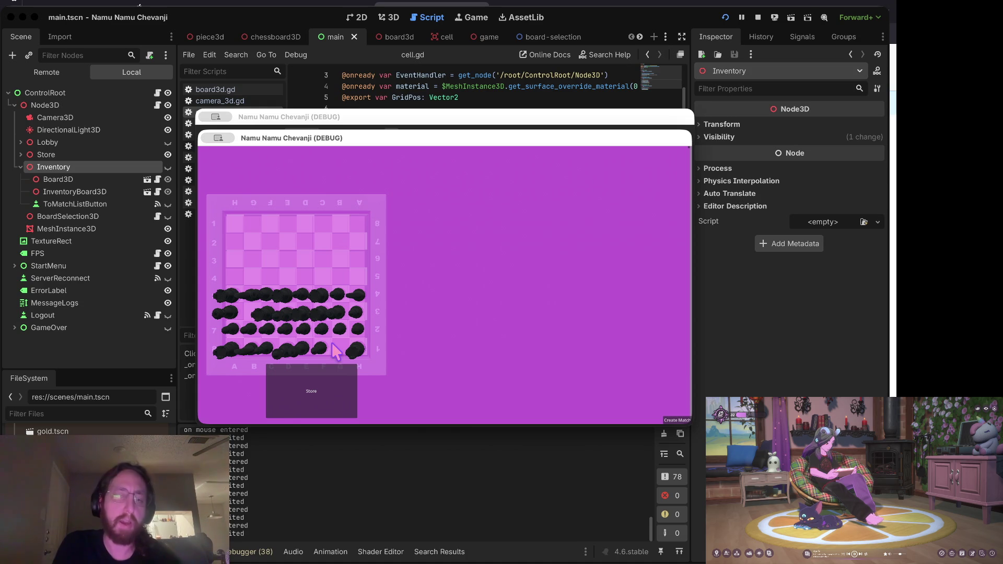
- Visit the Store, return to Inventory, try selecting a piece, then open Match List
{"action": "left_click", "coordinate": [333, 390]}
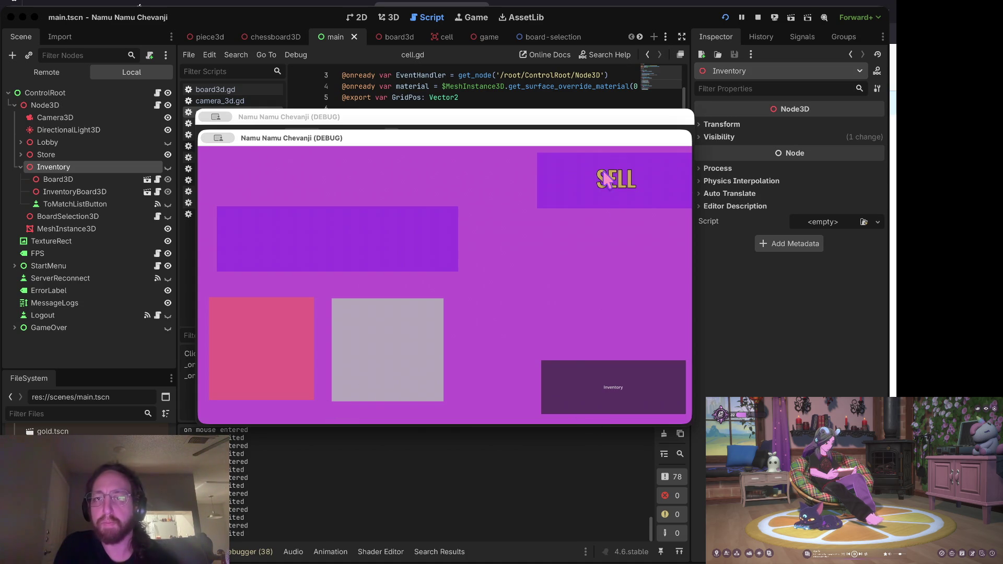
{"action": "left_click", "coordinate": [567, 364]}
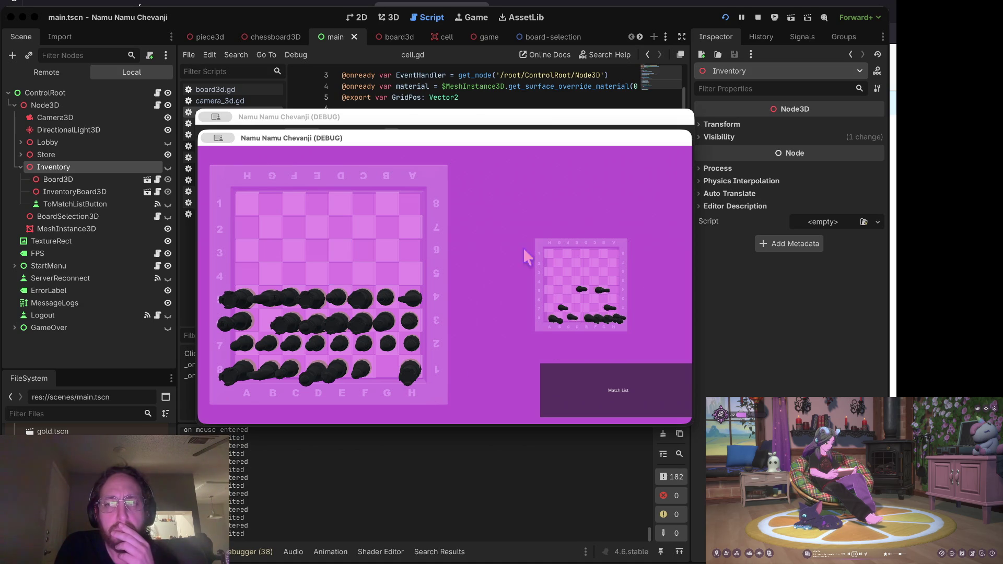
{"action": "left_click", "coordinate": [571, 273]}
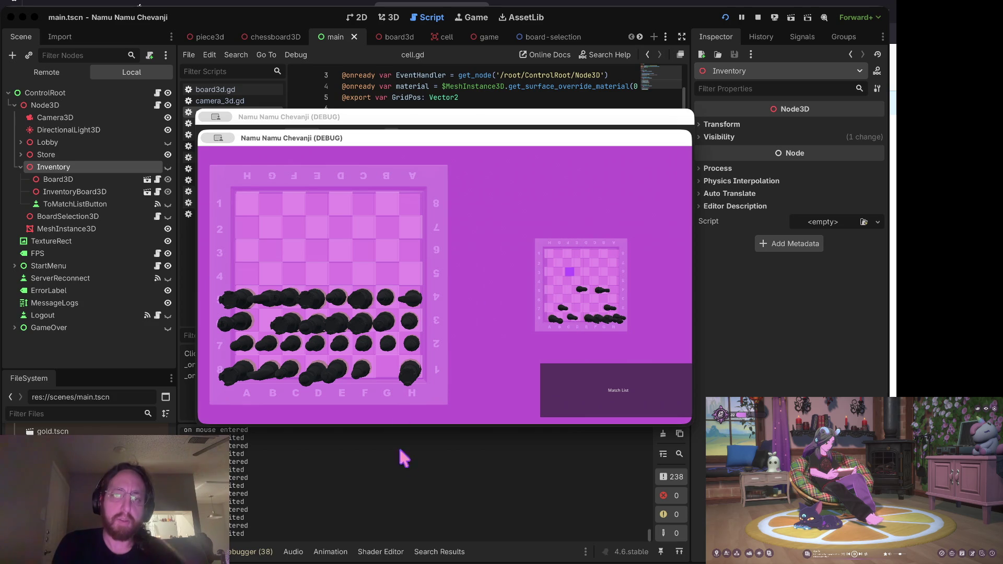
{"action": "left_click", "coordinate": [569, 382]}
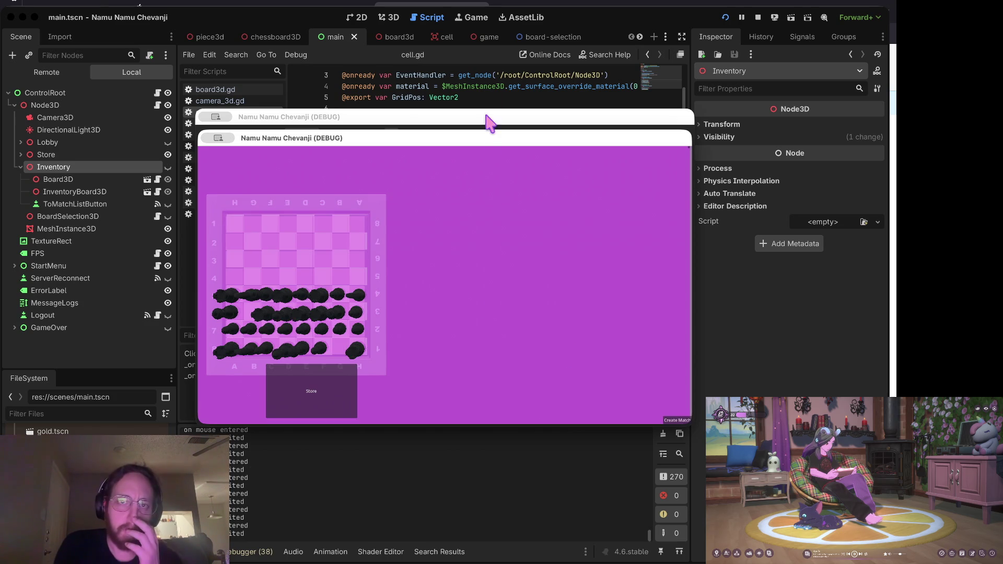
{"action": "left_click", "coordinate": [485, 76]}
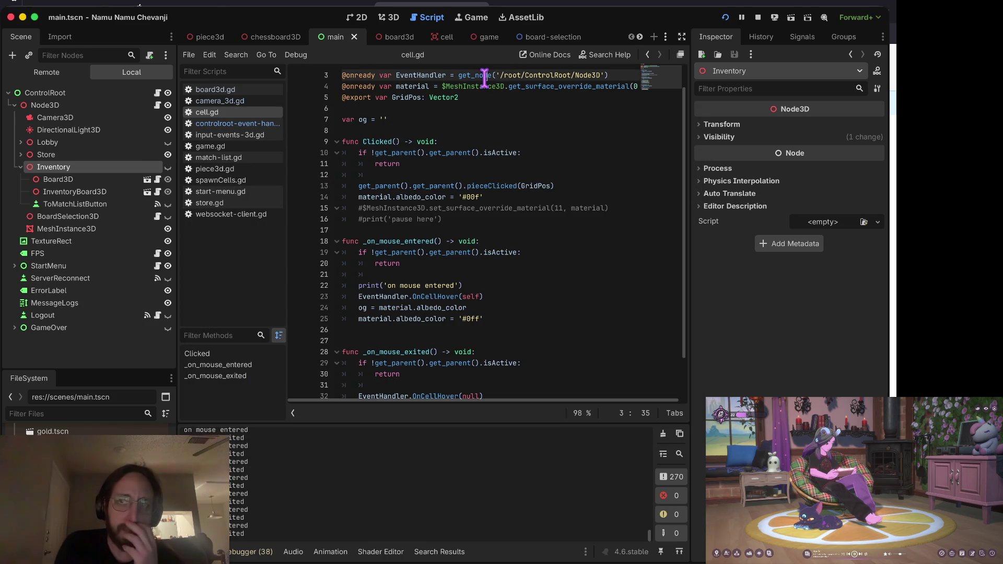
- Stop the running game and open controlroot-event-handler.gd
{"action": "left_click", "coordinate": [757, 17]}
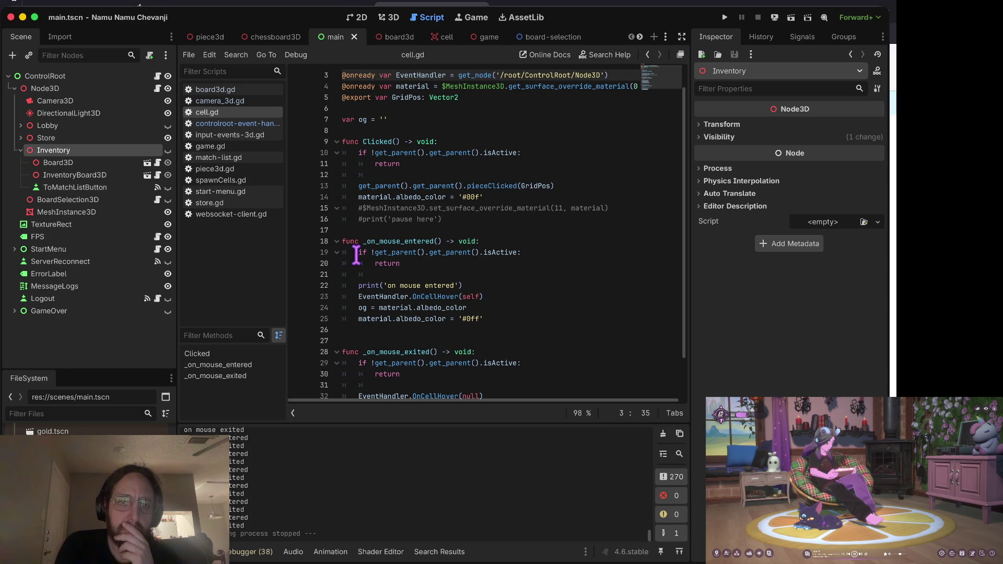
{"action": "left_click", "coordinate": [236, 125]}
{"action": "left_click", "coordinate": [442, 203]}
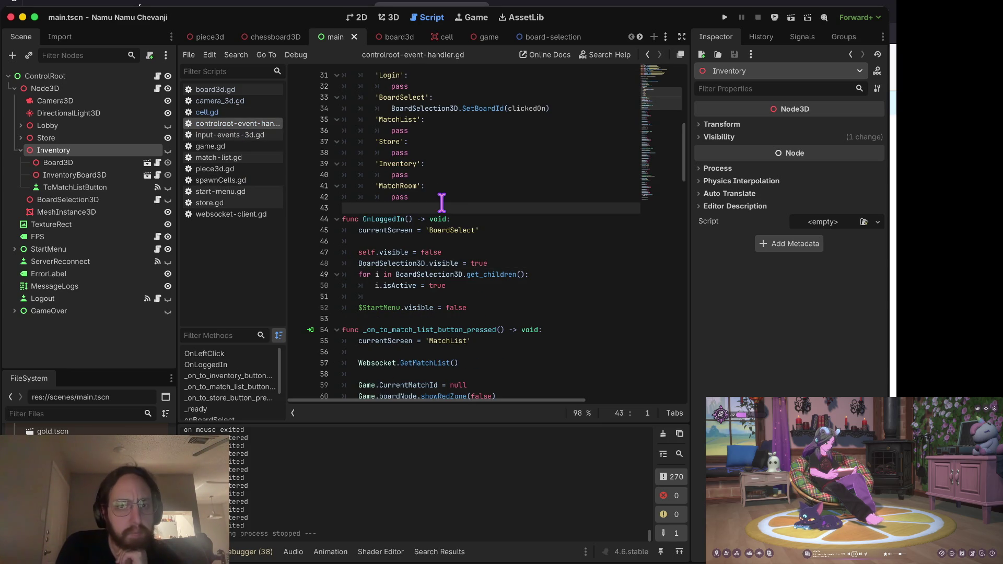
{"action": "scroll", "coordinate": [441, 203], "scroll_direction": "down", "scroll_amount": 2}
{"action": "scroll", "coordinate": [449, 265], "scroll_direction": "up", "scroll_amount": 6}
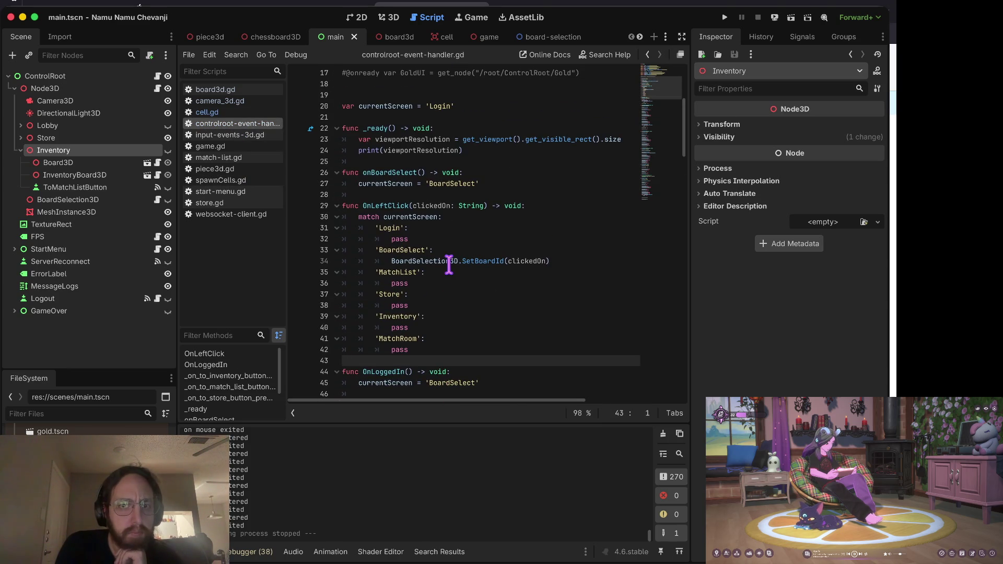
- Inspect the BoardSelection3D branch around line 34 of the event handler's click logic
{"action": "mouse_move", "coordinate": [388, 259]}
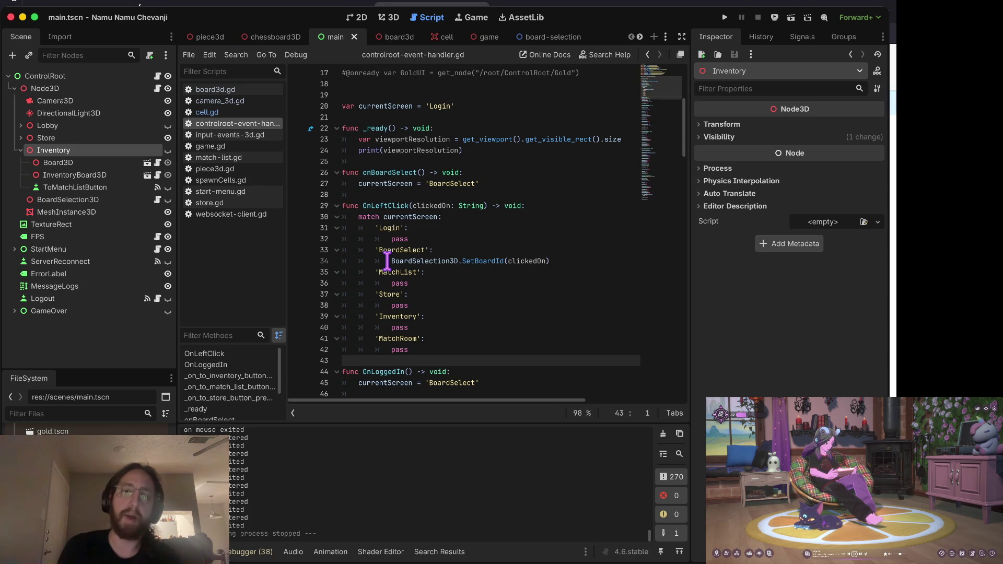
{"action": "left_click", "coordinate": [387, 261]}
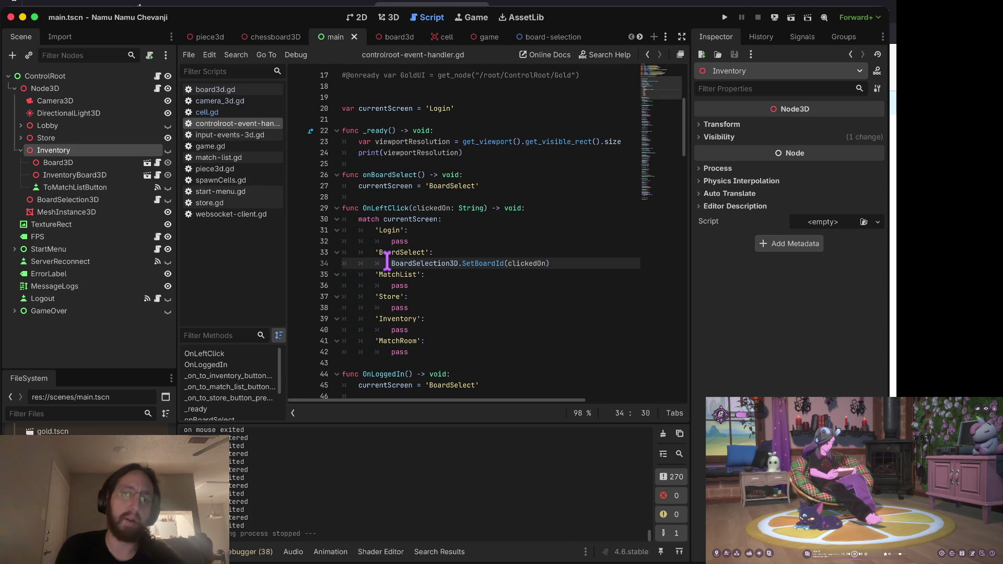
{"action": "left_click", "coordinate": [387, 261]}
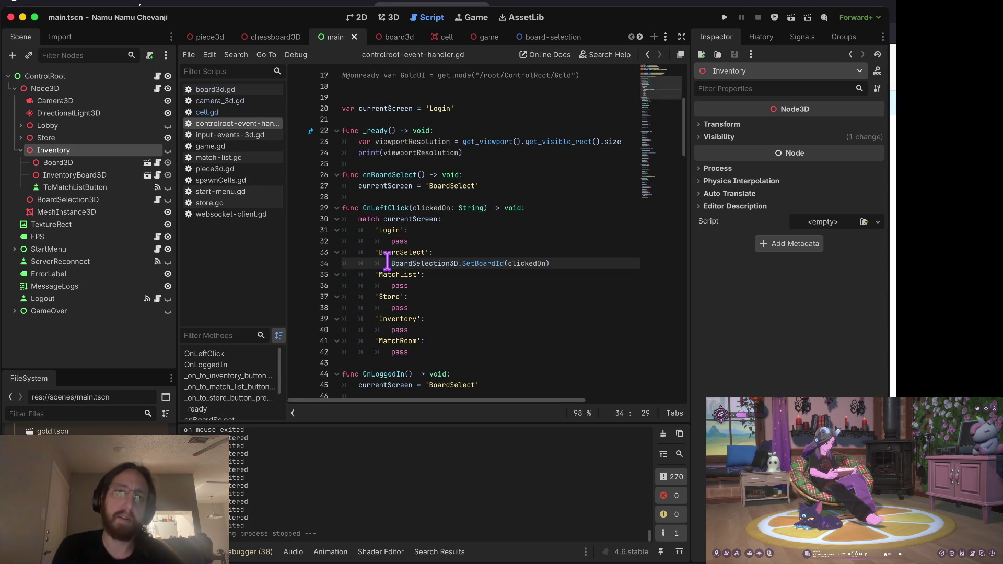
{"action": "key", "text": "alt+Right"}
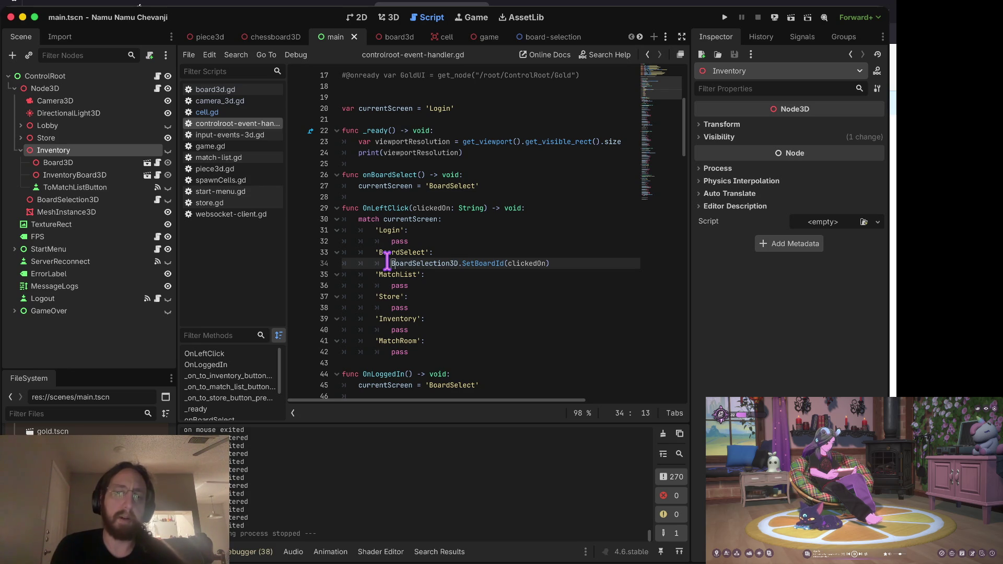
{"action": "left_click", "coordinate": [387, 260]}
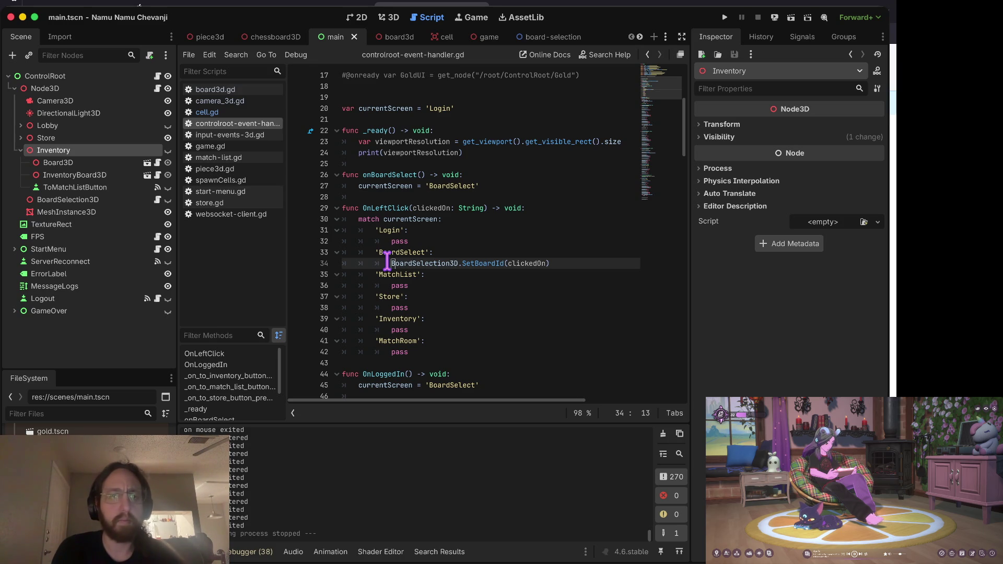
{"action": "key", "text": "Left"}
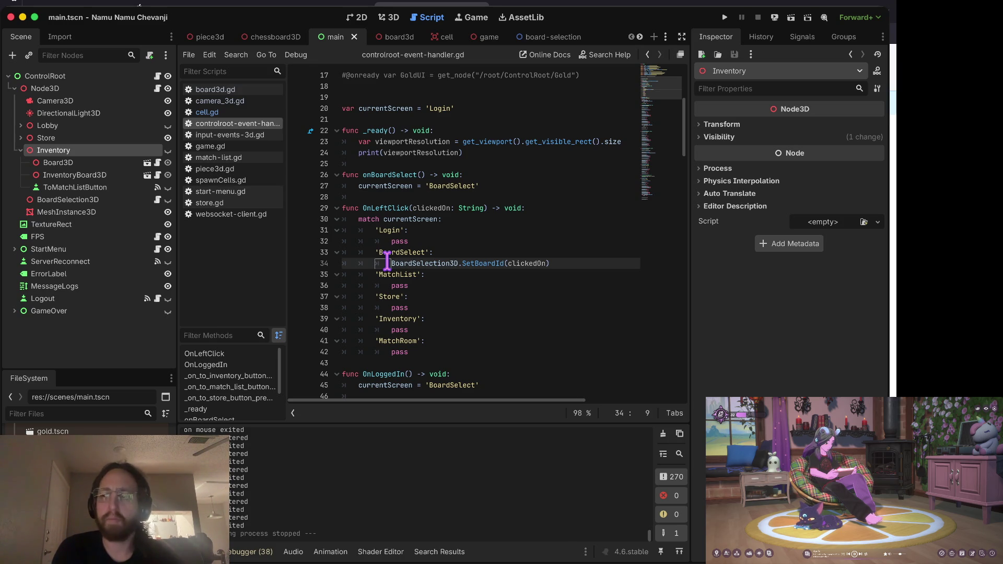
{"action": "key", "text": "Down"}
{"action": "key", "text": "Down"}
{"action": "key", "text": "Left"}
{"action": "key", "text": "Up"}
{"action": "key", "text": "Up"}
{"action": "scroll", "coordinate": [387, 261], "scroll_direction": "down", "scroll_amount": 7}
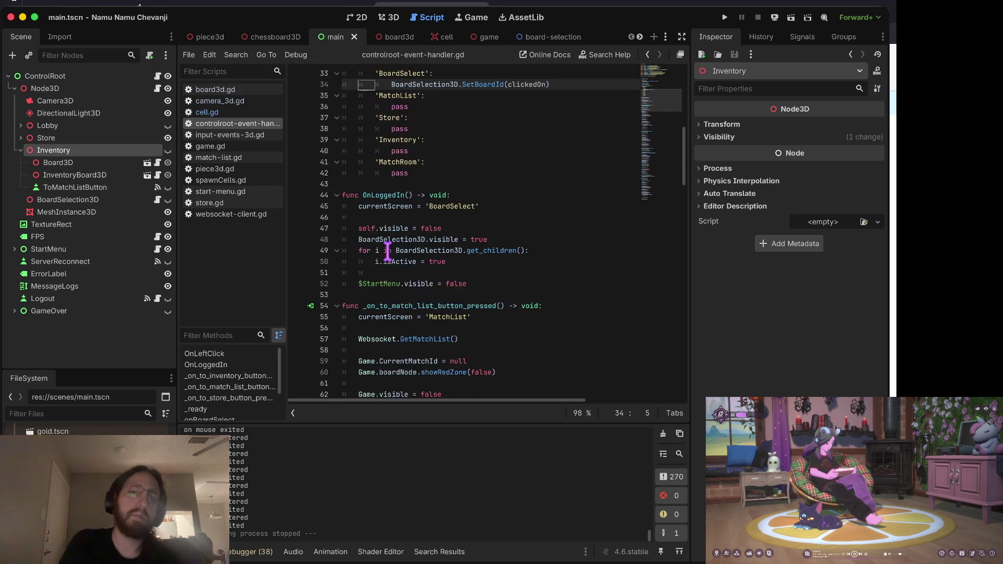
{"action": "scroll", "coordinate": [406, 179], "scroll_direction": "down", "scroll_amount": 5}
{"action": "scroll", "coordinate": [405, 180], "scroll_direction": "down", "scroll_amount": 1}
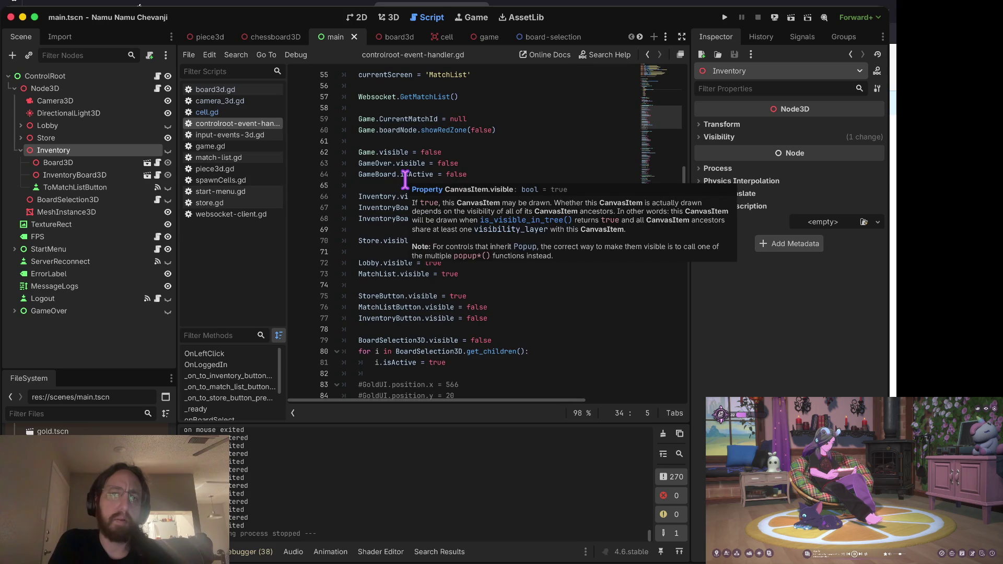
- Open input-events-3d.gd at the pieceSelected declaration on line 11
{"action": "left_click", "coordinate": [214, 112]}
{"action": "left_click", "coordinate": [219, 135]}
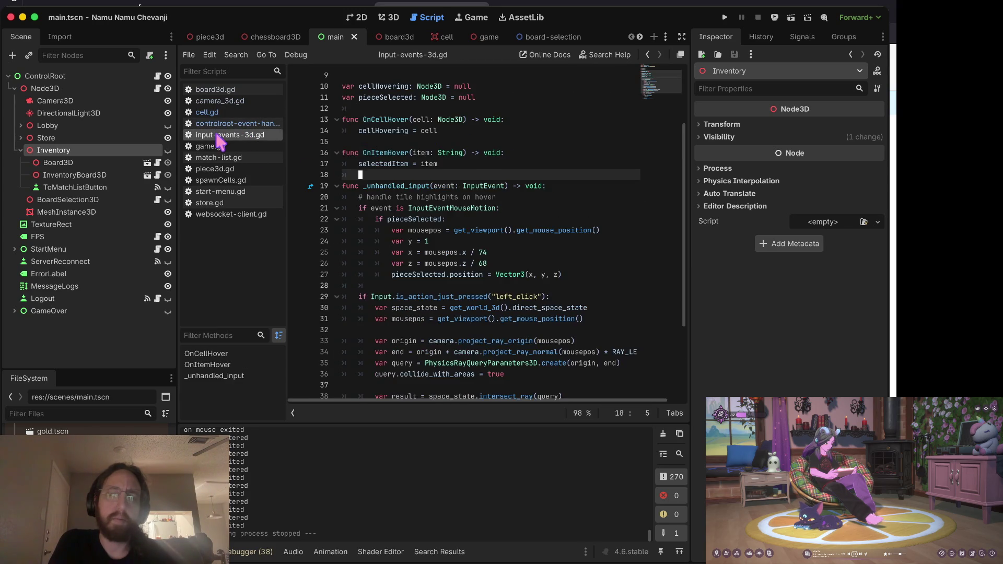
{"action": "left_click", "coordinate": [214, 146]}
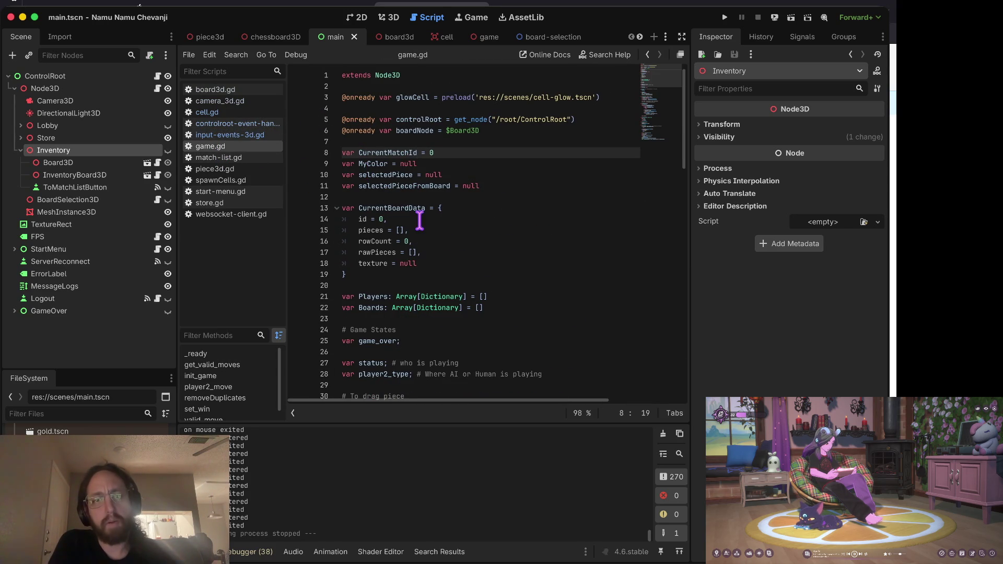
{"action": "left_click", "coordinate": [230, 135]}
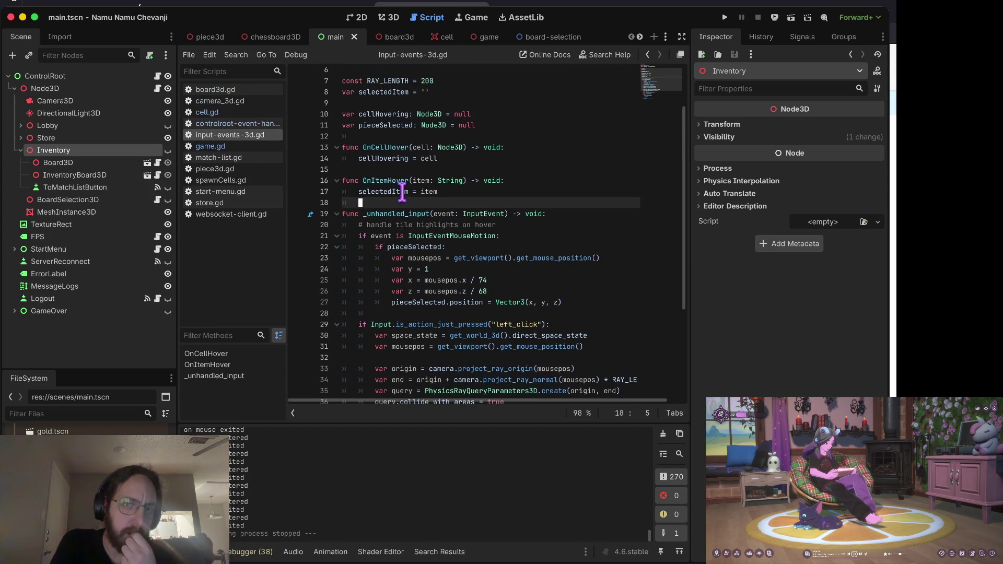
{"action": "scroll", "coordinate": [417, 214], "scroll_direction": "up", "scroll_amount": 3}
{"action": "scroll", "coordinate": [403, 209], "scroll_direction": "down", "scroll_amount": 2}
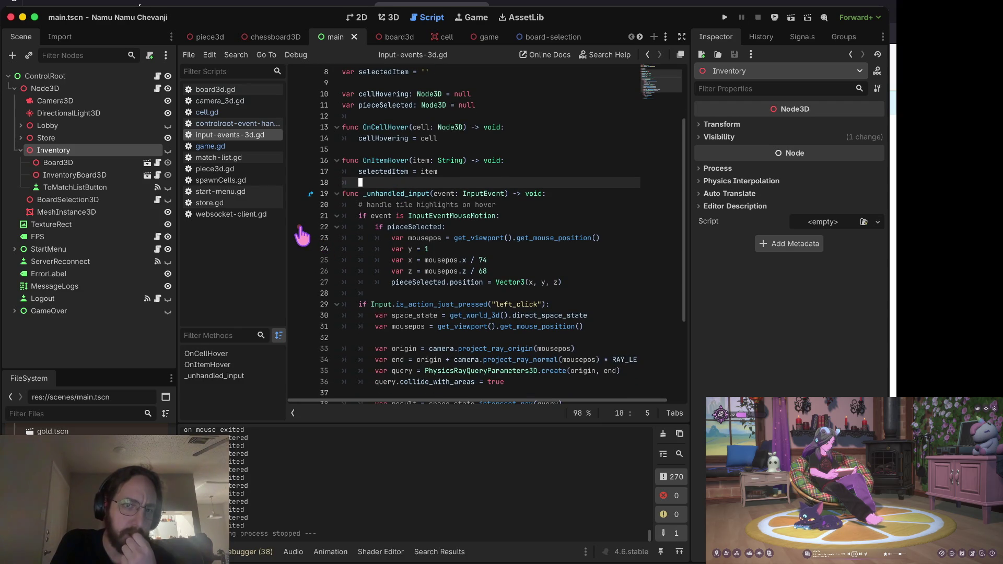
{"action": "scroll", "coordinate": [406, 168], "scroll_direction": "up", "scroll_amount": 3}
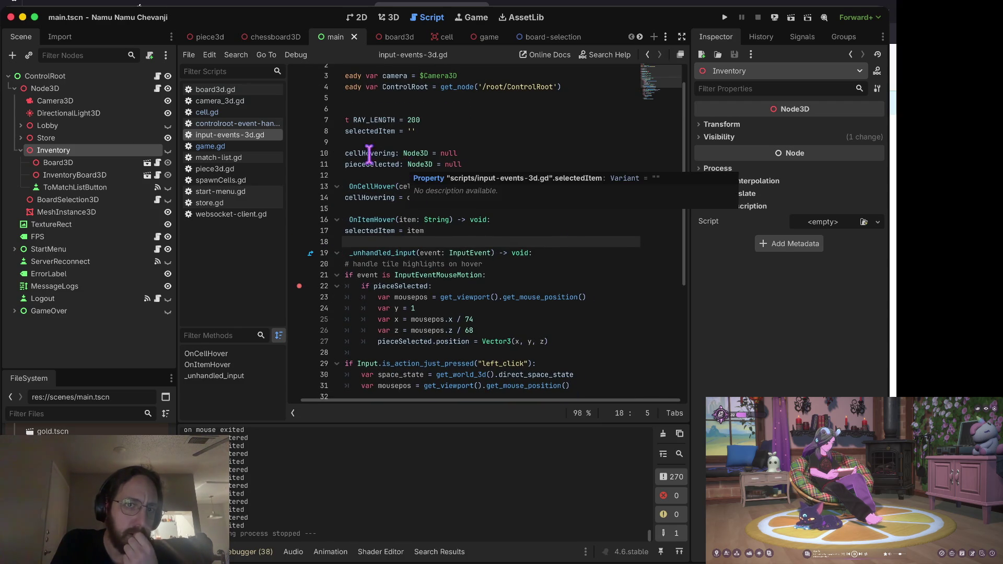
{"action": "scroll", "coordinate": [409, 151], "scroll_direction": "left", "scroll_amount": 2}
{"action": "left_click", "coordinate": [367, 175]}
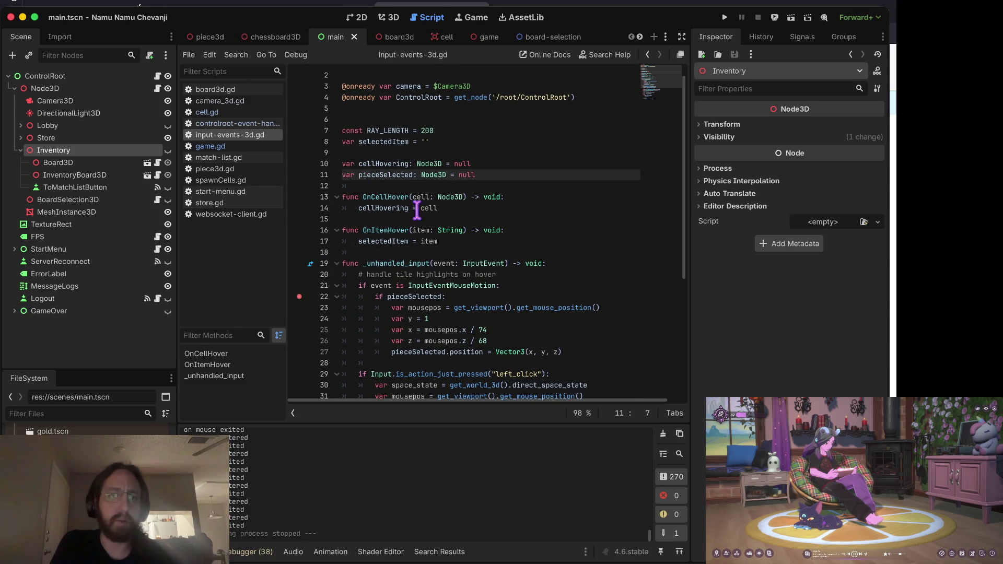
- Change pieceSelected to PieceSelected on line 11 of input-events-3d.gd
{"action": "scroll", "coordinate": [379, 212], "scroll_direction": "down", "scroll_amount": 1}
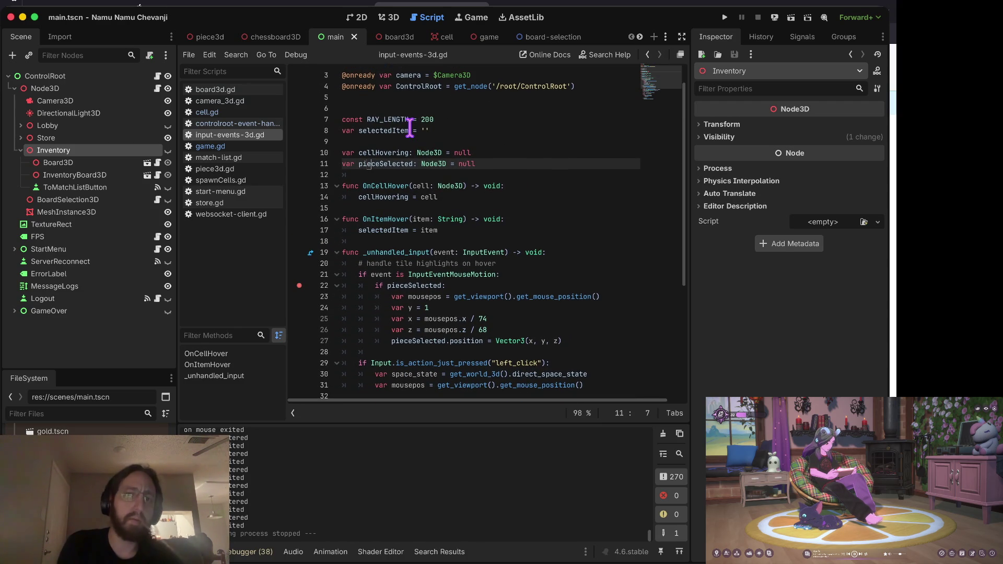
{"action": "key", "text": "F3"}
{"action": "key", "text": "F3"}
{"action": "key", "text": "F3"}
{"action": "key", "text": "F3"}
{"action": "key", "text": "F3"}
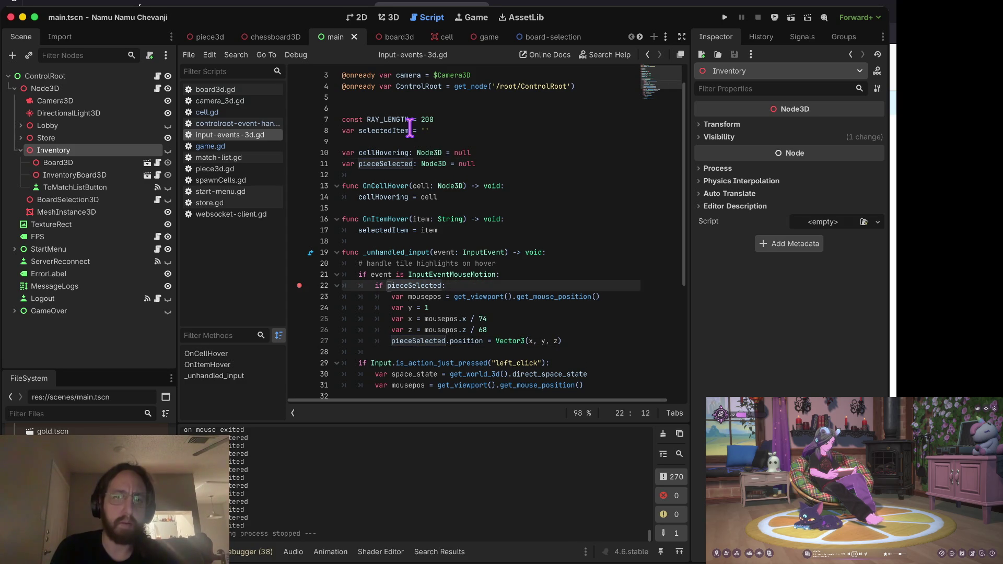
{"action": "key", "text": "alt+Right"}
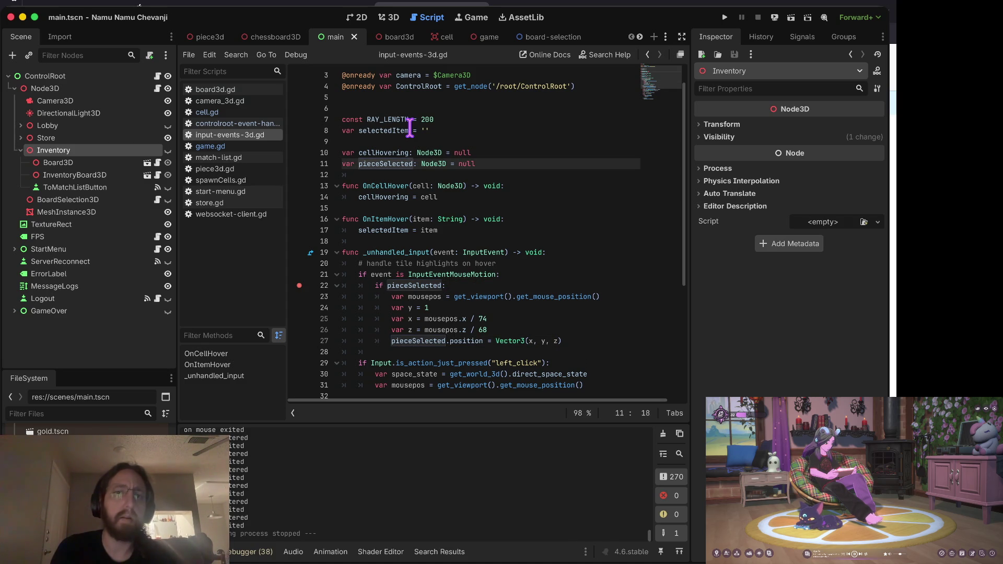
{"action": "key", "text": "ctrl+Left"}
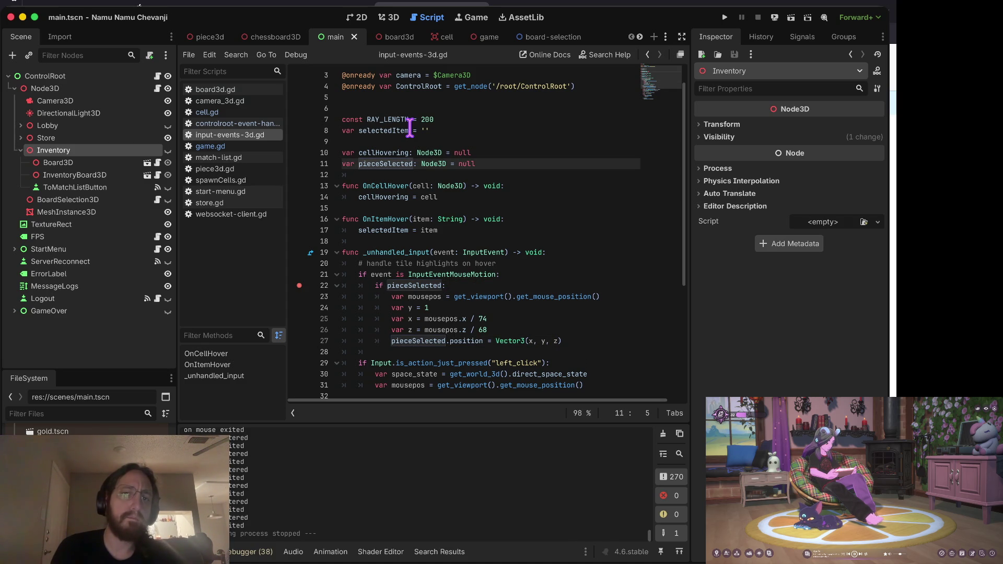
{"action": "key", "text": "Delete"}
{"action": "type", "text": "P"}
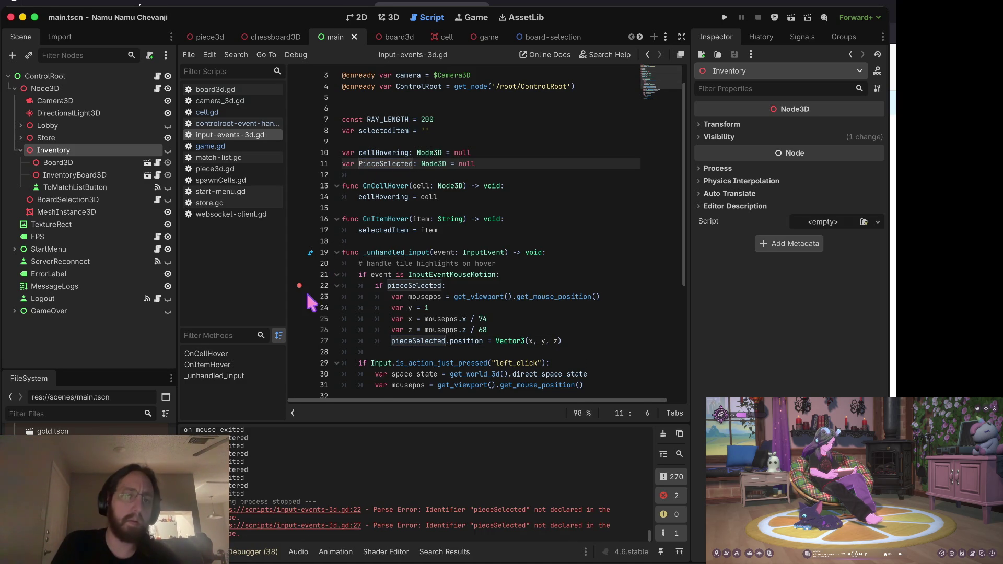
- Rename pieceSelected to PieceSelected on lines 22 and 27, save, and open match-list.gd
{"action": "left_click", "coordinate": [388, 286]}
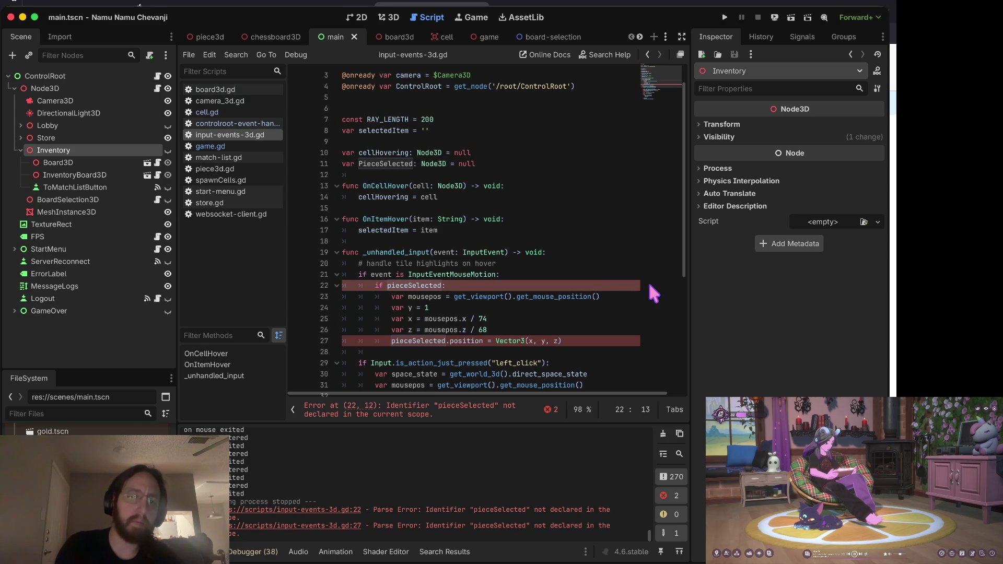
{"action": "key", "text": "BackSpace"}
{"action": "type", "text": "P"}
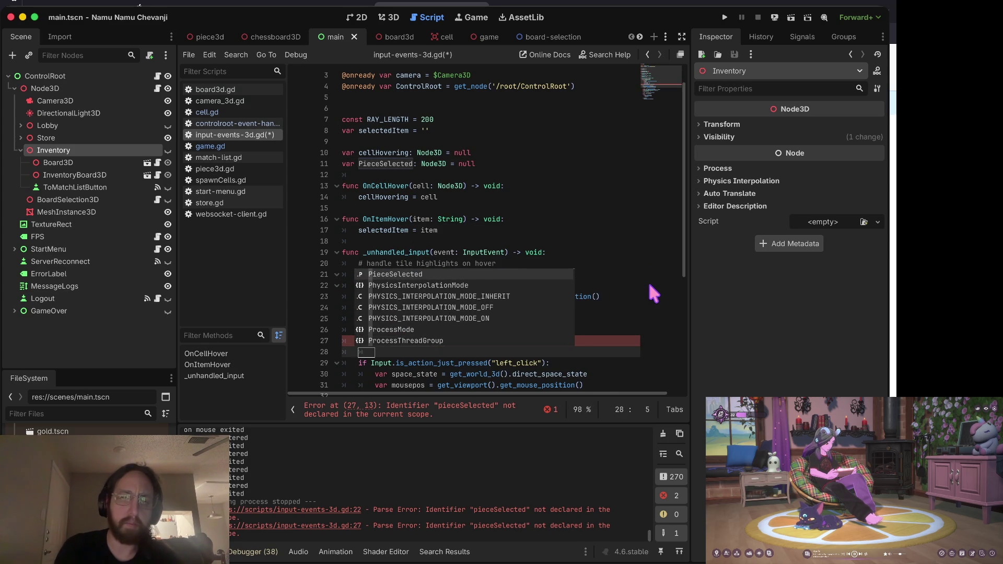
{"action": "key", "text": "Escape"}
{"action": "key", "text": "Up"}
{"action": "key", "text": "Right"}
{"action": "key", "text": "Delete"}
{"action": "type", "text": "P"}
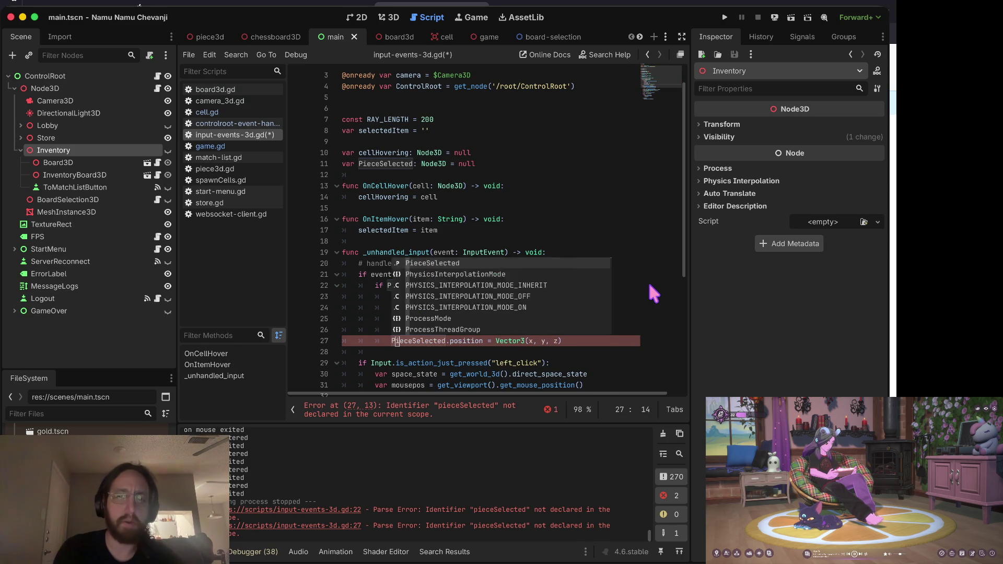
{"action": "key", "text": "ctrl+s"}
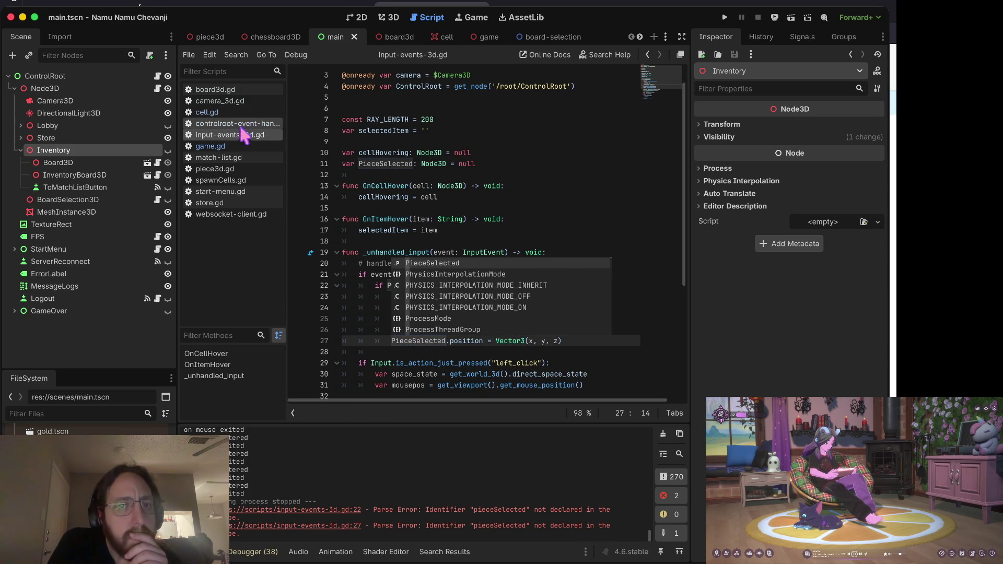
{"action": "left_click", "coordinate": [234, 157]}
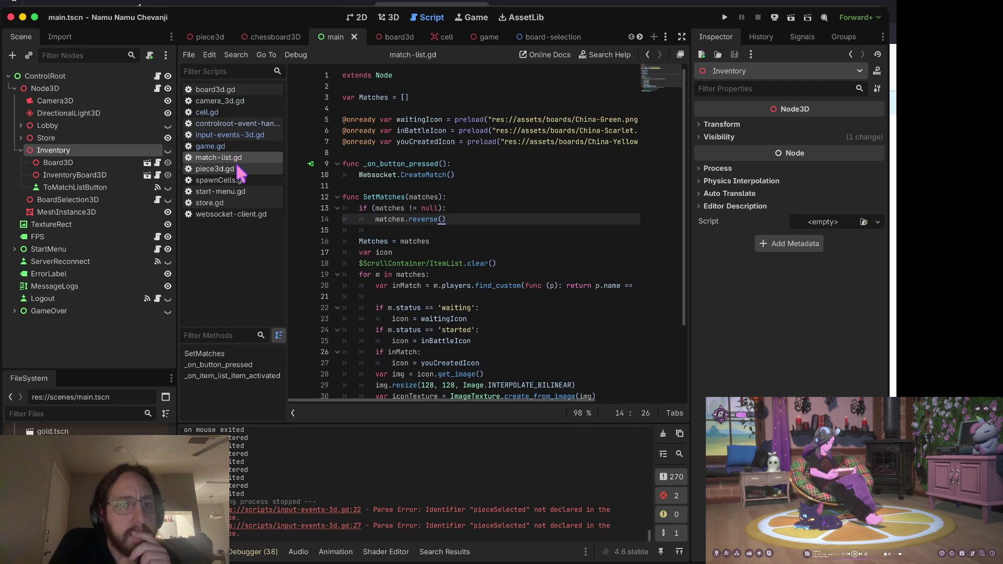
- Add 'EventHandler.PieceSelected = self' as line 65 in piece3d.gd's PieceClicked and save
{"action": "left_click", "coordinate": [234, 169]}
{"action": "left_click", "coordinate": [472, 97]}
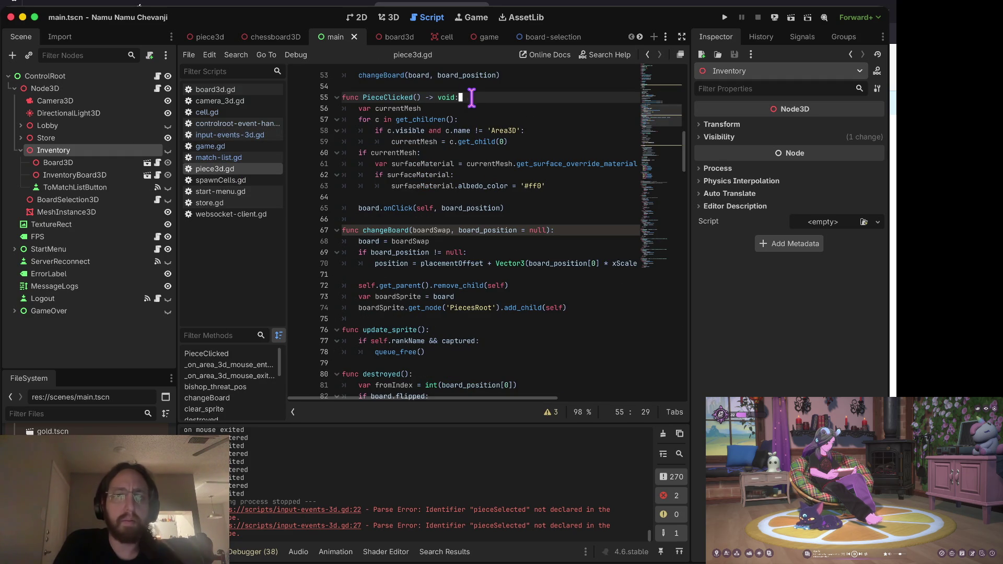
{"action": "left_click", "coordinate": [451, 197]}
{"action": "key", "text": "Return"}
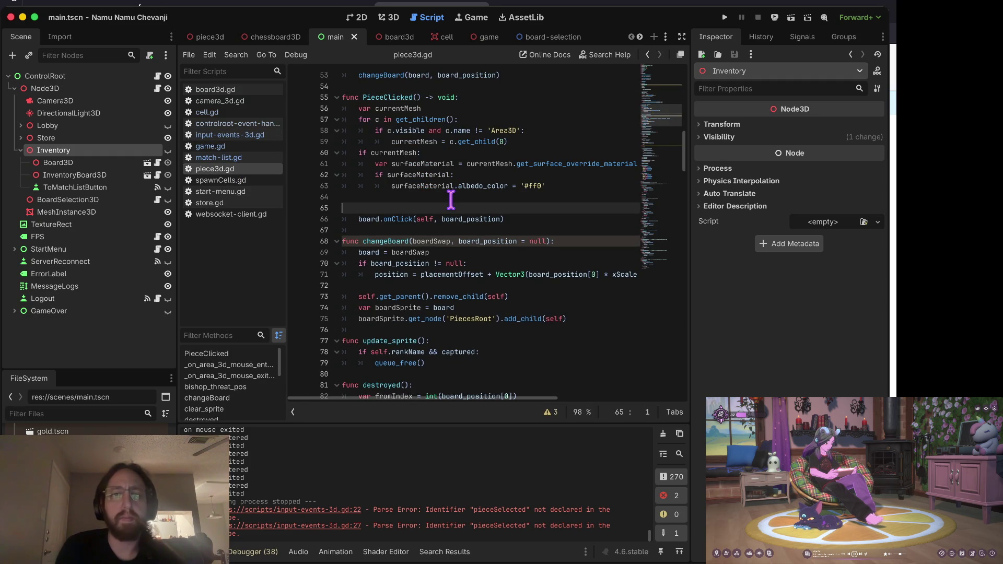
{"action": "key", "text": "Tab"}
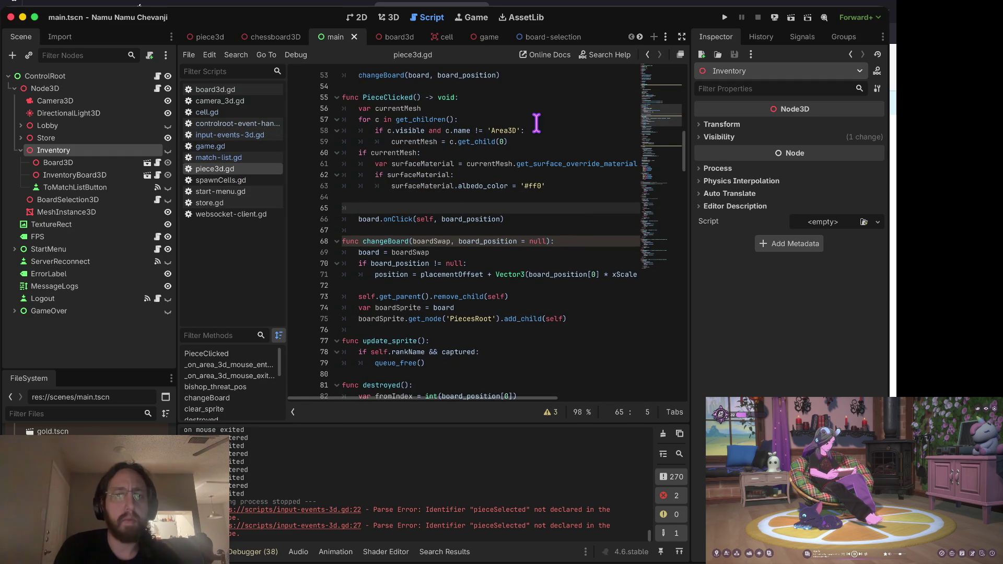
{"action": "type", "text": "tHandler."}
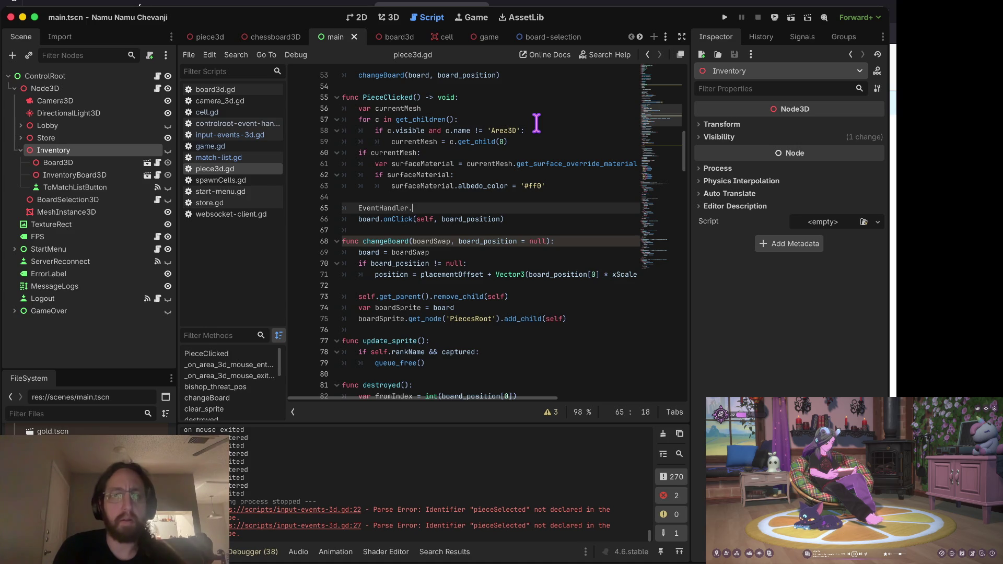
{"action": "type", "text": "PieceSelected = self"}
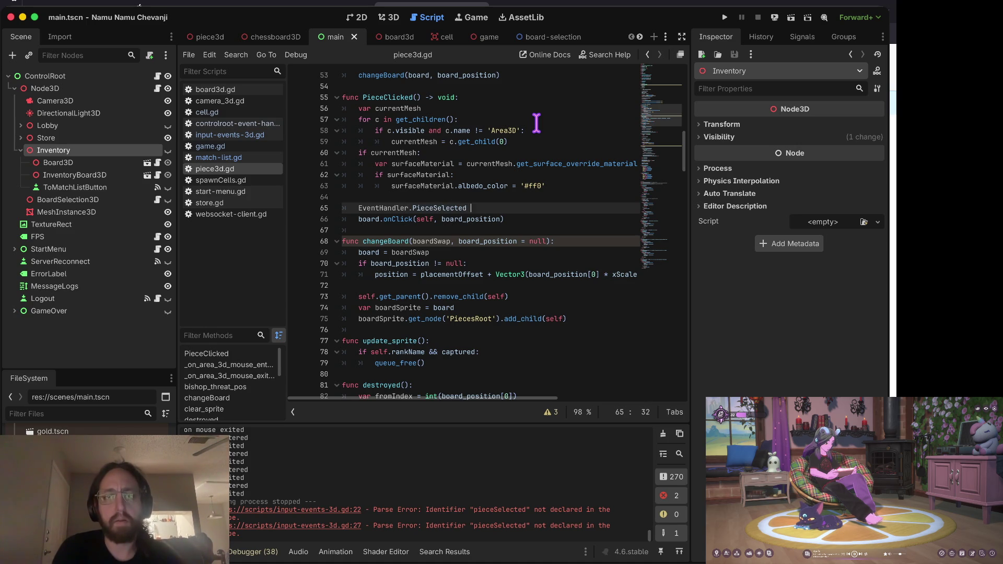
{"action": "key", "text": "Home"}
{"action": "key", "text": "ctrl+s"}
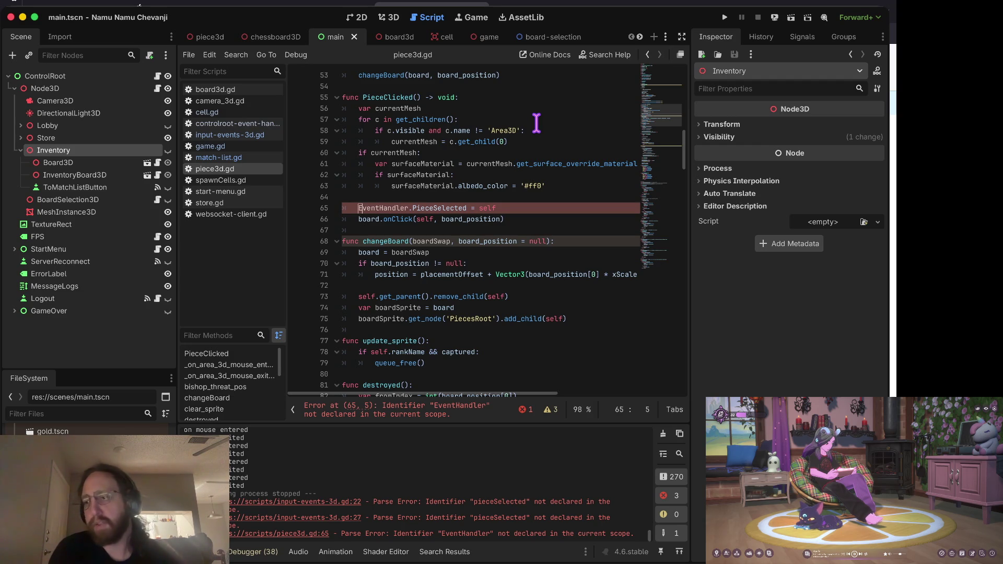
- Insert an empty spacer line below line 65
{"action": "key", "text": "alt+Right"}
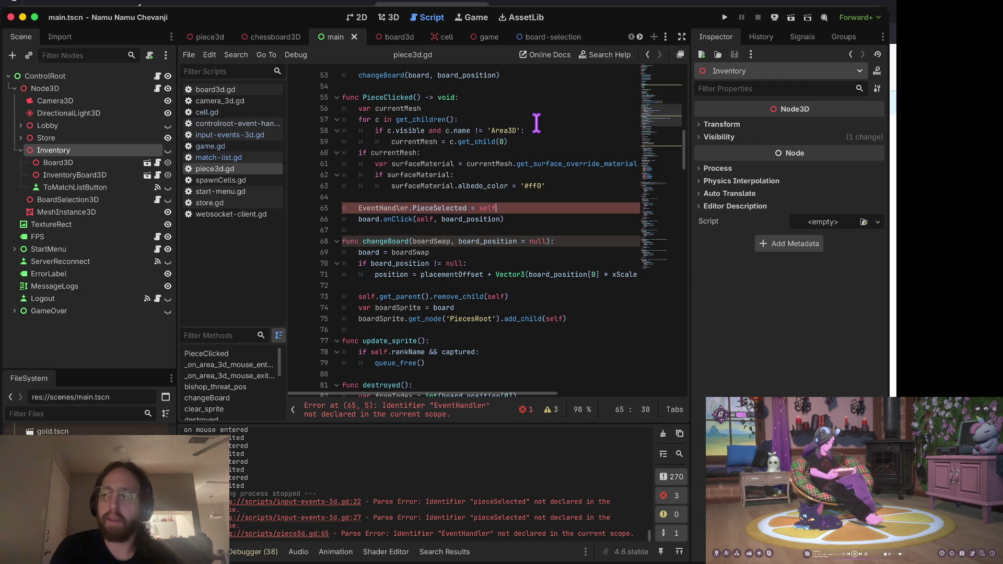
{"action": "key", "text": "Return"}
{"action": "key", "text": "Up"}
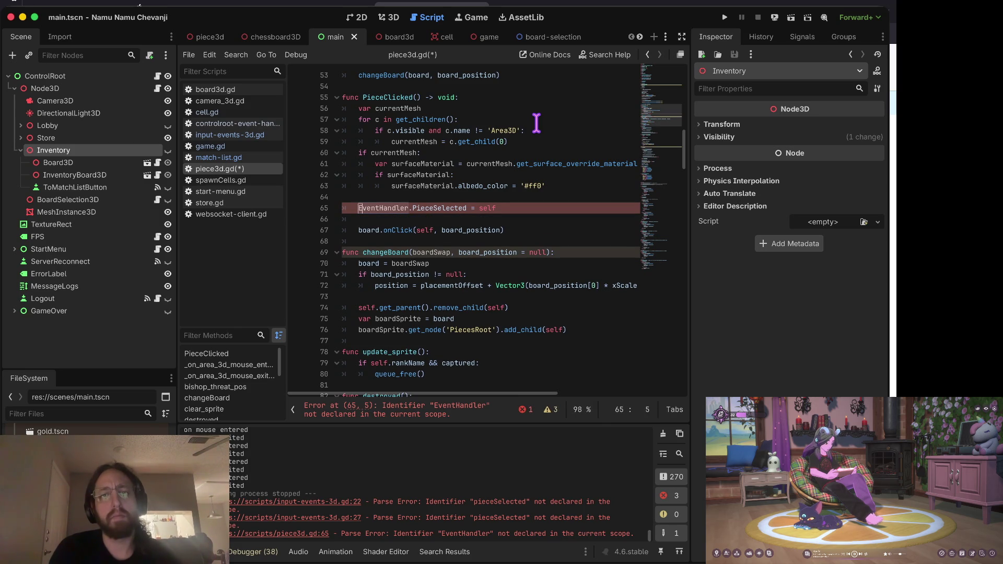
- Review the variable declarations and init_piece parameters at the top of piece3d.gd
{"action": "key", "text": "super+Up"}
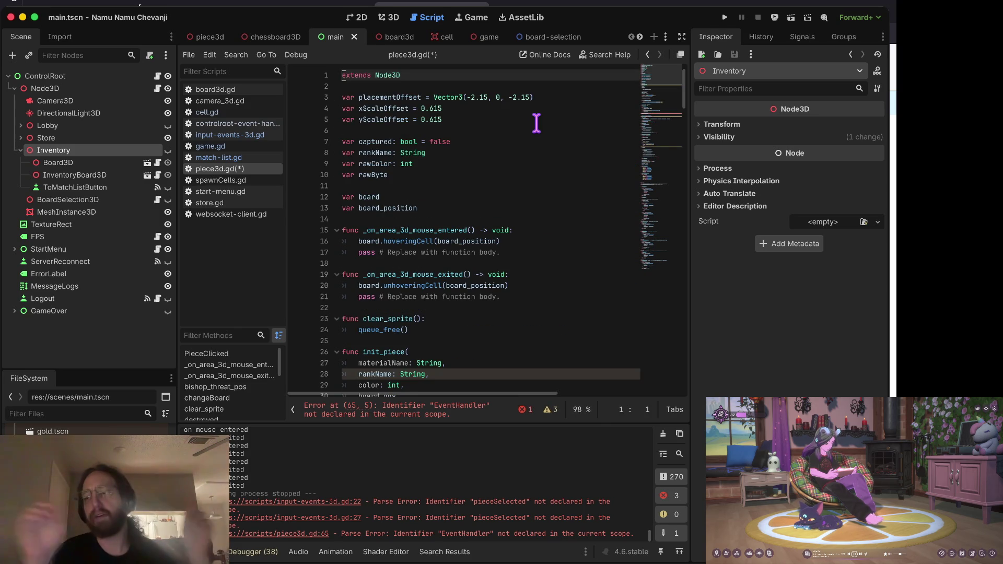
{"action": "key", "text": "Down"}
{"action": "key", "text": "Down"}
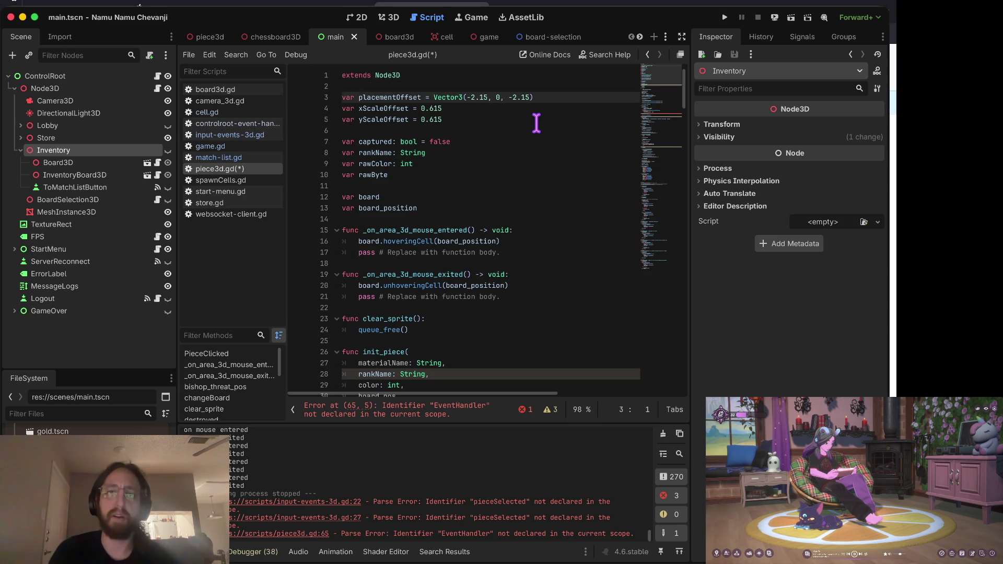
{"action": "key", "text": "Up"}
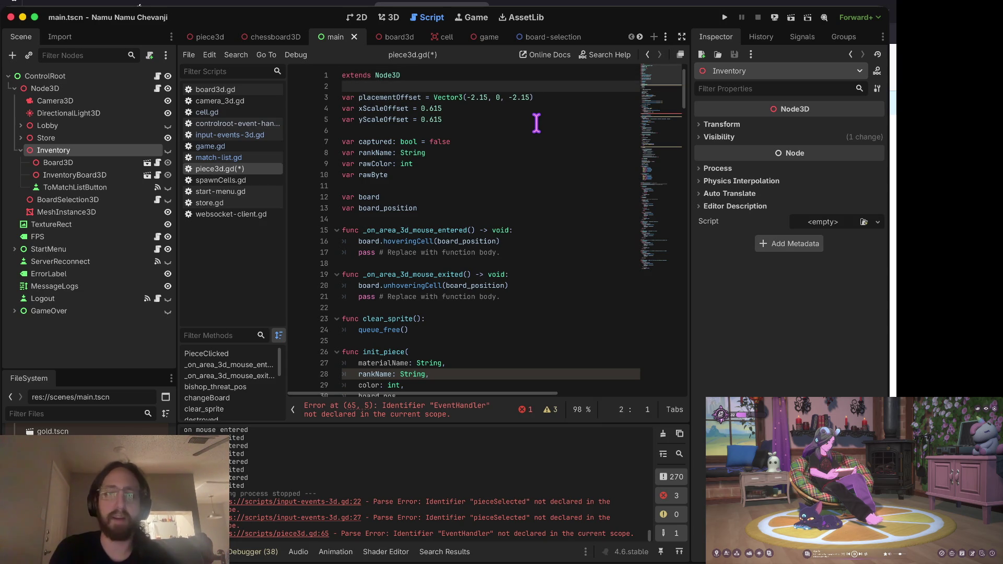
{"action": "key", "text": "Down"}
{"action": "key", "text": "Down"}
{"action": "key", "text": "Down"}
{"action": "key", "text": "Down"}
{"action": "key", "text": "Down"}
{"action": "key", "text": "Down"}
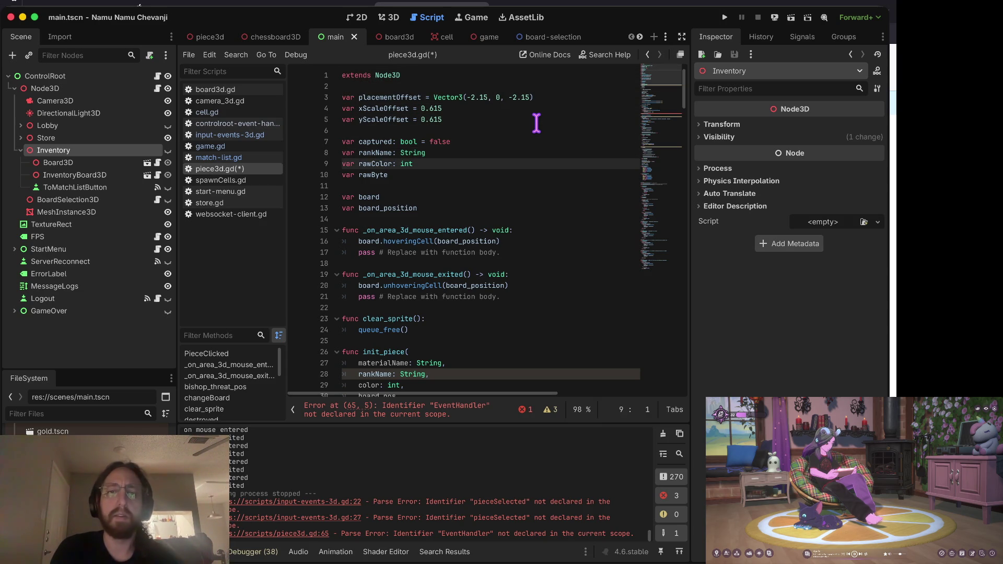
{"action": "key", "text": "Up"}
{"action": "key", "text": "Up"}
{"action": "key", "text": "Up"}
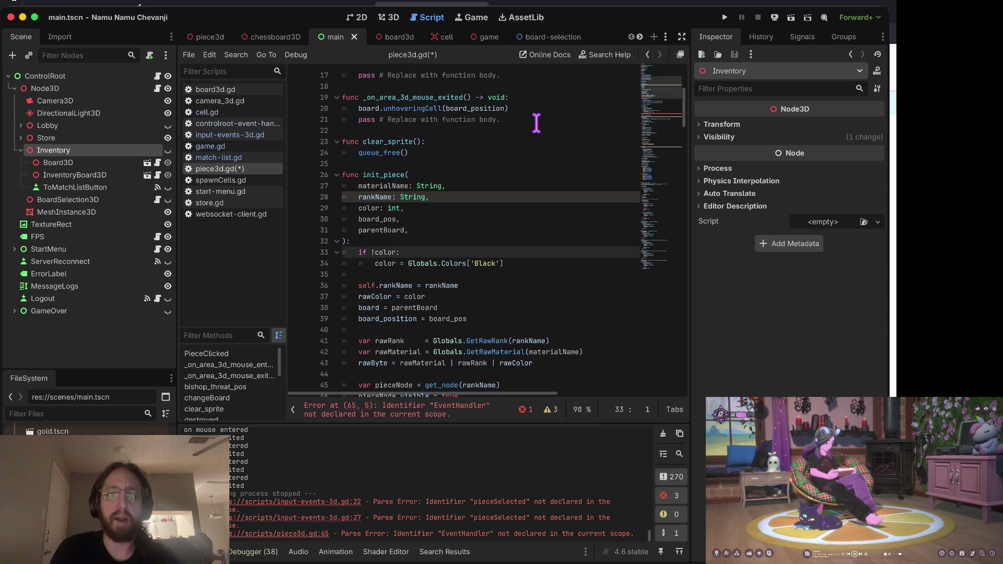
{"action": "key", "text": "Right"}
{"action": "key", "text": "Right"}
{"action": "key", "text": "Down"}
{"action": "key", "text": "Up"}
{"action": "key", "text": "Left"}
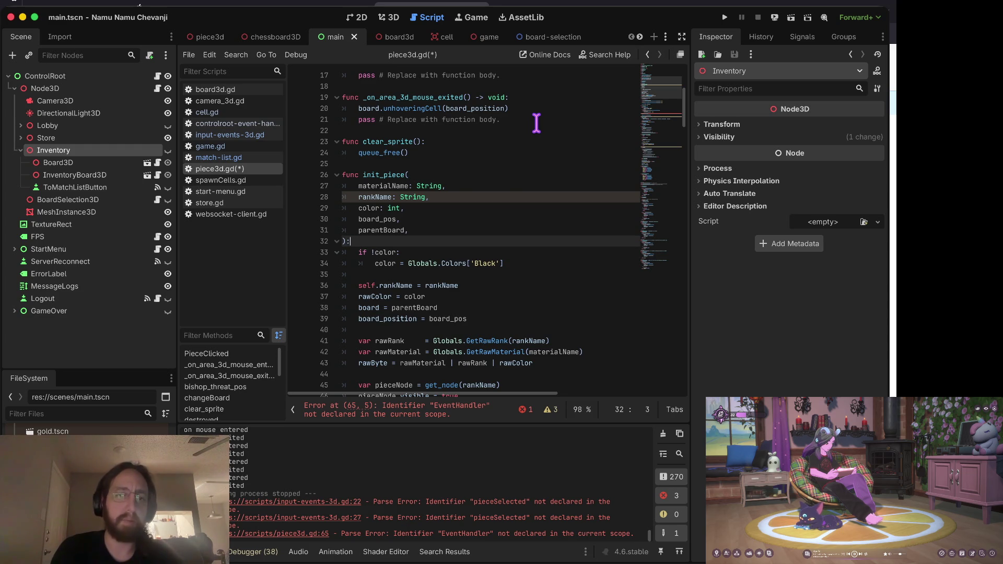
- Check the parentBoard parameter and board_position assignment in init_piece, then save piece3d.gd
{"action": "key", "text": "Left"}
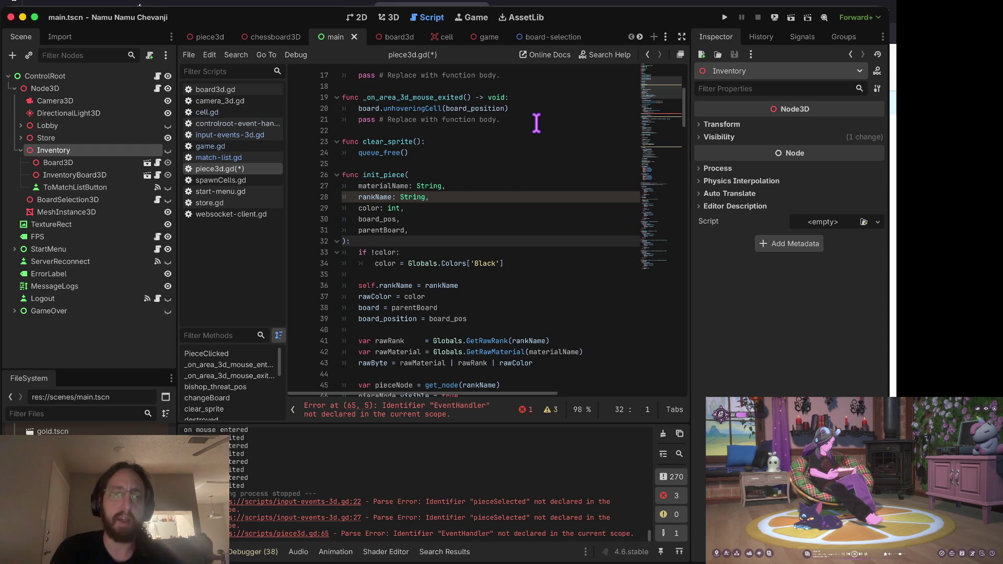
{"action": "key", "text": "Up"}
{"action": "key", "text": "Up"}
{"action": "key", "text": "Up"}
{"action": "key", "text": "Down"}
{"action": "key", "text": "Down"}
{"action": "key", "text": "Down"}
{"action": "key", "text": "Down"}
{"action": "key", "text": "Right"}
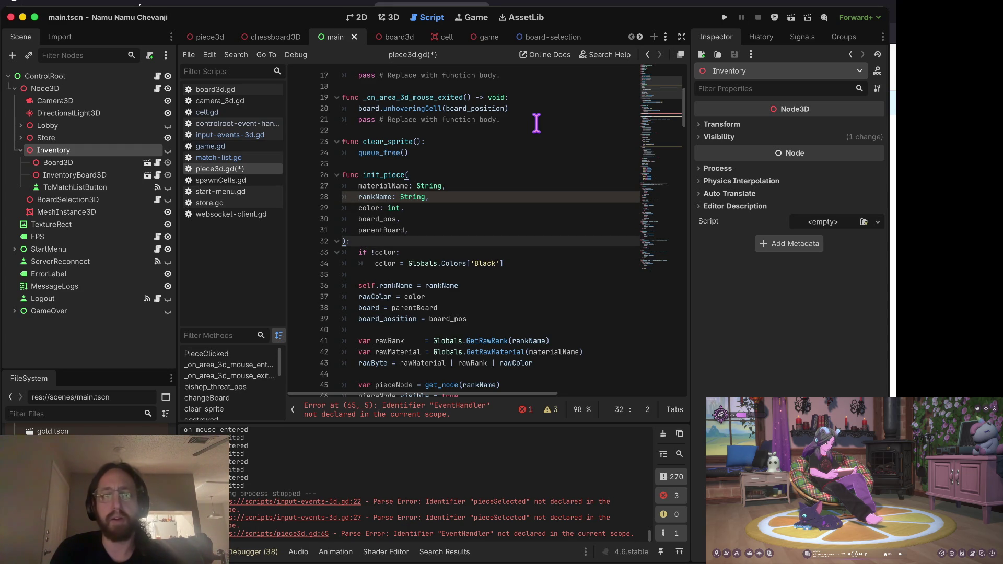
{"action": "key", "text": "Down"}
{"action": "key", "text": "Down"}
{"action": "key", "text": "Down"}
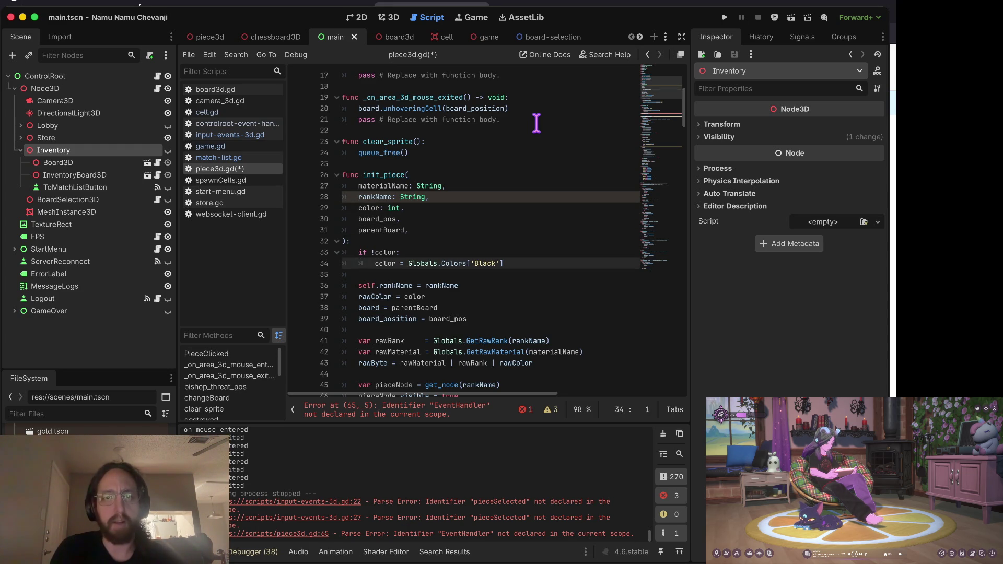
{"action": "key", "text": "Down"}
{"action": "key", "text": "Down"}
{"action": "key", "text": "Down"}
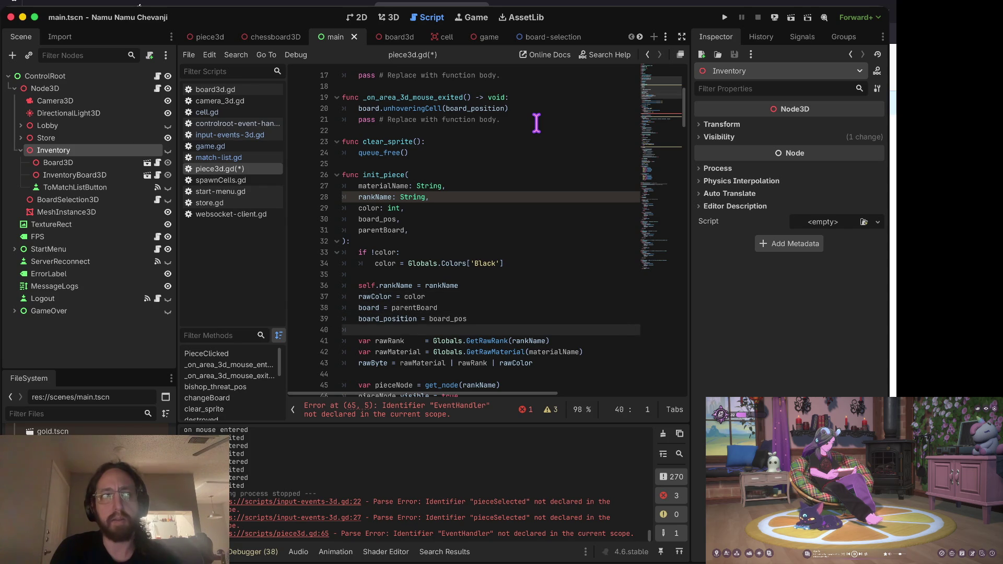
{"action": "key", "text": "Up"}
{"action": "key", "text": "Up"}
{"action": "key", "text": "Up"}
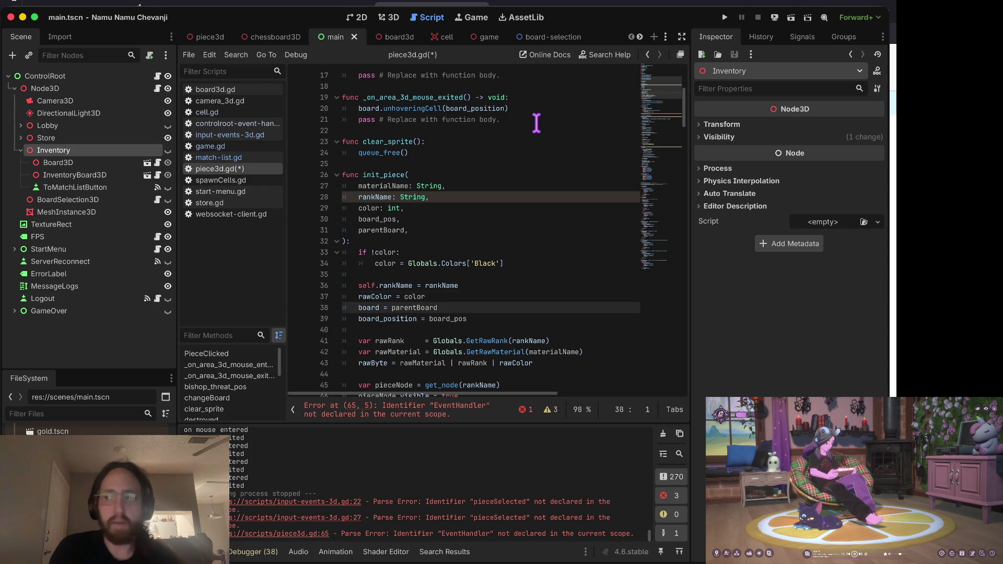
{"action": "key", "text": "Down"}
{"action": "key", "text": "Down"}
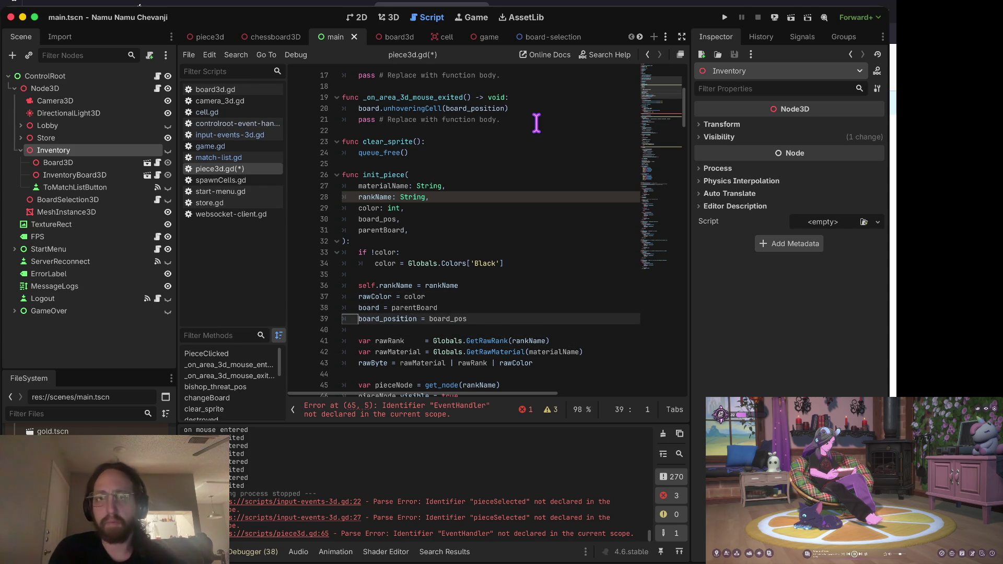
{"action": "key", "text": "ctrl+s"}
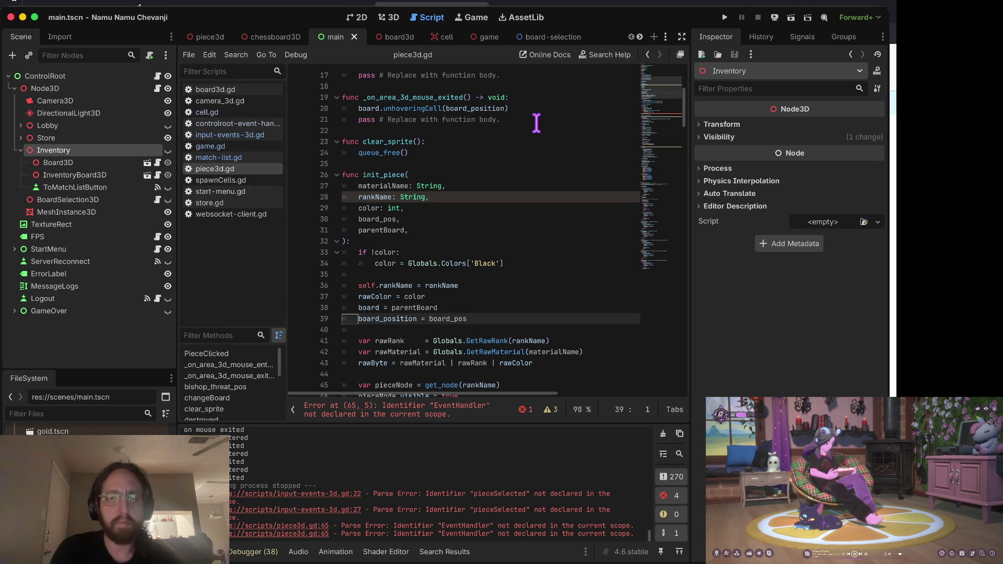
- Start a project-wide search for 'selec', then cancel it
{"action": "left_click", "coordinate": [502, 273]}
{"action": "key", "text": "ctrl+shift+f"}
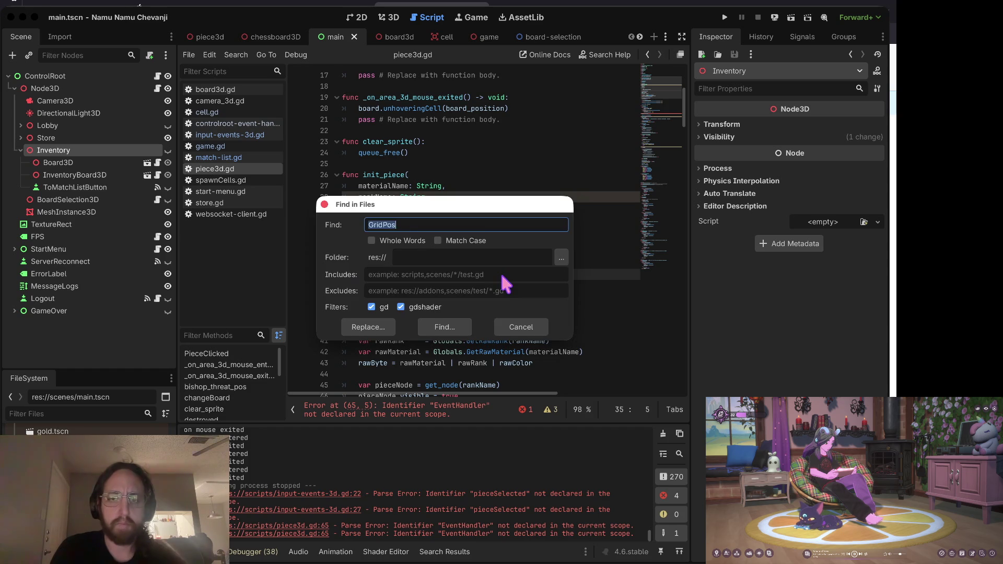
{"action": "type", "text": "selec"}
{"action": "key", "text": "Escape"}
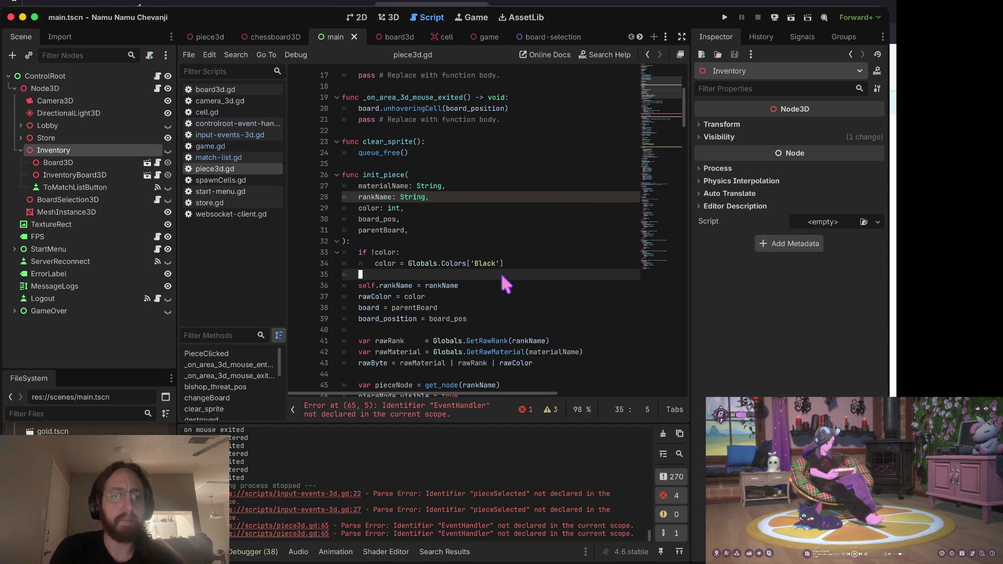
- Run the game, inspect the undeclared EventHandler error on line 65, and stop it
{"action": "left_click", "coordinate": [725, 17]}
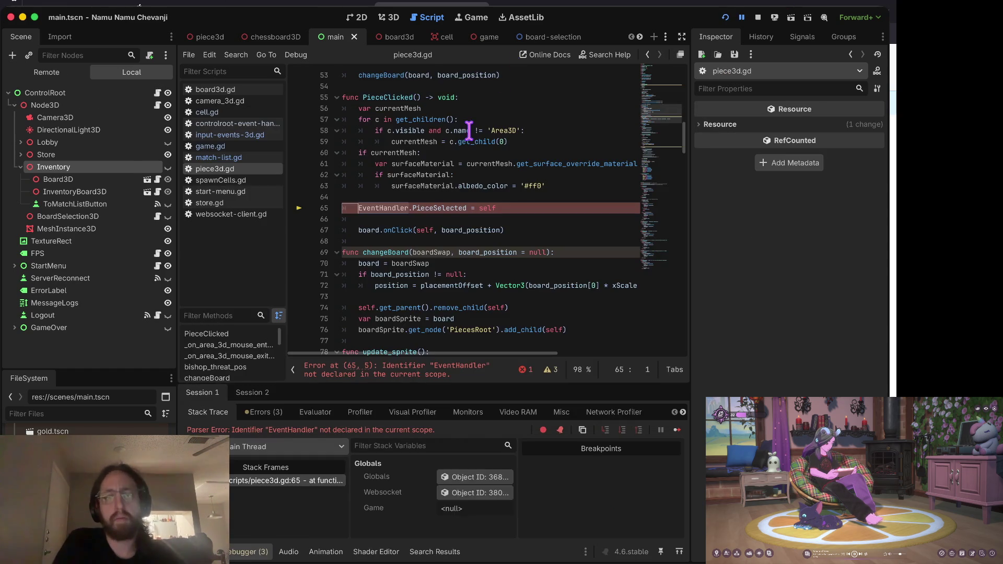
{"action": "key", "text": "ctrl+Right"}
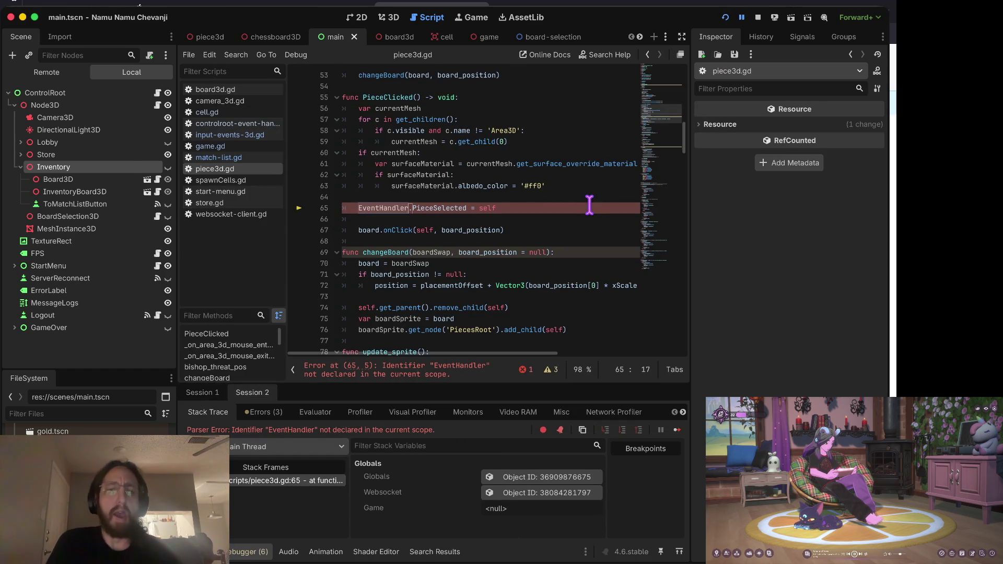
{"action": "key", "text": "ctrl+Left"}
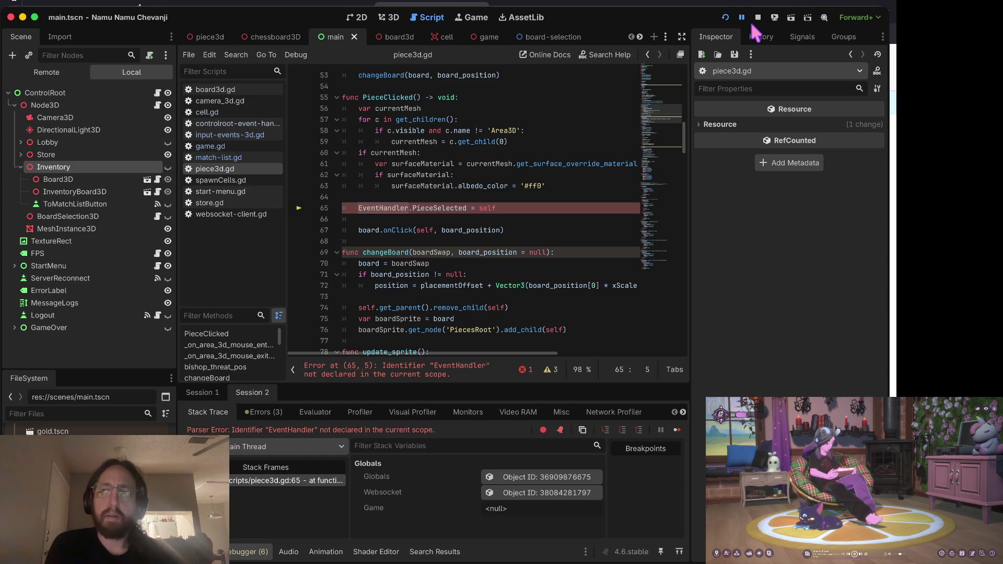
{"action": "left_click", "coordinate": [757, 18]}
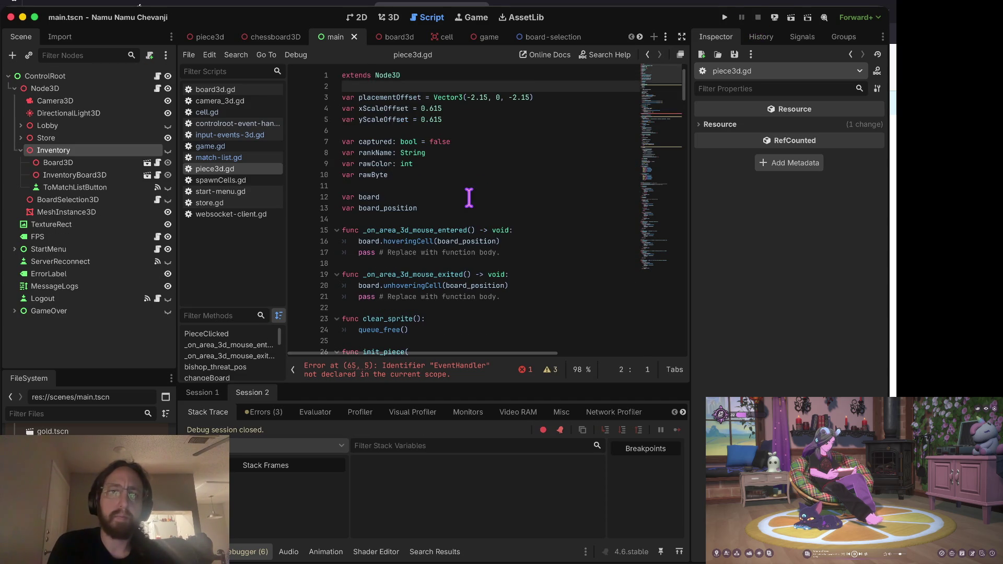
- Open board3d.gd at the Event3DListener declaration, inspect the Node3D node, and select that line
{"action": "left_click", "coordinate": [245, 135]}
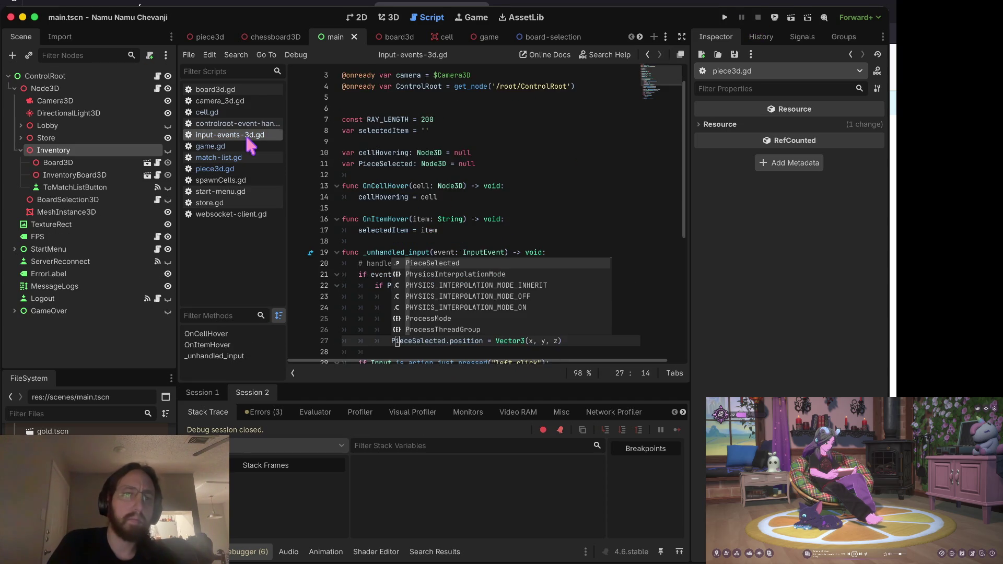
{"action": "left_click", "coordinate": [248, 146]}
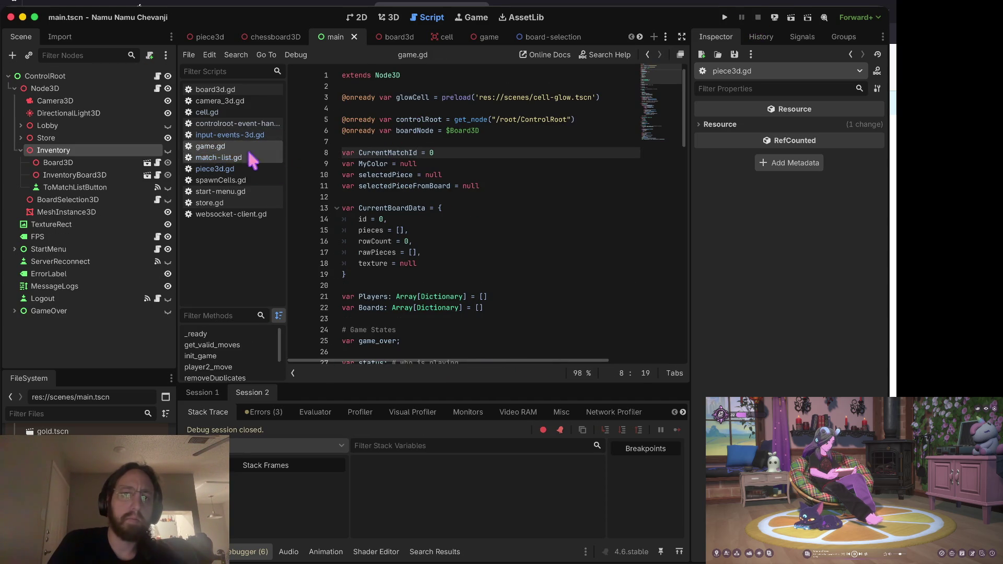
{"action": "left_click", "coordinate": [216, 89]}
{"action": "scroll", "coordinate": [360, 89], "scroll_direction": "up", "scroll_amount": 10}
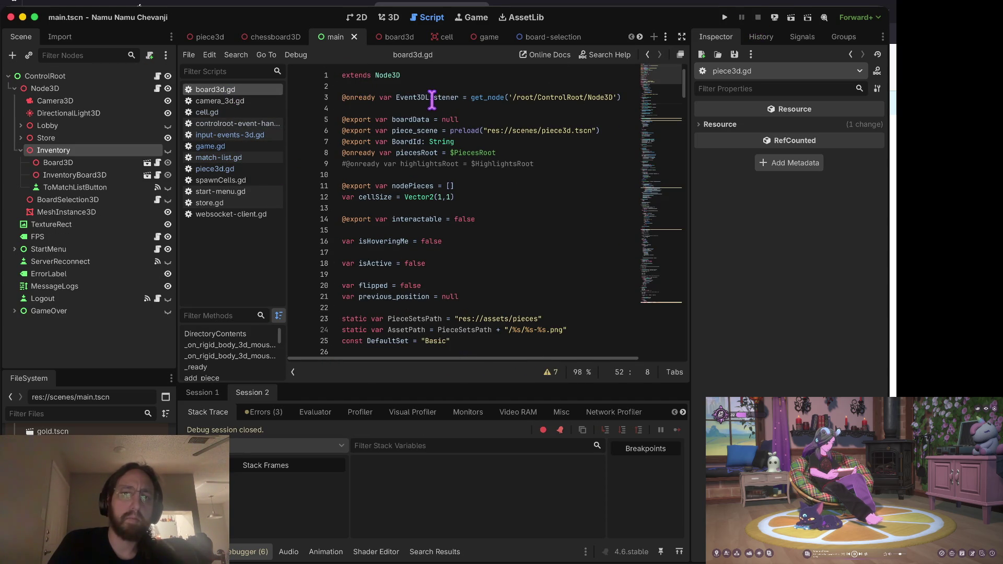
{"action": "left_click", "coordinate": [432, 98]}
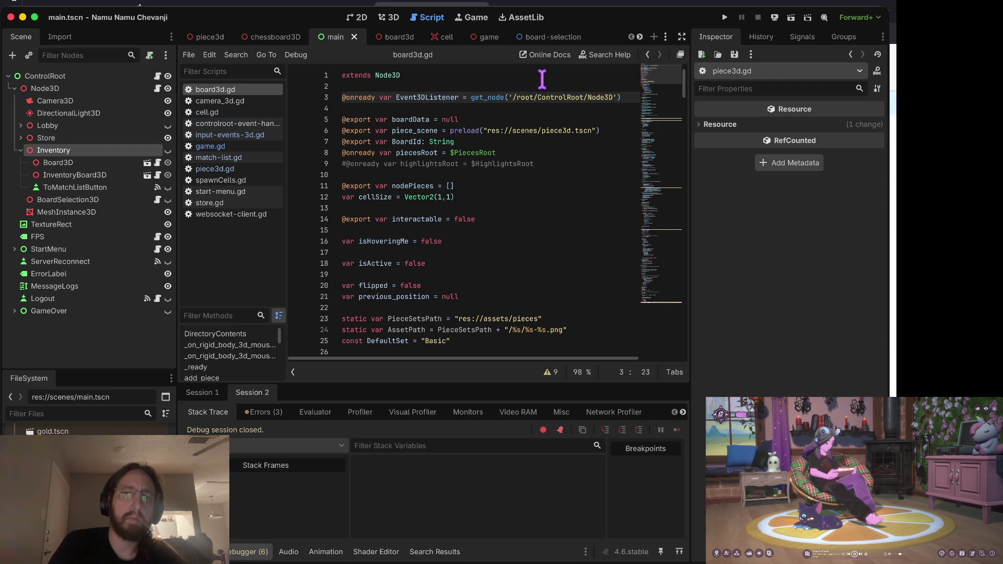
{"action": "key", "text": "Down"}
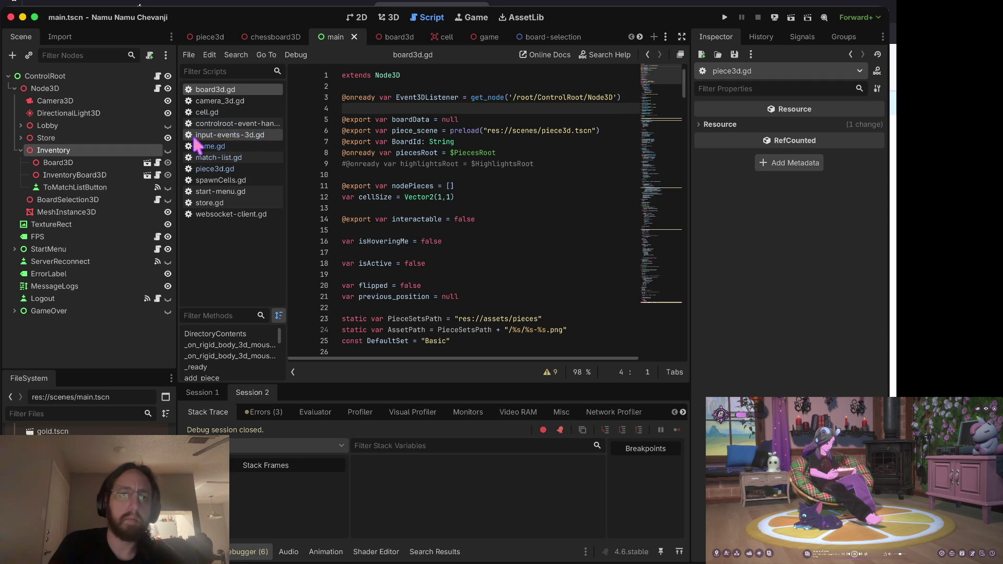
{"action": "double_click", "coordinate": [422, 98]}
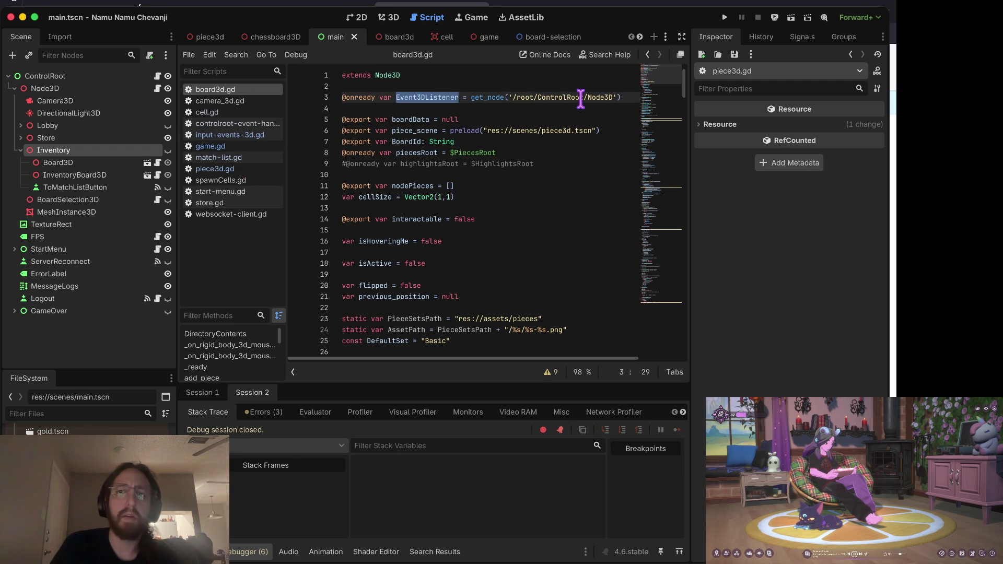
{"action": "left_click", "coordinate": [34, 89]}
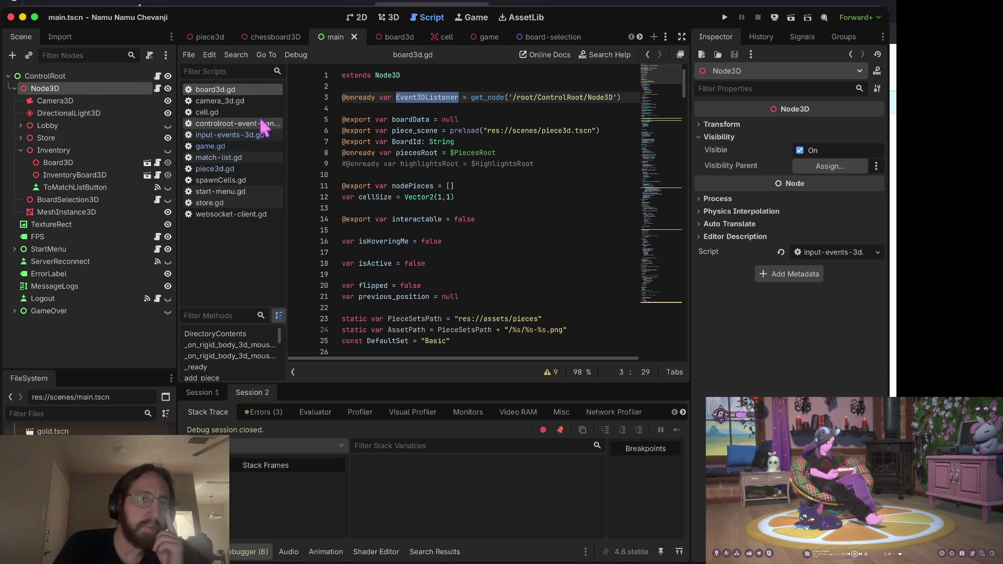
{"action": "triple_click", "coordinate": [398, 97]}
{"action": "key", "text": "super+c"}
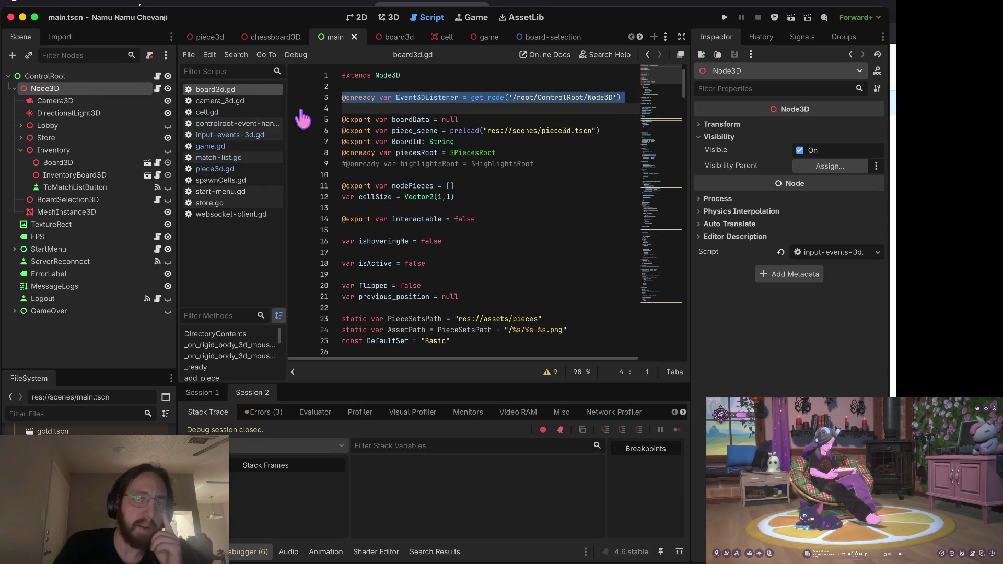
- Paste the Event3DListener declaration as line 3 of piece3d.gd, followed by a blank line
{"action": "left_click", "coordinate": [230, 136]}
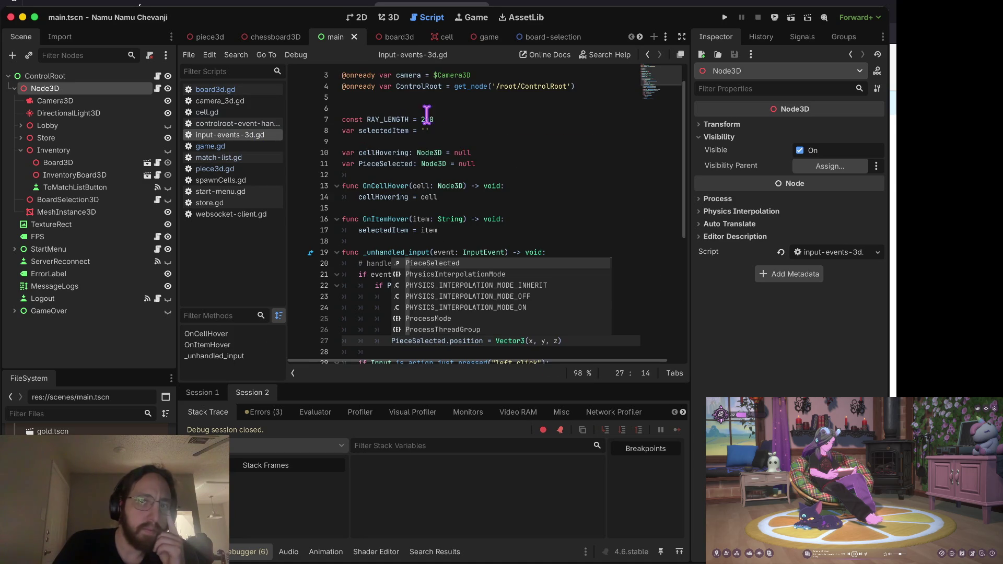
{"action": "left_click", "coordinate": [219, 169]}
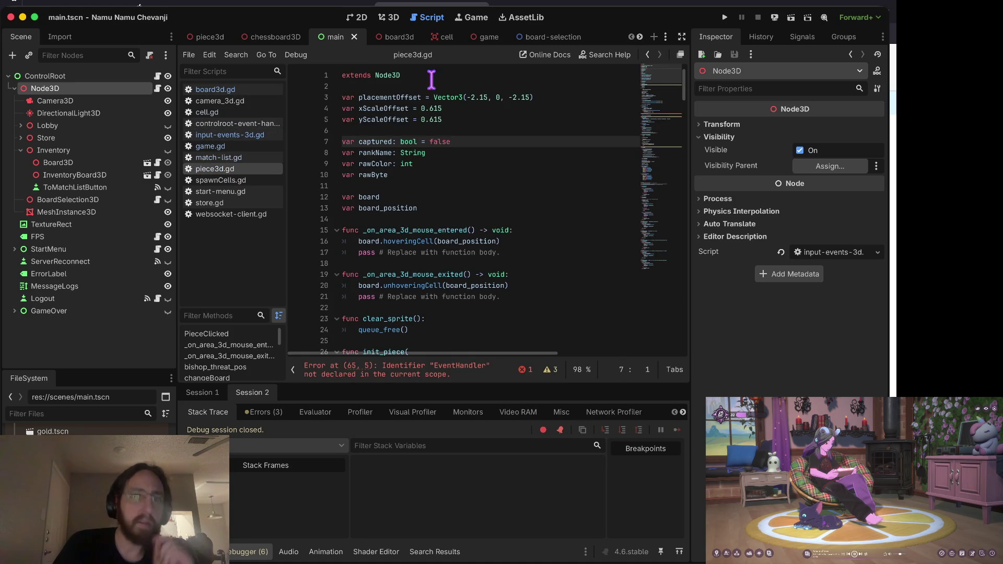
{"action": "left_click", "coordinate": [395, 98]}
{"action": "key", "text": "Home"}
{"action": "key", "text": "Return"}
{"action": "key", "text": "Up"}
{"action": "key", "text": "super+v"}
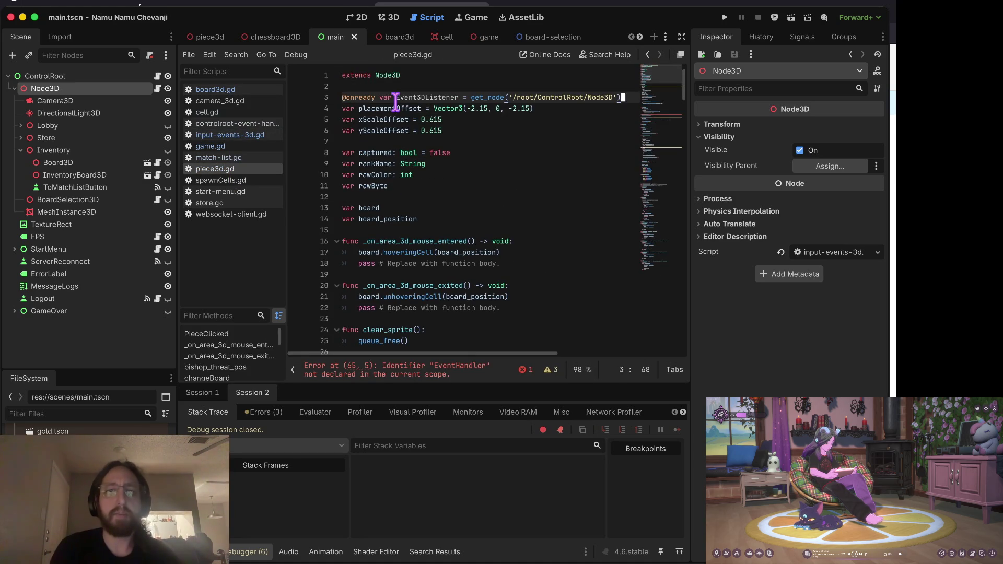
{"action": "key", "text": "Return"}
{"action": "key", "text": "Up"}
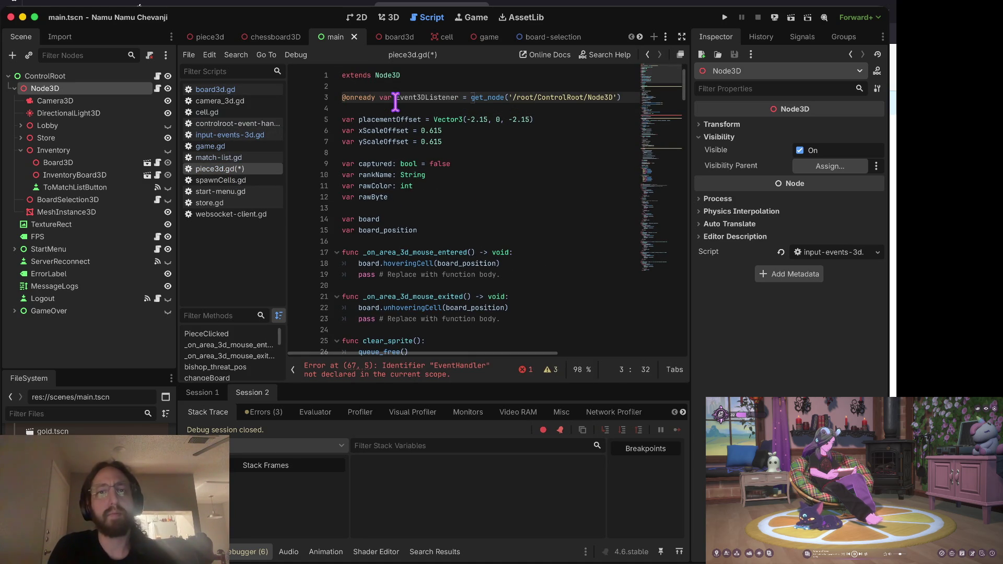
- Rename the pasted variable from Event3DListener to EventHandler
{"action": "key", "text": "BackSpace"}
{"action": "key", "text": "BackSpace"}
{"action": "key", "text": "BackSpace"}
{"action": "type", "text": "Hand"}
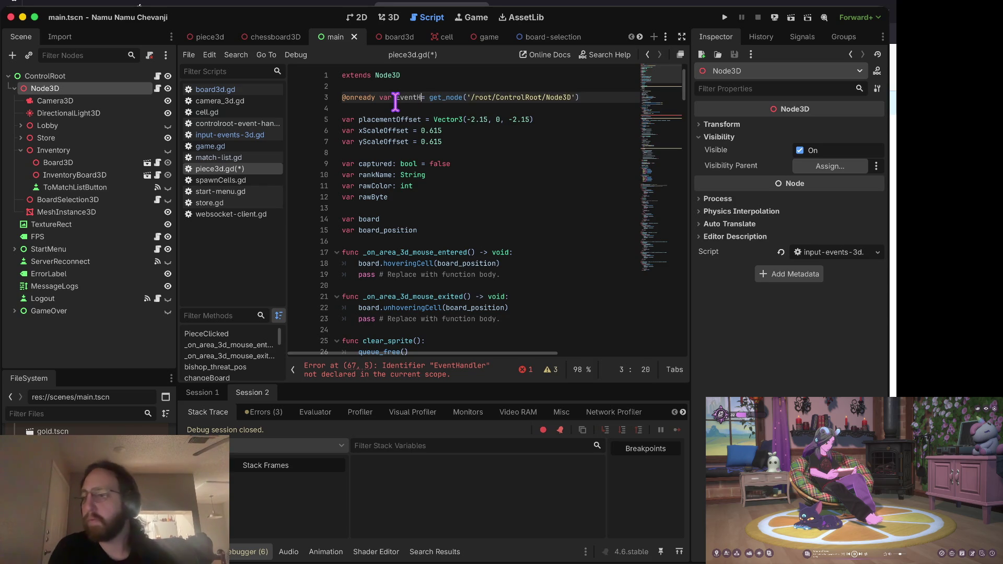
{"action": "type", "text": "ler"}
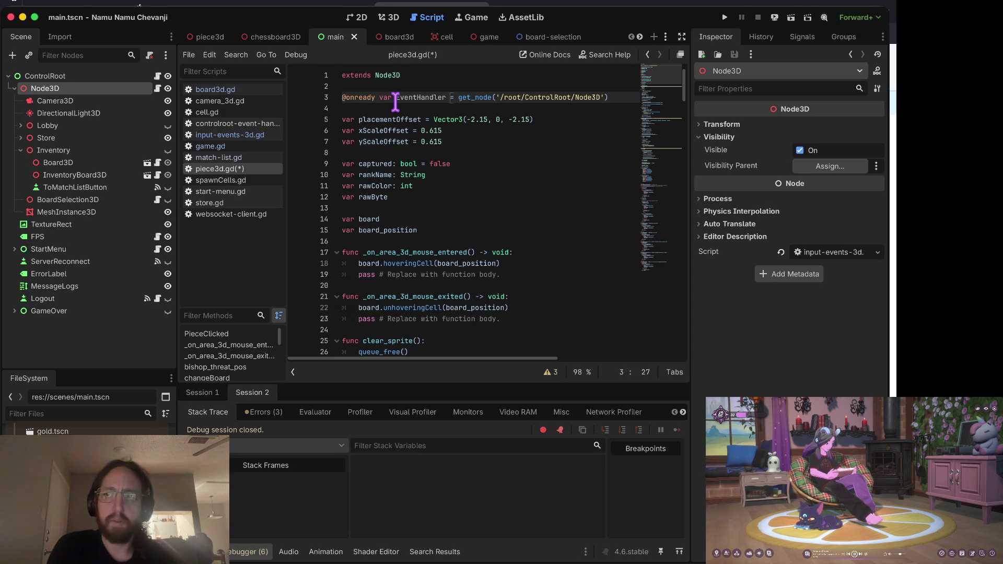
{"action": "key", "text": "Left"}
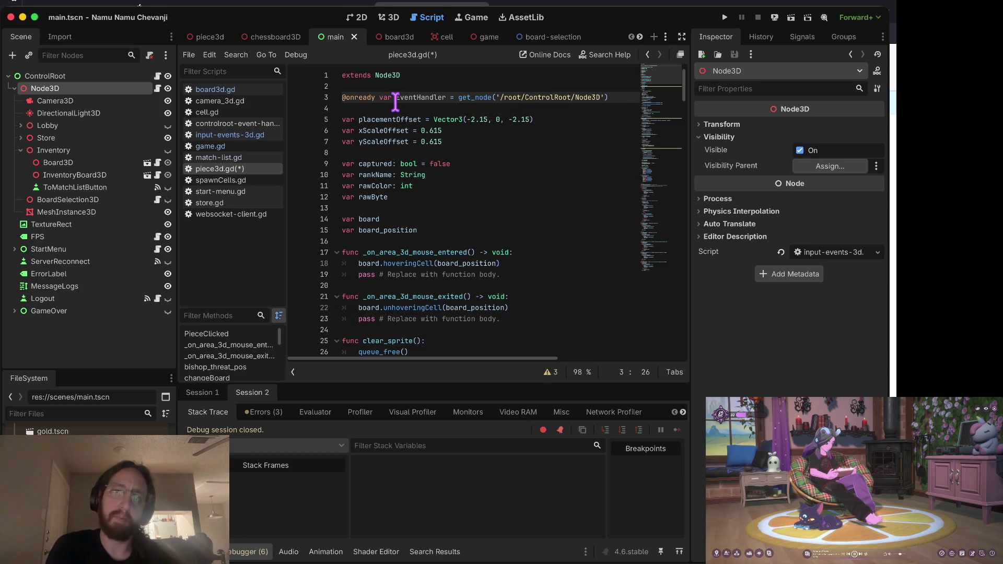
{"action": "key", "text": "Right"}
{"action": "key", "text": "Left"}
{"action": "key", "text": "Left"}
{"action": "key", "text": "Left"}
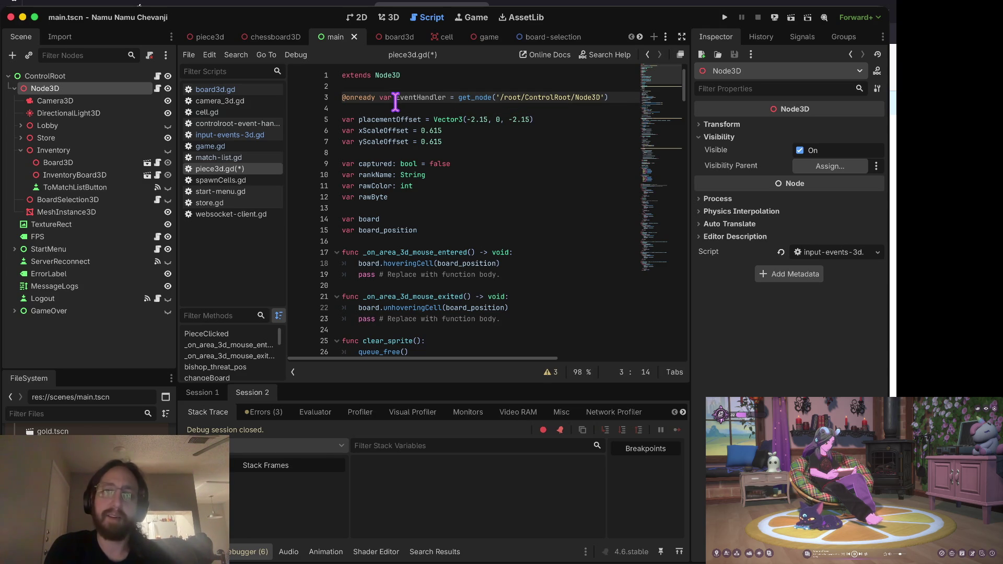
- Review the EventHandler get_node line and the placementOffset line in piece3d.gd
{"action": "key", "text": "Right"}
{"action": "key", "text": "Right"}
{"action": "key", "text": "Right"}
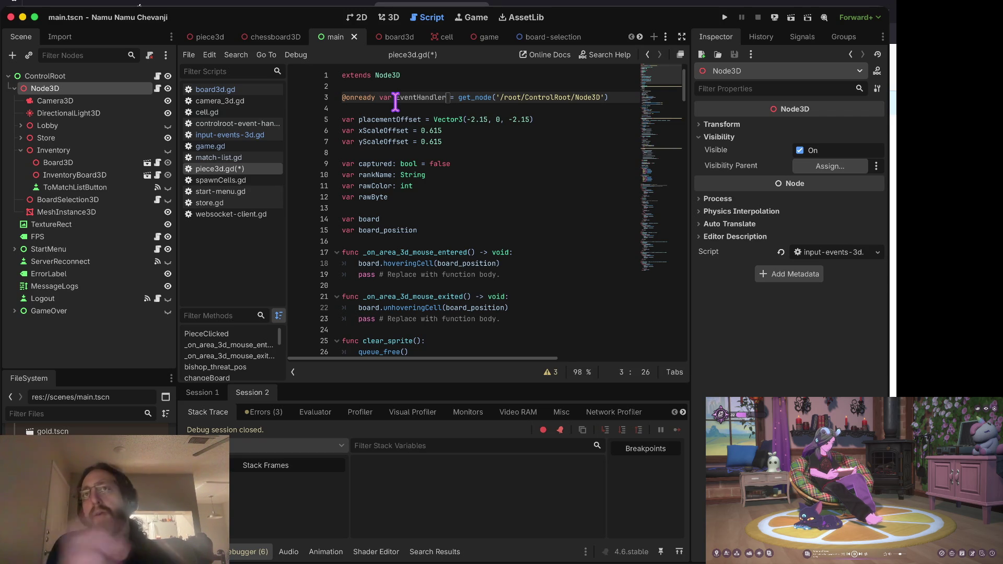
{"action": "left_click", "coordinate": [395, 102]}
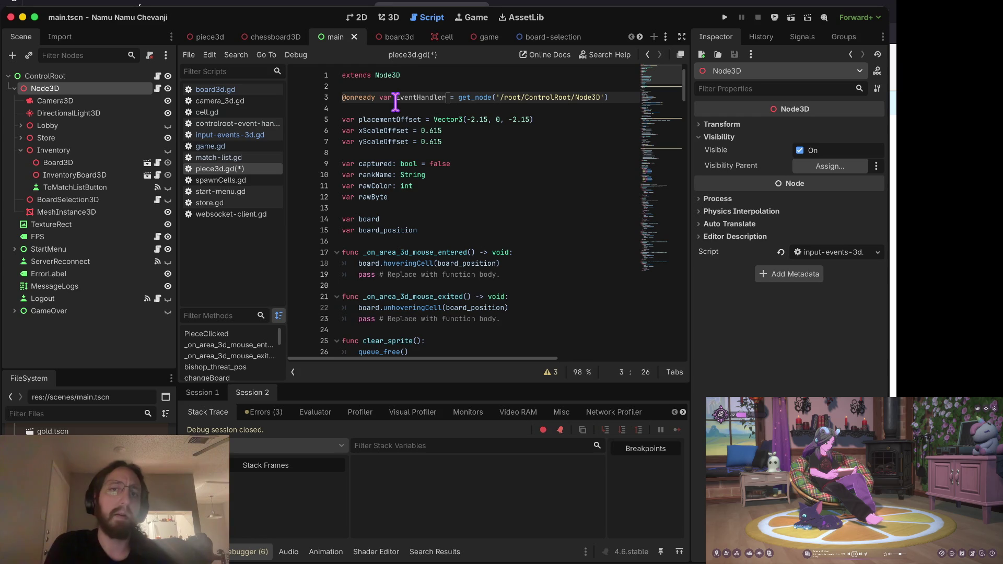
{"action": "key", "text": "Right"}
{"action": "key", "text": "Right"}
{"action": "key", "text": "Right"}
{"action": "key", "text": "Down"}
{"action": "key", "text": "Down"}
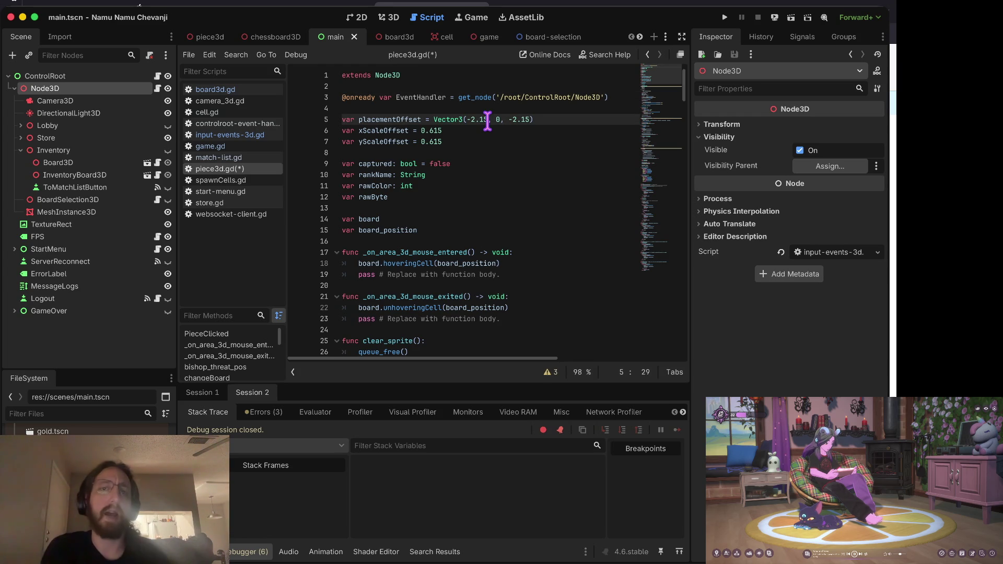
{"action": "key", "text": "Down"}
{"action": "key", "text": "Up"}
{"action": "key", "text": "Up"}
{"action": "key", "text": "Up"}
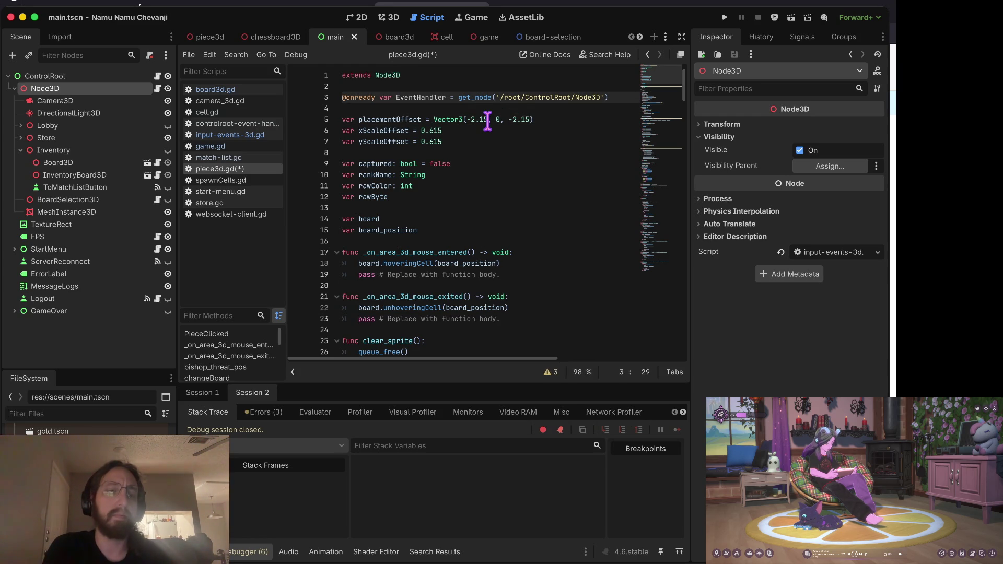
{"action": "key", "text": "Right"}
{"action": "key", "text": "Right"}
{"action": "key", "text": "Right"}
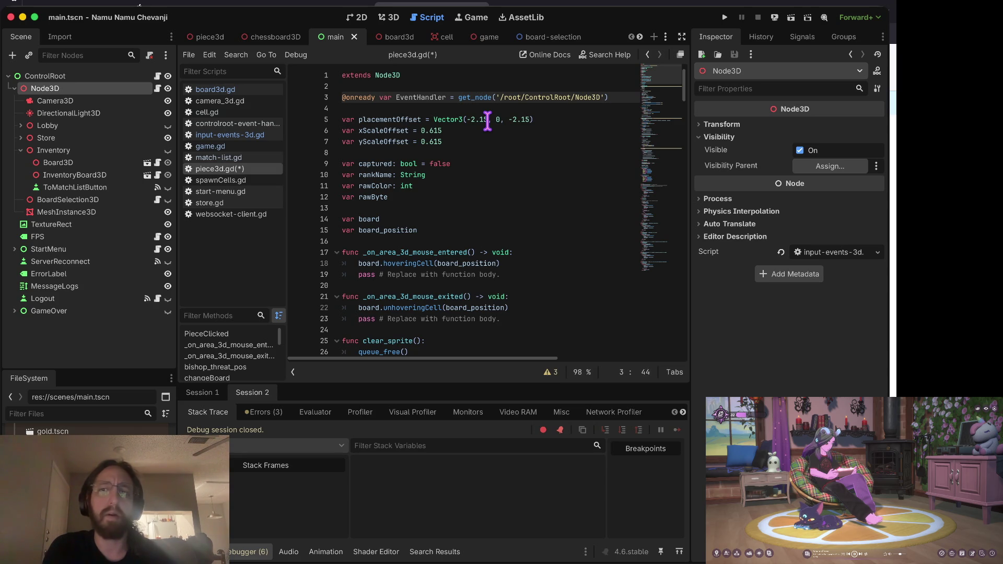
{"action": "key", "text": "Left"}
{"action": "key", "text": "Left"}
{"action": "key", "text": "Left"}
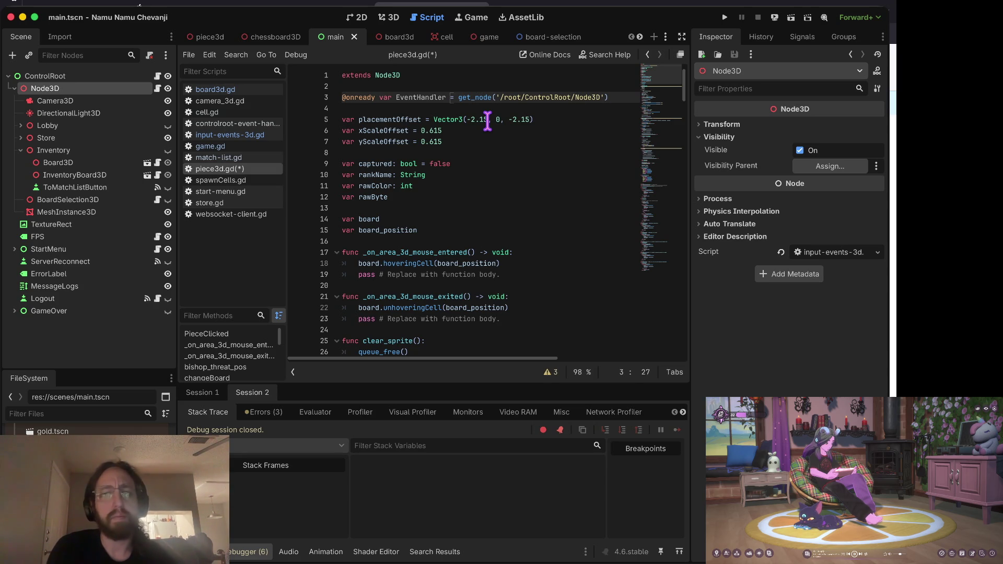
{"action": "key", "text": "Left"}
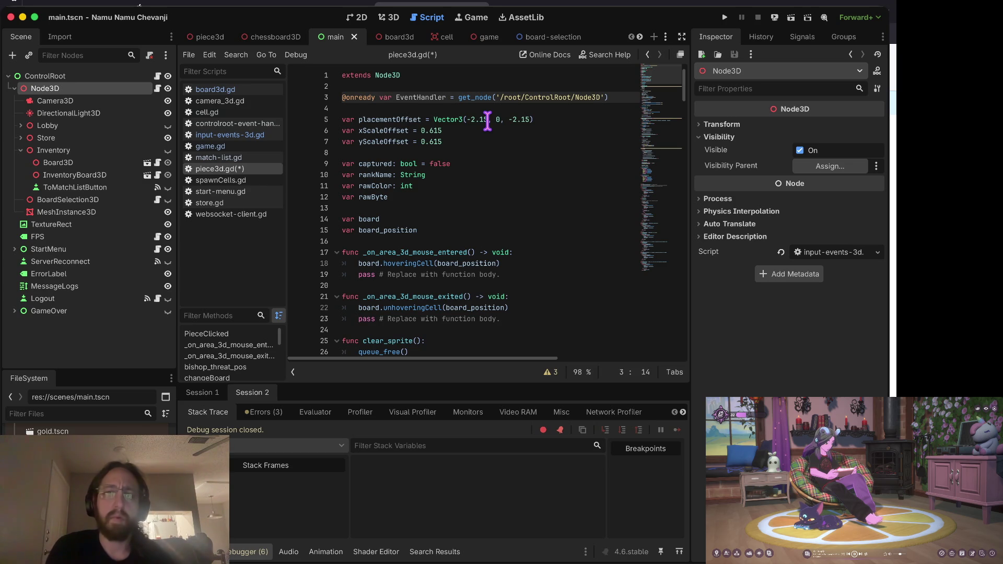
- Save piece3d.gd and launch the game to its Username login screen
{"action": "key", "text": "F3"}
{"action": "key", "text": "ctrl+s"}
{"action": "key", "text": "super+b"}
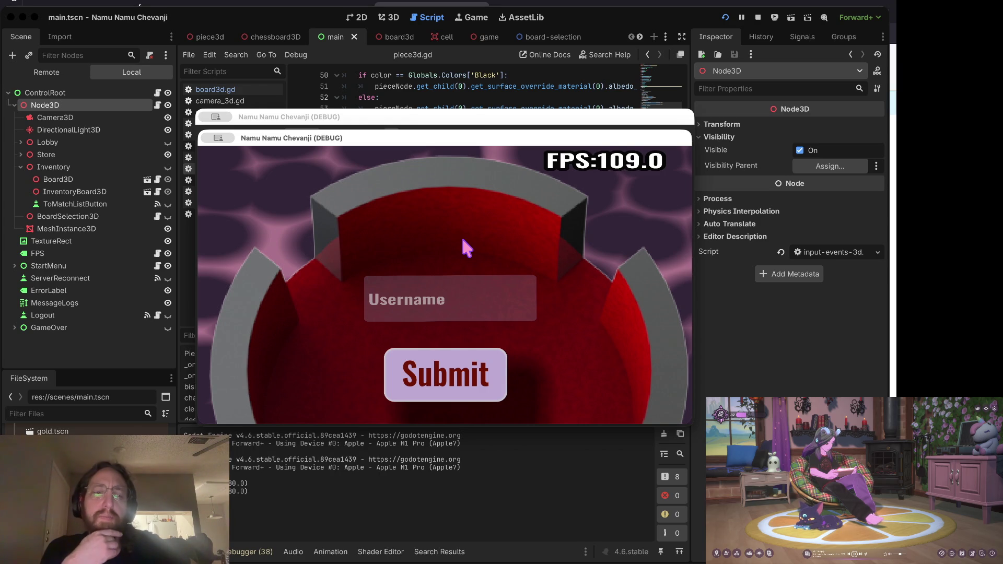
- Log into the game with the username 'a'
{"action": "left_click", "coordinate": [463, 289]}
{"action": "type", "text": "a"}
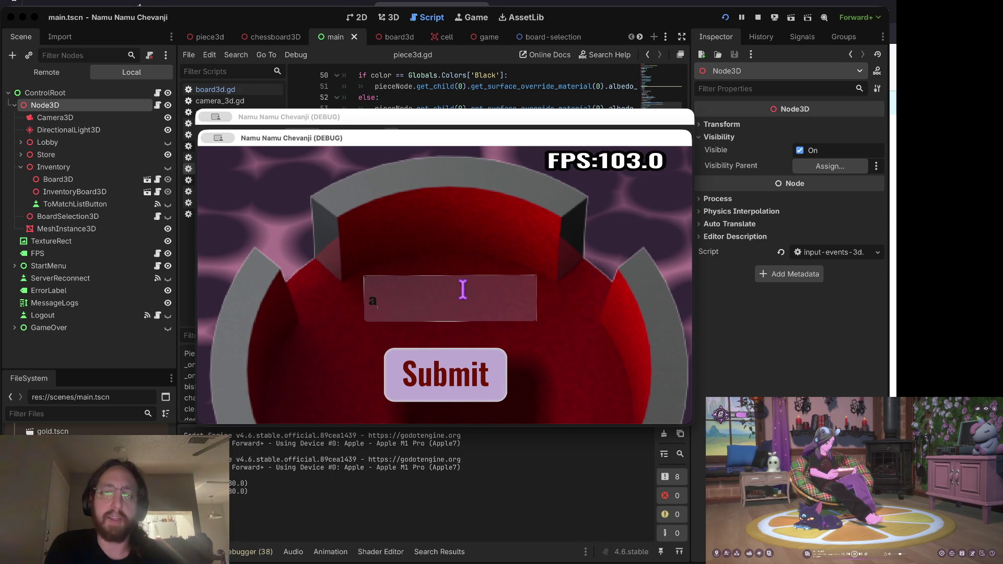
{"action": "left_click", "coordinate": [478, 383]}
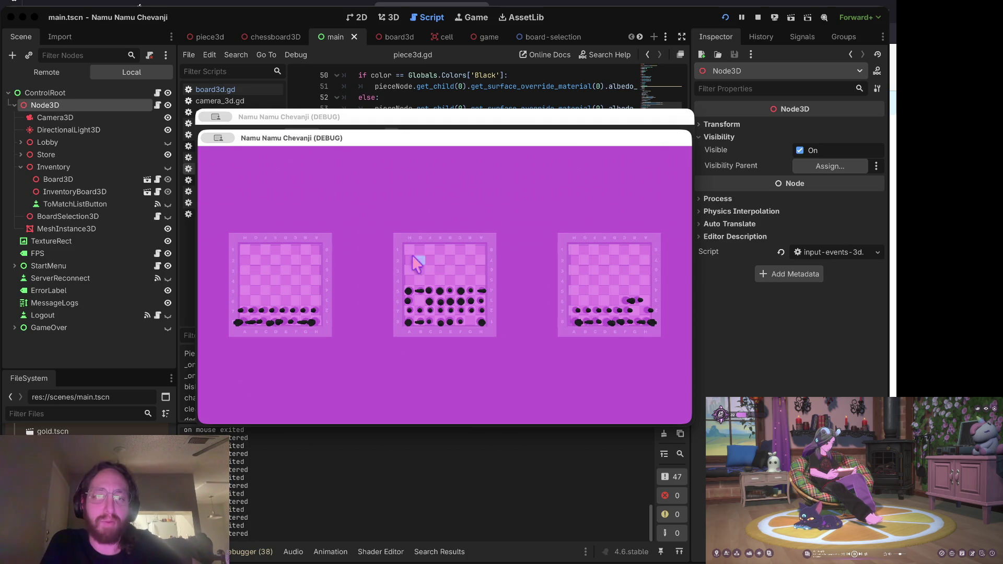
- Open the middle board, visit and leave the Store, then pick up a chess piece
{"action": "left_click", "coordinate": [409, 321]}
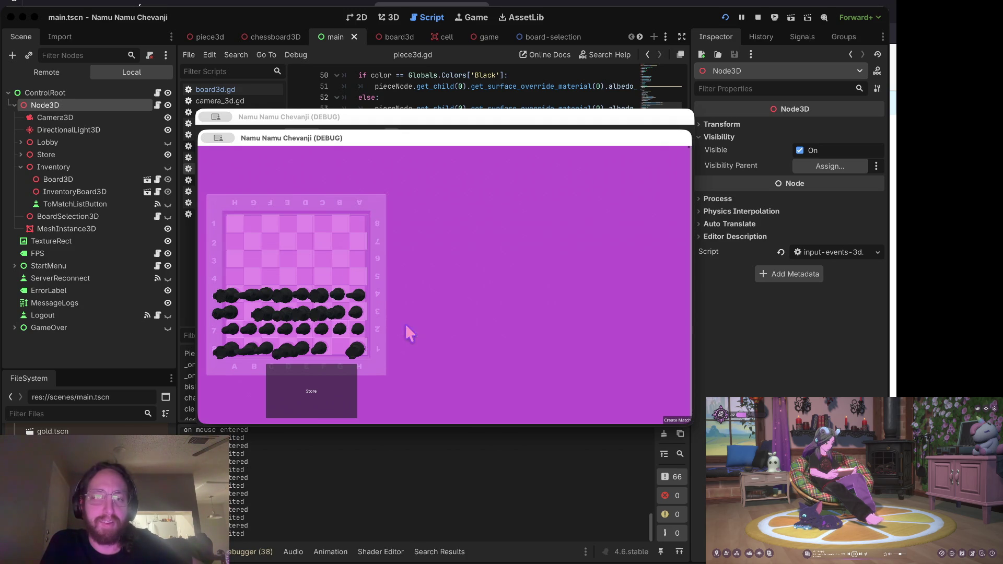
{"action": "left_click", "coordinate": [336, 403]}
{"action": "left_click", "coordinate": [599, 378]}
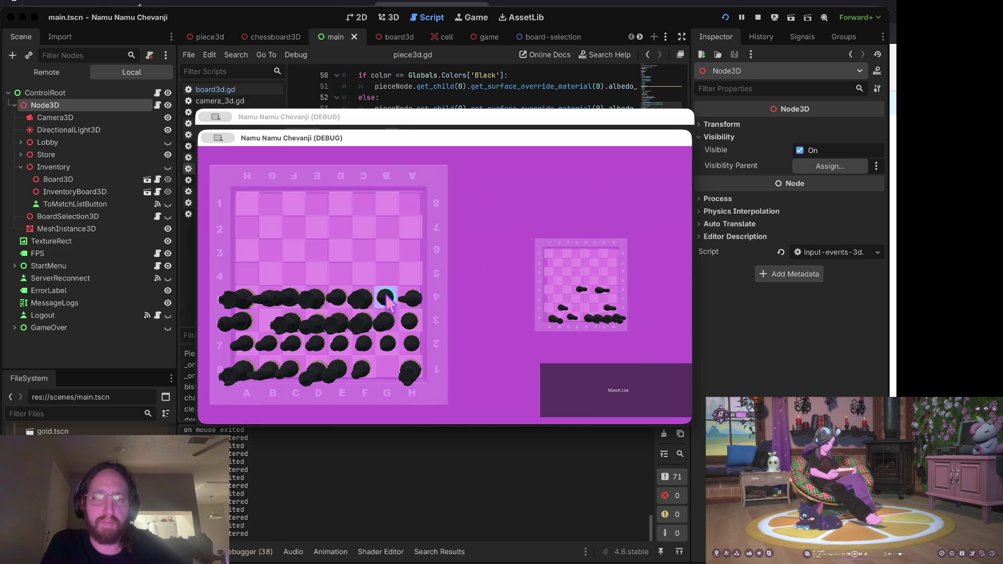
{"action": "left_click", "coordinate": [409, 319]}
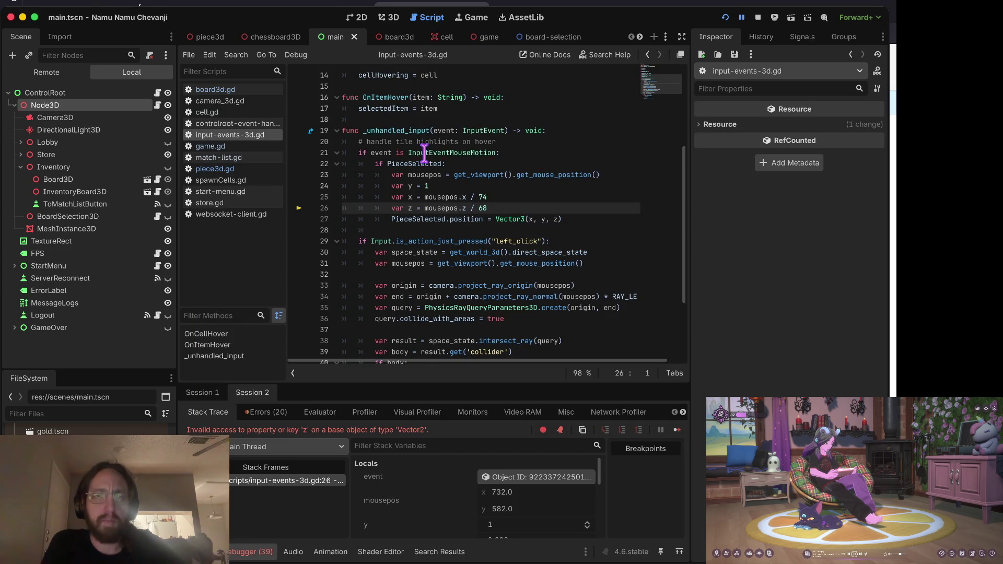
- Stop the game, change mousepos.z to mousepos.y on line 26, and relaunch
{"action": "left_click", "coordinate": [432, 130]}
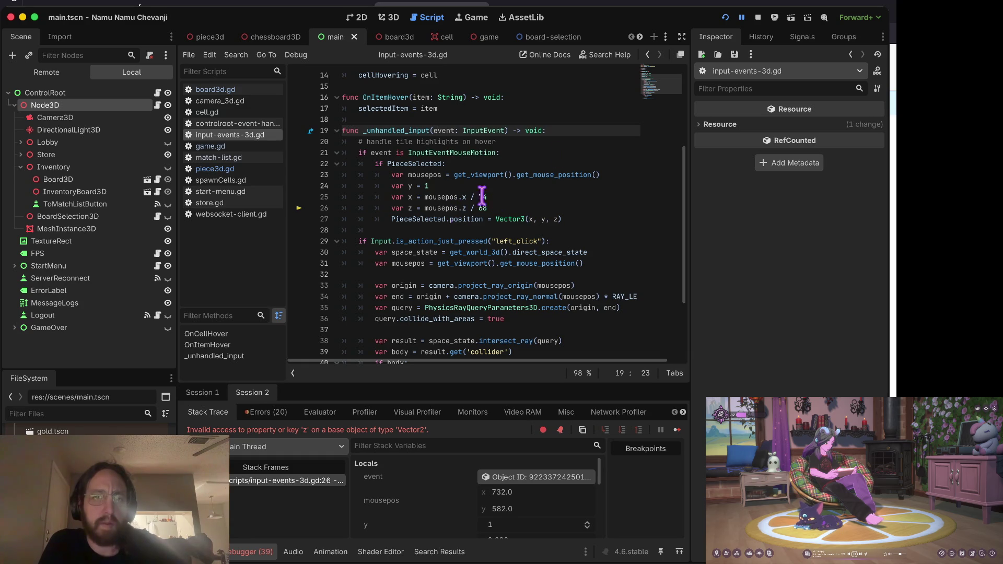
{"action": "left_click", "coordinate": [758, 17]}
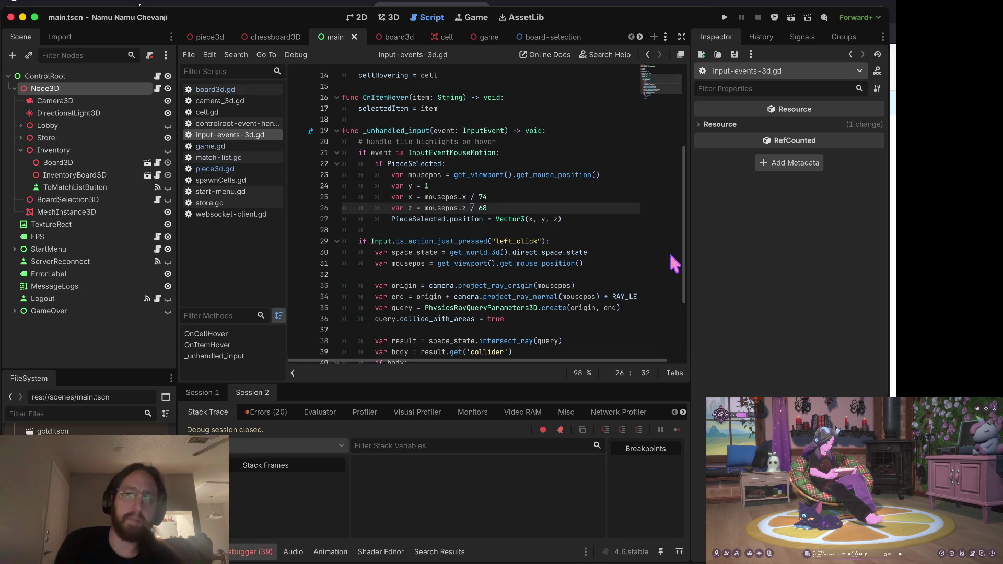
{"action": "key", "text": "BackSpace"}
{"action": "type", "text": "y"}
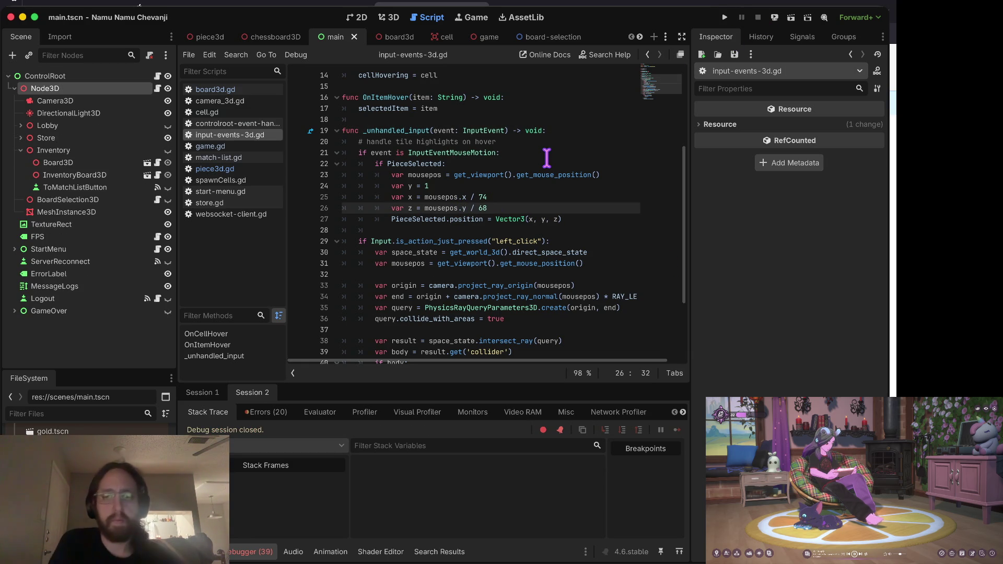
{"action": "key", "text": "super+b"}
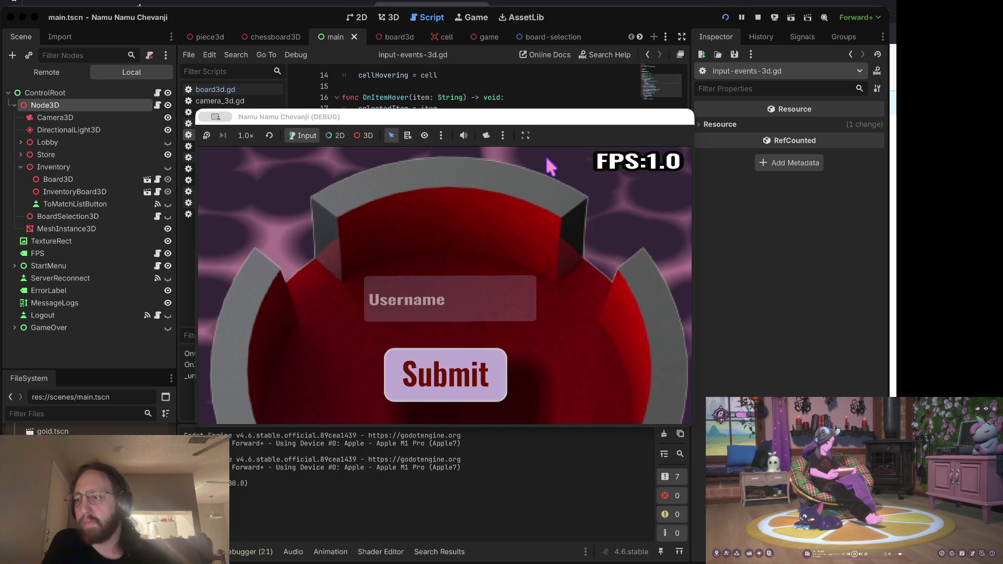
- Log into the running game with the username 'a'
{"action": "left_click", "coordinate": [428, 297]}
{"action": "type", "text": "a"}
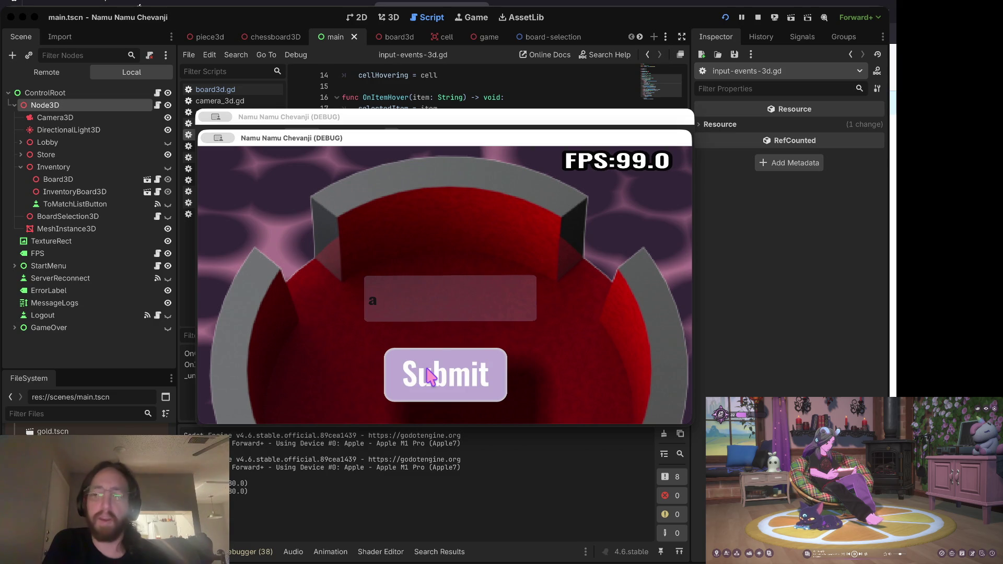
{"action": "left_click", "coordinate": [430, 374]}
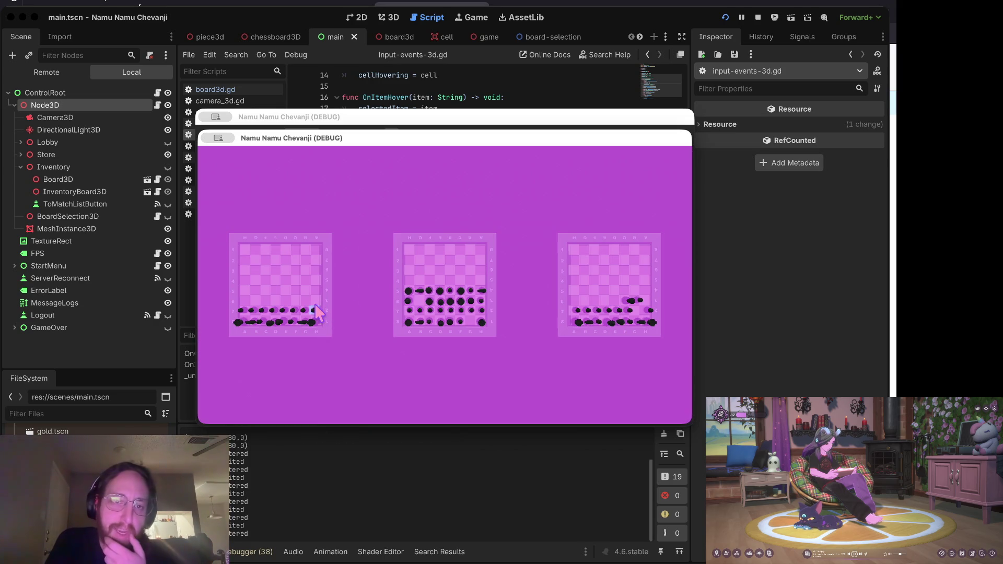
- Open the middle board, go through the store to the inventory boards, then stop the game
{"action": "left_click", "coordinate": [393, 280]}
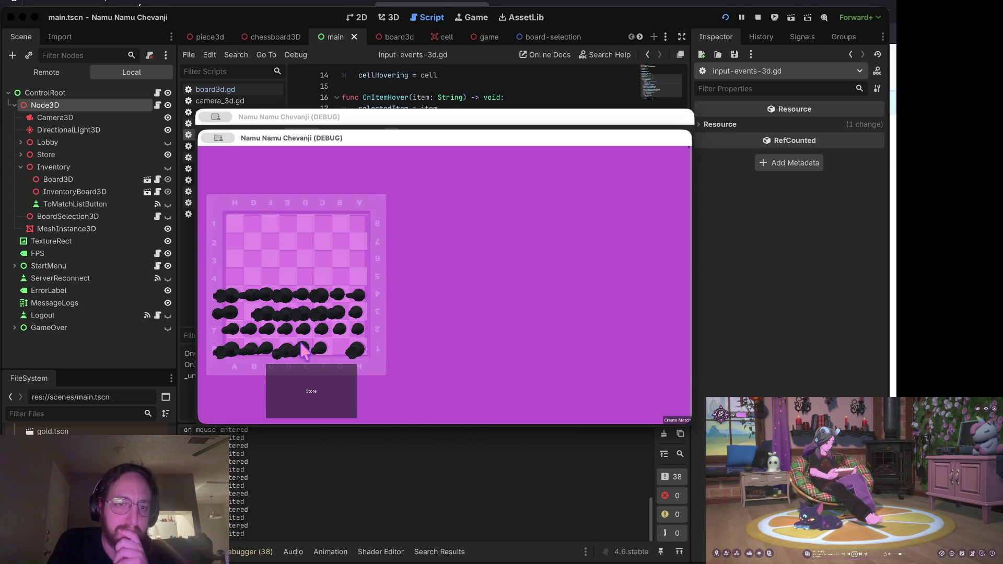
{"action": "left_click", "coordinate": [302, 378]}
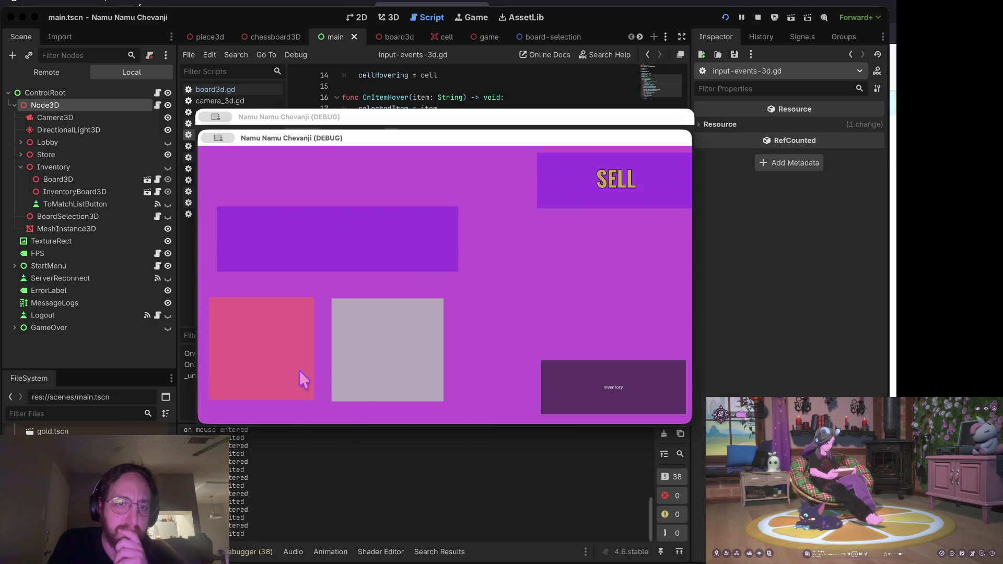
{"action": "left_click", "coordinate": [550, 395]}
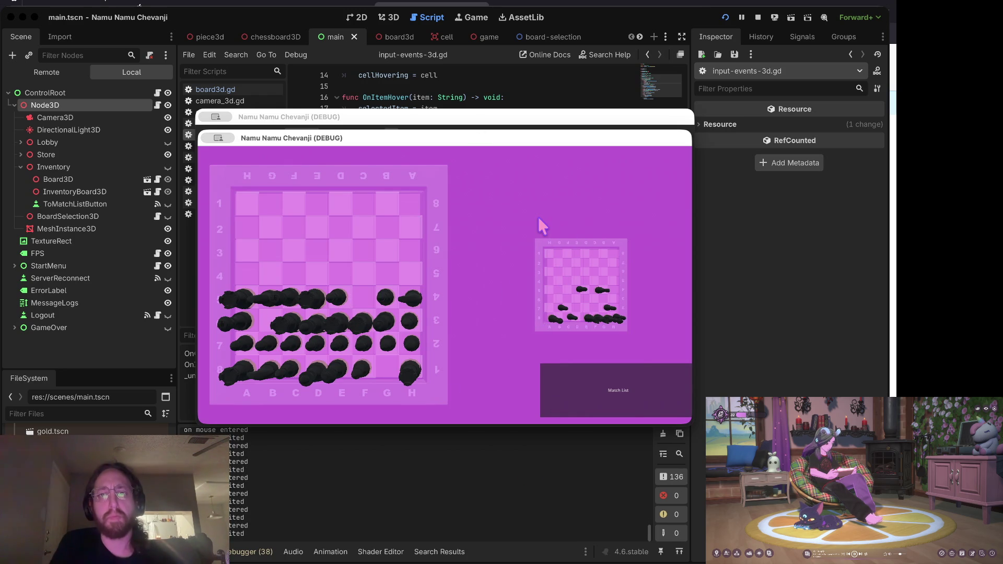
{"action": "left_click", "coordinate": [758, 18]}
- Save the scene, stop the game, and collapse the Inventory node's children
{"action": "key", "text": "ctrl+s"}
{"action": "left_click", "coordinate": [452, 256], "text": "ctrl"}
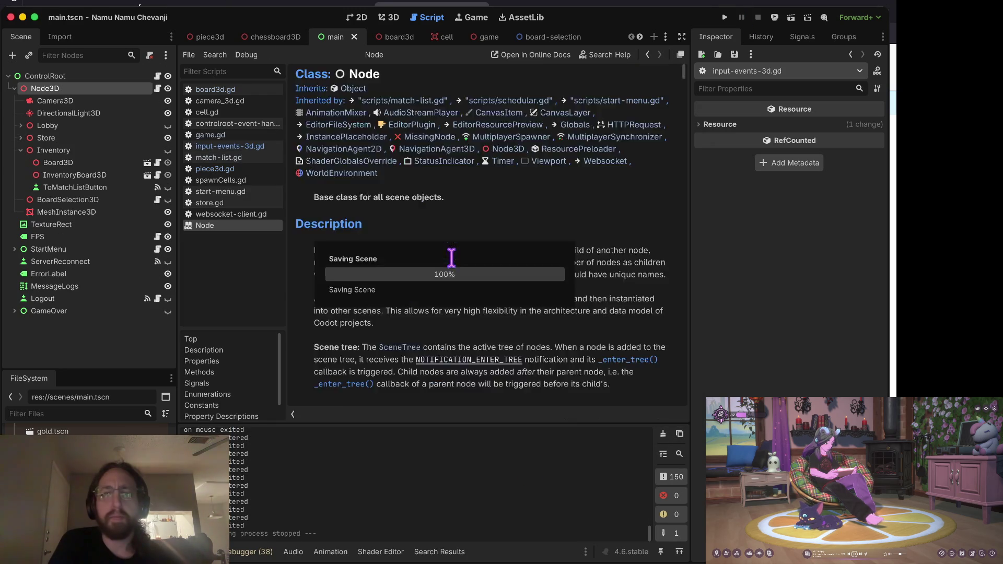
{"action": "left_click", "coordinate": [20, 150]}
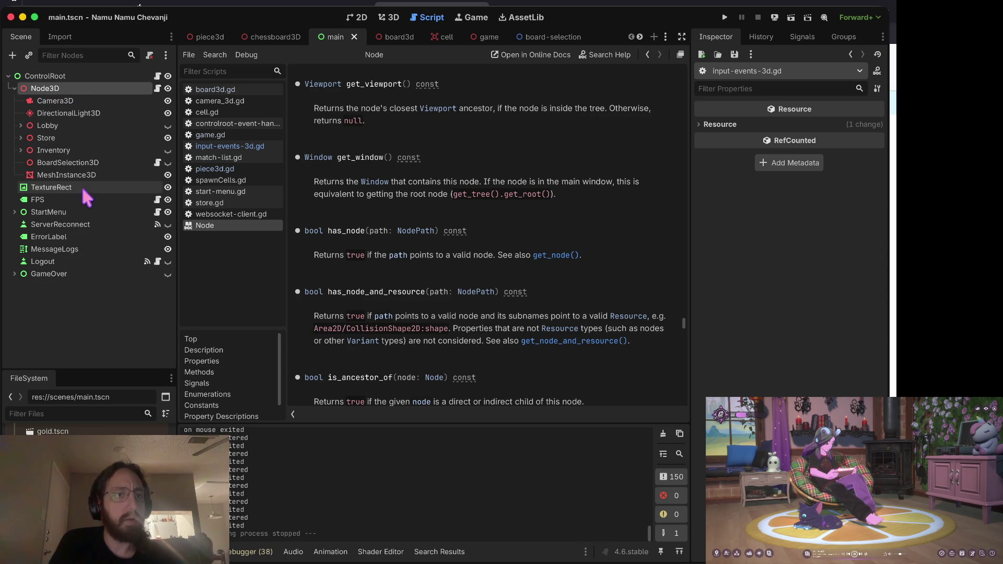
- Attach a new script to Camera3D with its path set to res://script/camera_3d.gd
{"action": "left_click", "coordinate": [56, 104]}
{"action": "right_click", "coordinate": [58, 105]}
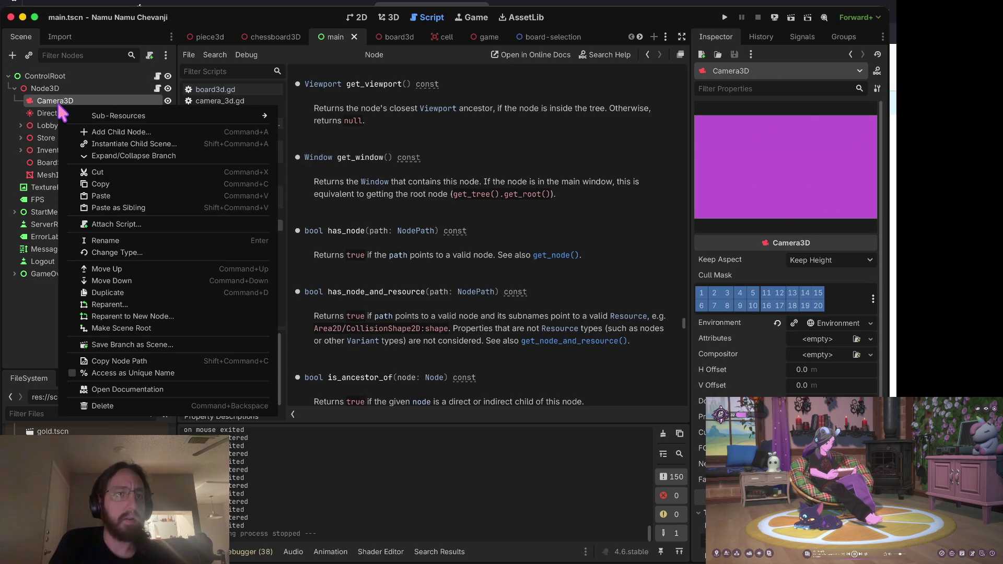
{"action": "left_click", "coordinate": [128, 225]}
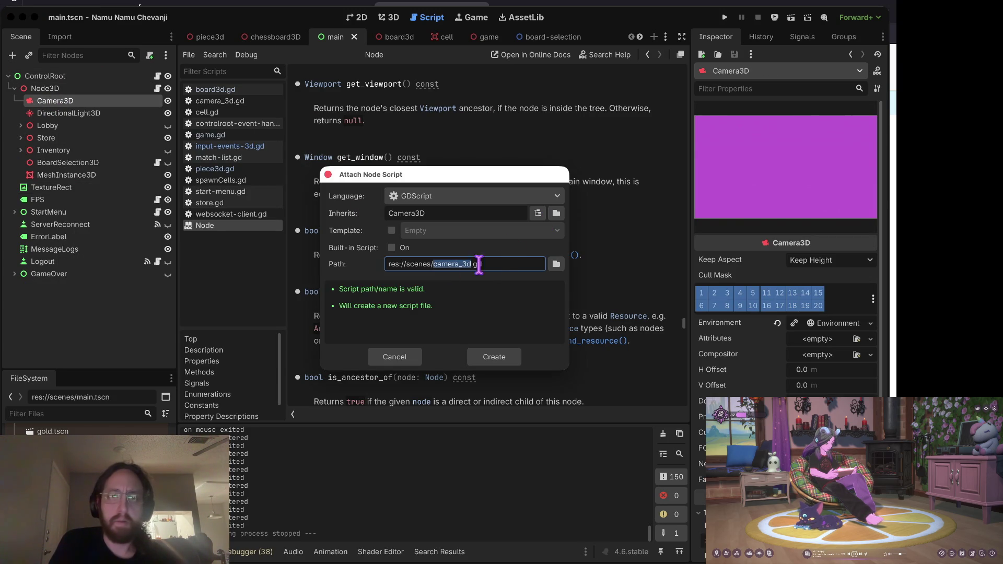
{"action": "key", "text": "BackSpace"}
{"action": "type", "text": "script/camera"}
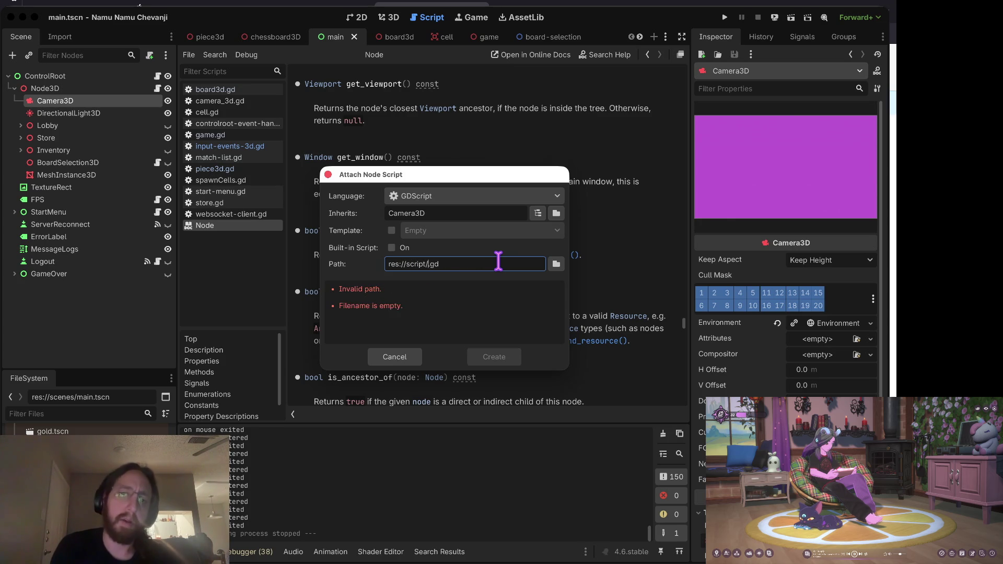
{"action": "key", "text": "Tab"}
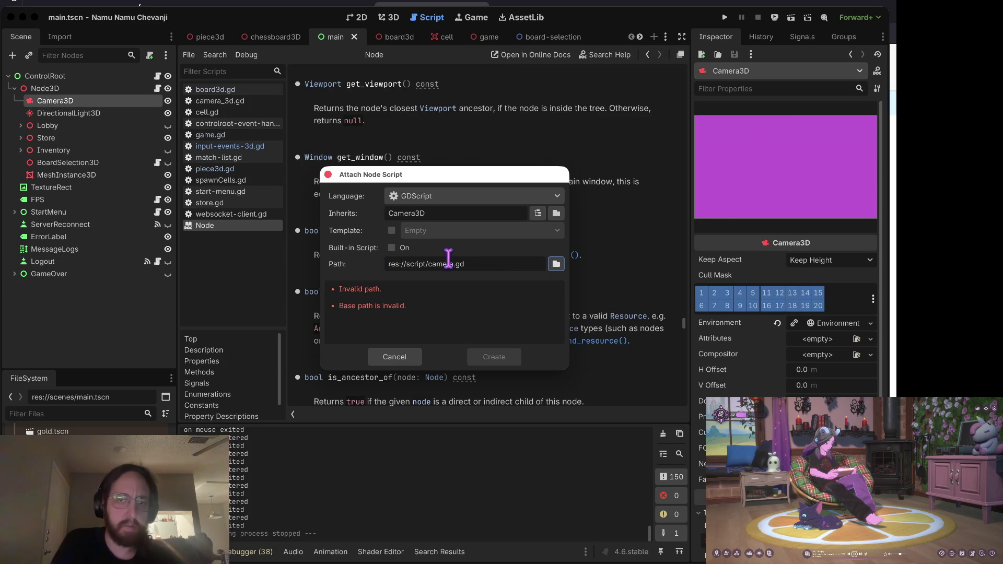
{"action": "left_click", "coordinate": [436, 264]}
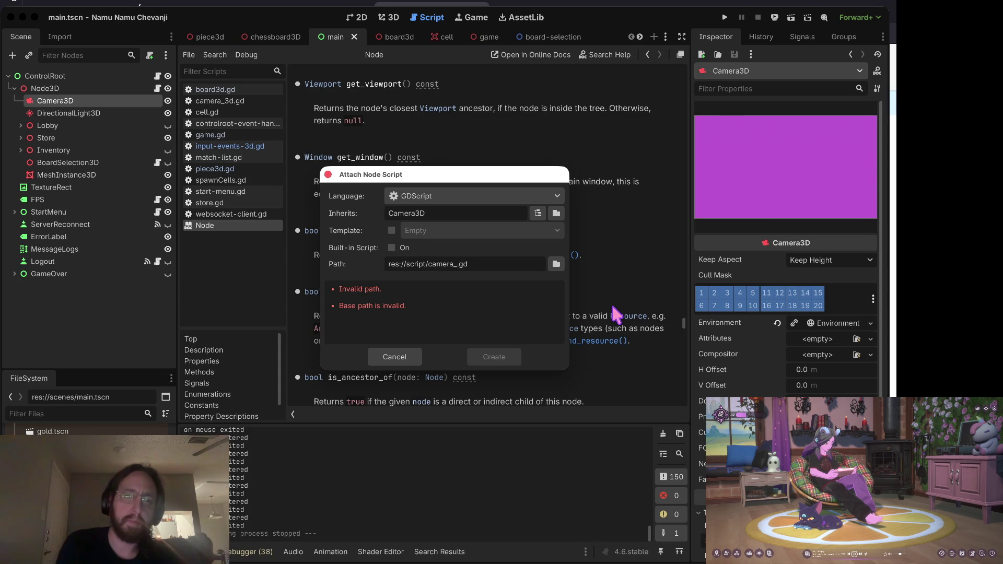
{"action": "type", "text": "3d"}
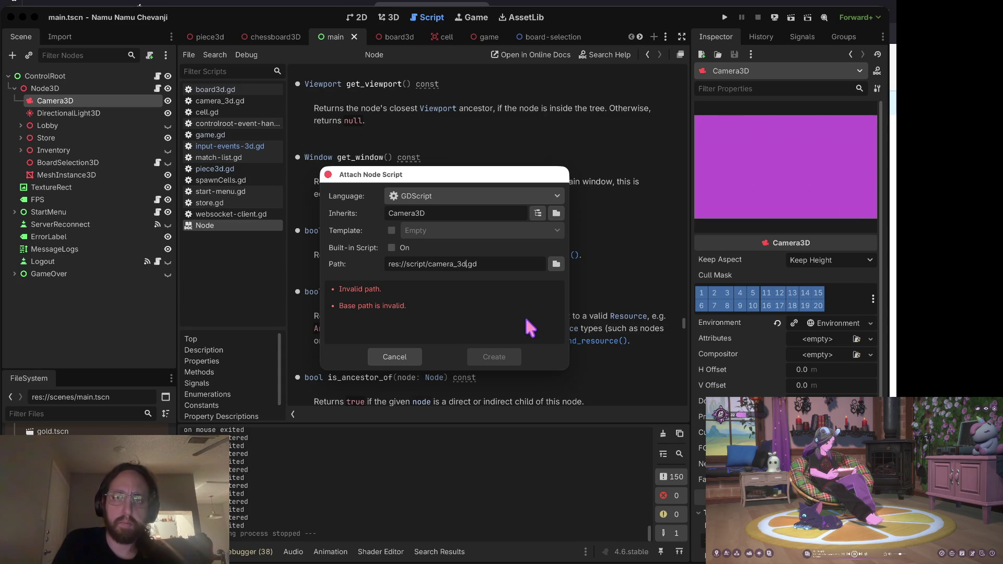
{"action": "type", "text": "s"}
- Create the camera_3d.gd script, save the scene, and run the project
{"action": "left_click", "coordinate": [488, 356]}
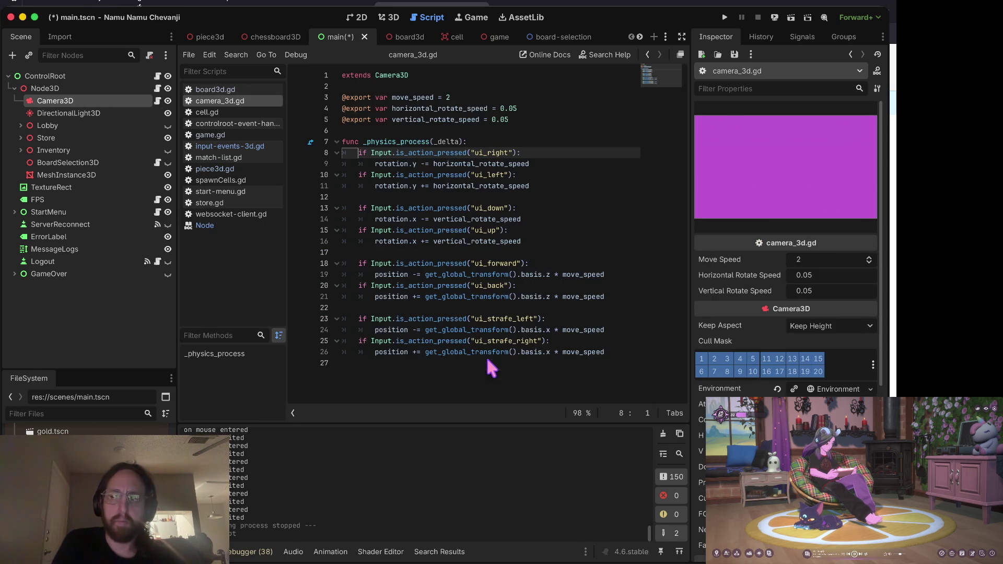
{"action": "key", "text": "ctrl+s"}
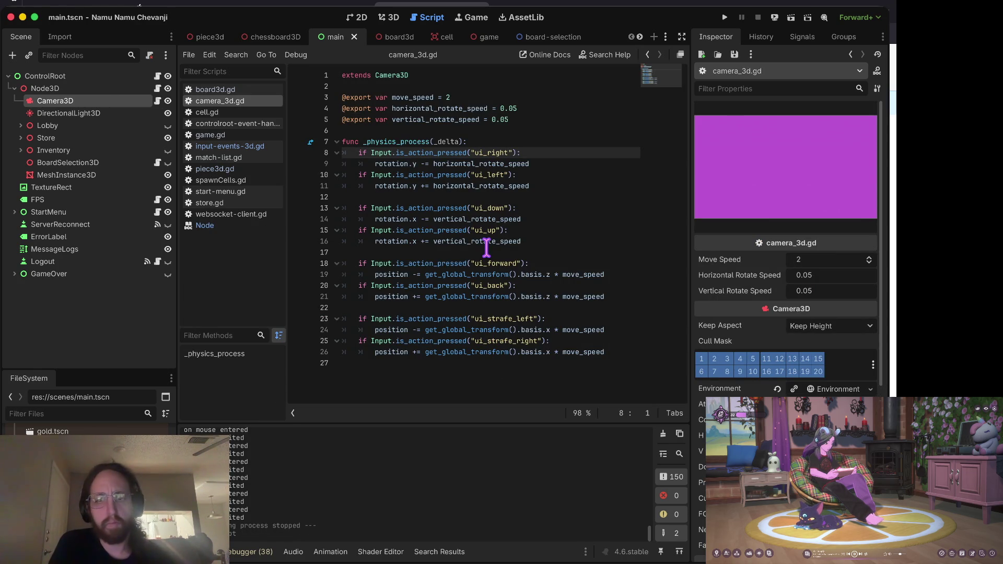
{"action": "key", "text": "super+b"}
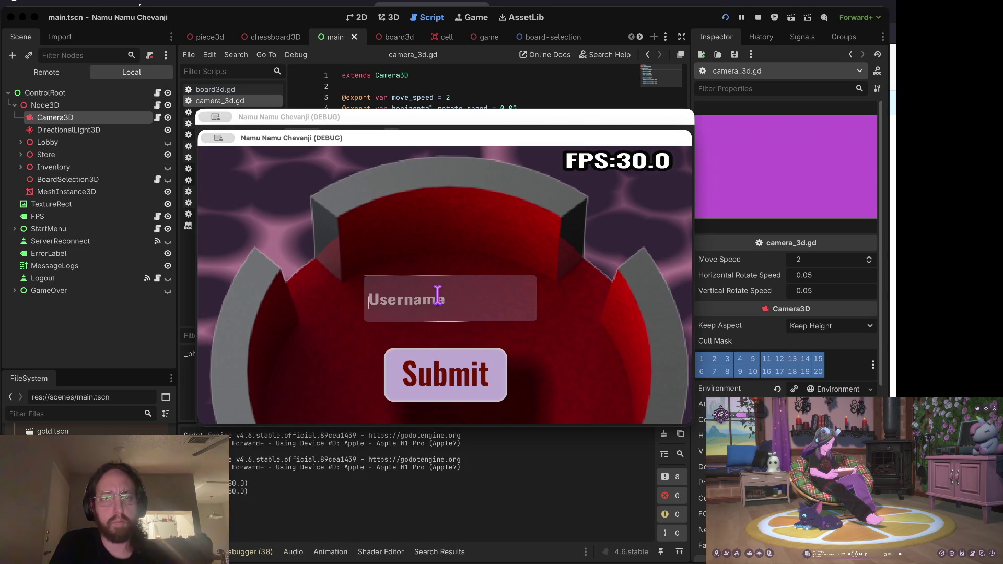
- Log in as 'a', visit the store, pick a black piece on the big board, then stop the game
{"action": "type", "text": "a"}
{"action": "left_click", "coordinate": [428, 370]}
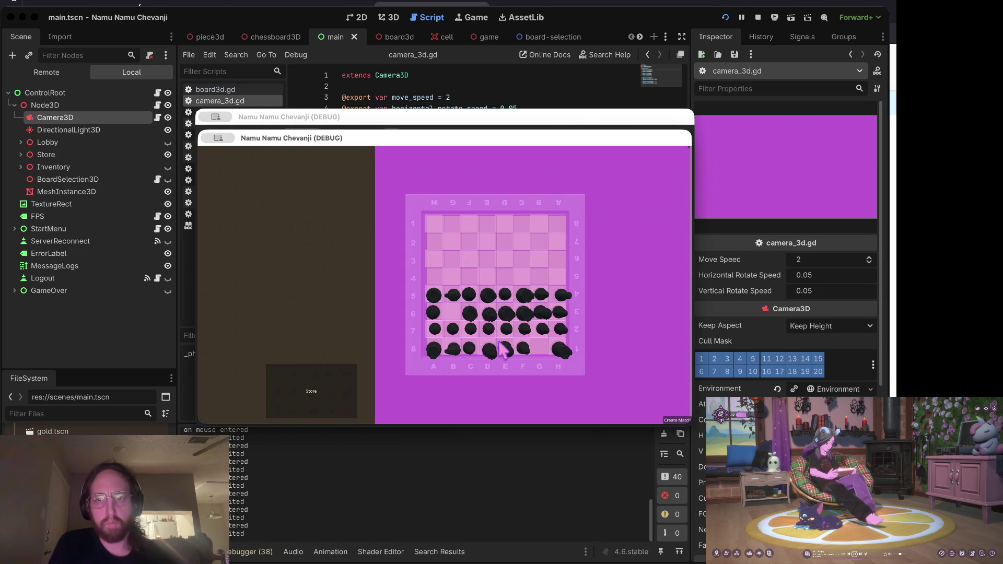
{"action": "left_click", "coordinate": [346, 414]}
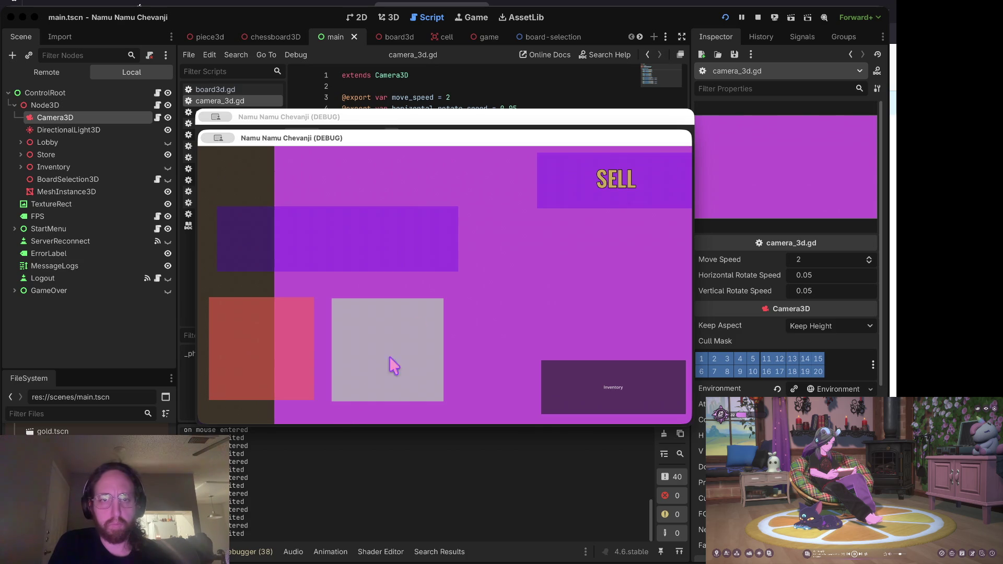
{"action": "left_click", "coordinate": [579, 370]}
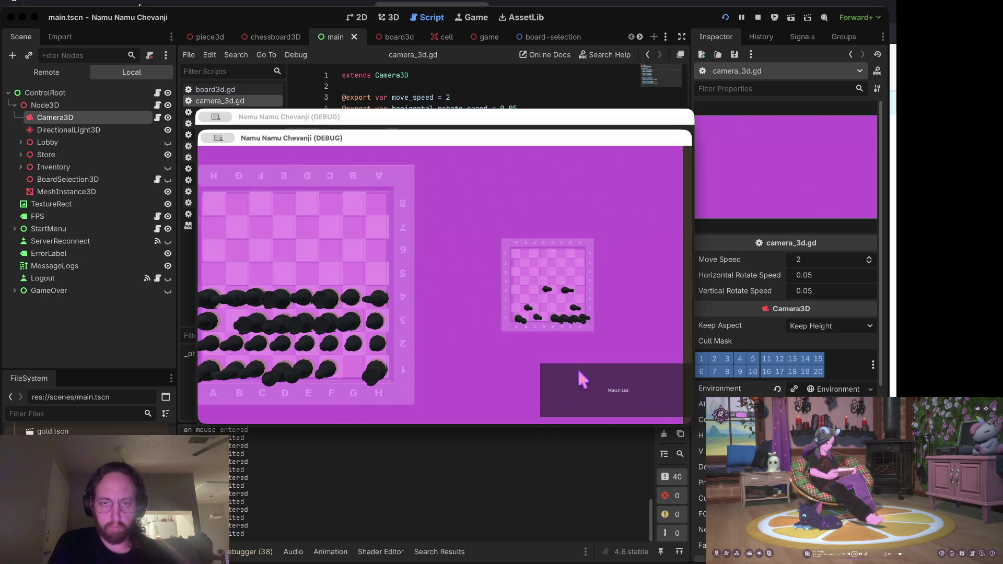
{"action": "left_click", "coordinate": [350, 299]}
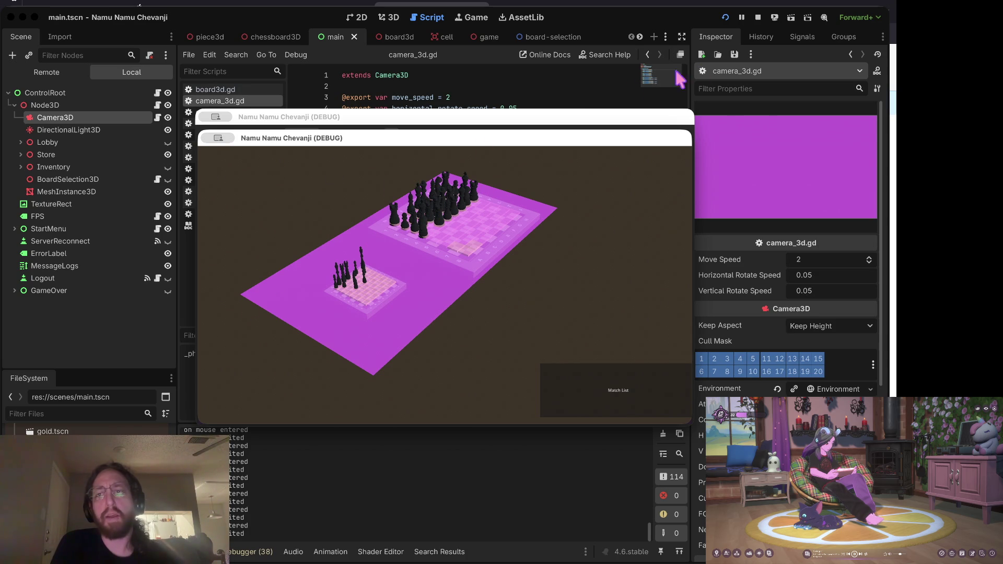
{"action": "left_click", "coordinate": [758, 18]}
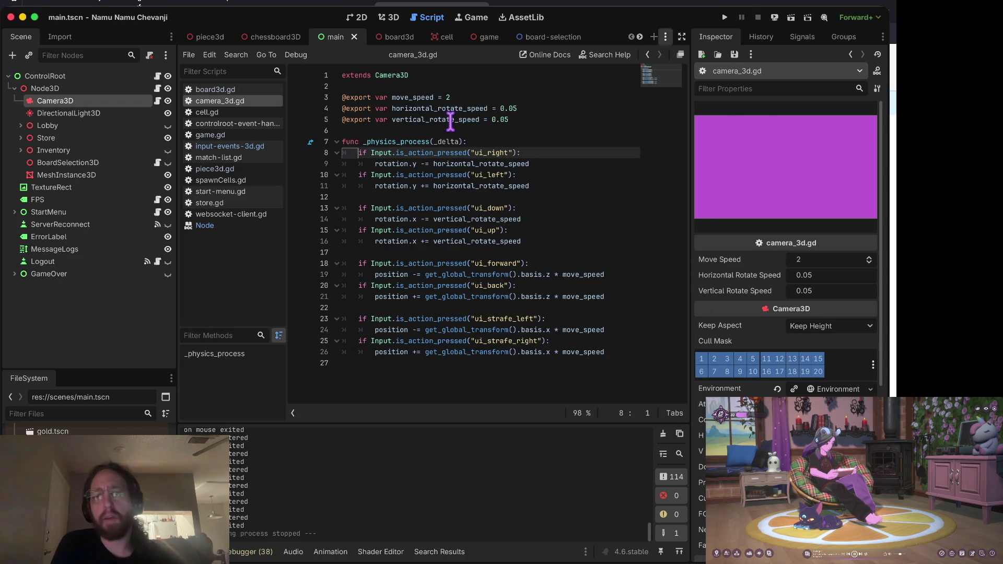
- In input-events-3d.gd, add 'x -= 26' and 'y -= 16' lines before the PieceSelected.position assignment and save
{"action": "left_click", "coordinate": [224, 147]}
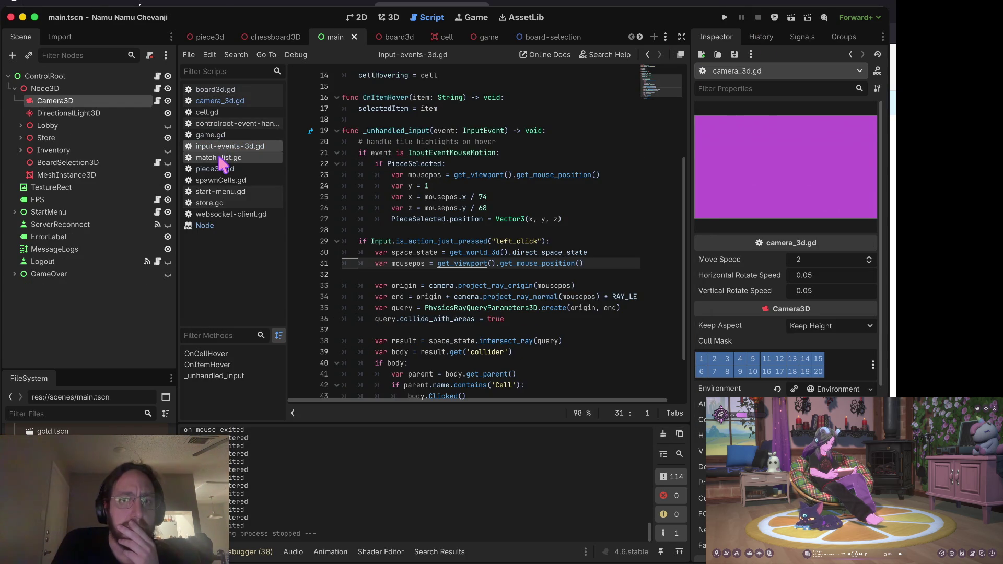
{"action": "left_click", "coordinate": [531, 209]}
{"action": "left_click", "coordinate": [466, 217]}
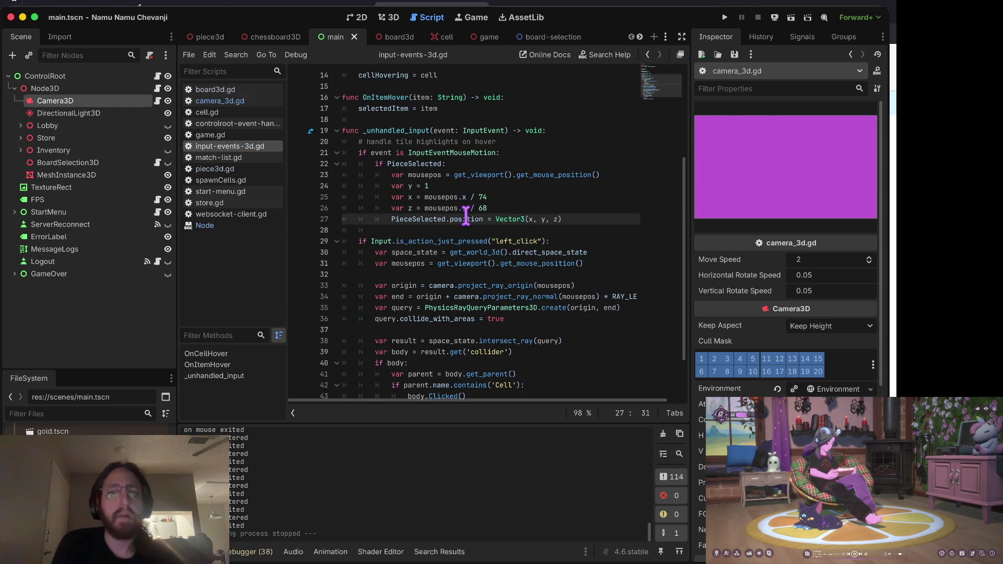
{"action": "key", "text": "Up"}
{"action": "key", "text": "Return"}
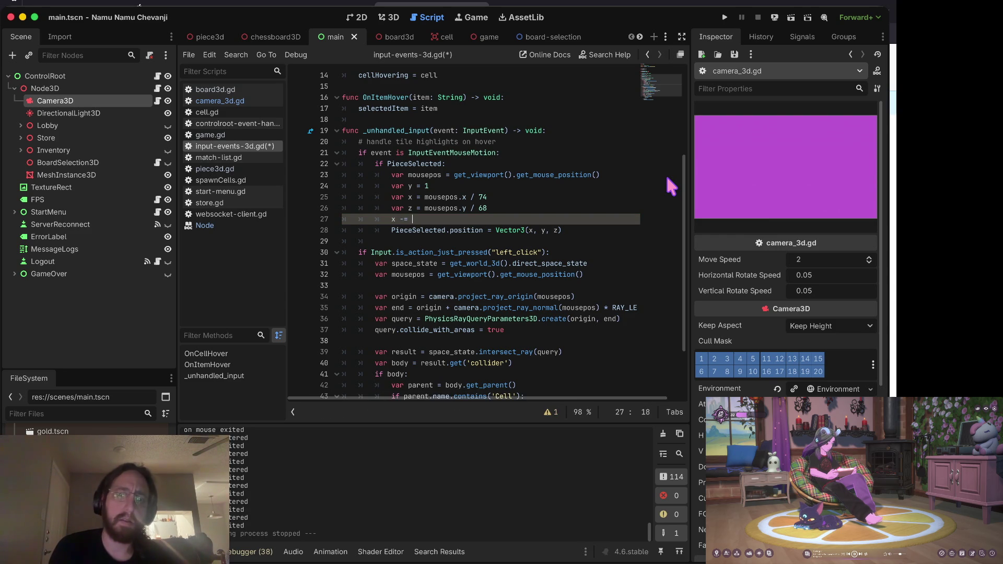
{"action": "key", "text": "Return"}
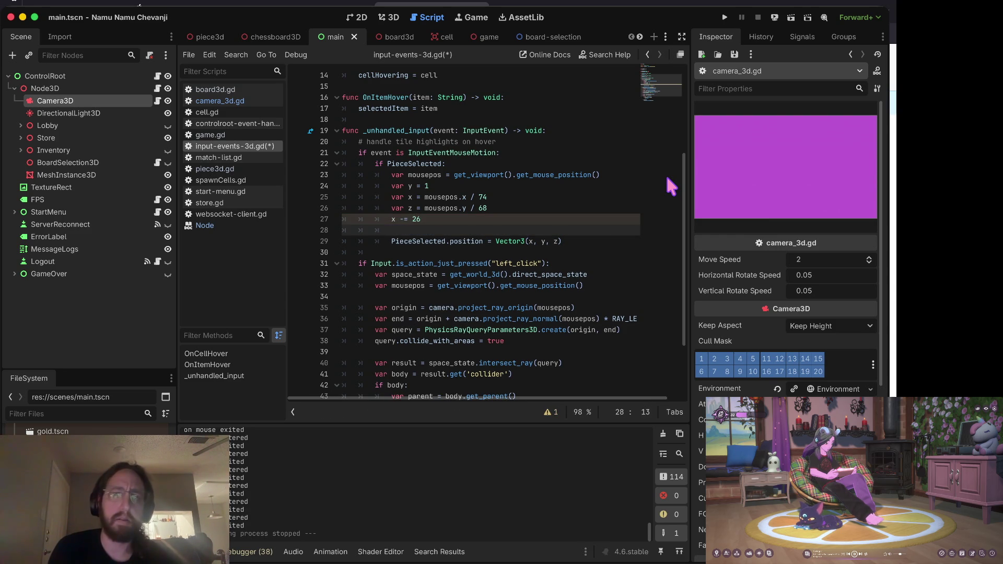
{"action": "type", "text": "1"}
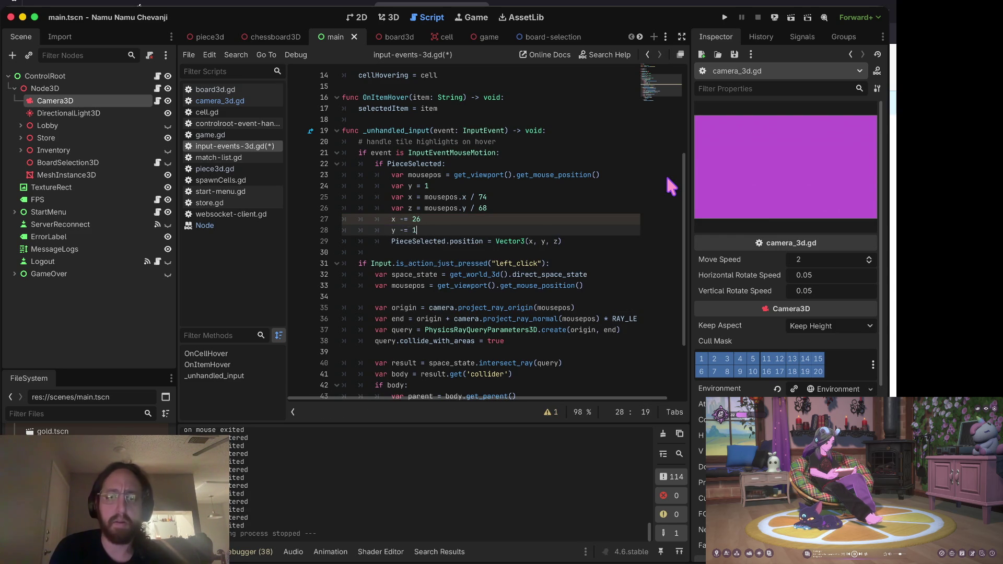
{"action": "key", "text": "ctrl+s"}
{"action": "key", "text": "Up"}
{"action": "key", "text": "Up"}
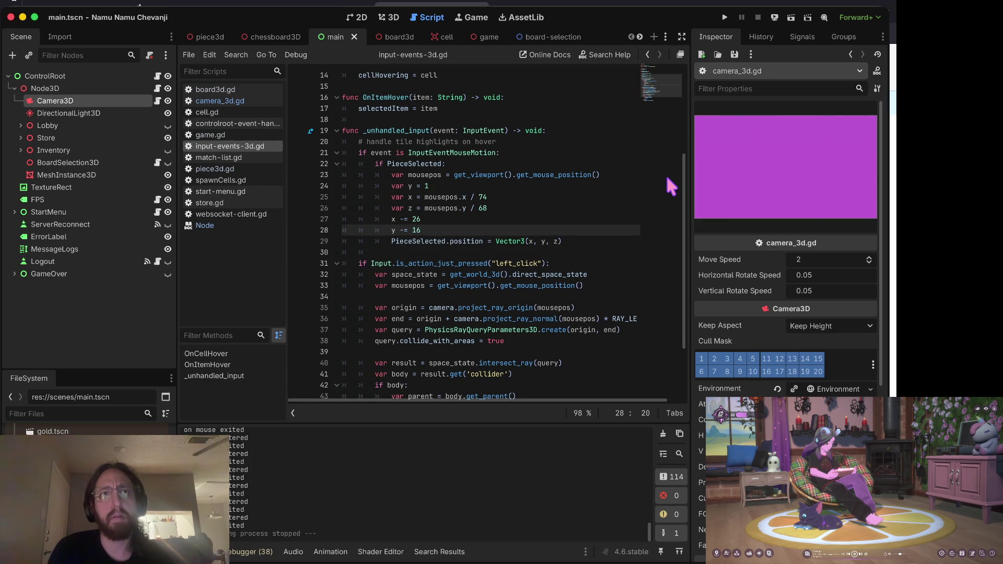
- Change the mousepos divisors to 38 for x and 34 for y, save, and rerun the game
{"action": "key", "text": "Up"}
{"action": "key", "text": "Right"}
{"action": "key", "text": "Right"}
{"action": "key", "text": "Right"}
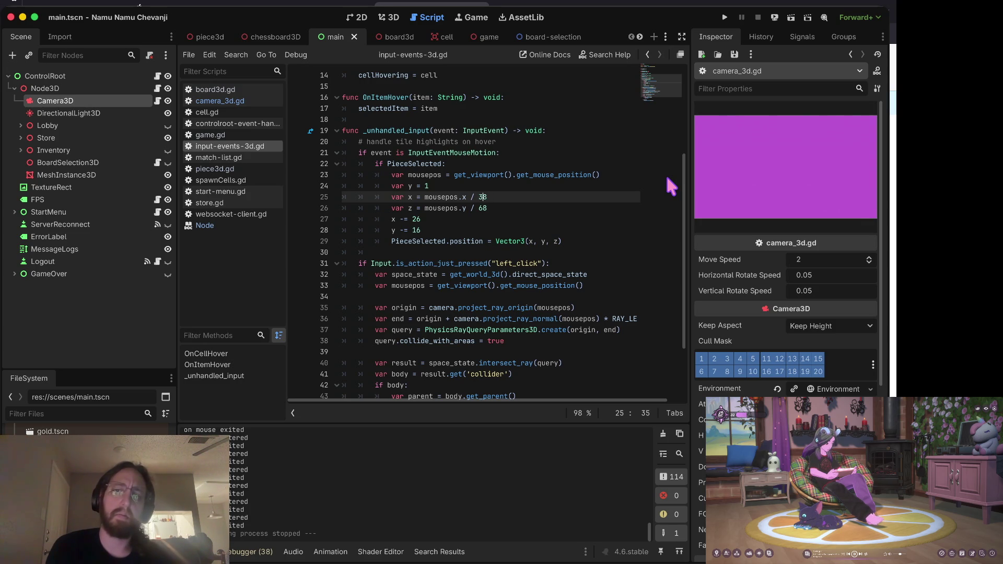
{"action": "key", "text": "Down"}
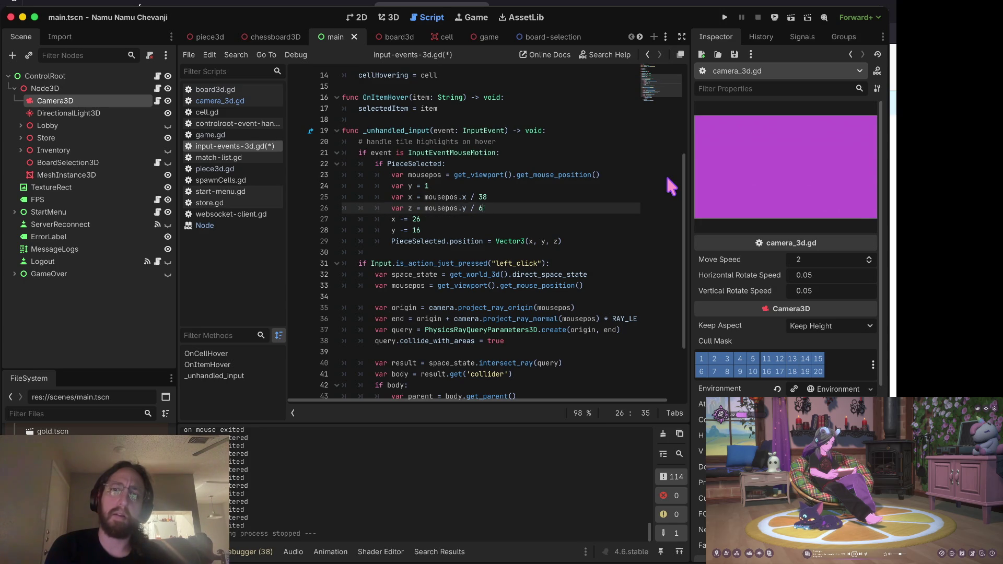
{"action": "key", "text": "super+Left"}
{"action": "key", "text": "super+s"}
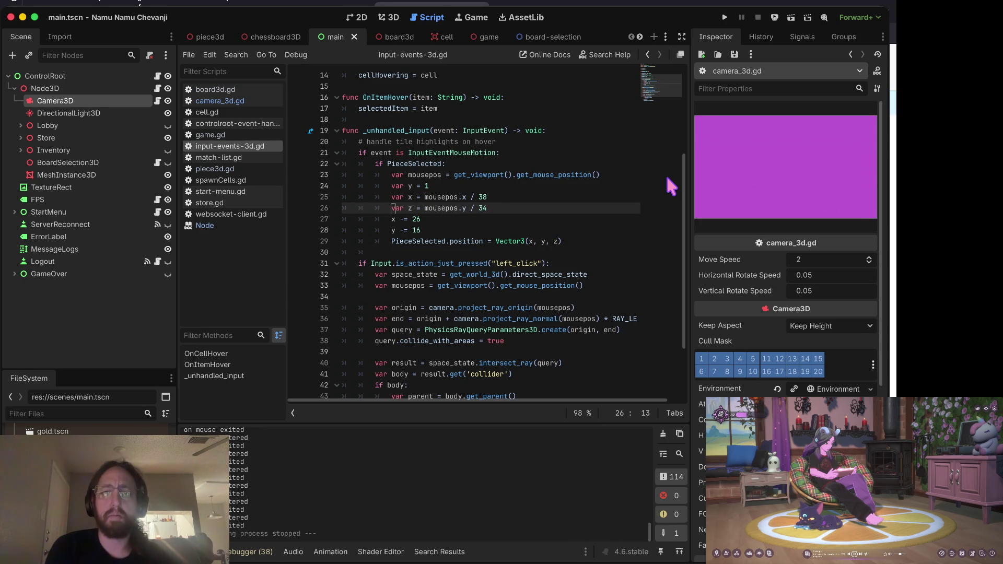
{"action": "key", "text": "super+b"}
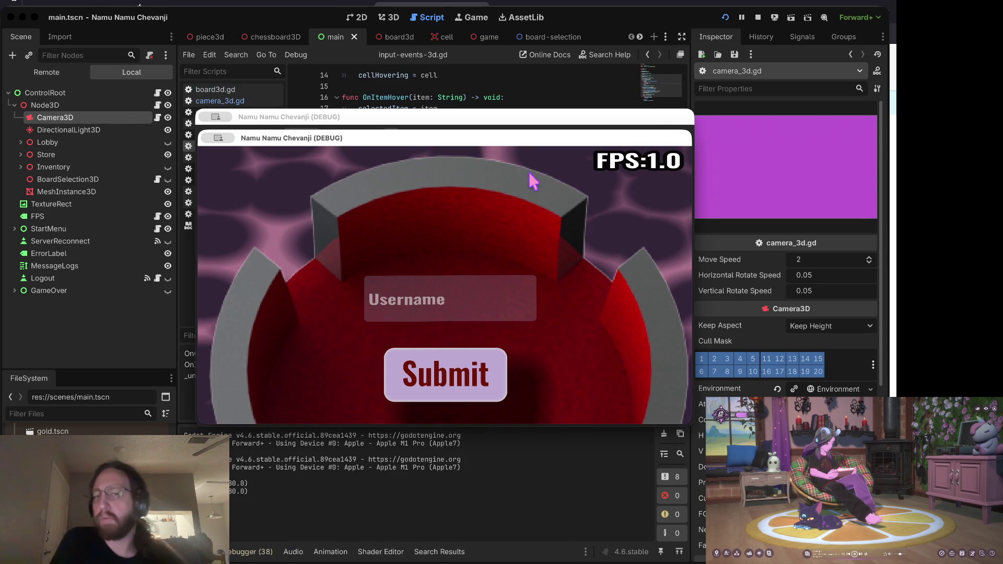
- Log in, open the large single-board view and the store, then stop the game
{"action": "left_click", "coordinate": [460, 301]}
{"action": "left_click", "coordinate": [448, 366]}
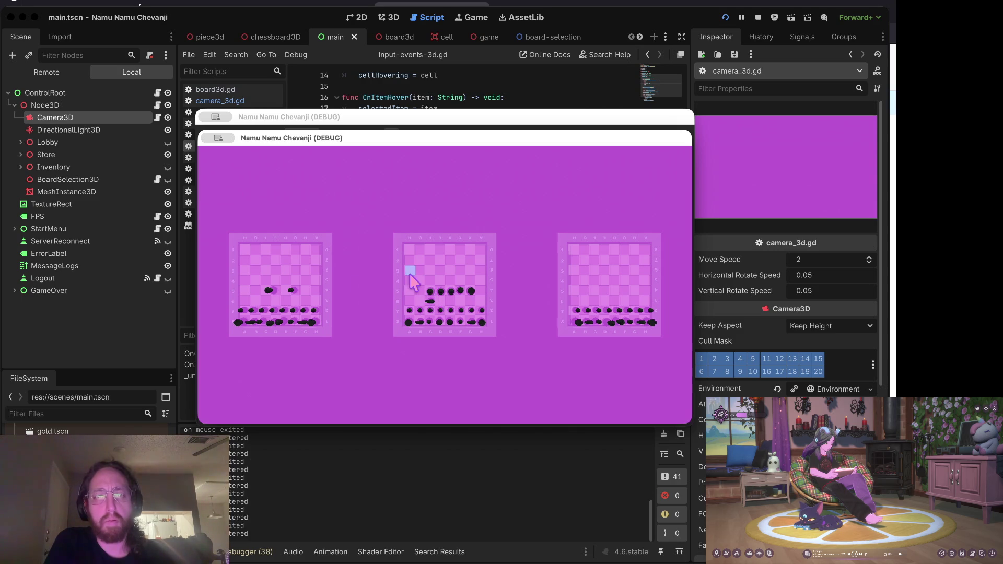
{"action": "left_click", "coordinate": [494, 250]}
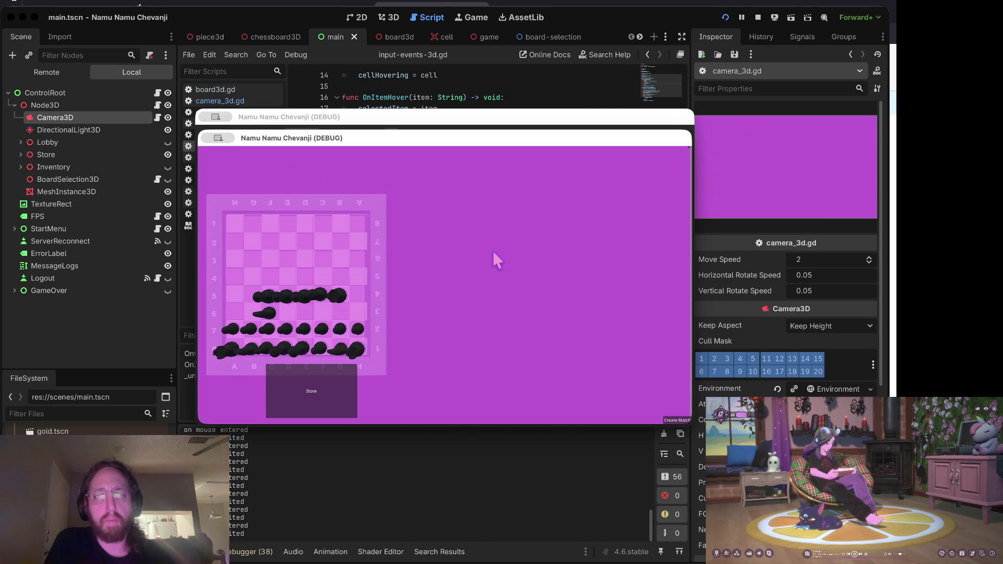
{"action": "left_click", "coordinate": [318, 391]}
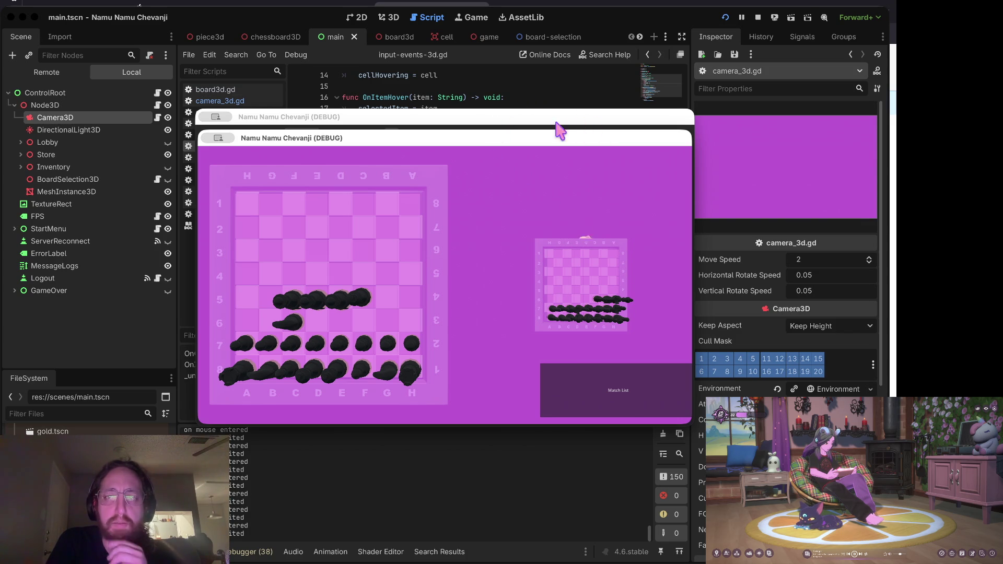
{"action": "left_click", "coordinate": [758, 17]}
- Set the mousepos.x divisor on line 25 to 74 and run the game
{"action": "key", "text": "Up"}
{"action": "key", "text": "BackSpace"}
{"action": "type", "text": "2"}
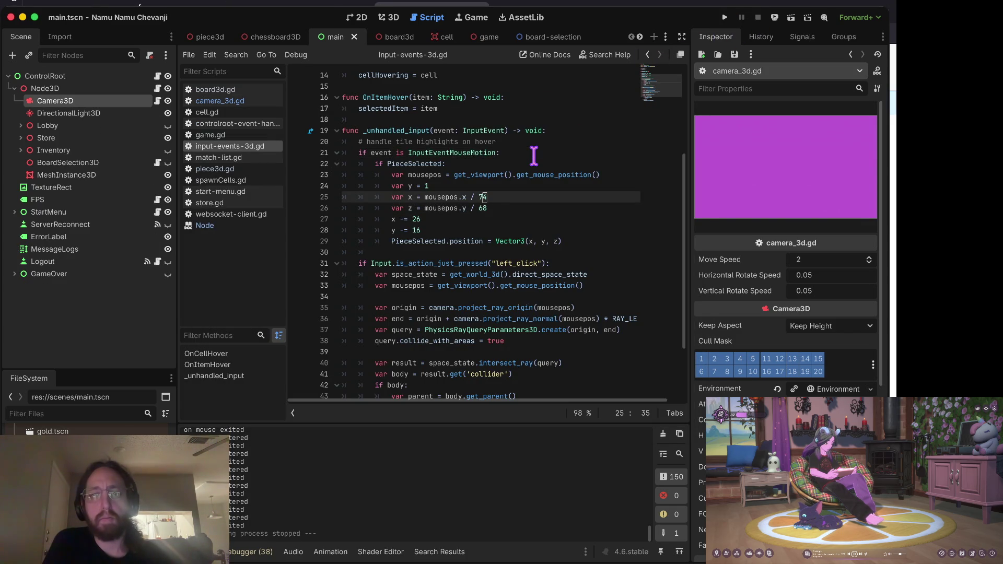
{"action": "key", "text": "super+b"}
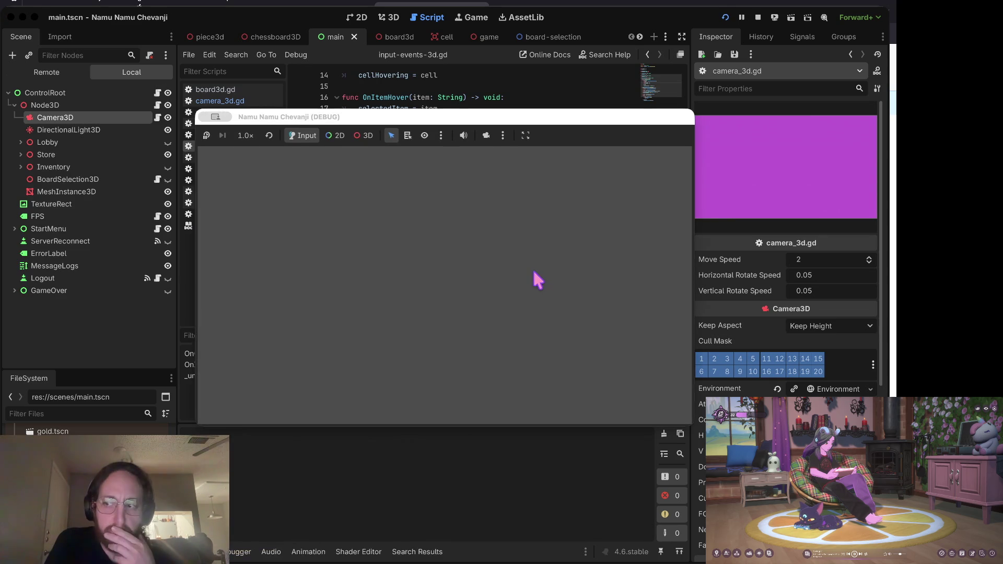
- Log in as 'a', visit the store, try picking a board cell, move the camera with WASD, then stop
{"action": "type", "text": "a"}
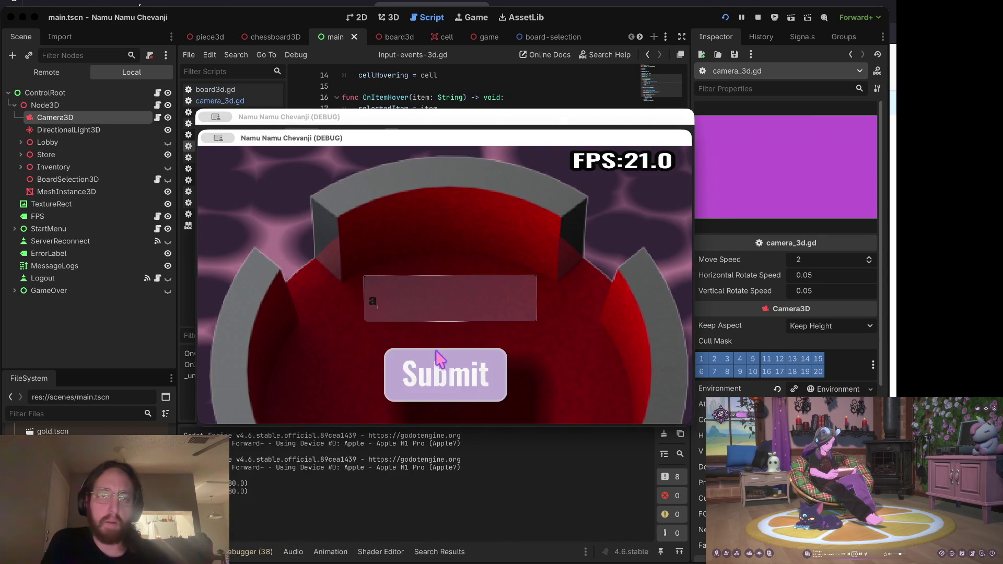
{"action": "left_click", "coordinate": [439, 359]}
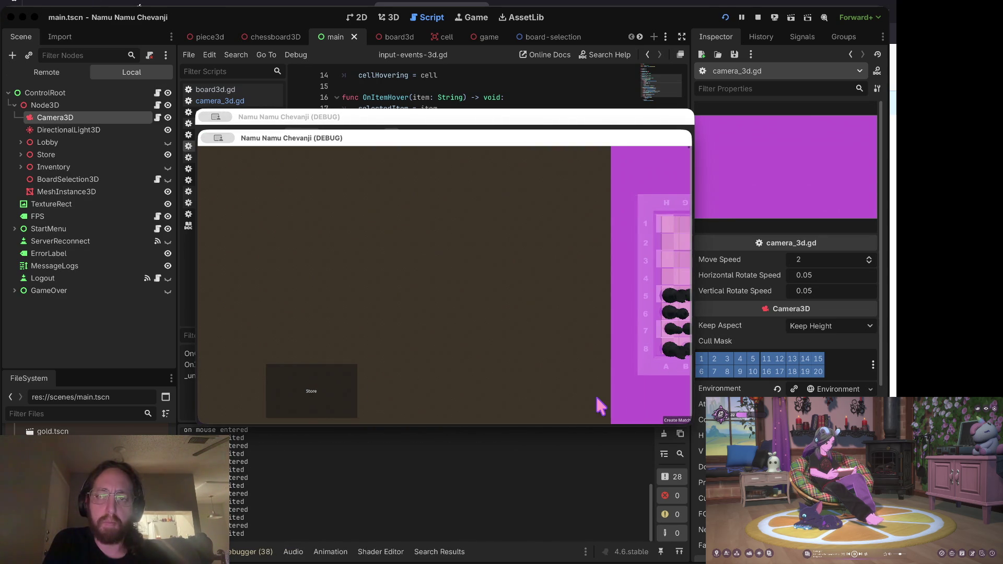
{"action": "left_click", "coordinate": [329, 395]}
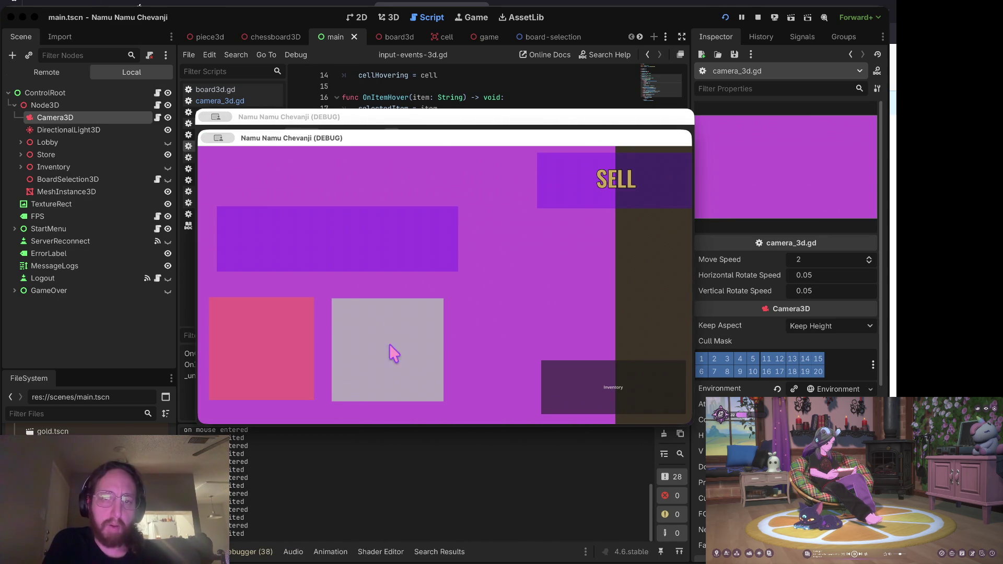
{"action": "left_click", "coordinate": [579, 380]}
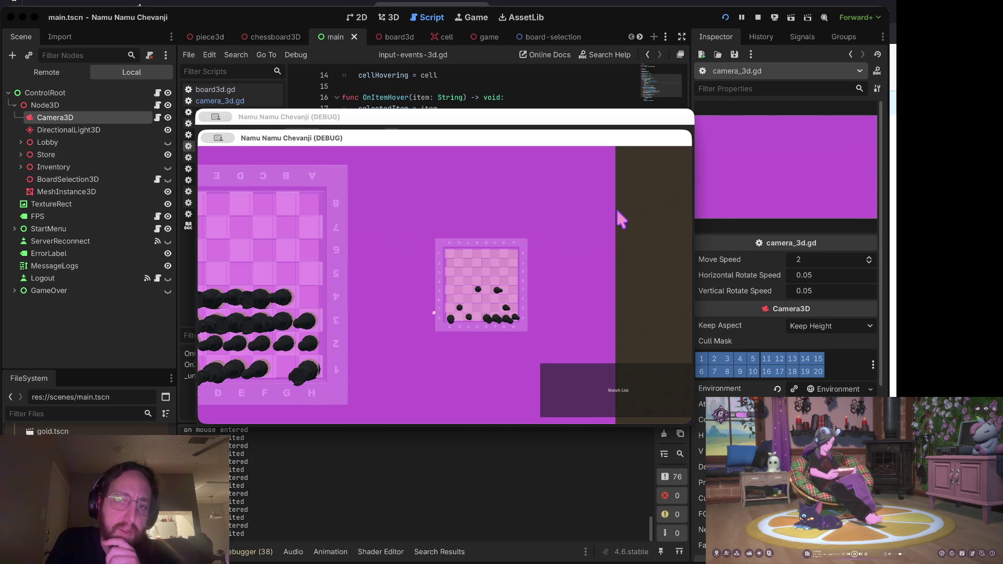
{"action": "left_click", "coordinate": [430, 260]}
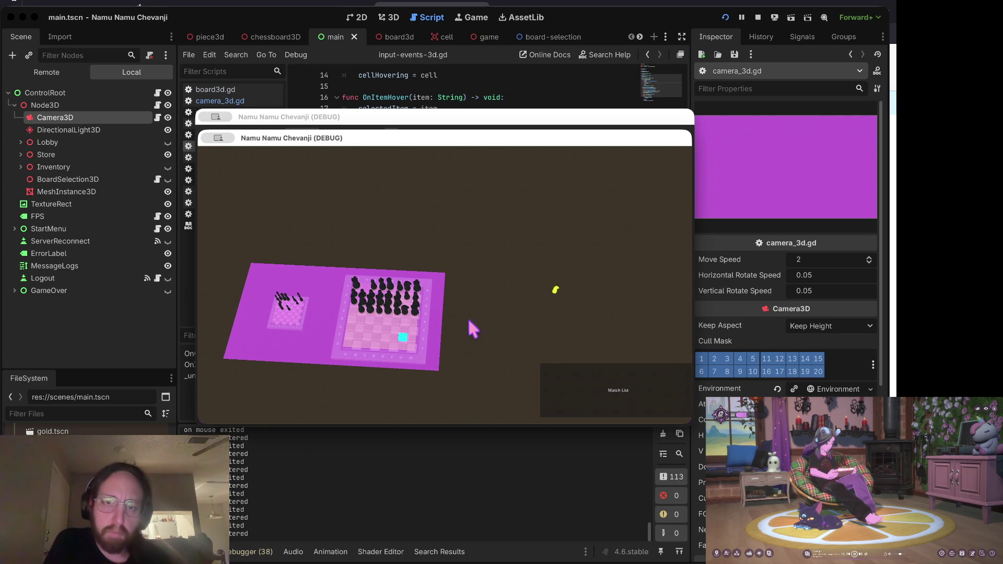
{"action": "key", "text": "d"}
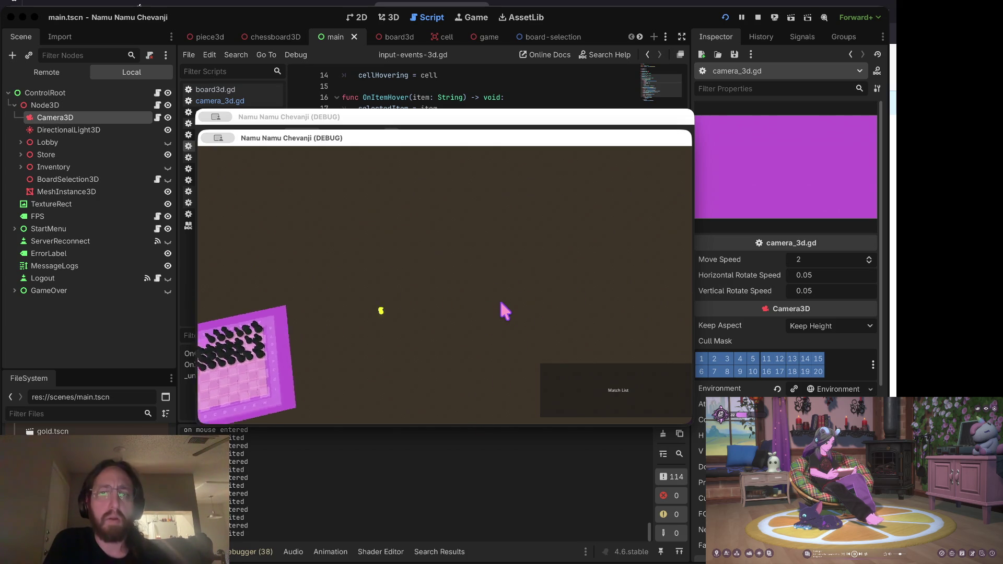
{"action": "key", "text": "a"}
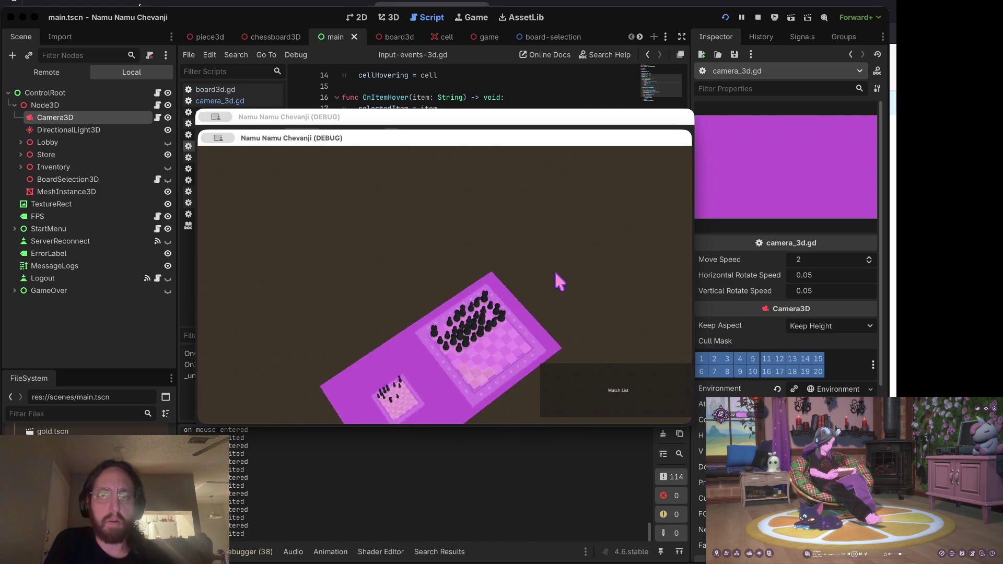
{"action": "key", "text": "s"}
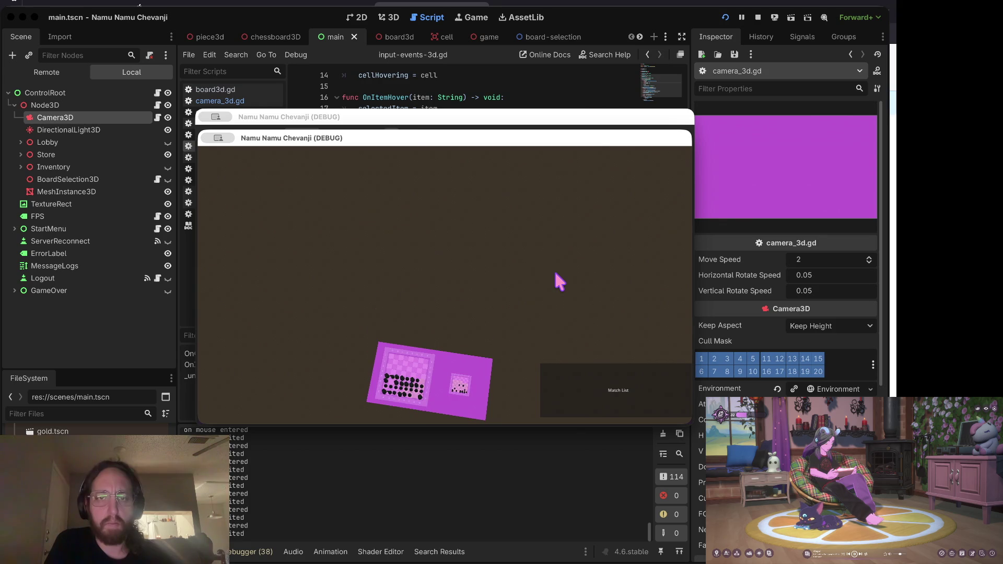
{"action": "key", "text": "w"}
{"action": "key", "text": "w"}
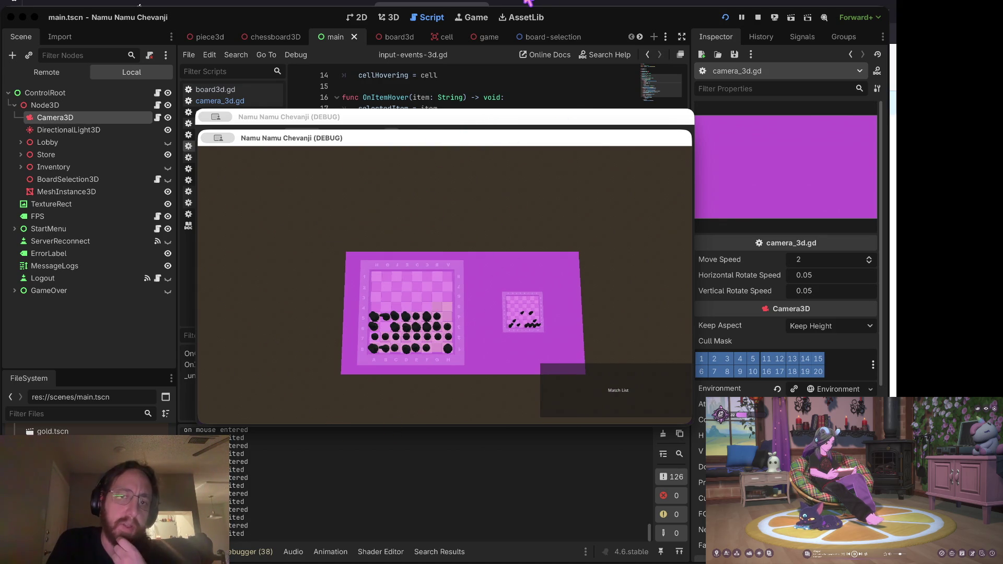
{"action": "left_click", "coordinate": [758, 17]}
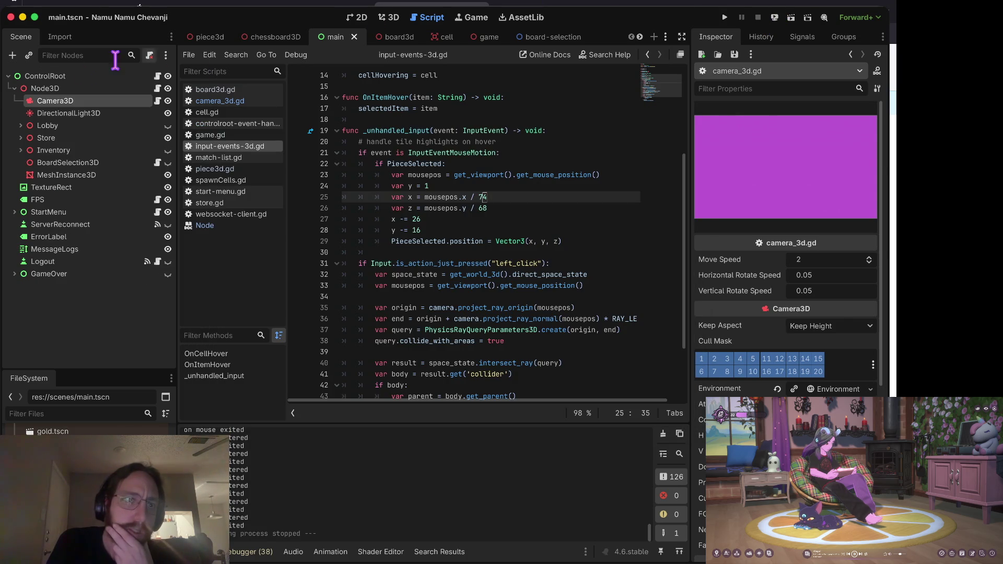
- Add a PieceSelected.reparent(EventHandler) call on line 29 after 'y -= 16' and save
{"action": "left_click", "coordinate": [491, 230]}
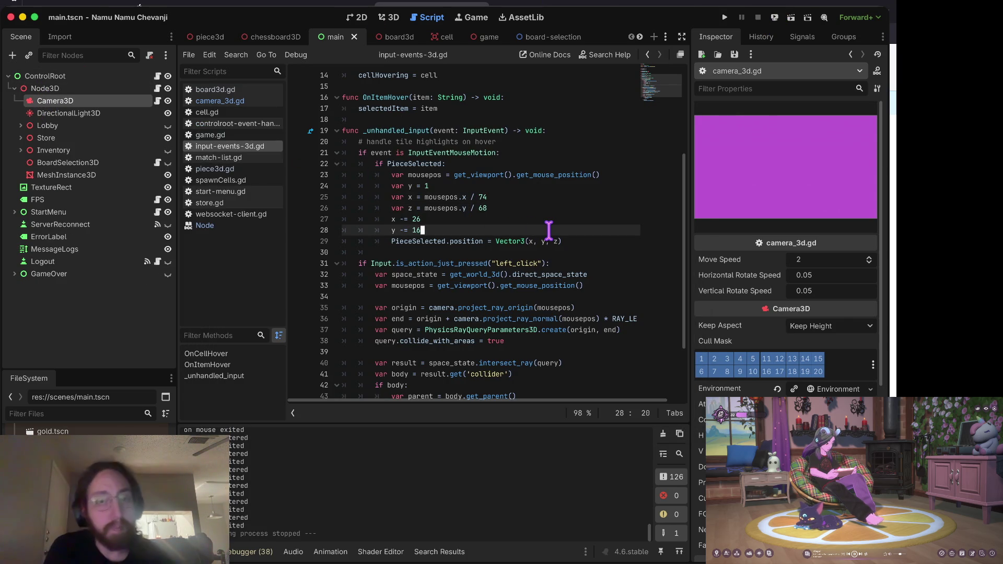
{"action": "key", "text": "Return"}
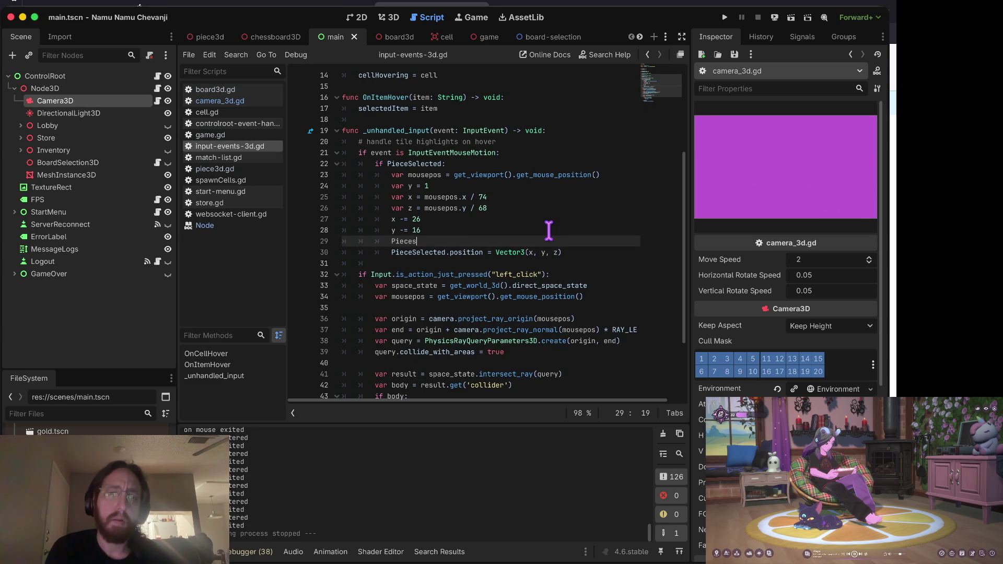
{"action": "key", "text": "Return"}
{"action": "type", "text": ".un"}
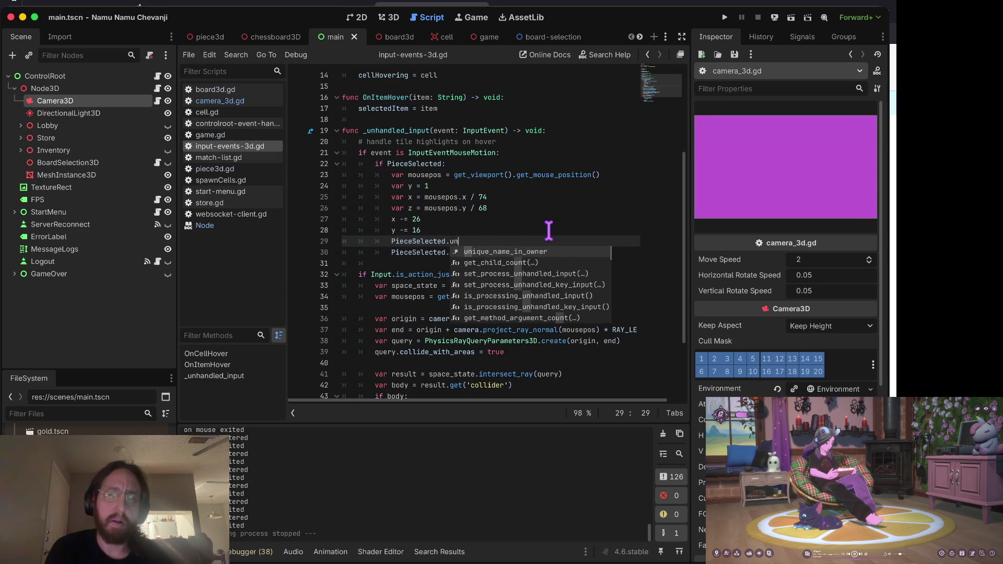
{"action": "type", "text": "par"}
{"action": "key", "text": "BackSpace"}
{"action": "key", "text": "BackSpace"}
{"action": "key", "text": "BackSpace"}
{"action": "type", "text": "depar"}
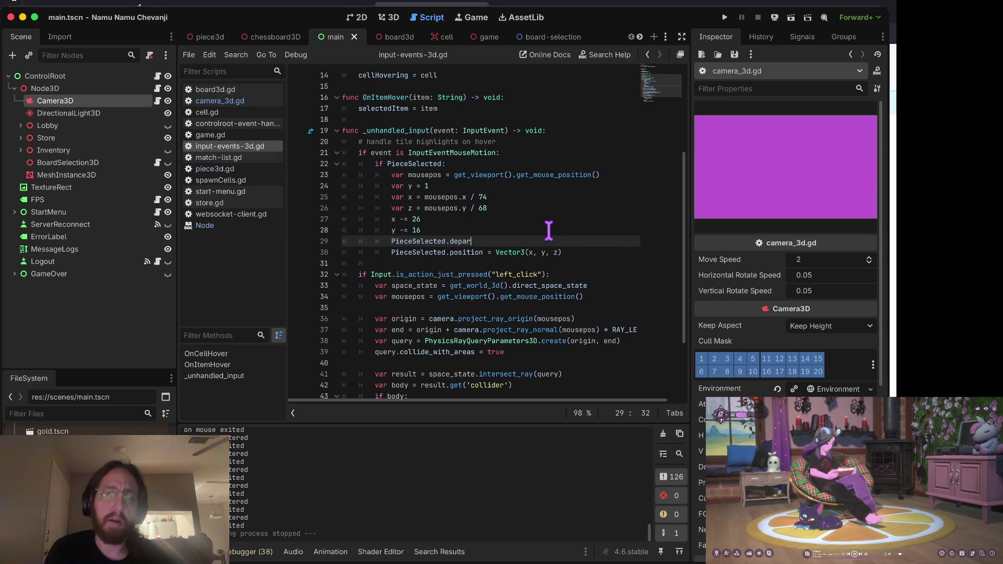
{"action": "key", "text": "BackSpace"}
{"action": "key", "text": "BackSpace"}
{"action": "key", "text": "BackSpace"}
{"action": "type", "text": "repae"}
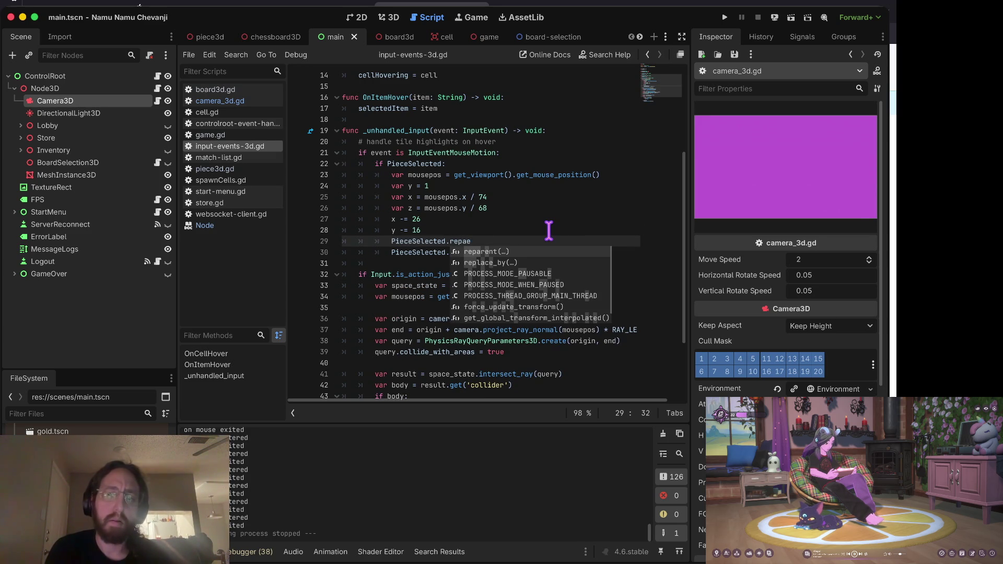
{"action": "key", "text": "Return"}
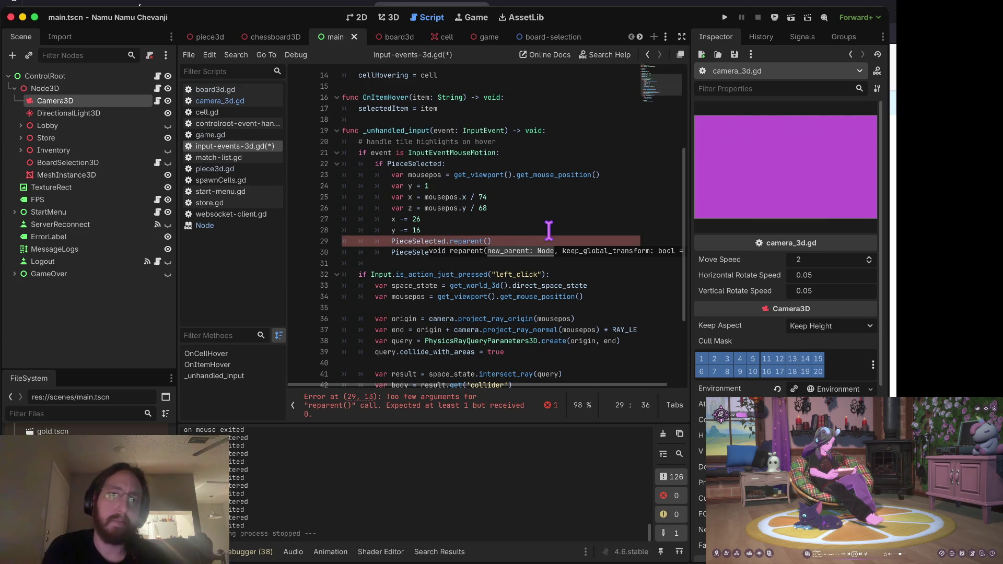
{"action": "key", "text": "Escape"}
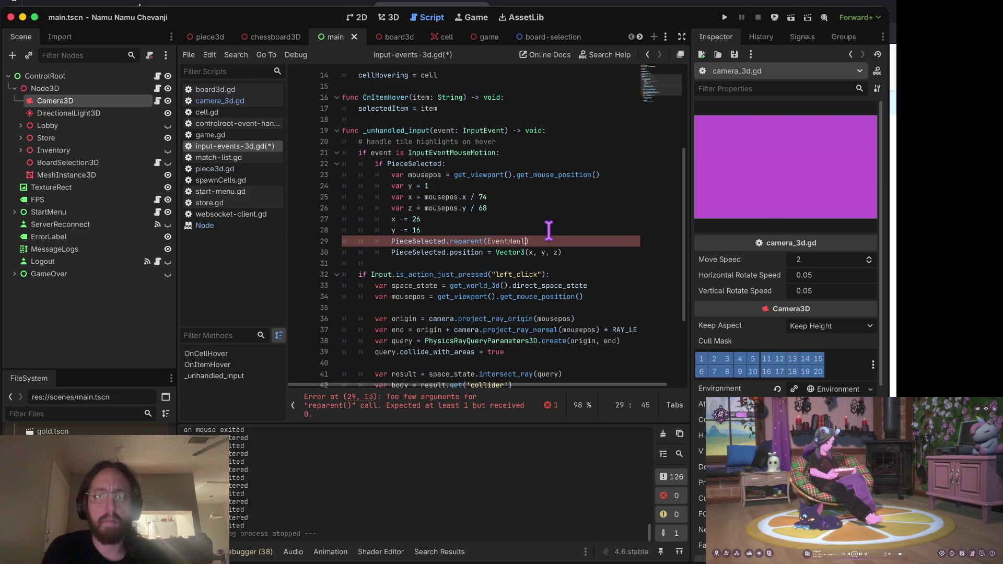
{"action": "key", "text": "ctrl+s"}
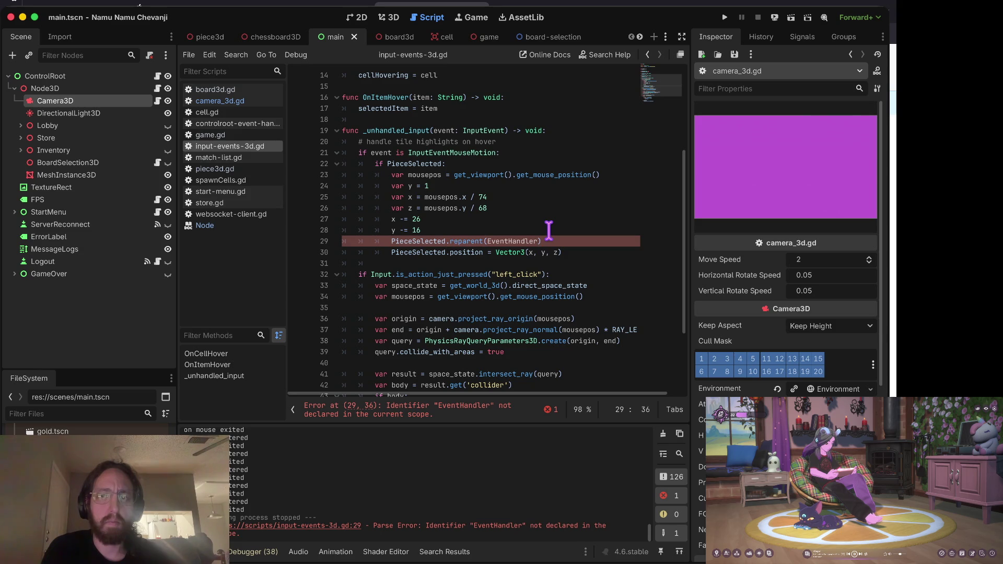
- Remove the unfinished onready variable from line 5 at the top of the script
{"action": "key", "text": "ctrl+Home"}
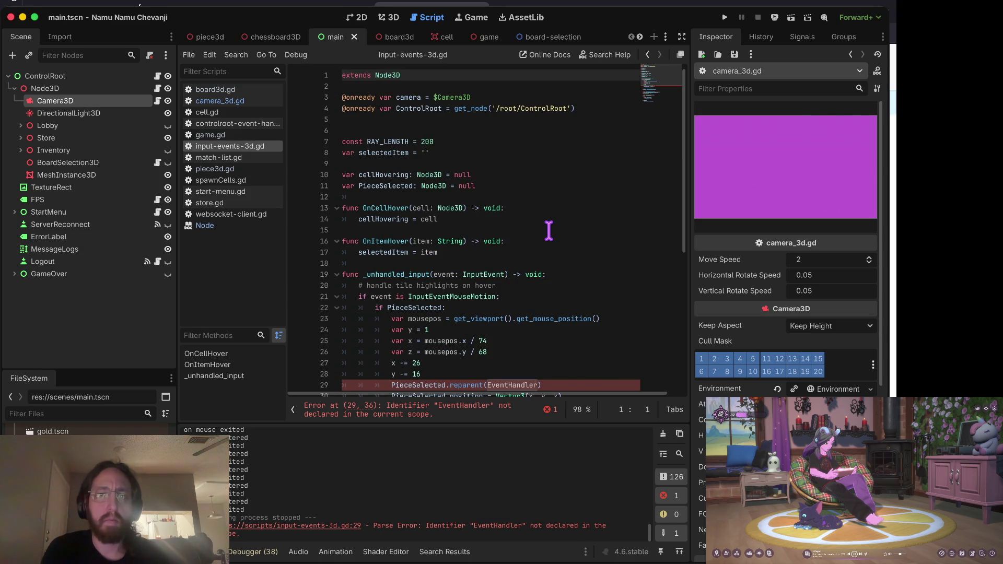
{"action": "key", "text": "alt+Left"}
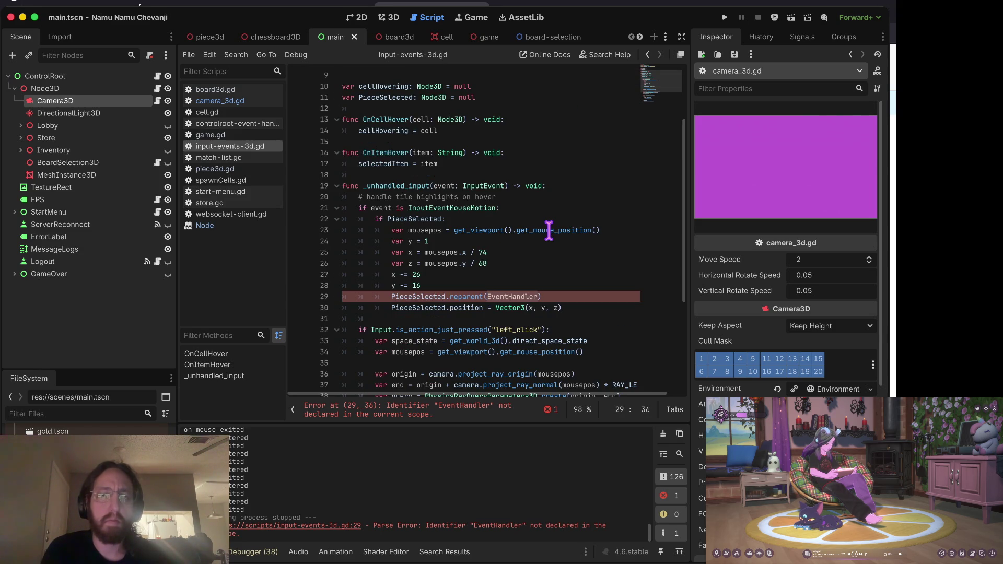
{"action": "key", "text": "ctrl+Home"}
{"action": "key", "text": "Down"}
{"action": "key", "text": "Down"}
{"action": "key", "text": "Down"}
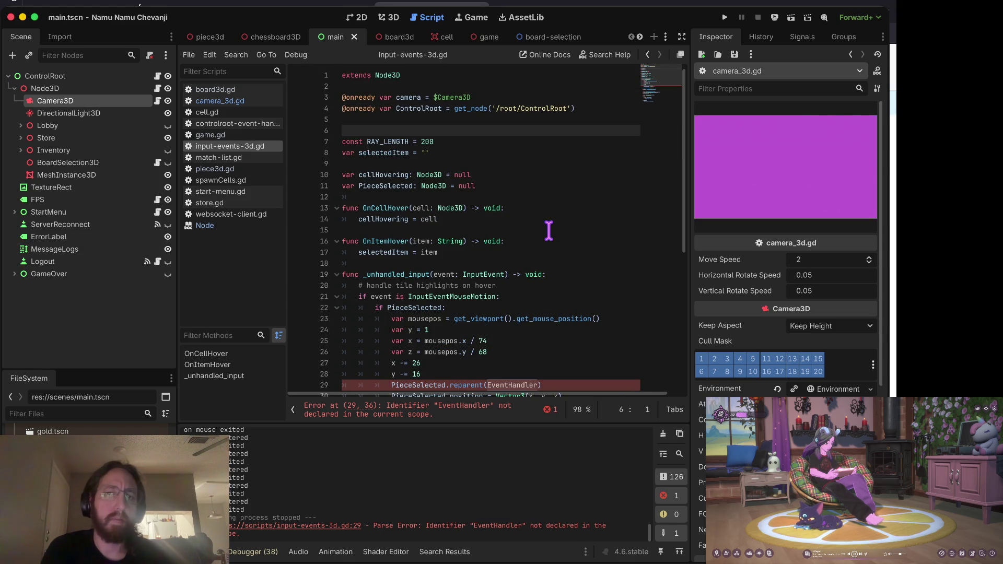
{"action": "key", "text": "Up"}
{"action": "key", "text": "Up"}
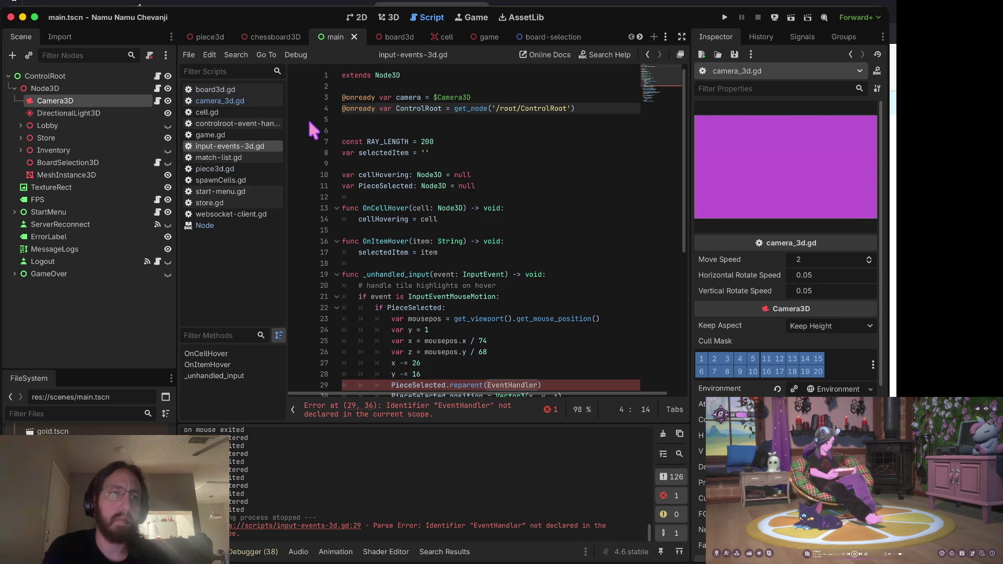
{"action": "key", "text": "Down"}
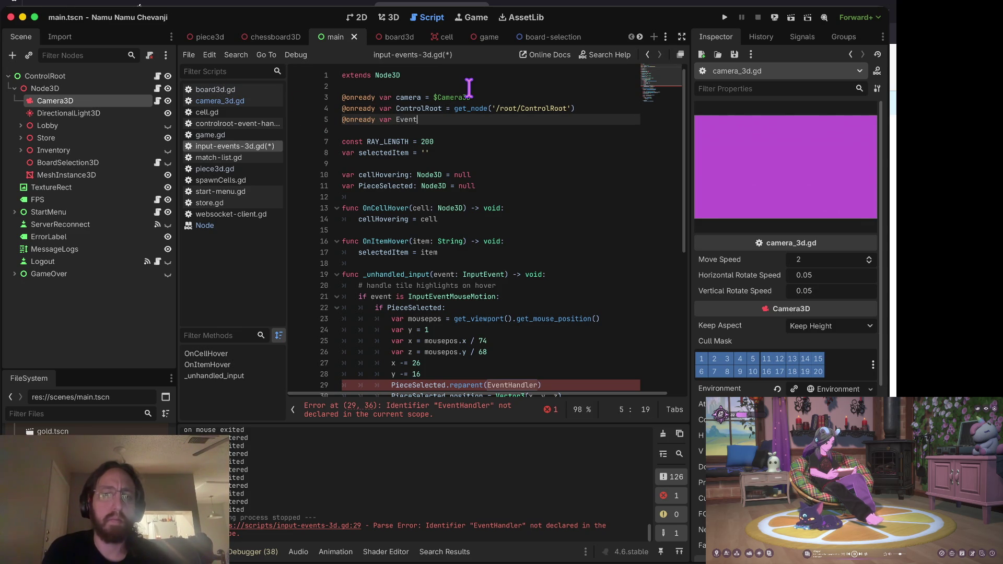
{"action": "key", "text": "ctrl+s"}
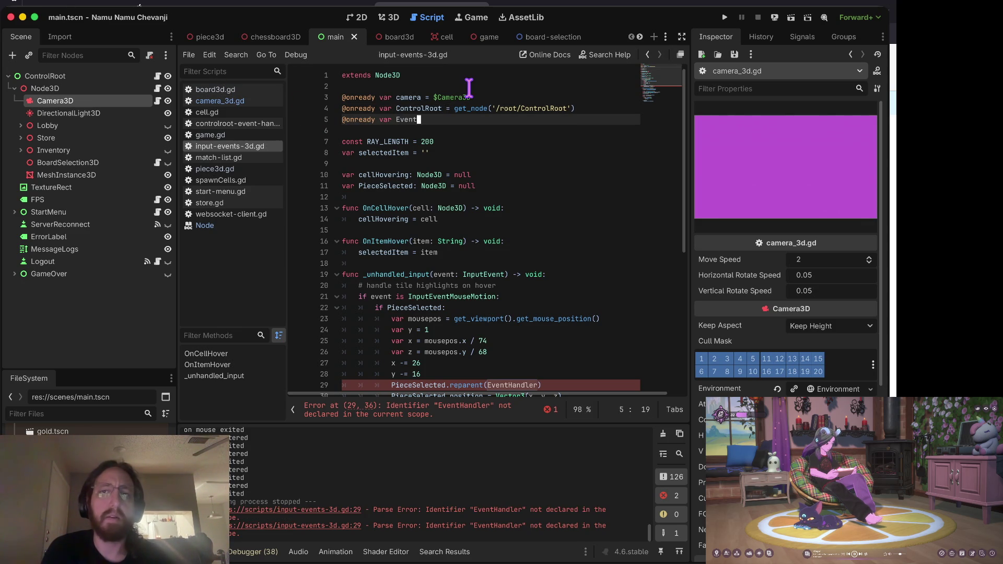
{"action": "key", "text": "BackSpace"}
{"action": "key", "text": "BackSpace"}
{"action": "key", "text": "BackSpace"}
{"action": "key", "text": "Down"}
{"action": "key", "text": "Down"}
{"action": "key", "text": "Down"}
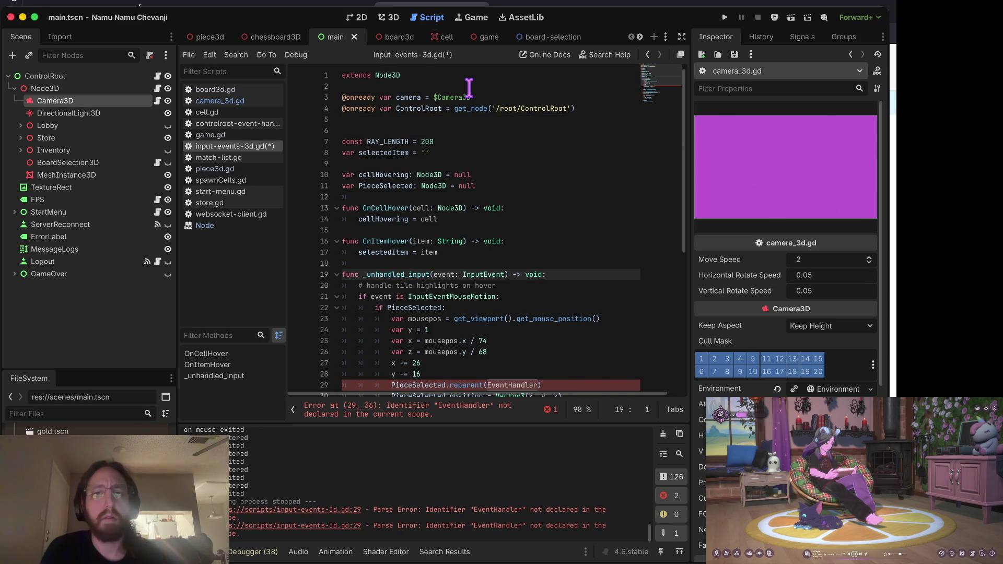
- Change the reparent argument from EventHandler to self and relaunch the game
{"action": "key", "text": "Down"}
{"action": "key", "text": "Down"}
{"action": "key", "text": "Down"}
{"action": "key", "text": "ctrl+Right"}
{"action": "key", "text": "ctrl+Right"}
{"action": "key", "text": "ctrl+Right"}
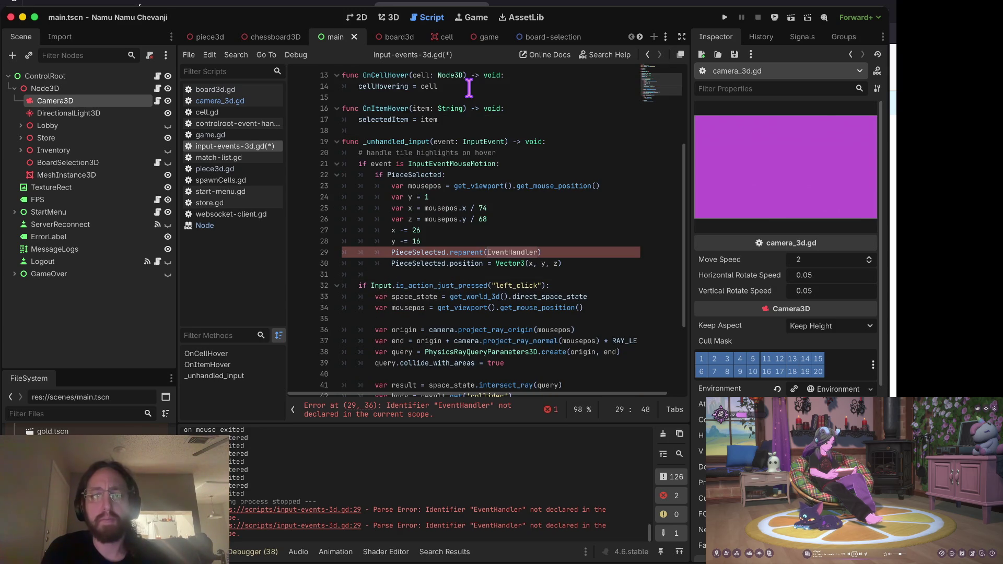
{"action": "key", "text": "ctrl+BackSpace"}
{"action": "type", "text": "self"}
{"action": "key", "text": "super+b"}
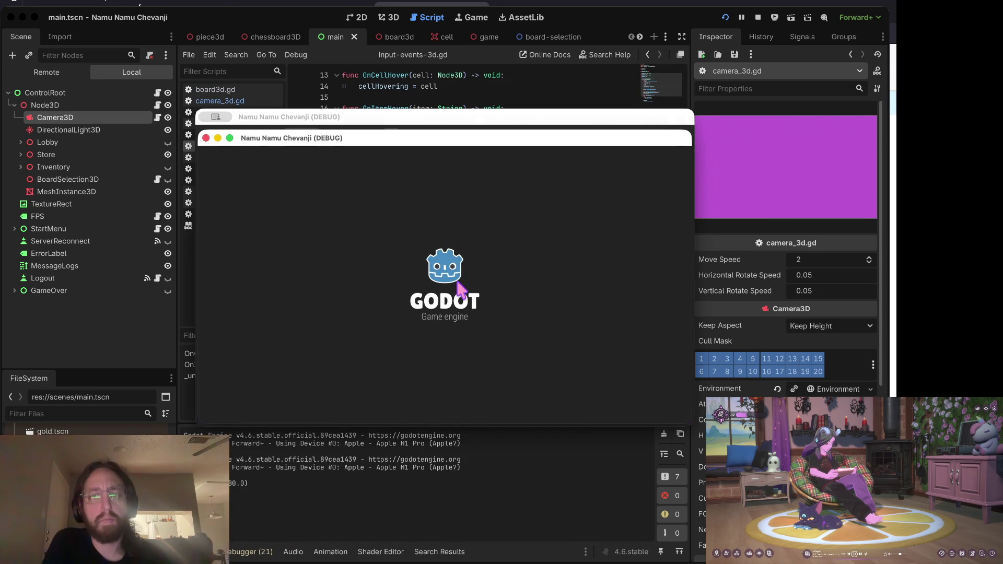
- Log in, return to the chessboard, pick up the piece on G5 and zoom out
{"action": "type", "text": "b"}
{"action": "left_click", "coordinate": [438, 353]}
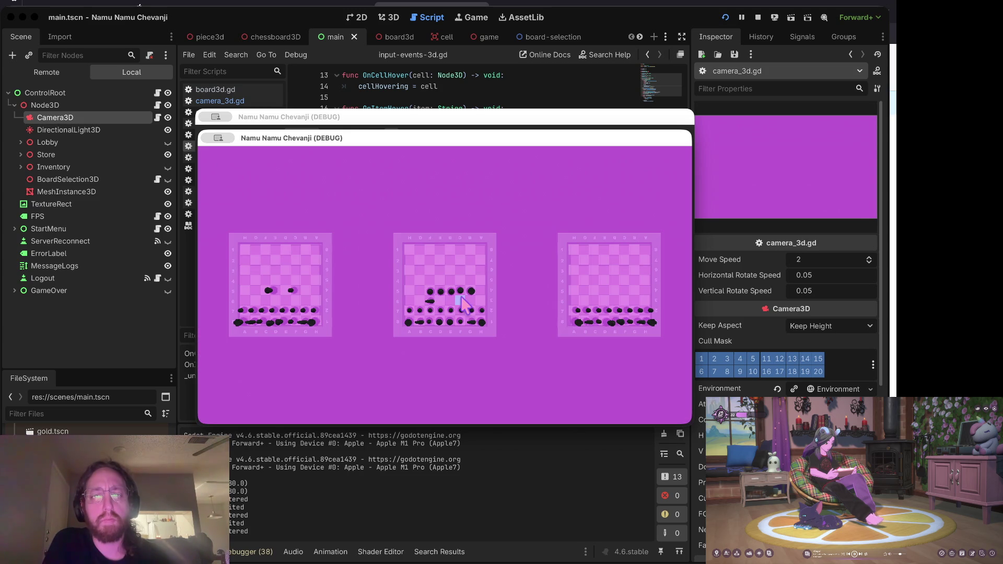
{"action": "left_click", "coordinate": [492, 256]}
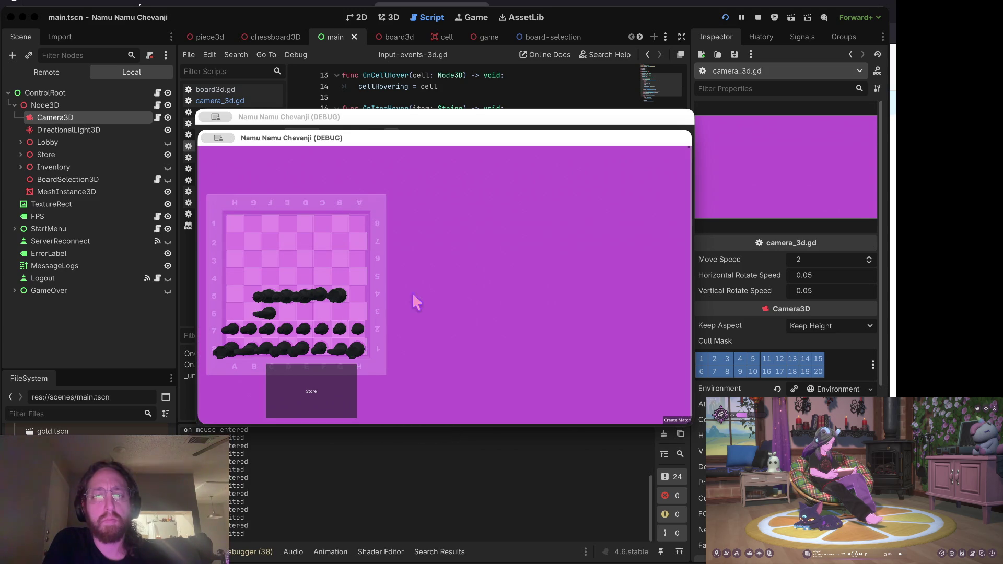
{"action": "left_click", "coordinate": [329, 378]}
{"action": "left_click", "coordinate": [567, 387]}
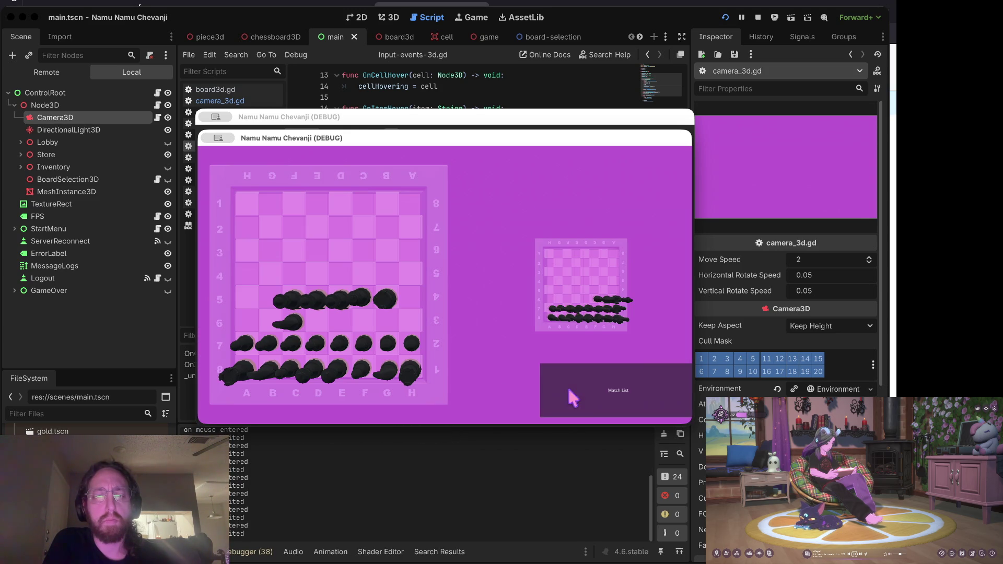
{"action": "left_click", "coordinate": [390, 305]}
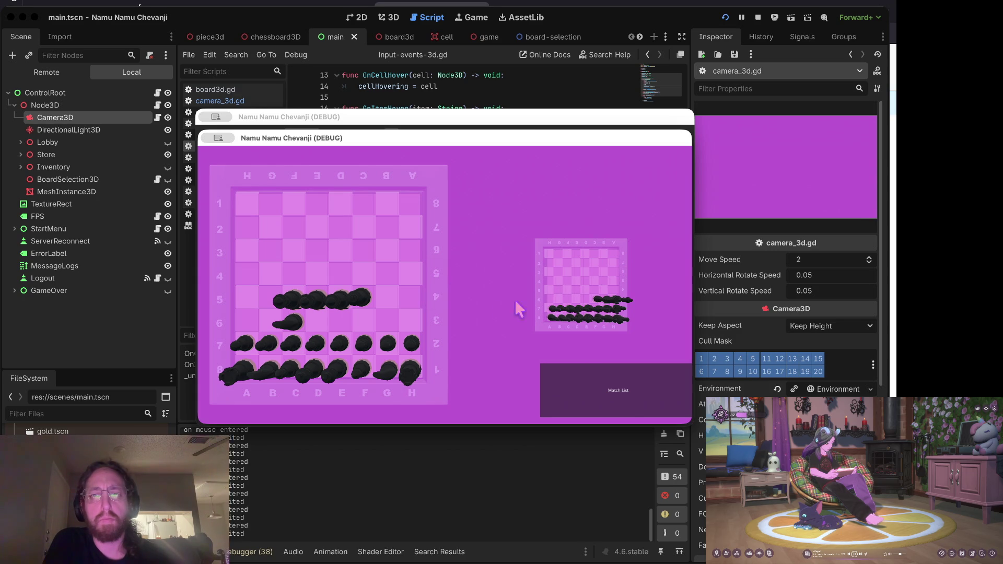
{"action": "scroll", "coordinate": [557, 178], "scroll_direction": "down", "scroll_amount": 3}
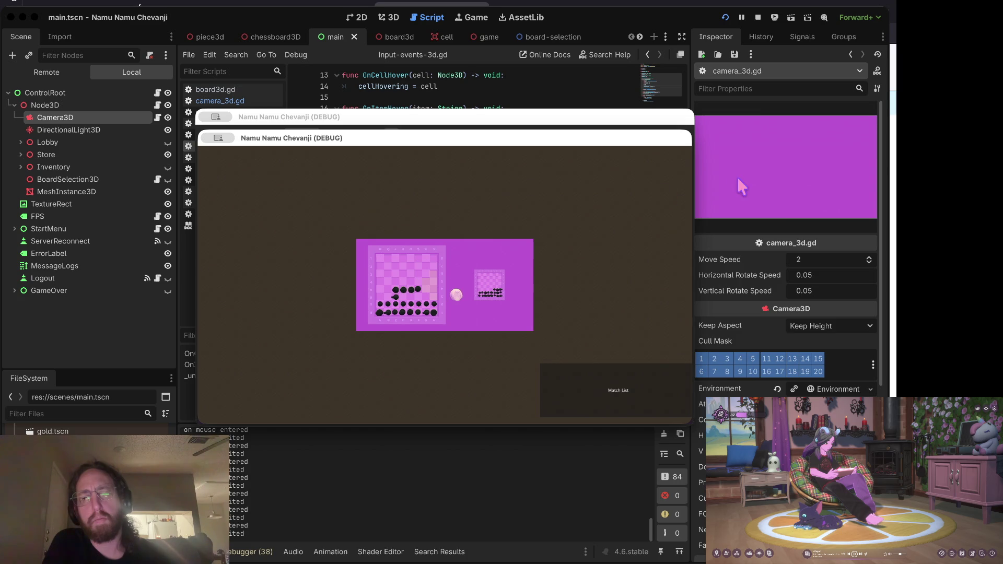
- Stop the game, switch to the 3D view and make the Lobby visible
{"action": "left_click", "coordinate": [759, 19]}
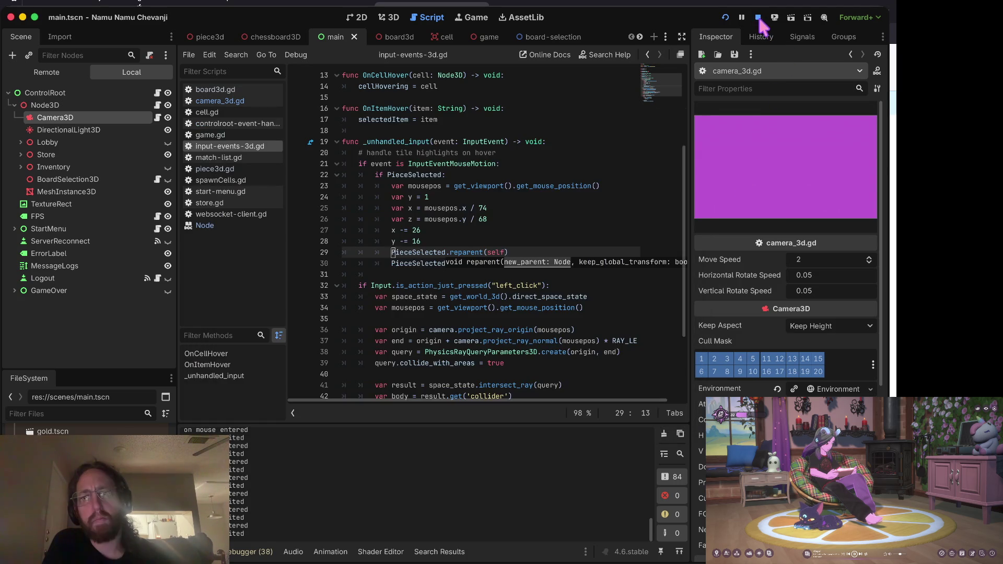
{"action": "left_click", "coordinate": [389, 18]}
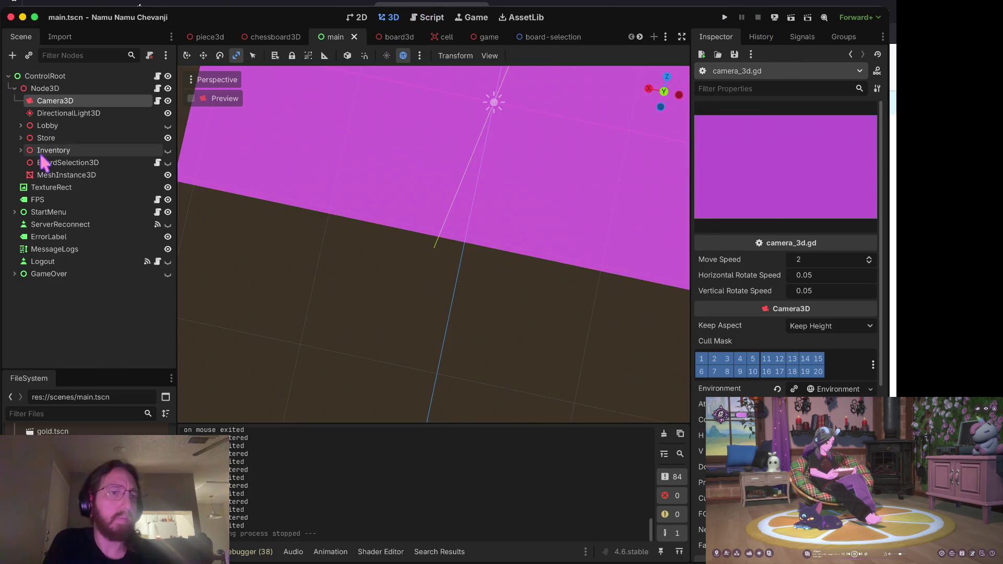
{"action": "left_click", "coordinate": [20, 126]}
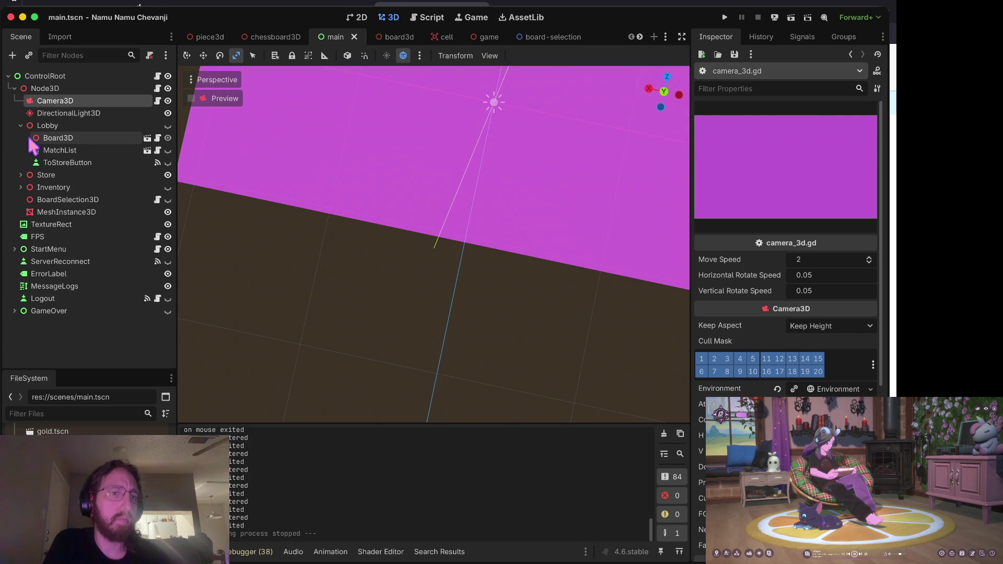
{"action": "left_click", "coordinate": [167, 126]}
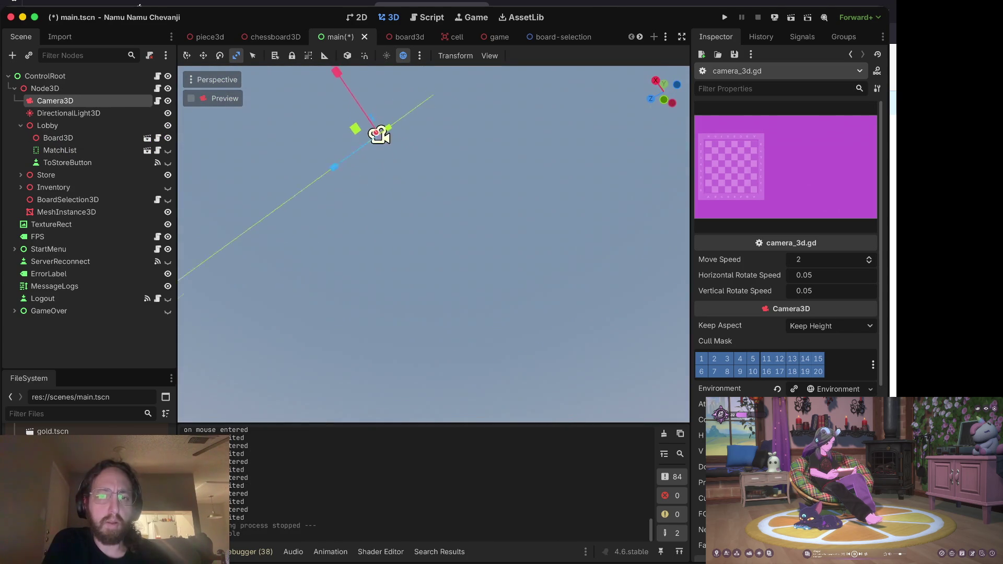
{"action": "left_click", "coordinate": [387, 171]}
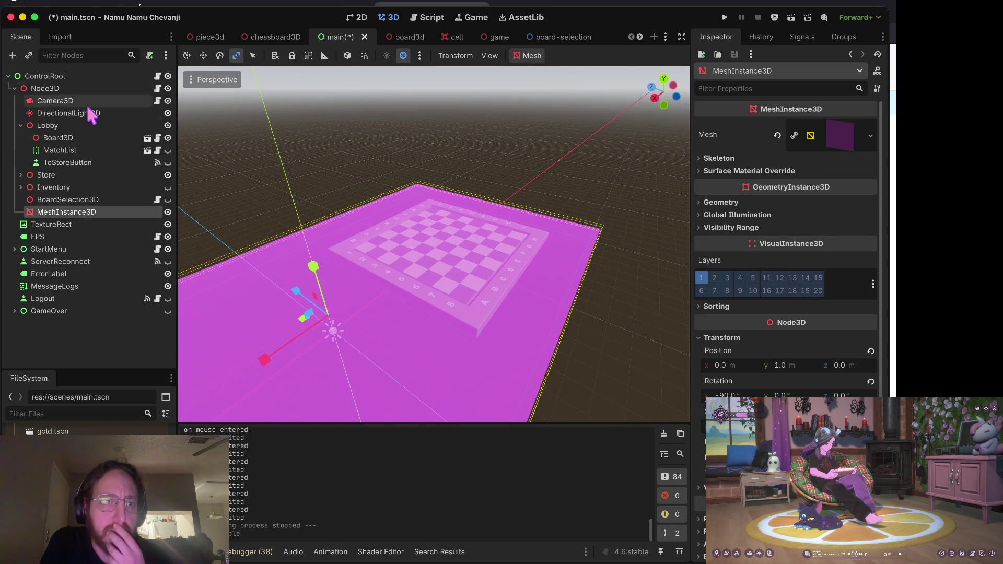
- Check Node3D's Transform values, save main.tscn, and hide the Lobby again
{"action": "left_click", "coordinate": [45, 88]}
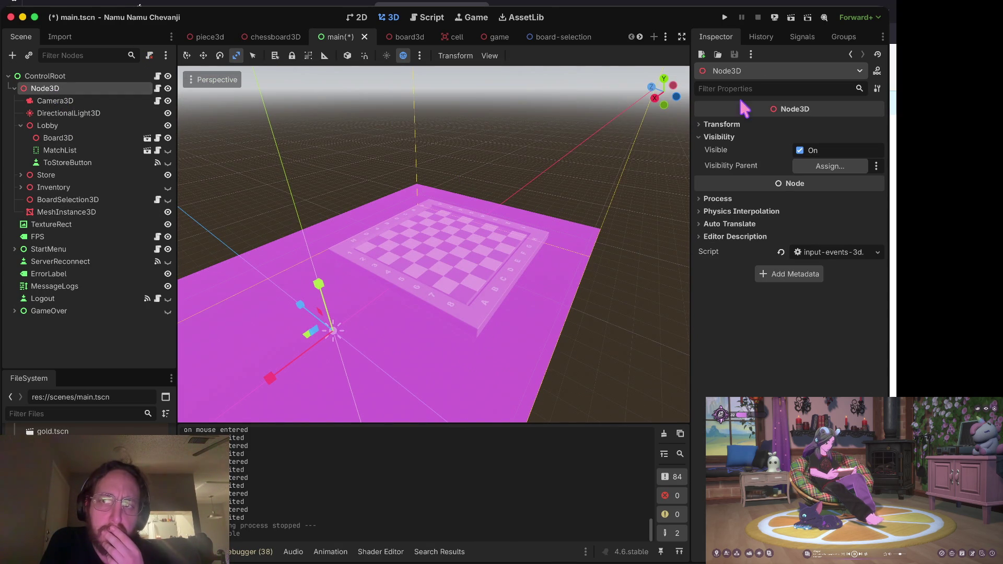
{"action": "left_click", "coordinate": [723, 124]}
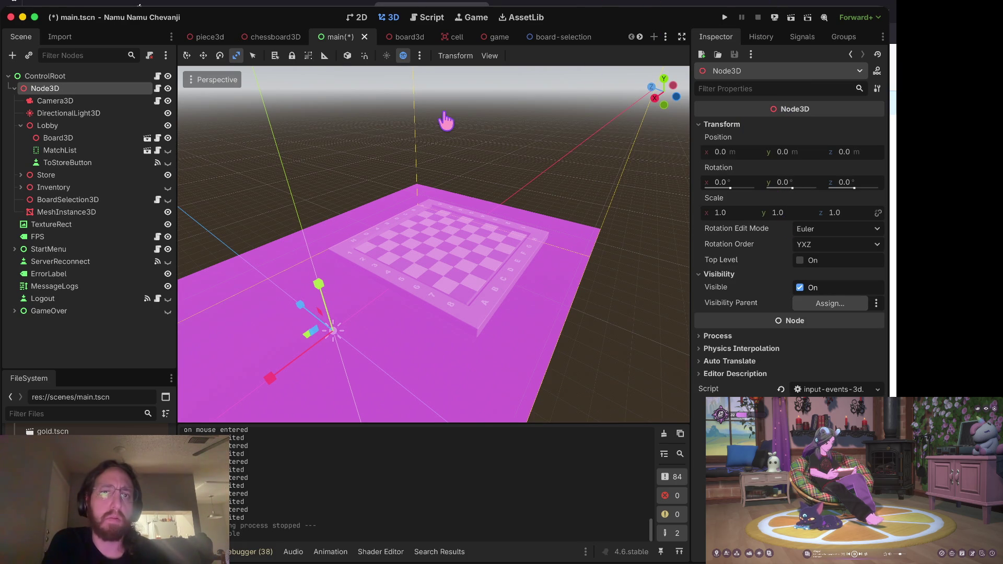
{"action": "key", "text": "ctrl+s"}
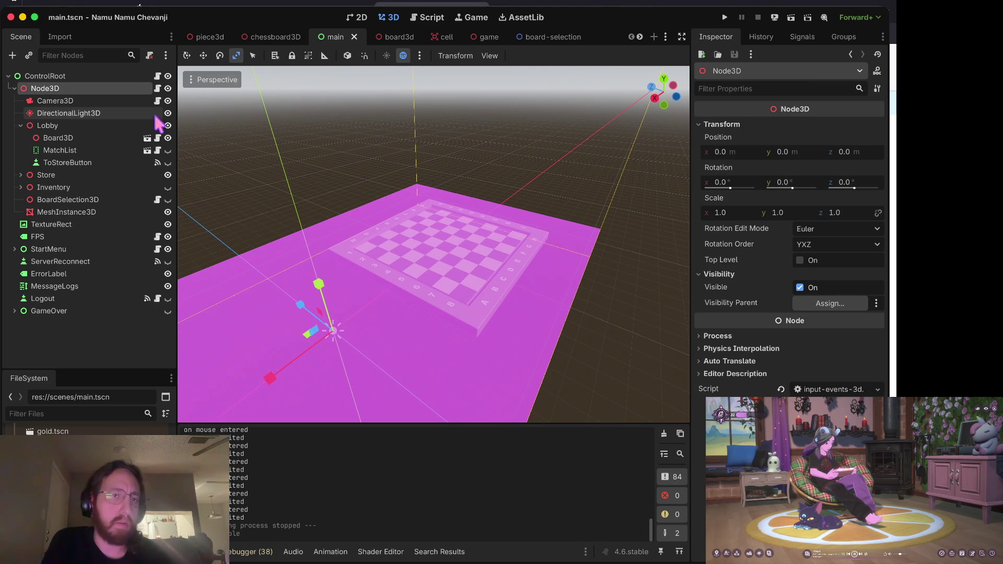
{"action": "left_click", "coordinate": [168, 126]}
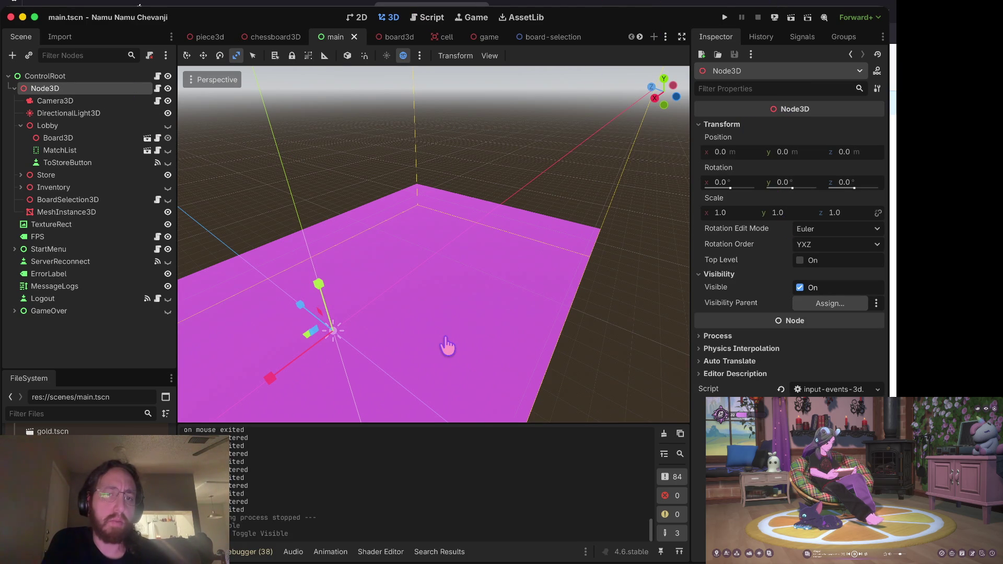
{"action": "key", "text": "ctrl+Right"}
{"action": "key", "text": "ctrl+Left"}
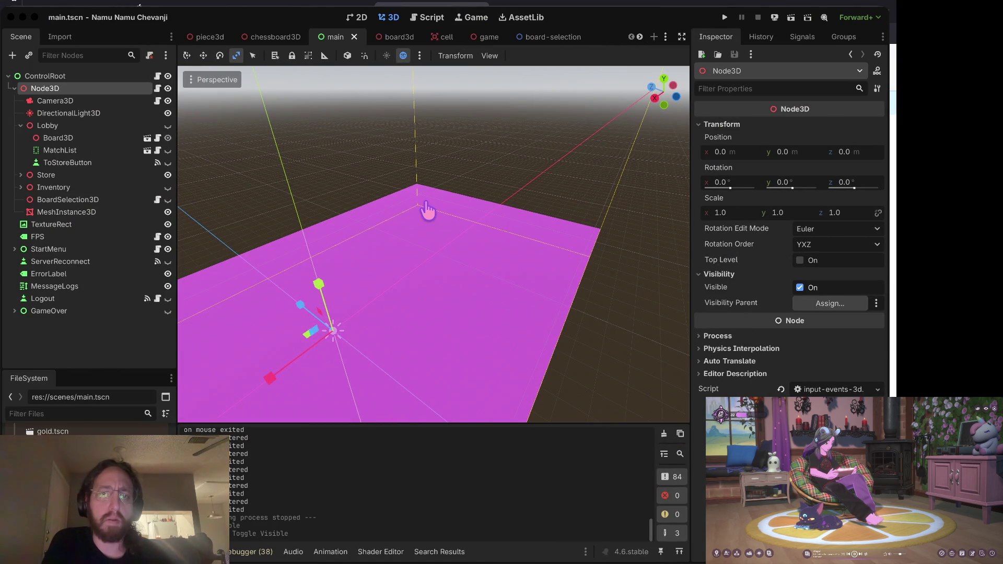
- Change line 30 of input-events-3d.gd to assign global_position instead of position
{"action": "left_click", "coordinate": [433, 18]}
{"action": "key", "text": "Down"}
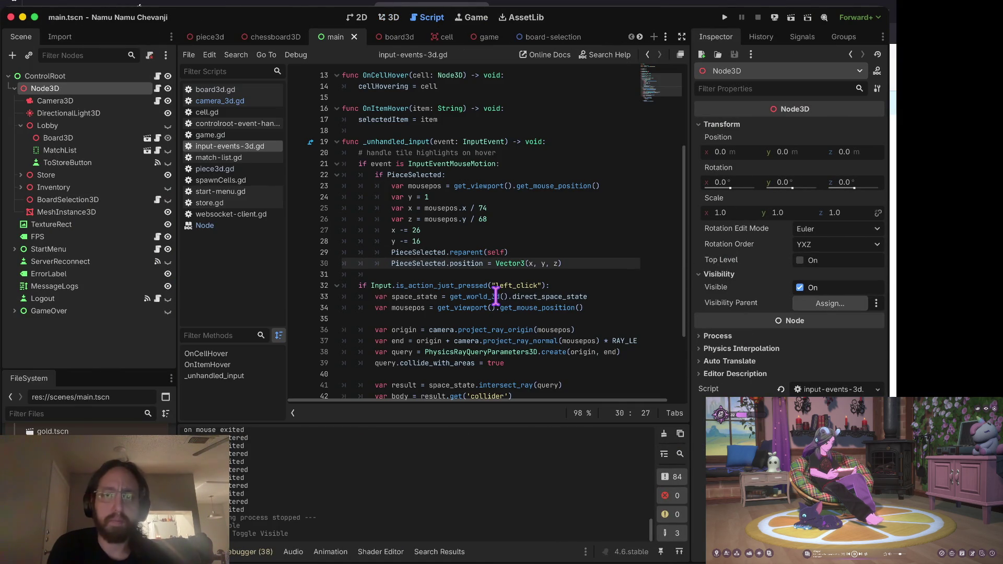
{"action": "type", "text": "global_"}
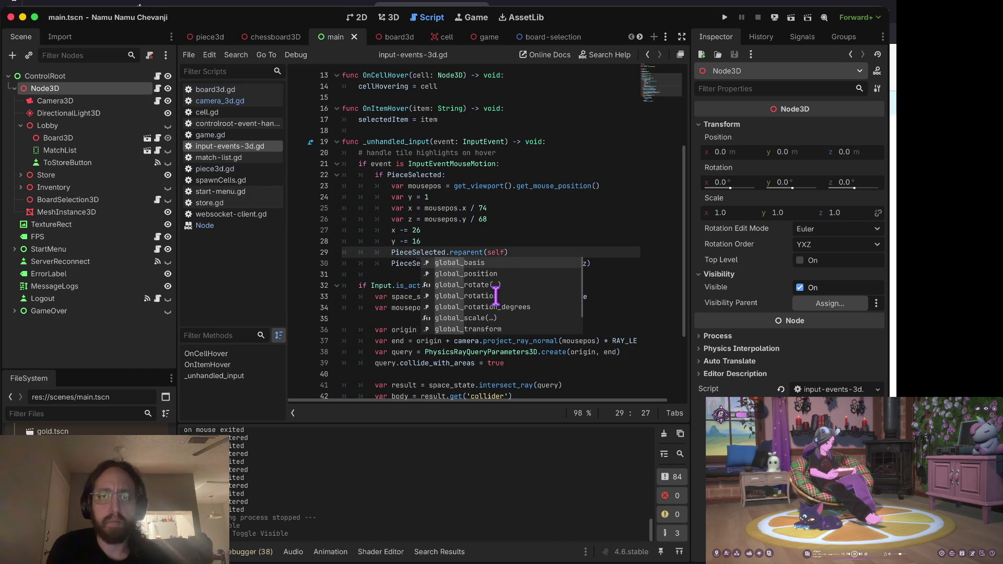
{"action": "key", "text": "Escape"}
{"action": "key", "text": "Home"}
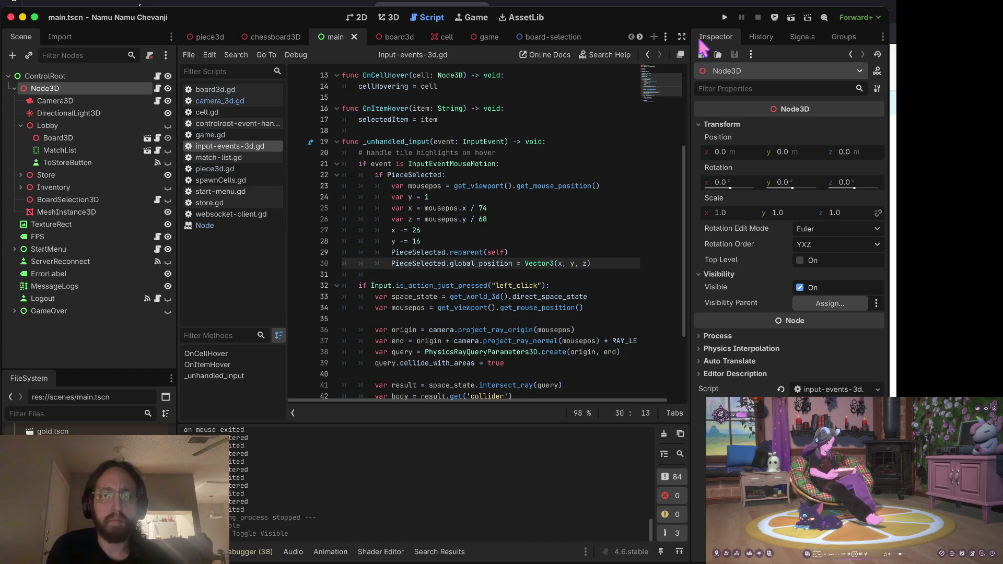
- Run the project, log in with a username and return to the chess boards
{"action": "key", "text": "super+b"}
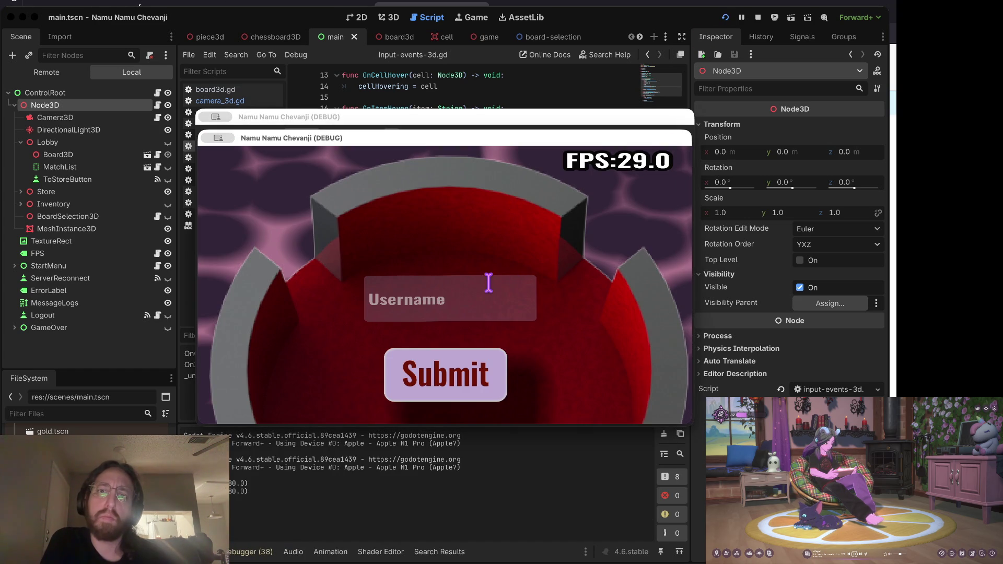
{"action": "left_click", "coordinate": [489, 282]}
{"action": "type", "text": "d"}
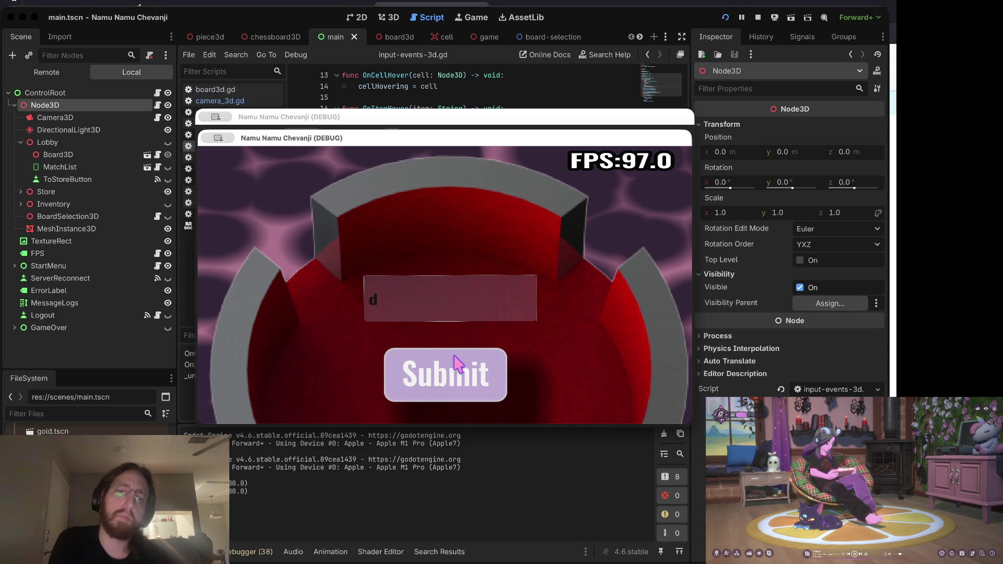
{"action": "left_click", "coordinate": [459, 375]}
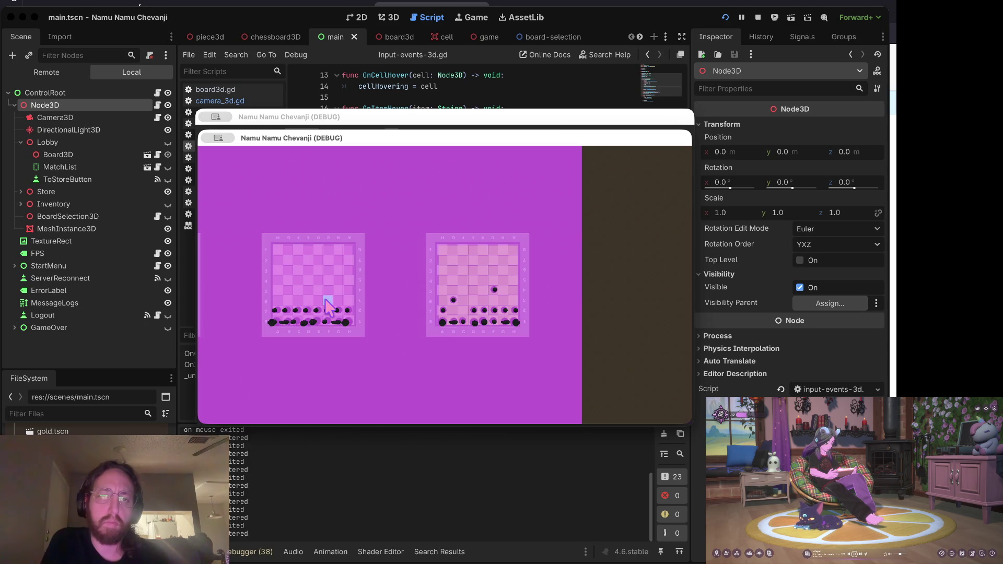
{"action": "left_click", "coordinate": [358, 302]}
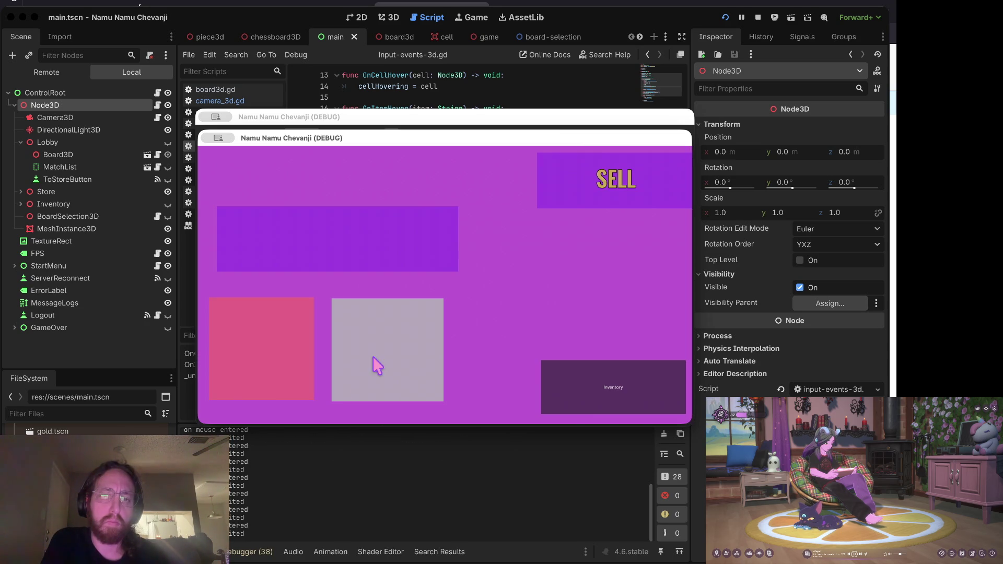
{"action": "left_click", "coordinate": [575, 361]}
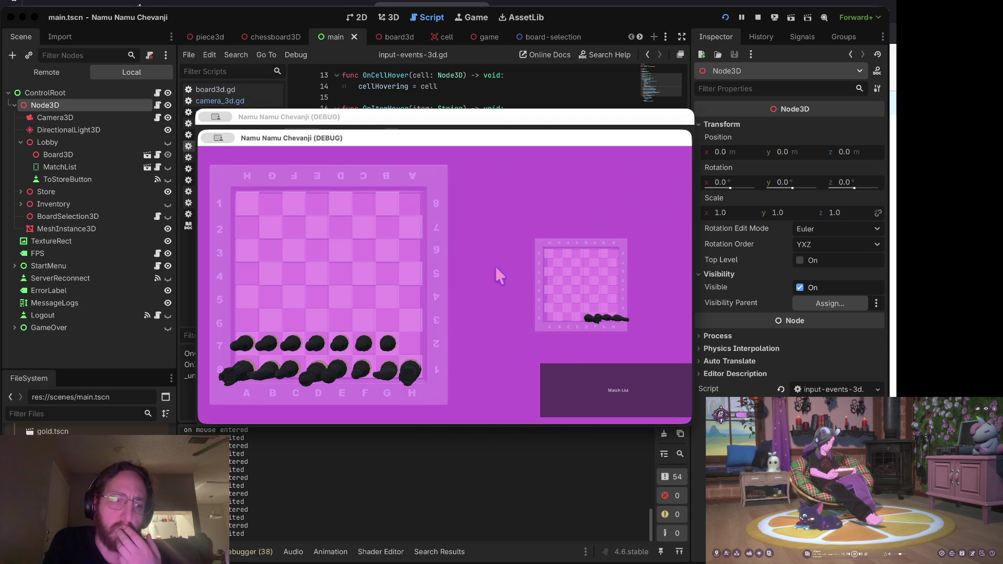
- Pause the game and browse the live scene tree to the Inventory's Board3D
{"action": "left_click", "coordinate": [741, 17]}
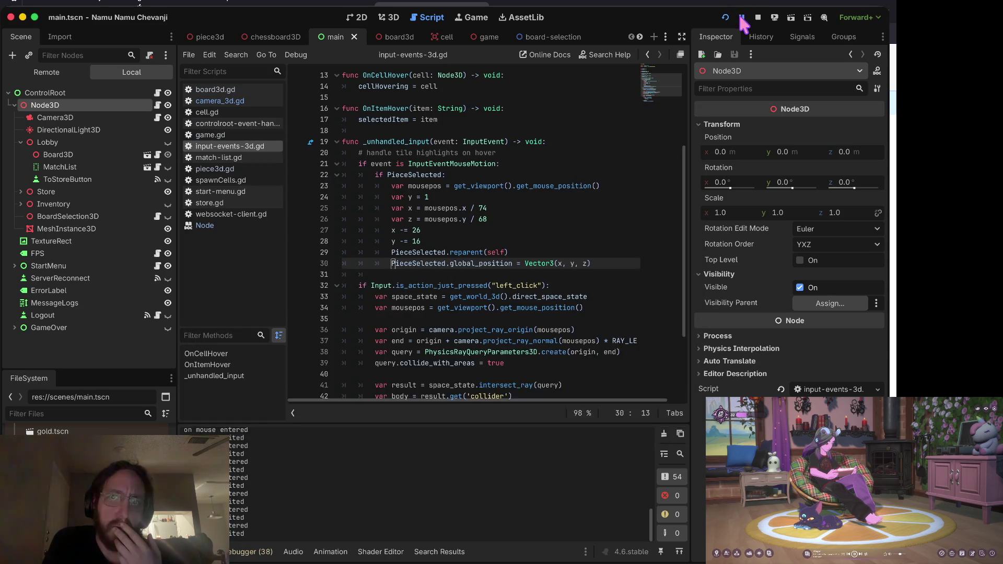
{"action": "left_click", "coordinate": [46, 72]}
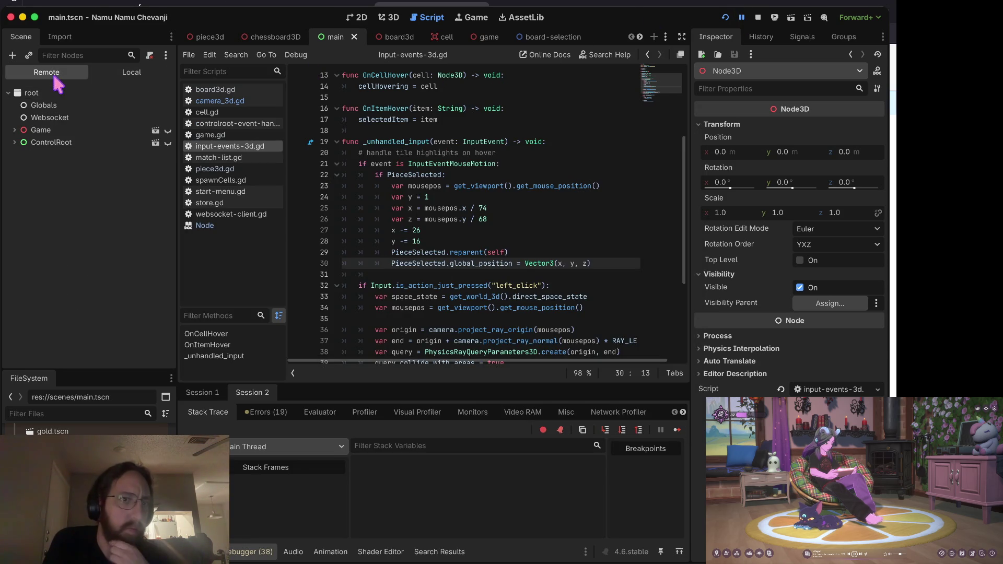
{"action": "left_click", "coordinate": [15, 142]}
{"action": "left_click", "coordinate": [15, 130]}
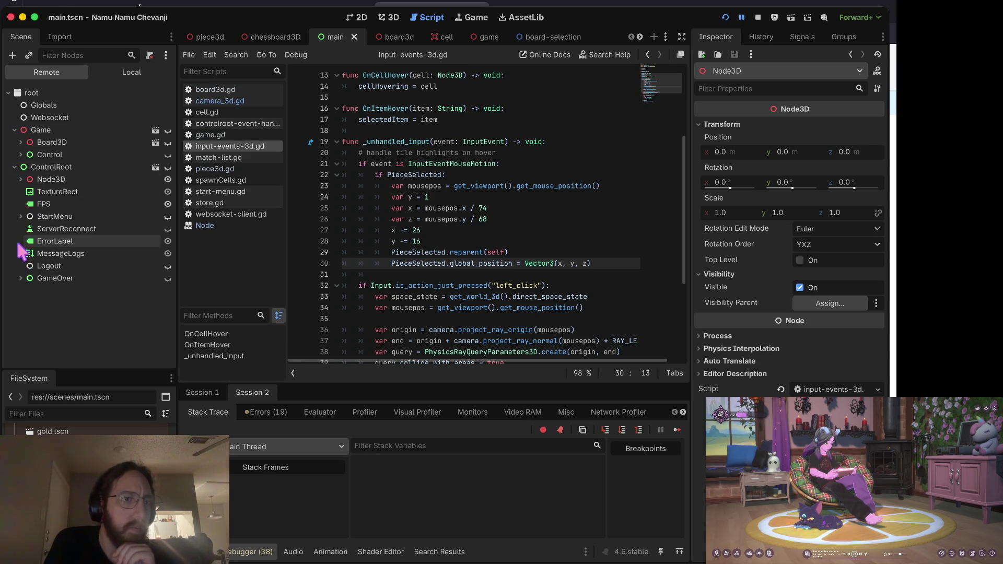
{"action": "left_click", "coordinate": [21, 179]}
{"action": "left_click", "coordinate": [27, 241]}
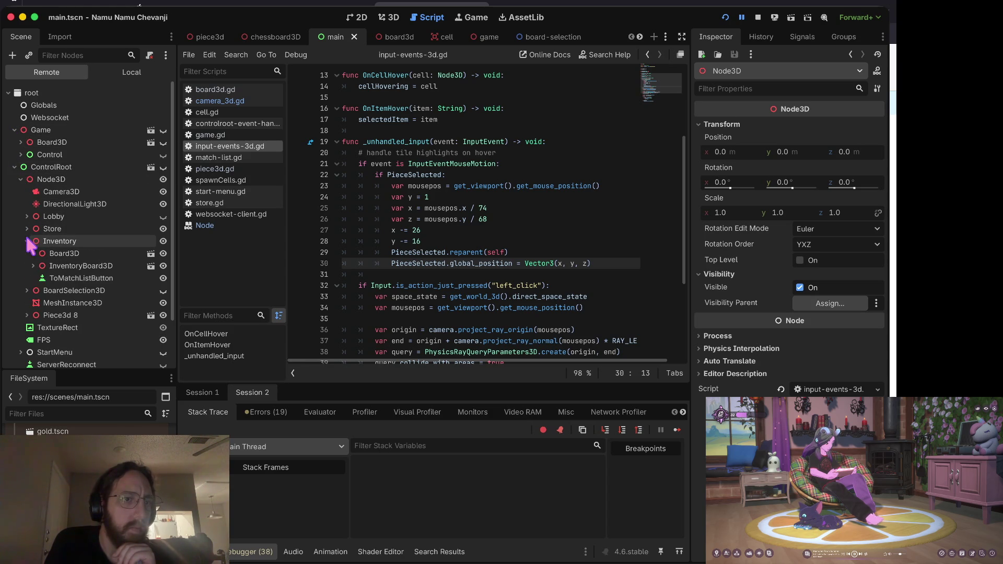
{"action": "left_click", "coordinate": [44, 254]}
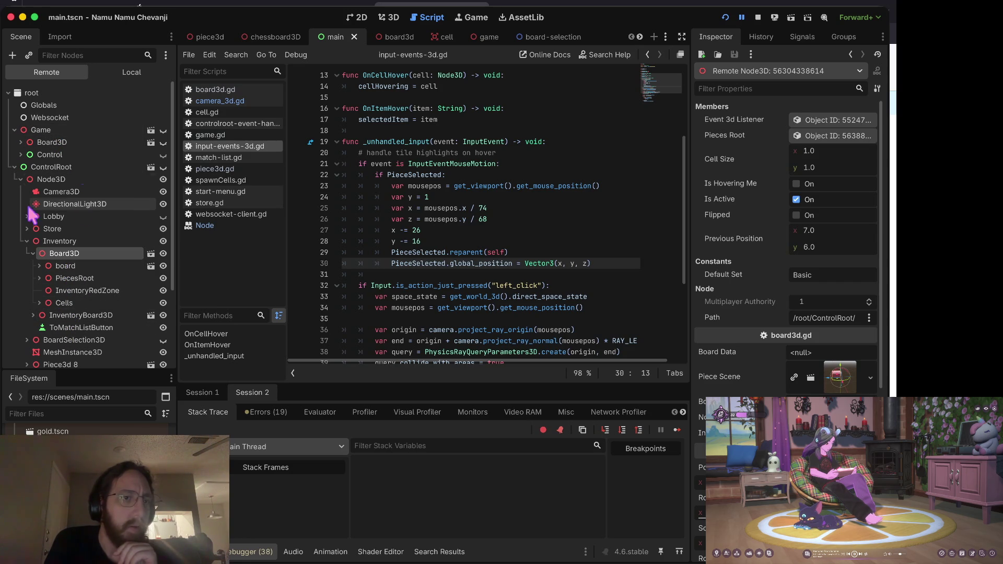
- Inspect the live Piece3d 8 and the Node3D event handler properties
{"action": "left_click", "coordinate": [25, 240]}
{"action": "left_click", "coordinate": [27, 278]}
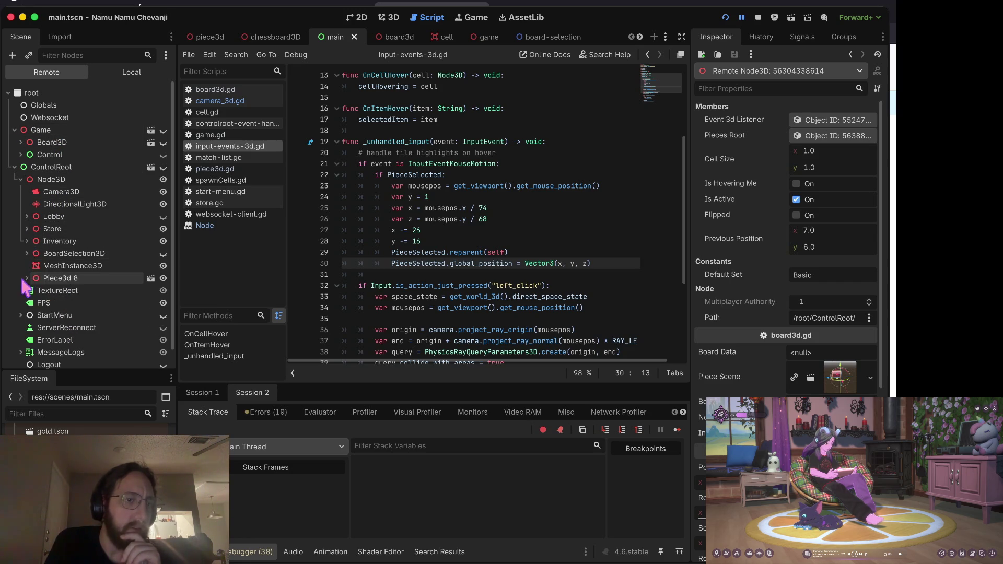
{"action": "left_click", "coordinate": [60, 278]}
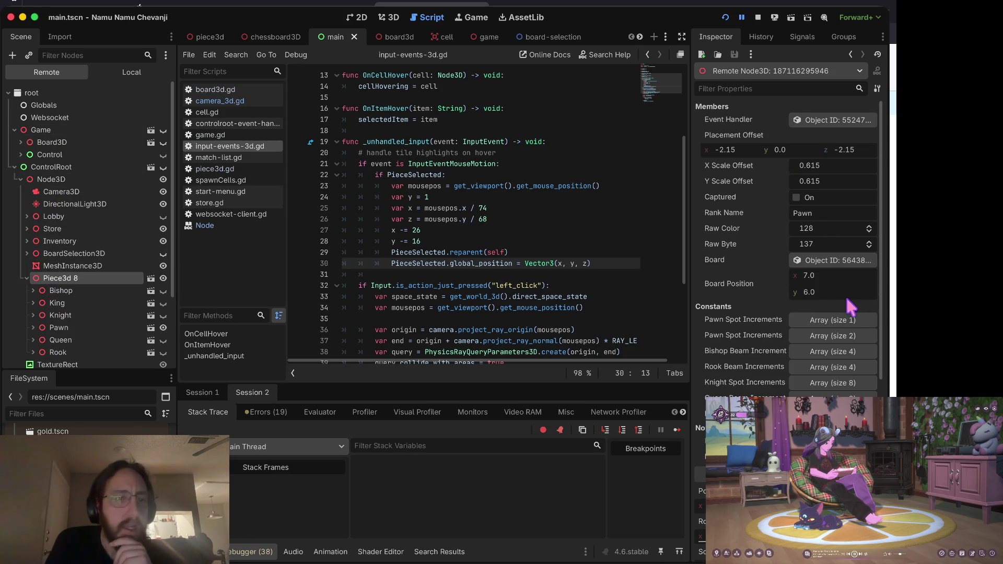
{"action": "scroll", "coordinate": [847, 308], "scroll_direction": "down", "scroll_amount": 5}
{"action": "scroll", "coordinate": [847, 307], "scroll_direction": "up", "scroll_amount": 3}
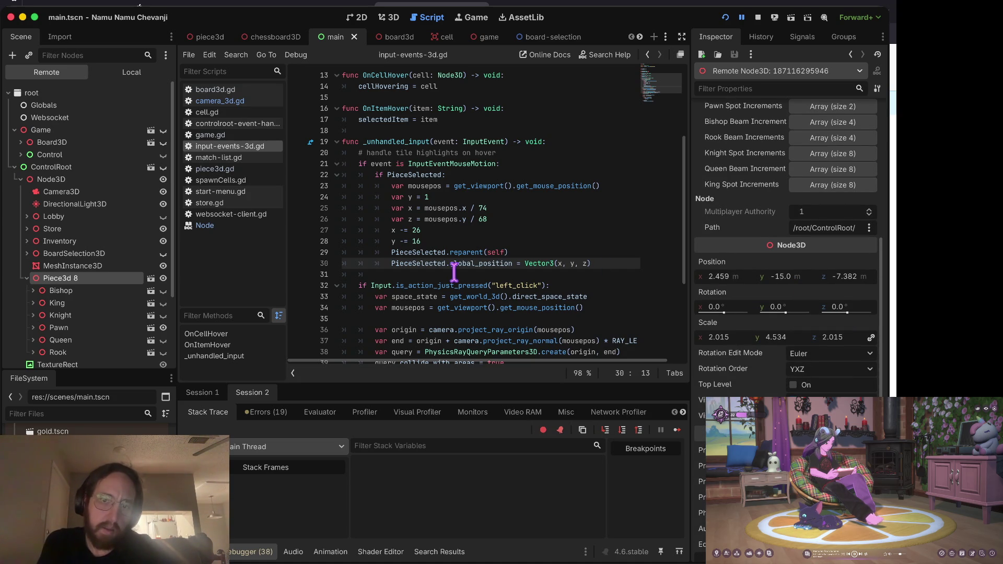
{"action": "mouse_move", "coordinate": [419, 258]}
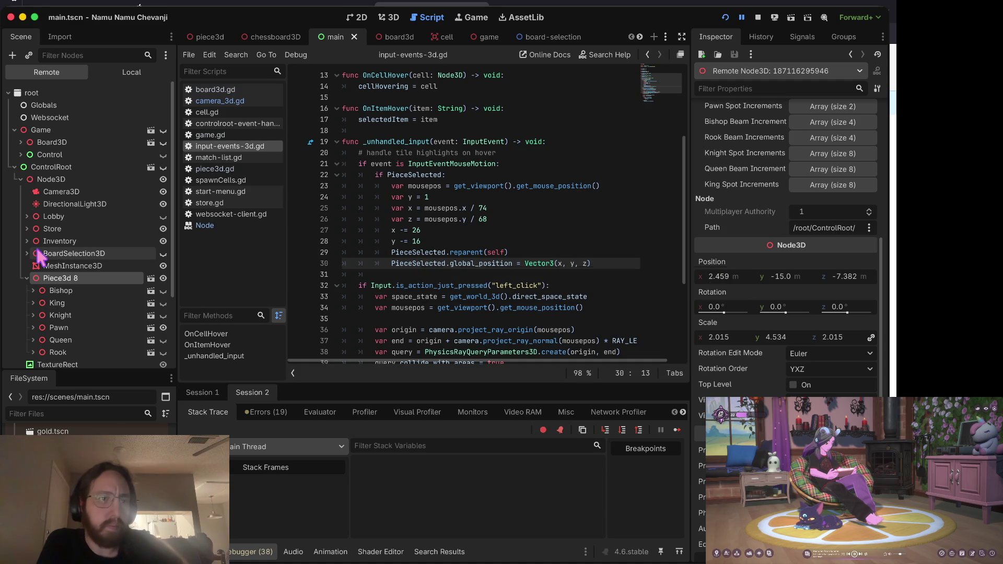
{"action": "left_click", "coordinate": [59, 180]}
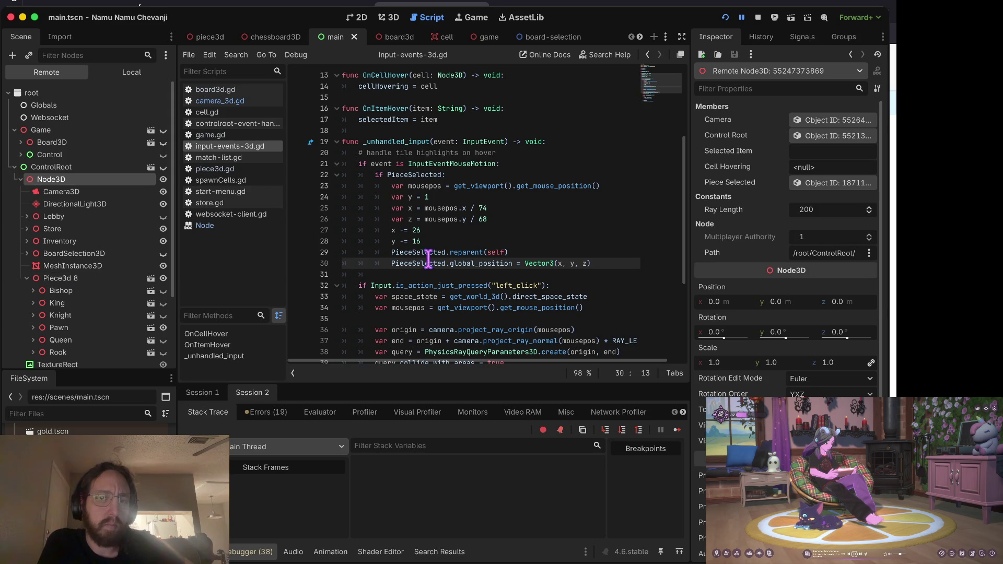
- Stop the game, add a 'postion' assignment above the global_position line, and save
{"action": "left_click", "coordinate": [758, 17]}
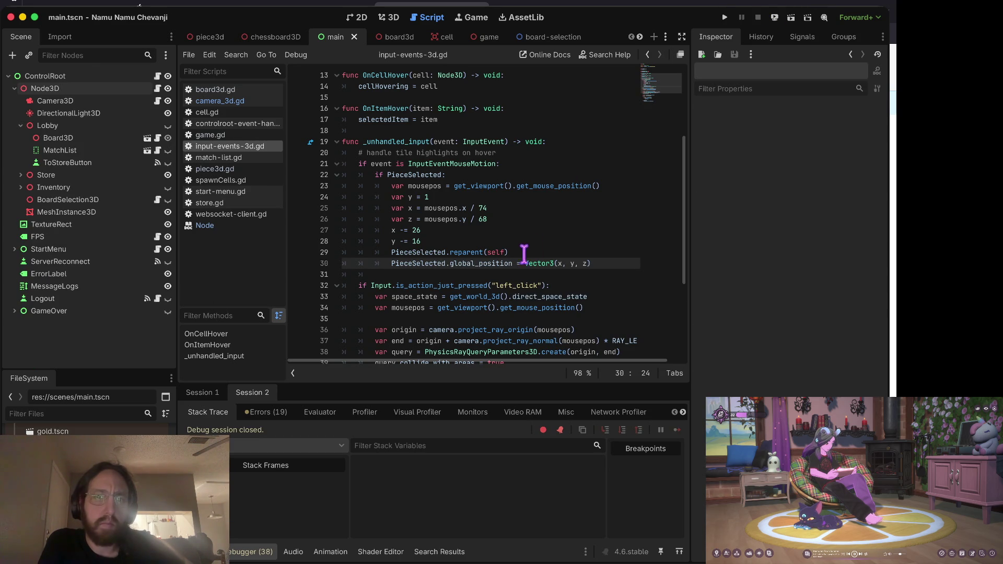
{"action": "left_click", "coordinate": [555, 253]}
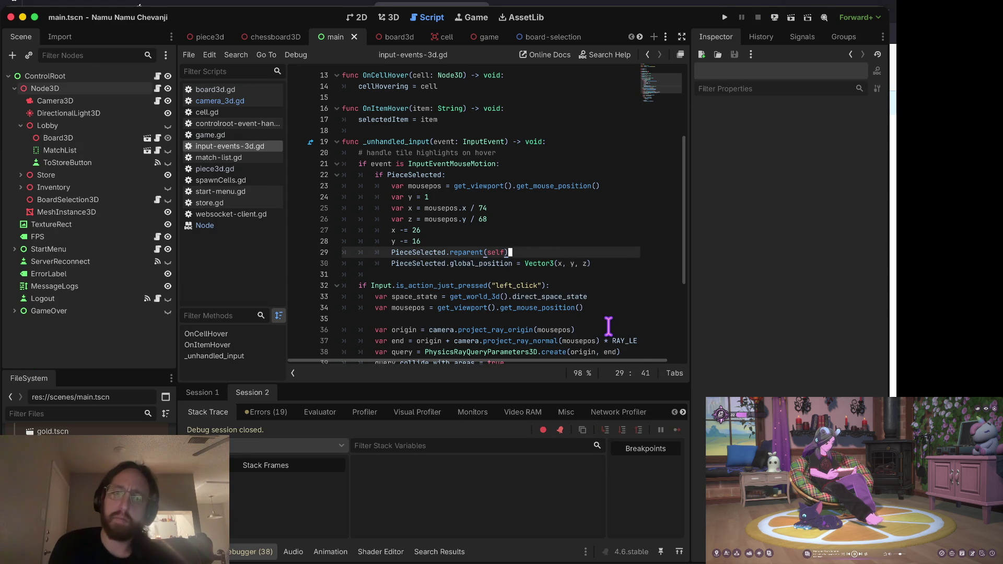
{"action": "key", "text": "Down"}
{"action": "key", "text": "shift+Home"}
{"action": "key", "text": "super+alt+Down"}
{"action": "key", "text": "Left"}
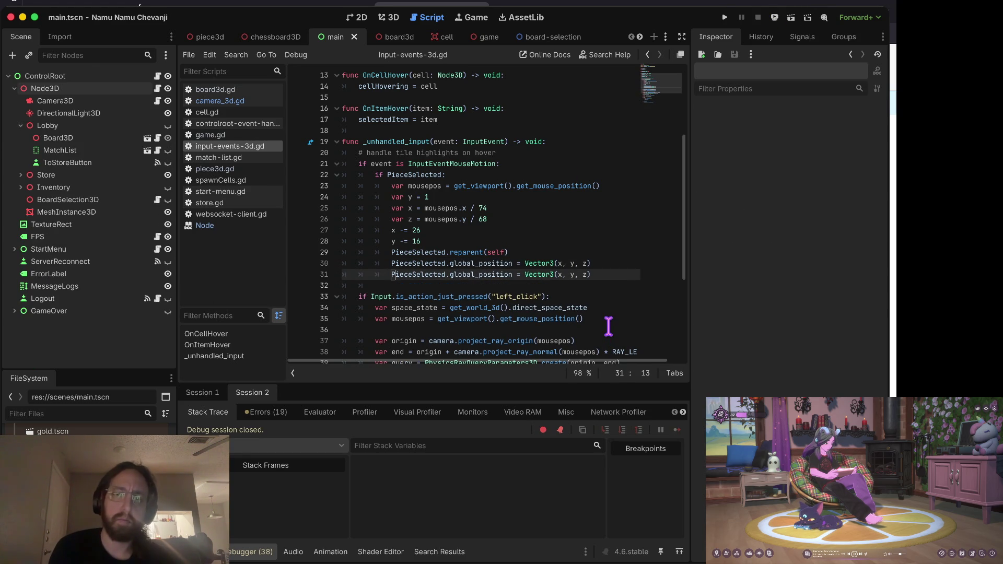
{"action": "key", "text": "alt+BackSpace"}
{"action": "type", "text": "postio"}
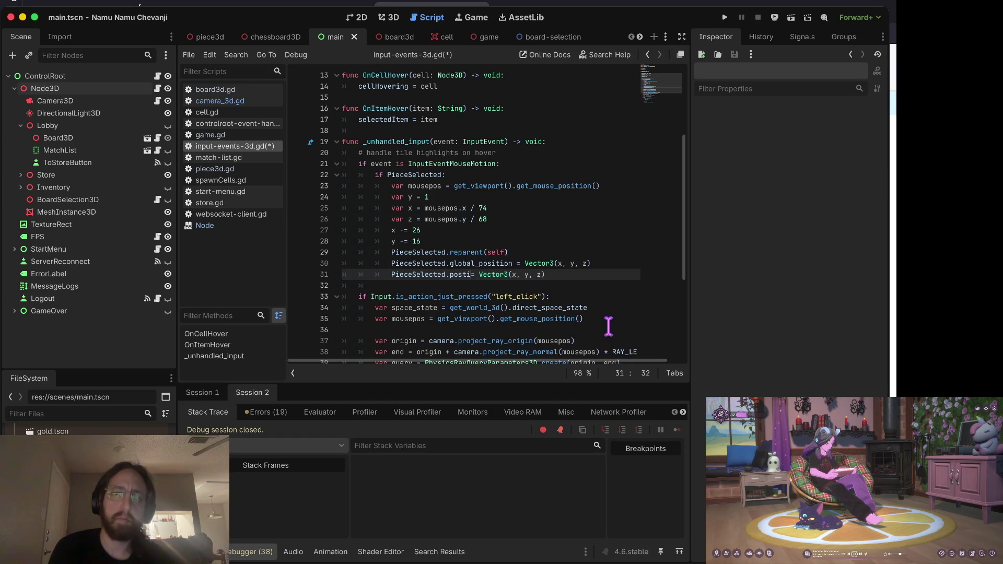
{"action": "type", "text": "n"}
{"action": "key", "text": "End"}
{"action": "key", "text": "alt+Up"}
{"action": "key", "text": "super+s"}
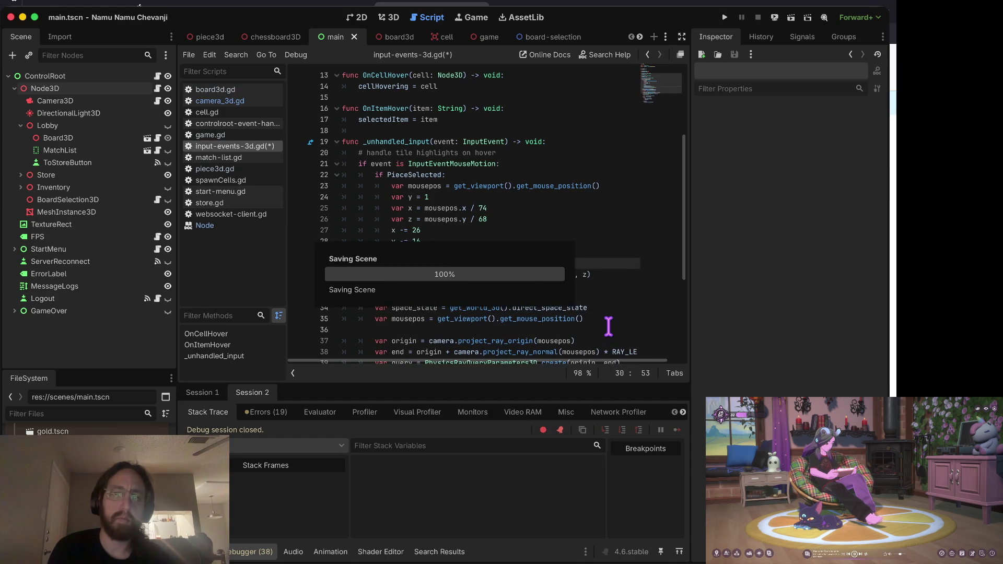
- Run the game and select a chess piece to test following
{"action": "key", "text": "super+b"}
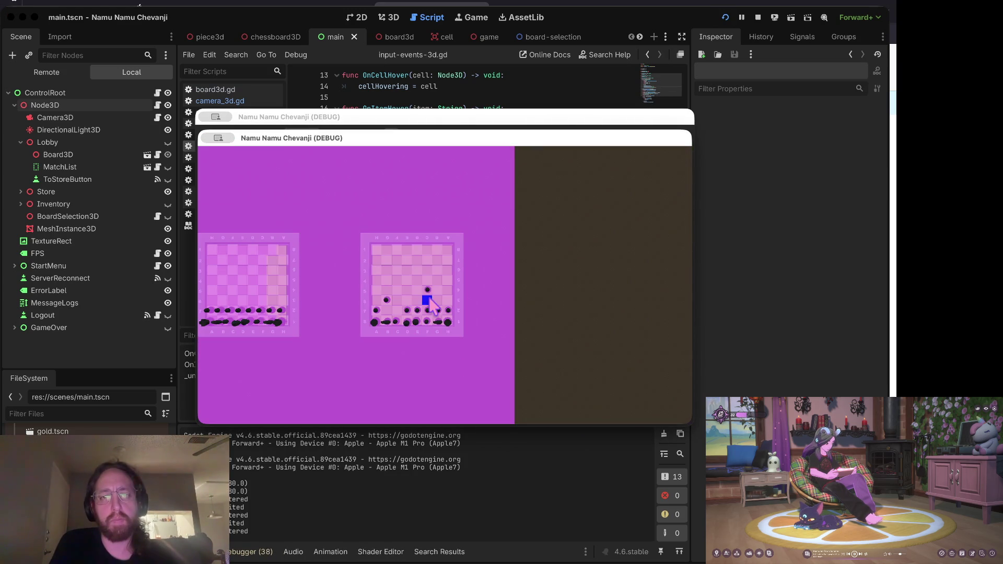
{"action": "left_click", "coordinate": [320, 409]}
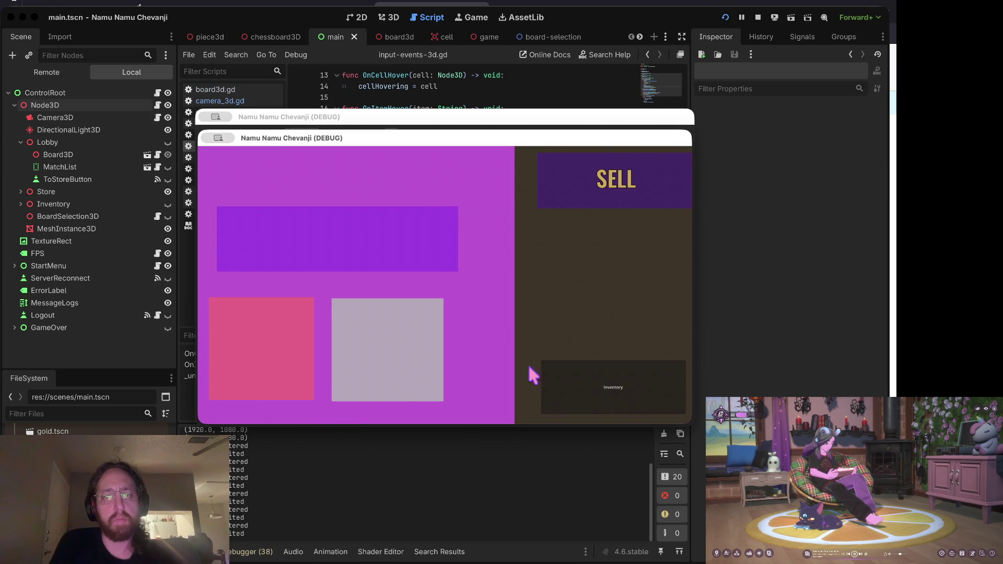
{"action": "left_click", "coordinate": [465, 296]}
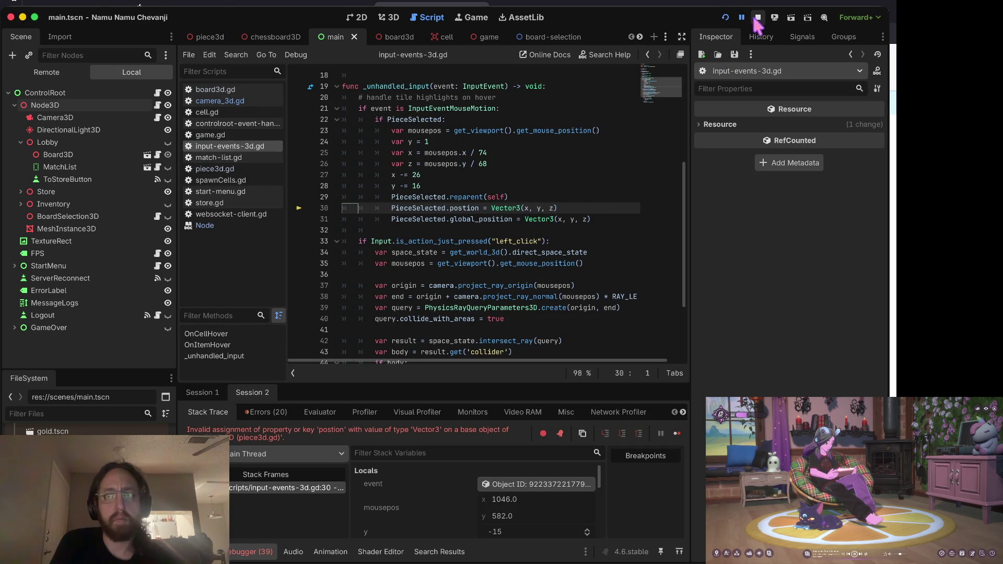
- Correct 'postion' to 'position' on line 30 and resume the paused game
{"action": "left_click", "coordinate": [458, 208]}
{"action": "key", "text": "Right"}
{"action": "type", "text": "i"}
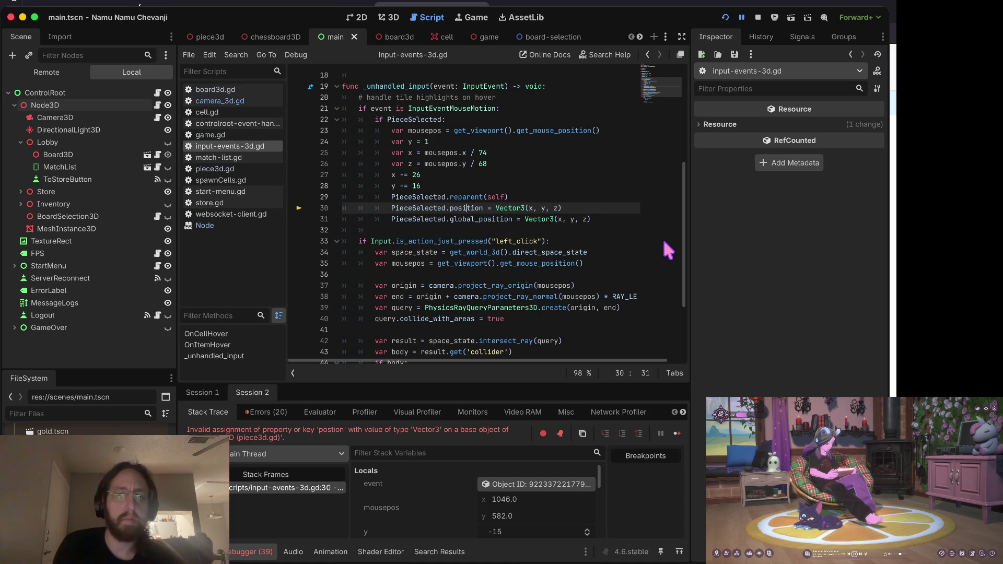
{"action": "left_click", "coordinate": [677, 433]}
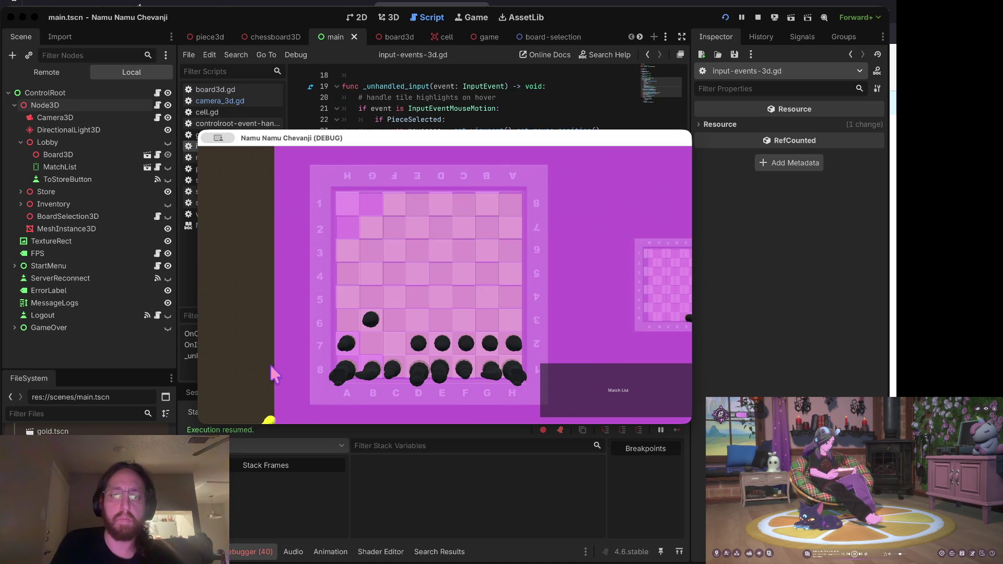
- Inspect the Inventory's Board3D, collapse Lobby and Inventory, and resume the game
{"action": "left_click", "coordinate": [742, 17]}
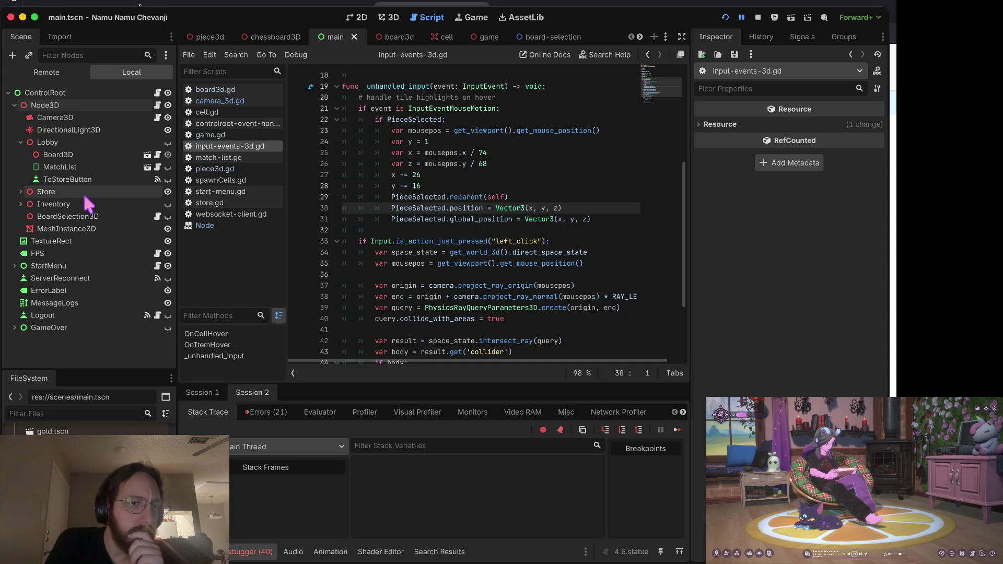
{"action": "left_click", "coordinate": [21, 204]}
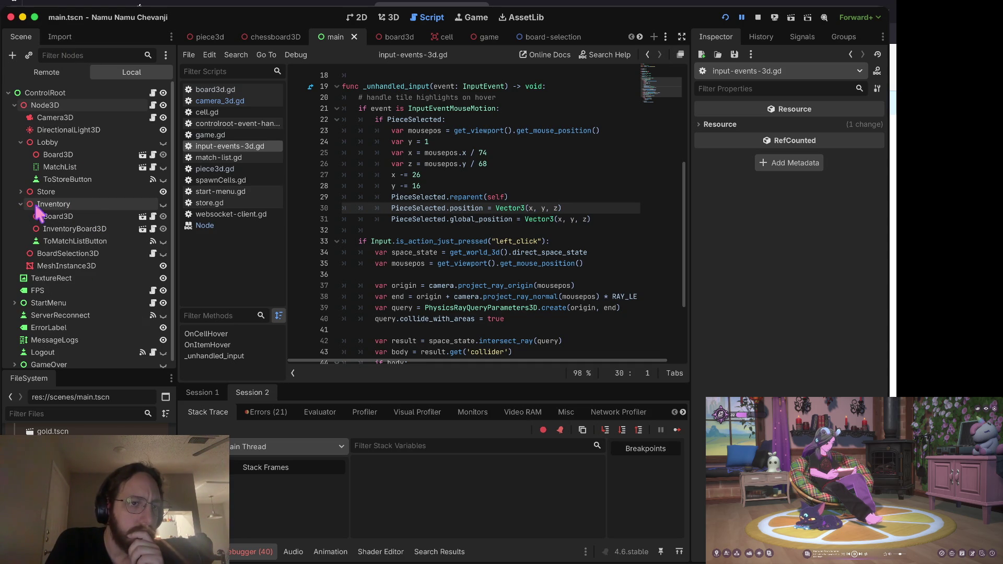
{"action": "left_click", "coordinate": [73, 218]}
{"action": "left_click", "coordinate": [20, 141]}
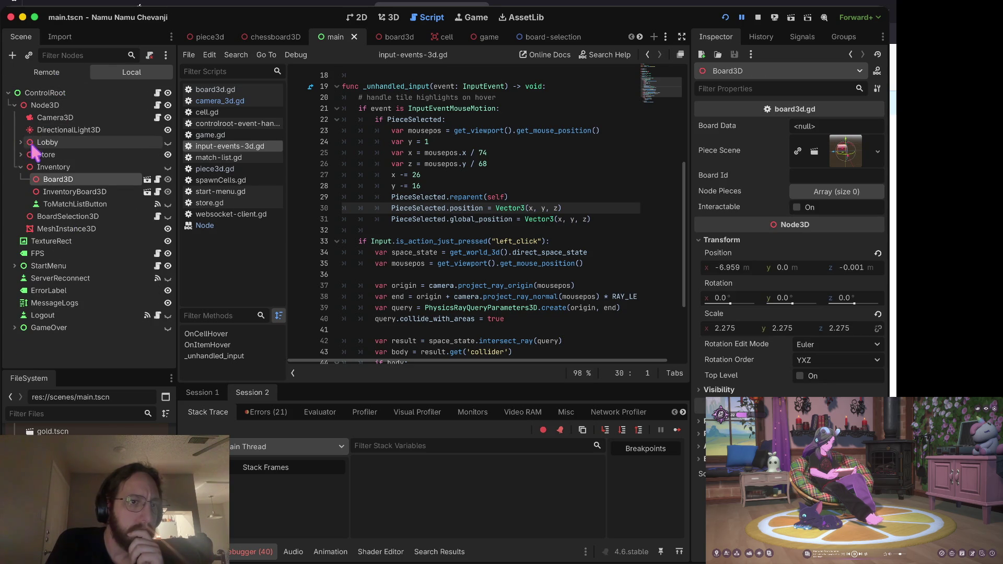
{"action": "left_click", "coordinate": [21, 167]}
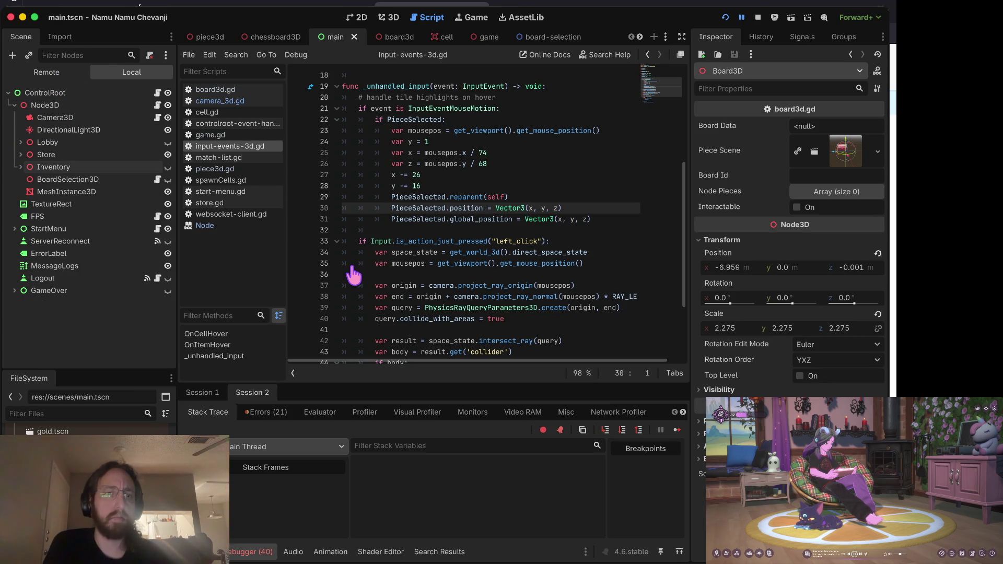
{"action": "key", "text": "ctrl+Up"}
{"action": "left_click", "coordinate": [593, 267]}
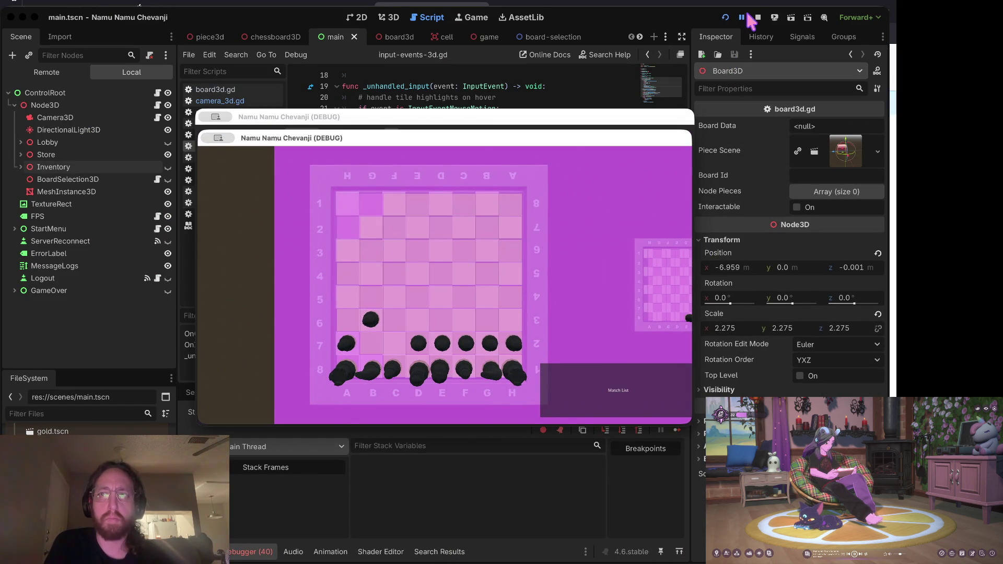
{"action": "key", "text": "F12"}
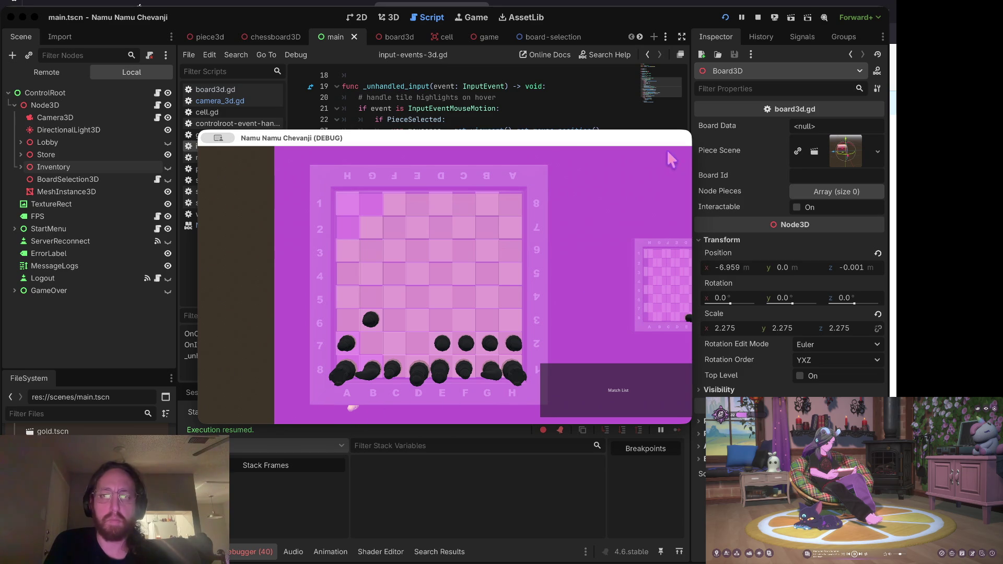
- Inspect the live properties of Piece3d 4 in the Remote scene tree
{"action": "left_click", "coordinate": [58, 75]}
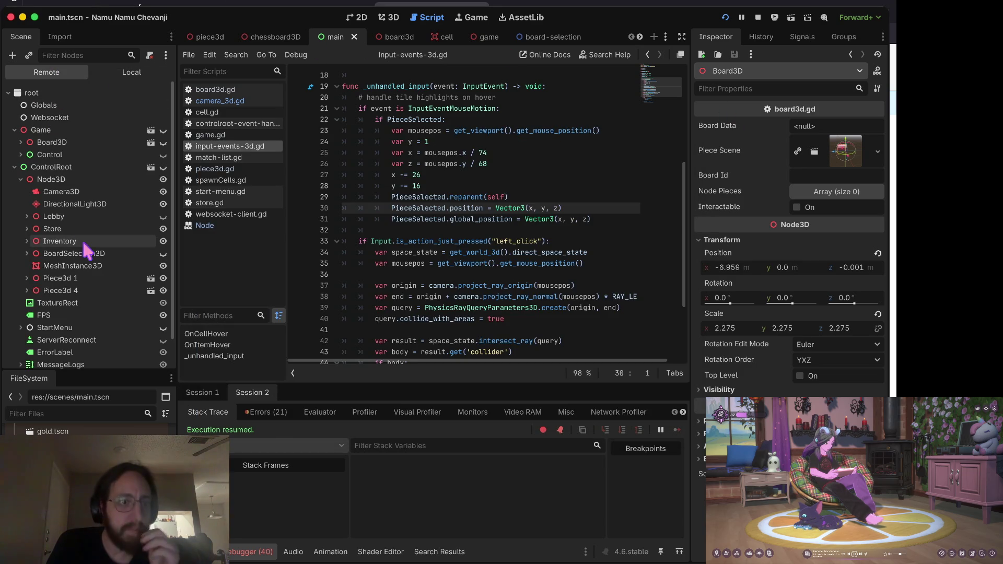
{"action": "left_click", "coordinate": [73, 291]}
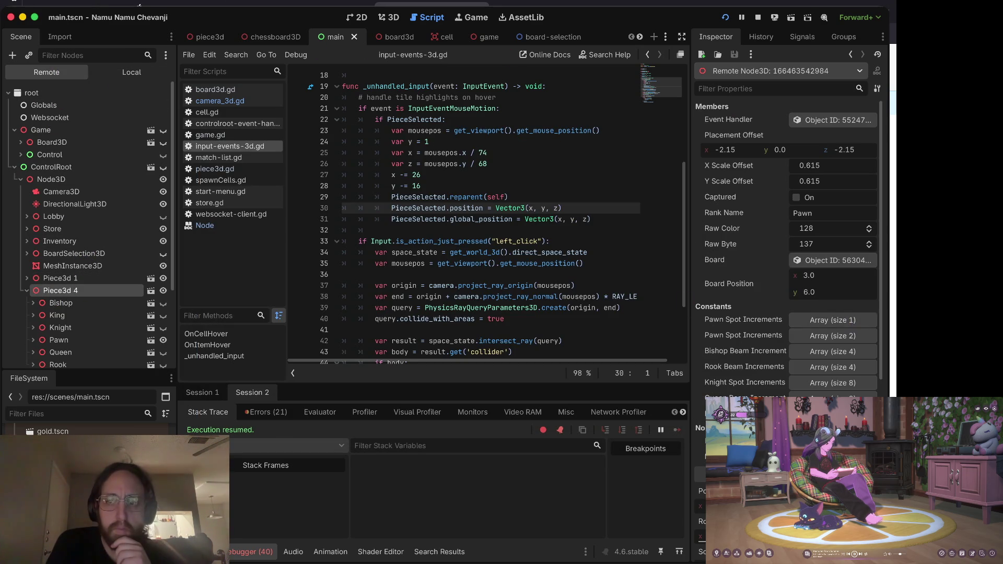
{"action": "scroll", "coordinate": [794, 324], "scroll_direction": "down", "scroll_amount": 5}
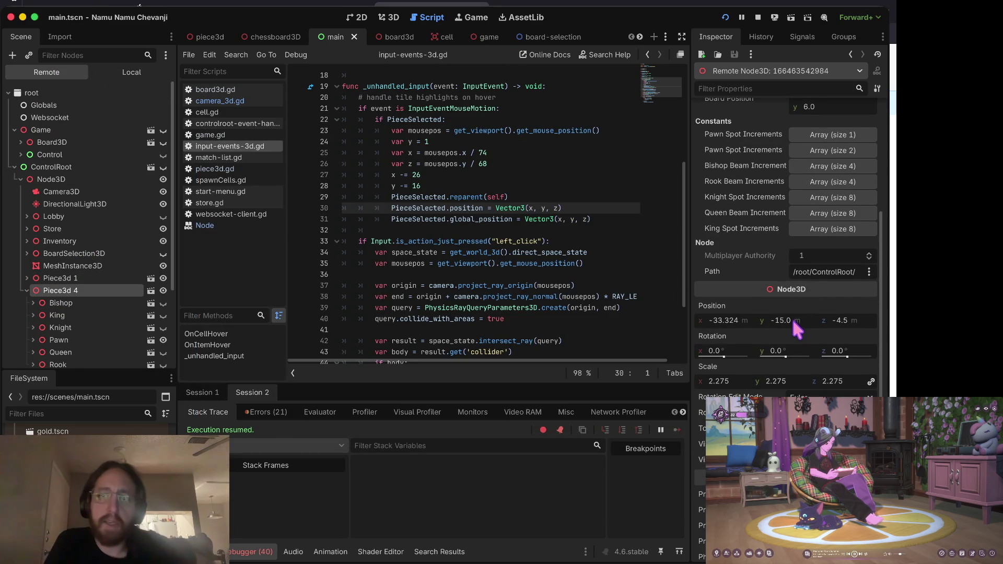
{"action": "scroll", "coordinate": [74, 282], "scroll_direction": "down", "scroll_amount": 1}
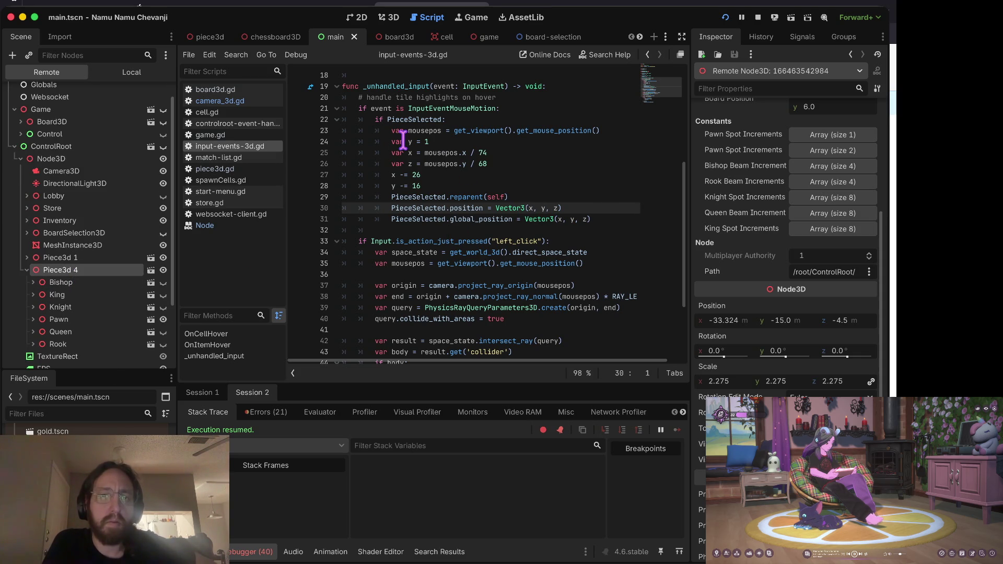
{"action": "scroll", "coordinate": [109, 274], "scroll_direction": "down", "scroll_amount": 4}
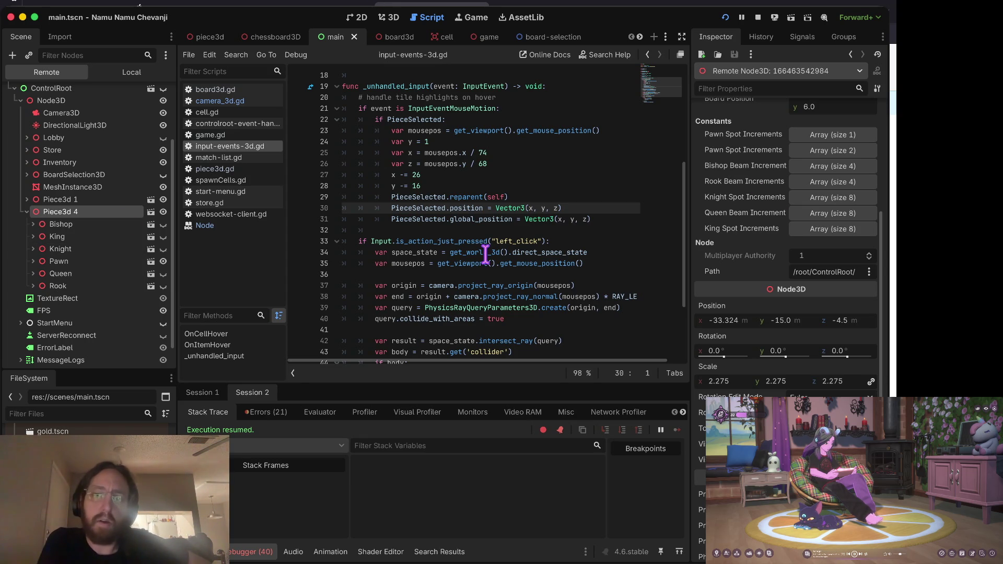
{"action": "mouse_move", "coordinate": [486, 256]}
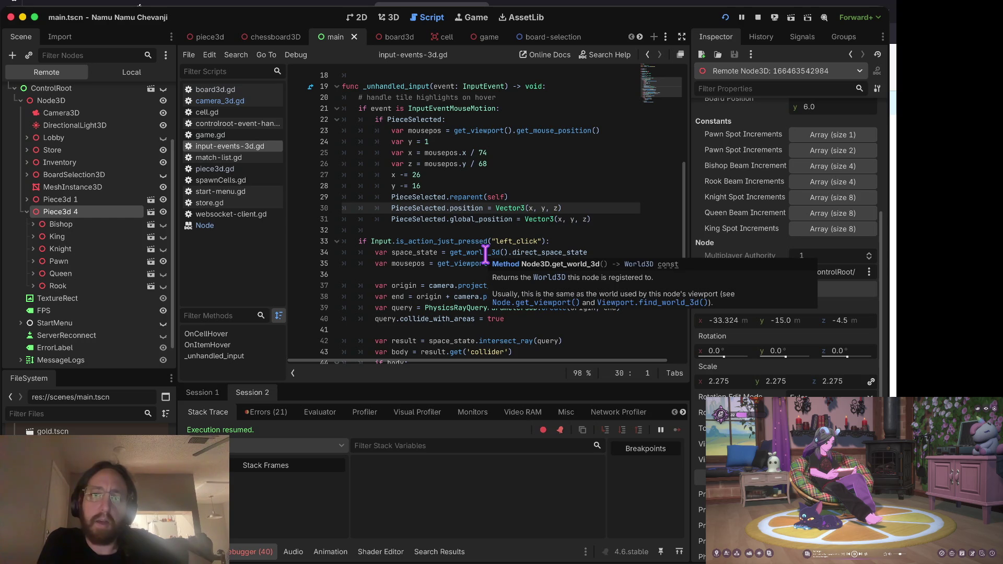
- Compare the live Piece3d 1 and Node3D properties against the position line
{"action": "left_click", "coordinate": [507, 163]}
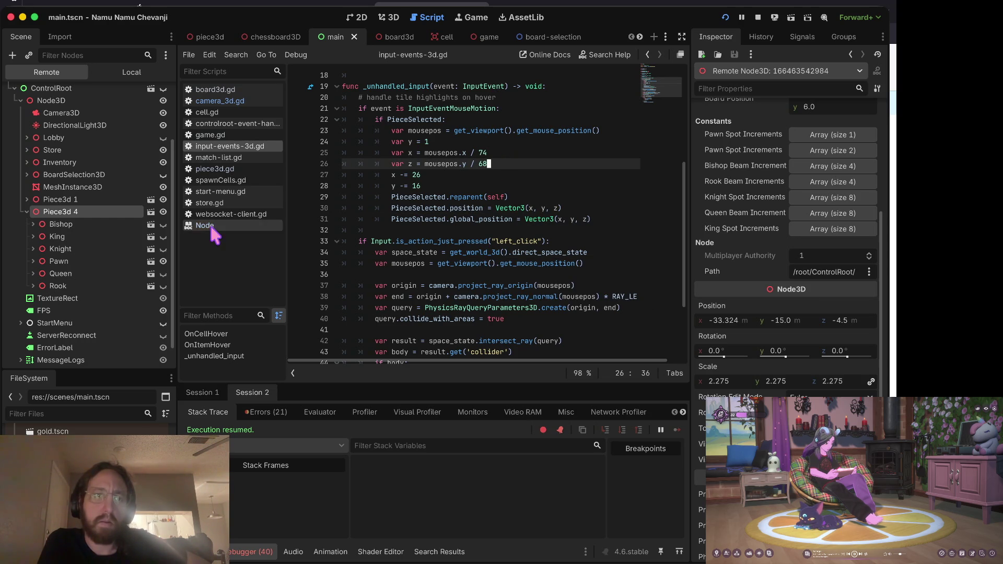
{"action": "left_click", "coordinate": [100, 198]}
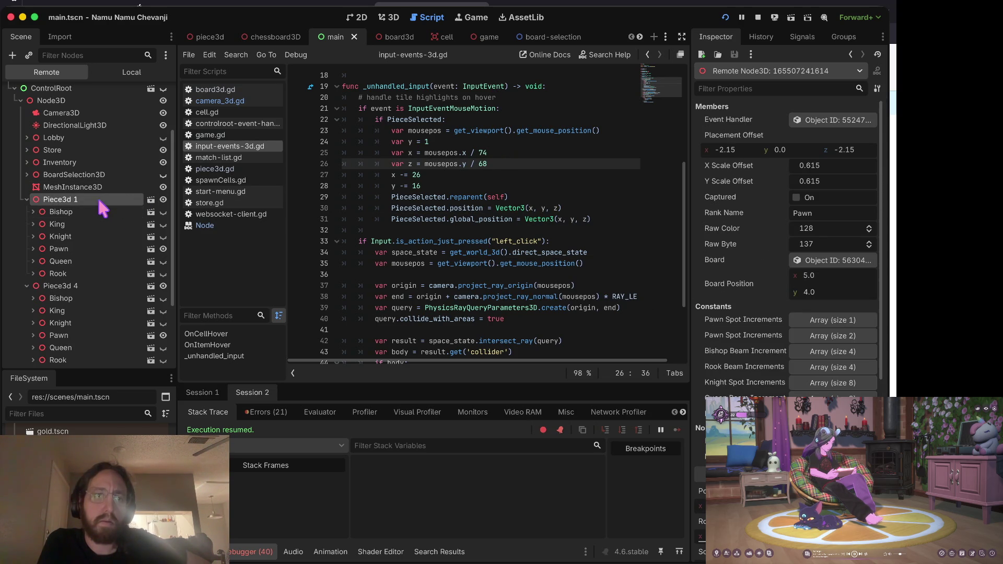
{"action": "left_click", "coordinate": [27, 200]}
{"action": "left_click", "coordinate": [54, 101]}
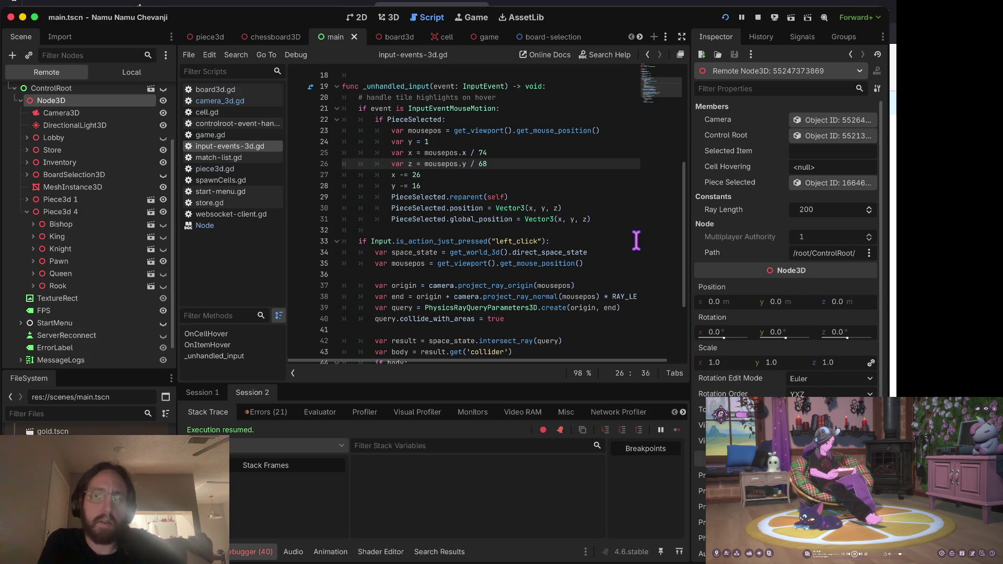
{"action": "left_click", "coordinate": [27, 200]}
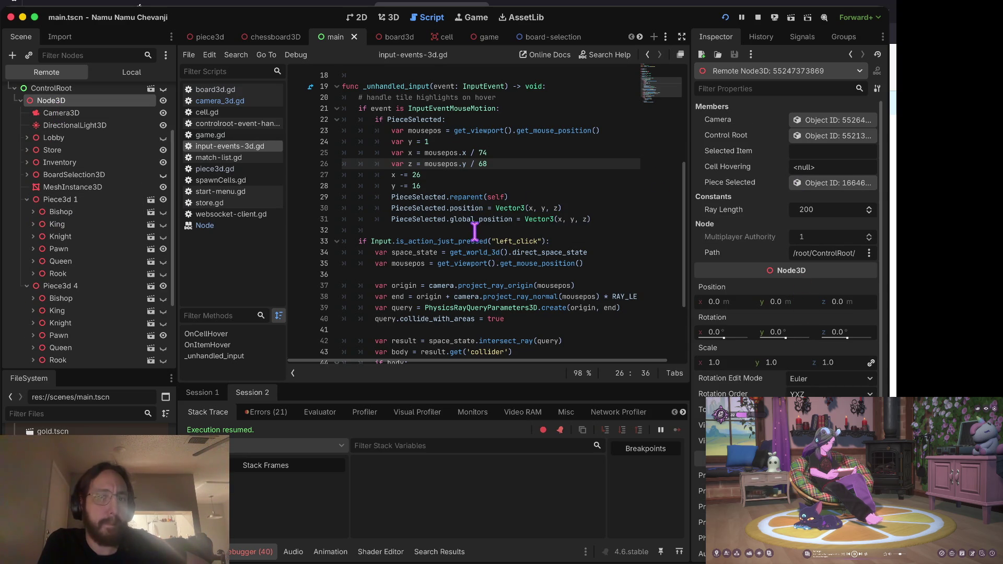
{"action": "left_click", "coordinate": [471, 208]}
- Search all project files for 'position' and open the spawnCells.gd match
{"action": "key", "text": "ctrl+shift+f"}
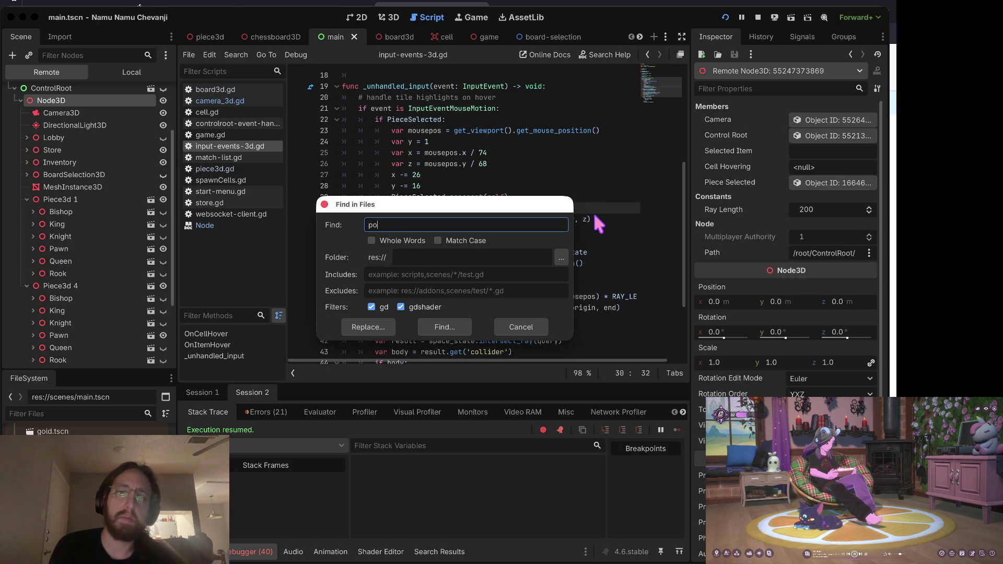
{"action": "type", "text": "on"}
{"action": "key", "text": "Return"}
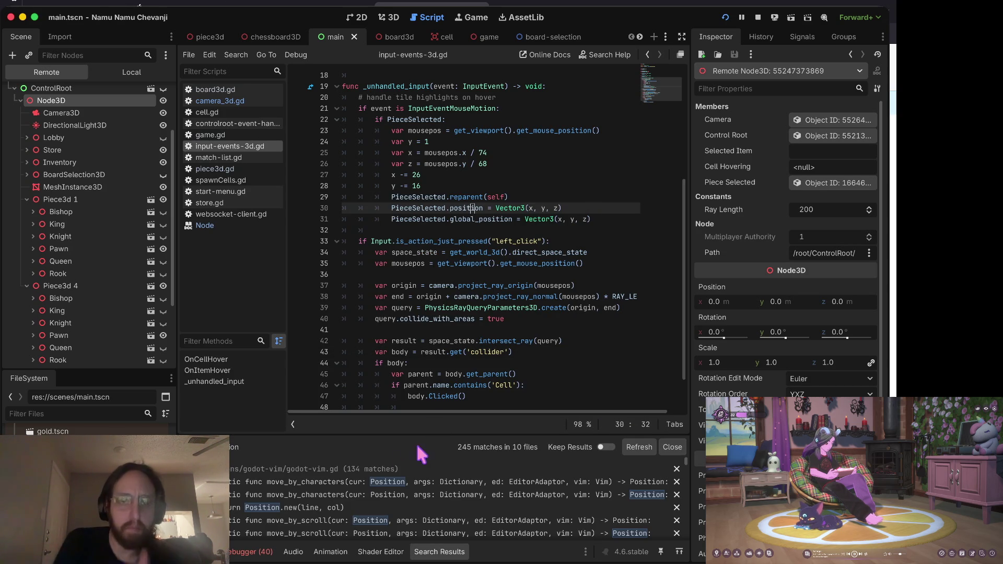
{"action": "scroll", "coordinate": [355, 521], "scroll_direction": "down", "scroll_amount": 10}
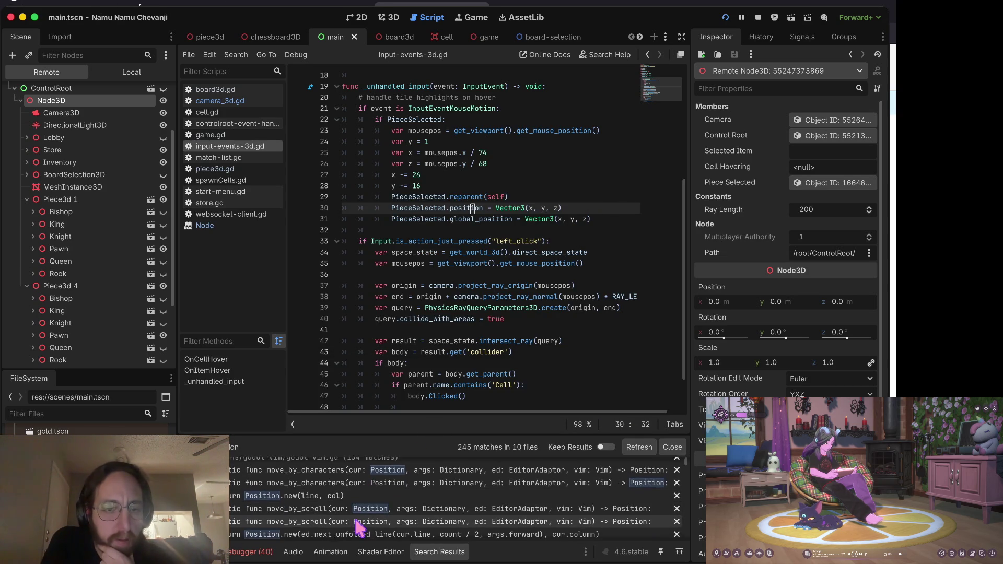
{"action": "scroll", "coordinate": [359, 528], "scroll_direction": "down", "scroll_amount": 10}
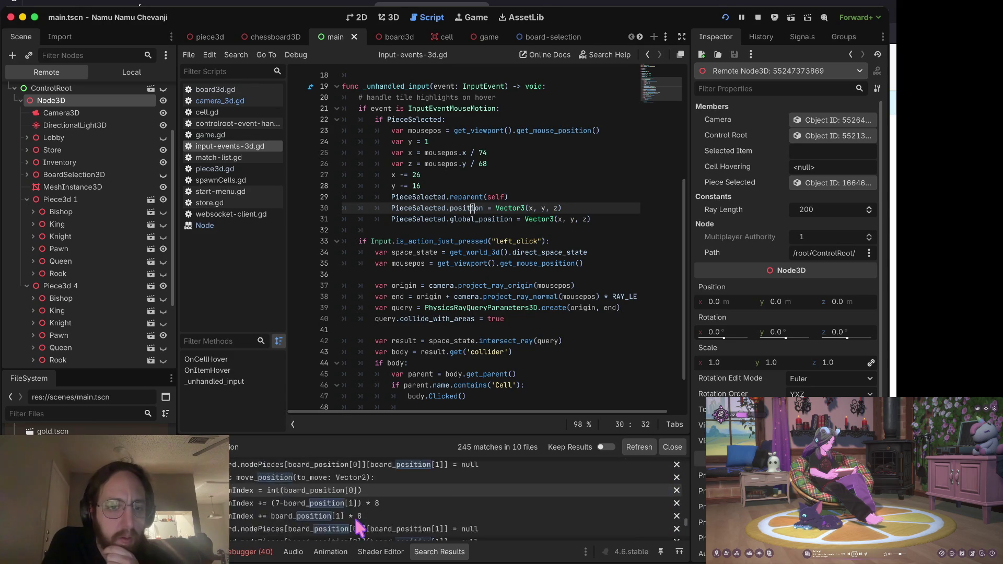
{"action": "mouse_move", "coordinate": [354, 438]}
{"action": "left_mouse_down"}
{"action": "mouse_move", "coordinate": [385, 265]}
{"action": "mouse_move", "coordinate": [384, 161]}
{"action": "left_mouse_up"}
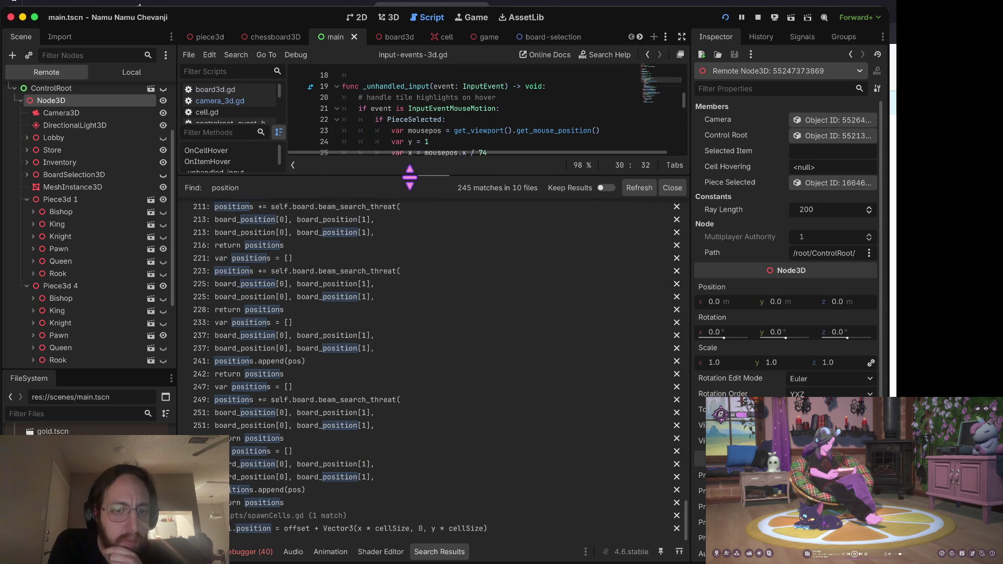
{"action": "left_click", "coordinate": [321, 529]}
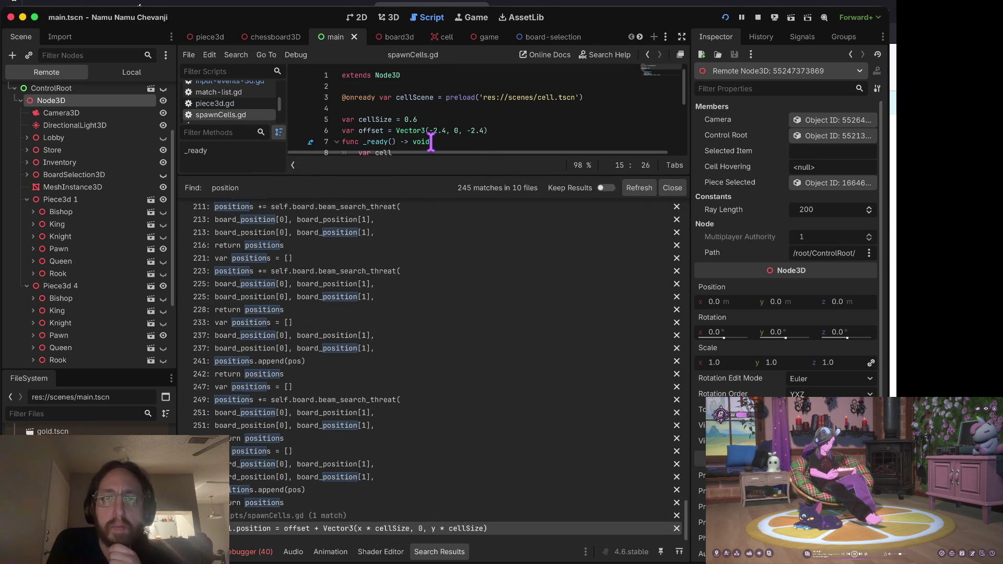
- Review spawnCells.gd, then jump to the mouse-position line in input-events-3d.gd
{"action": "left_click_drag", "start_coordinate": [423, 177], "coordinate": [409, 298]}
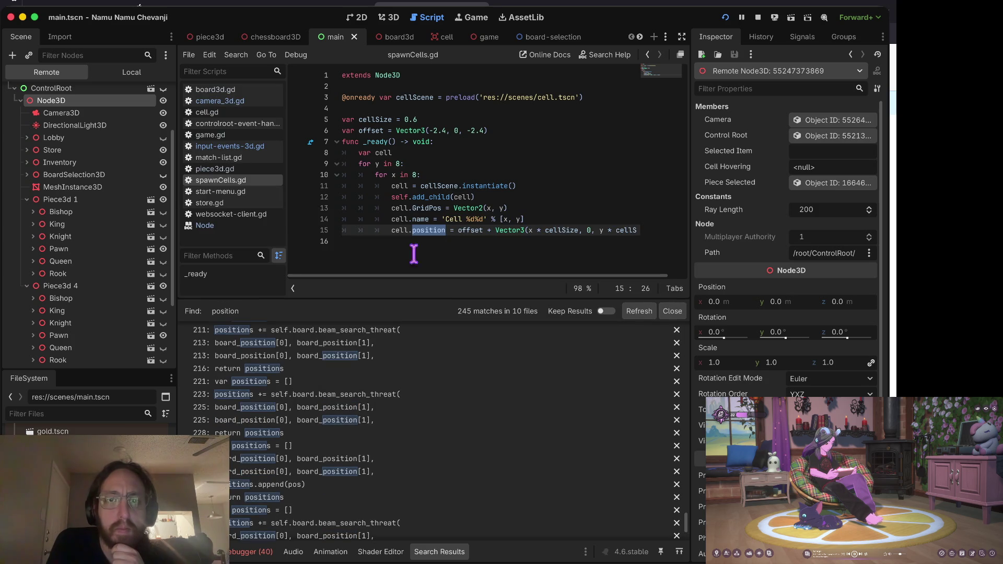
{"action": "scroll", "coordinate": [393, 437], "scroll_direction": "down", "scroll_amount": 3}
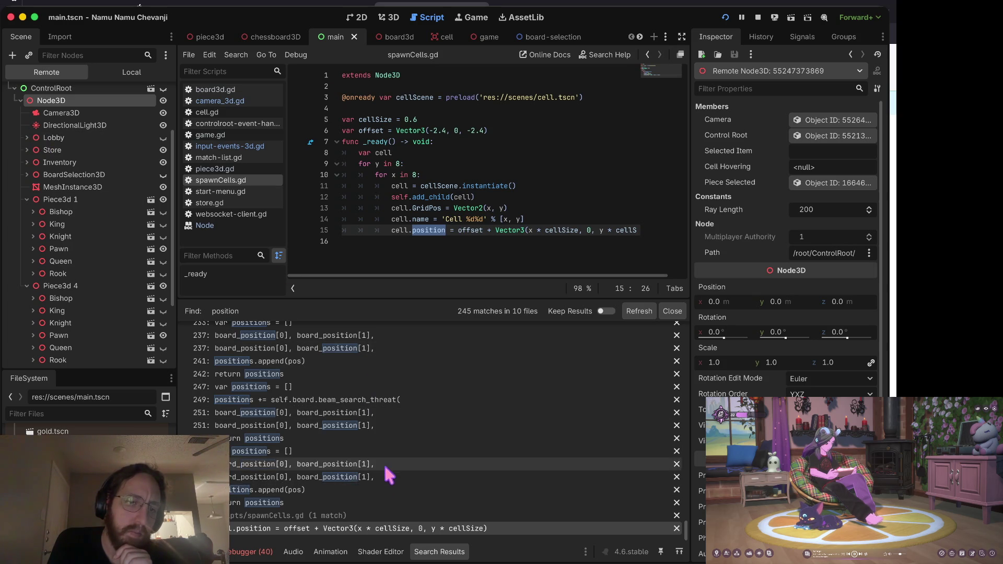
{"action": "scroll", "coordinate": [394, 451], "scroll_direction": "up", "scroll_amount": 6}
{"action": "scroll", "coordinate": [393, 451], "scroll_direction": "up", "scroll_amount": 10}
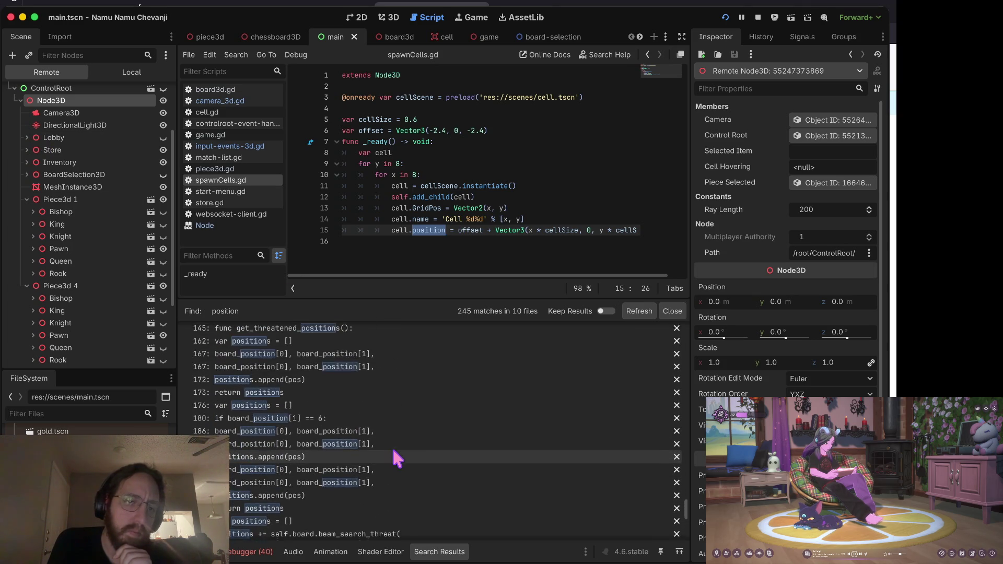
{"action": "scroll", "coordinate": [394, 451], "scroll_direction": "up", "scroll_amount": 1}
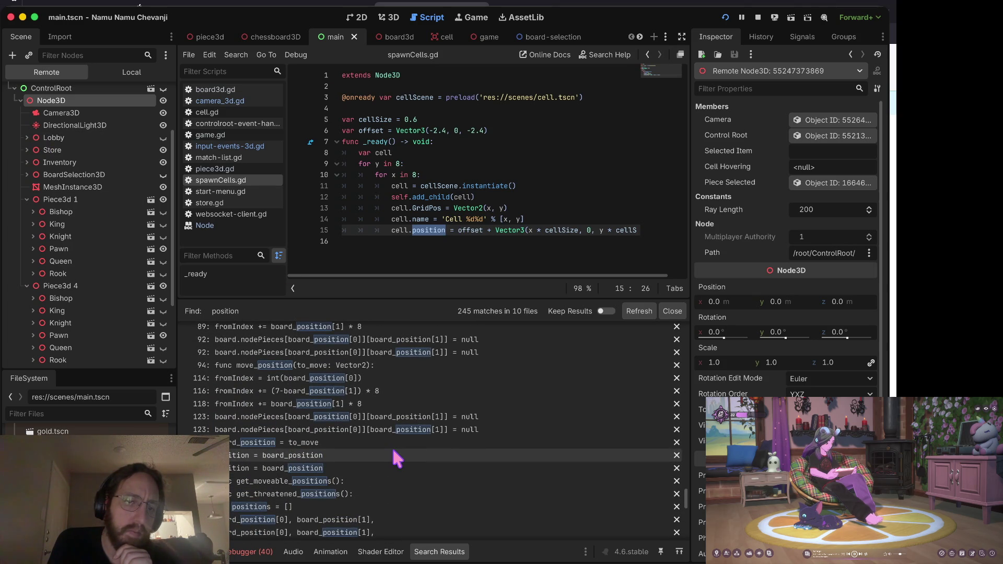
{"action": "scroll", "coordinate": [400, 413], "scroll_direction": "up", "scroll_amount": 2}
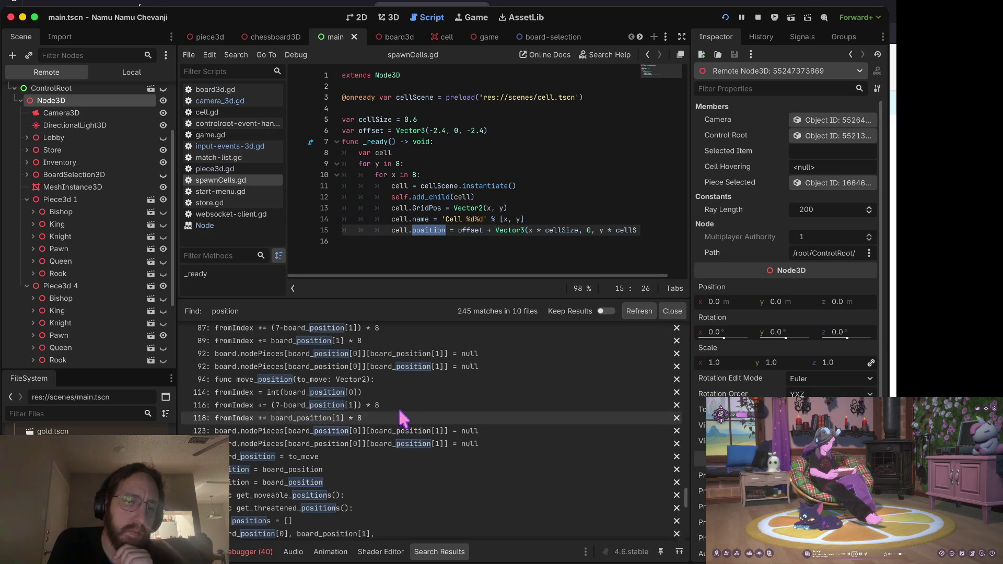
{"action": "scroll", "coordinate": [398, 408], "scroll_direction": "up", "scroll_amount": 2}
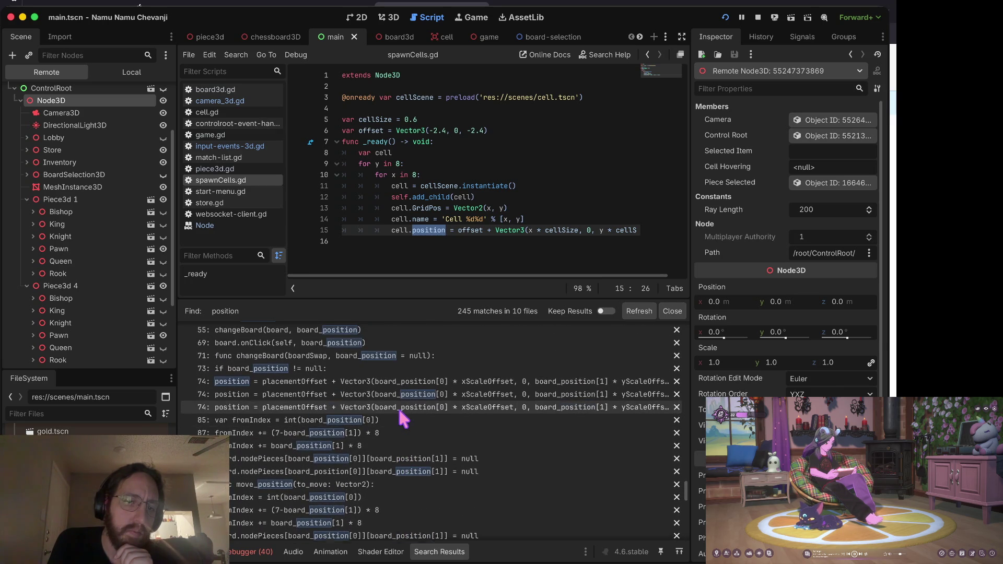
{"action": "scroll", "coordinate": [398, 408], "scroll_direction": "up", "scroll_amount": 1}
{"action": "scroll", "coordinate": [401, 412], "scroll_direction": "up", "scroll_amount": 2}
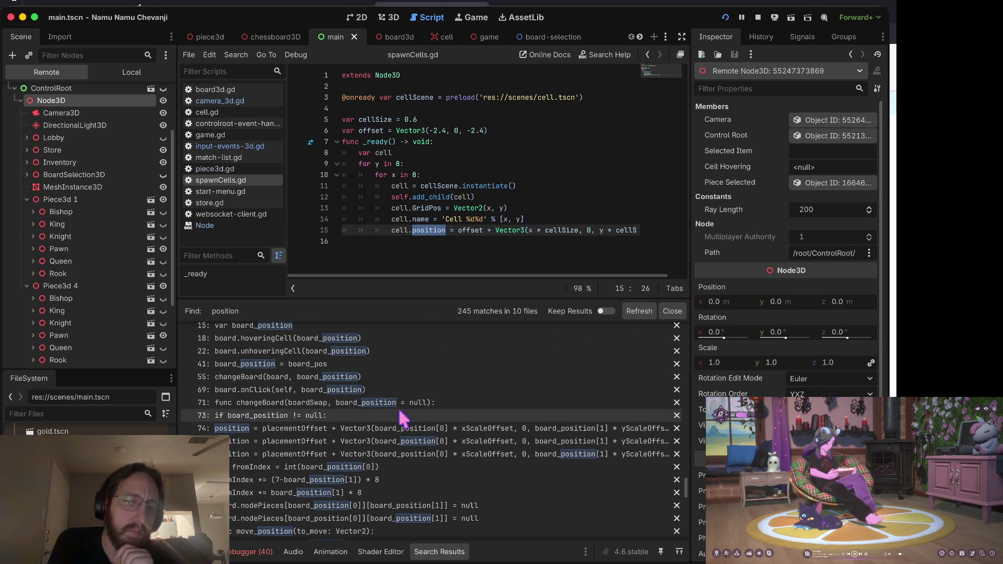
{"action": "scroll", "coordinate": [403, 418], "scroll_direction": "up", "scroll_amount": 2}
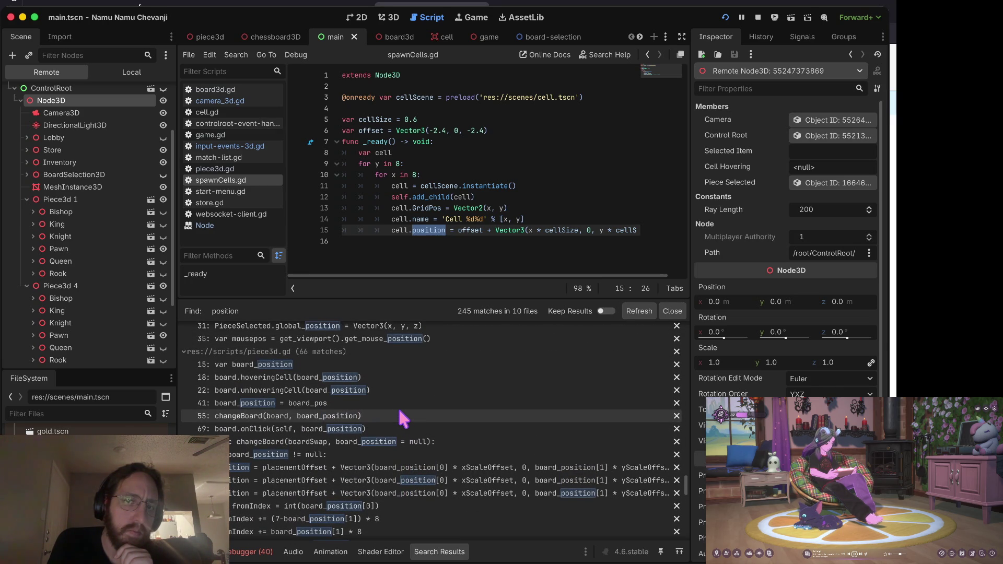
{"action": "scroll", "coordinate": [400, 413], "scroll_direction": "up", "scroll_amount": 1}
{"action": "scroll", "coordinate": [403, 418], "scroll_direction": "up", "scroll_amount": 1}
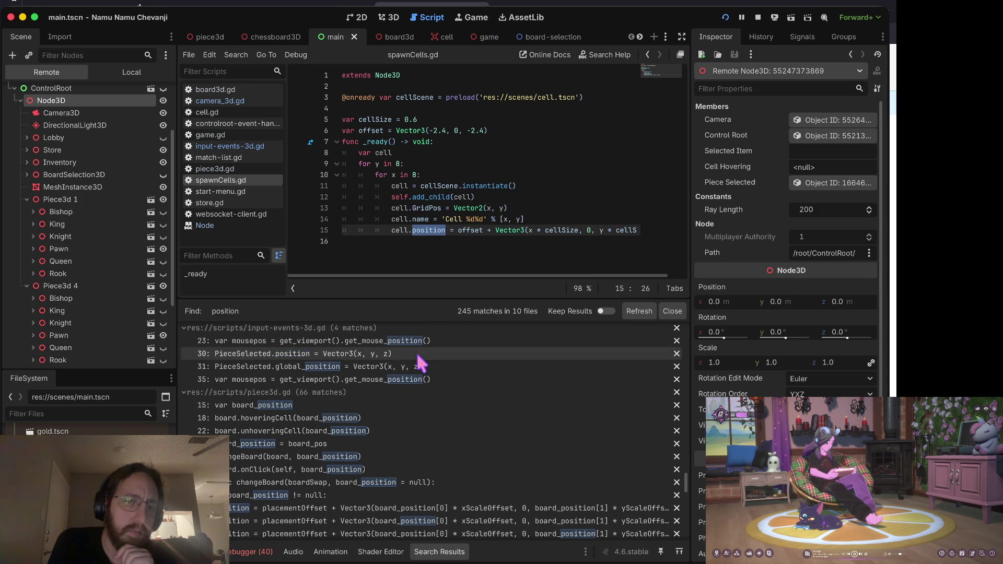
{"action": "scroll", "coordinate": [416, 352], "scroll_direction": "up", "scroll_amount": 3}
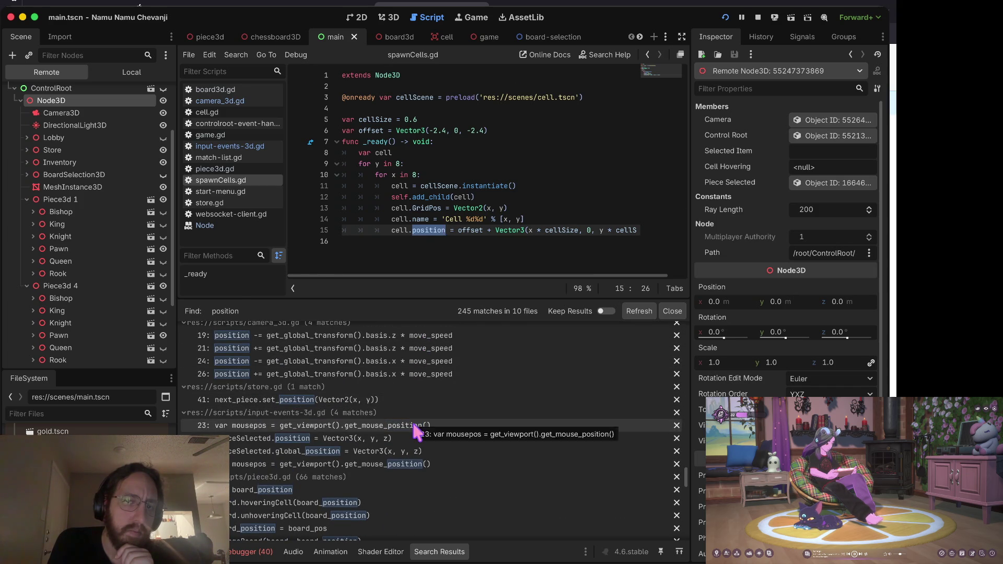
{"action": "left_click", "coordinate": [418, 427]}
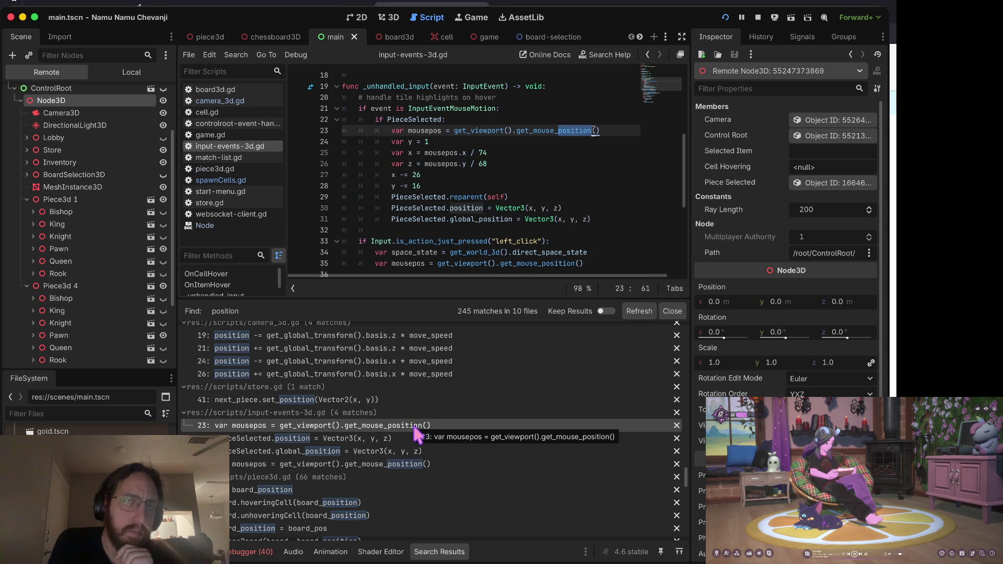
- Set the live Piece3d 1 Position y to 0 in the Inspector
{"action": "left_click", "coordinate": [78, 199]}
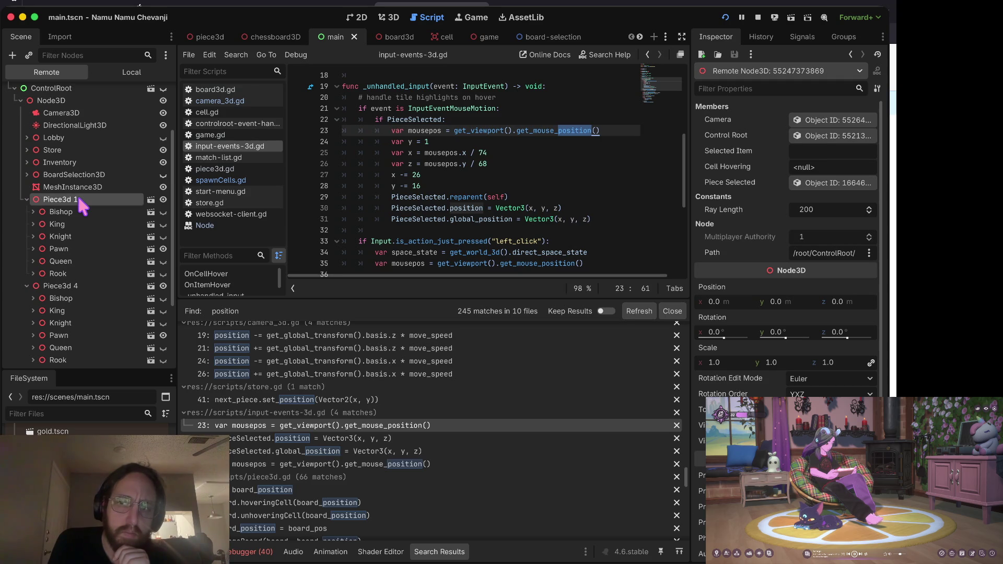
{"action": "scroll", "coordinate": [784, 392], "scroll_direction": "down", "scroll_amount": 2}
{"action": "scroll", "coordinate": [783, 391], "scroll_direction": "down", "scroll_amount": 1}
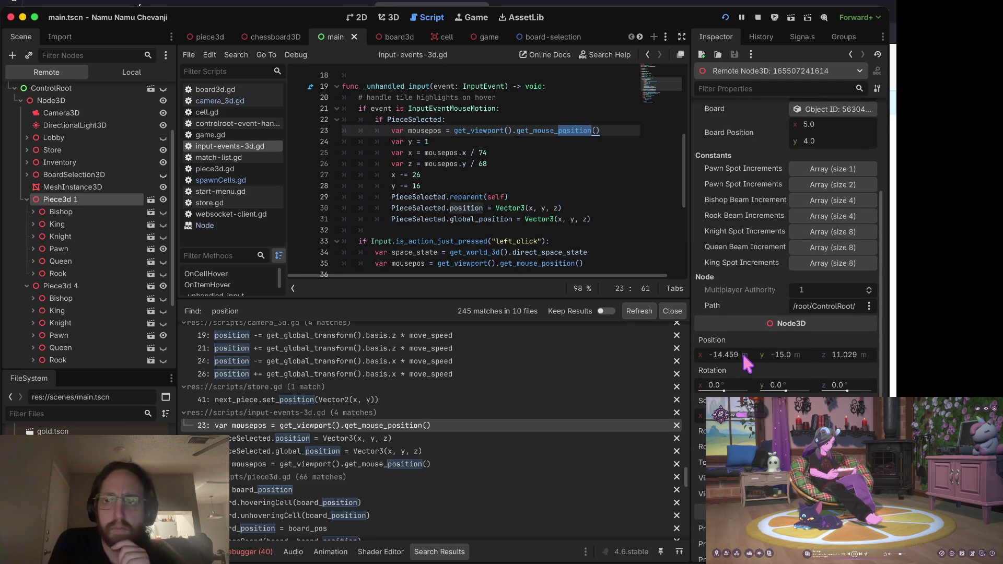
{"action": "left_click", "coordinate": [791, 355]}
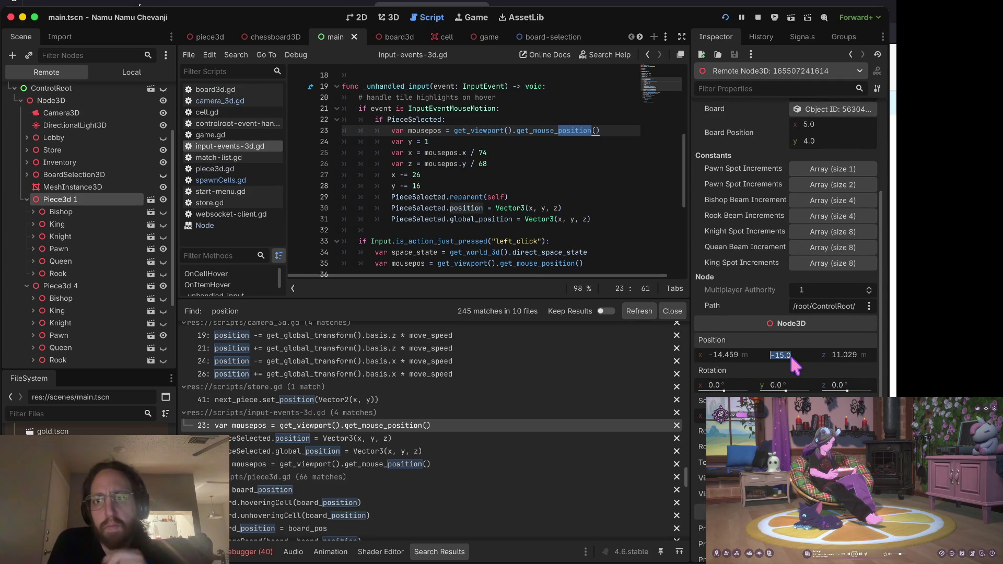
{"action": "type", "text": "0"}
{"action": "key", "text": "Tab"}
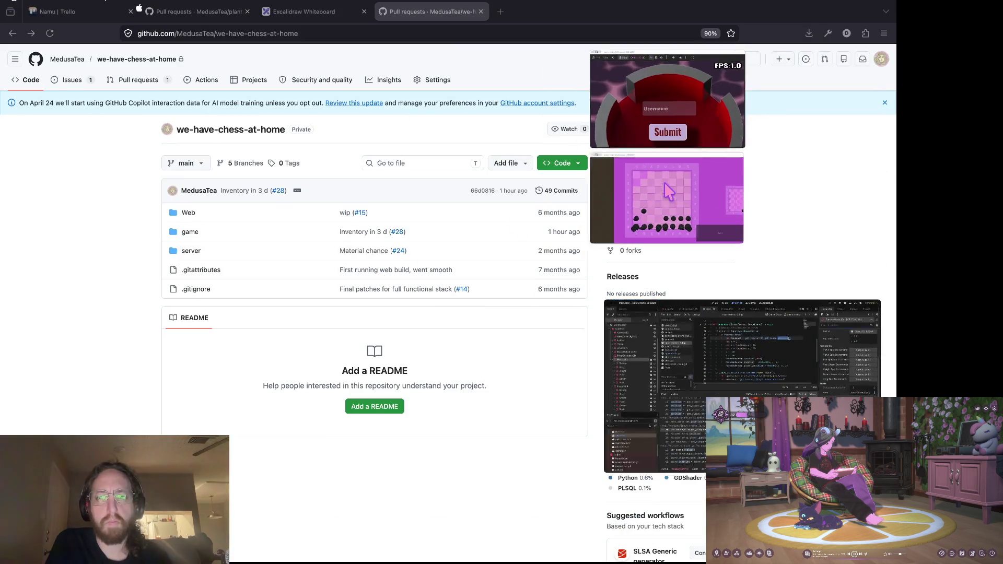
- Pick up a rook in the running game and return to the editor
{"action": "left_click", "coordinate": [664, 182]}
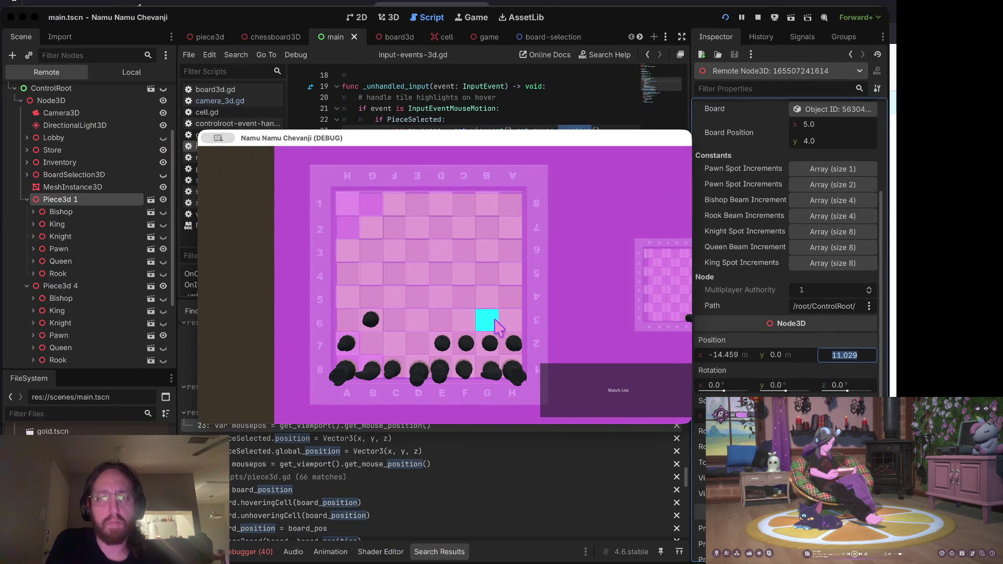
{"action": "left_click", "coordinate": [643, 276]}
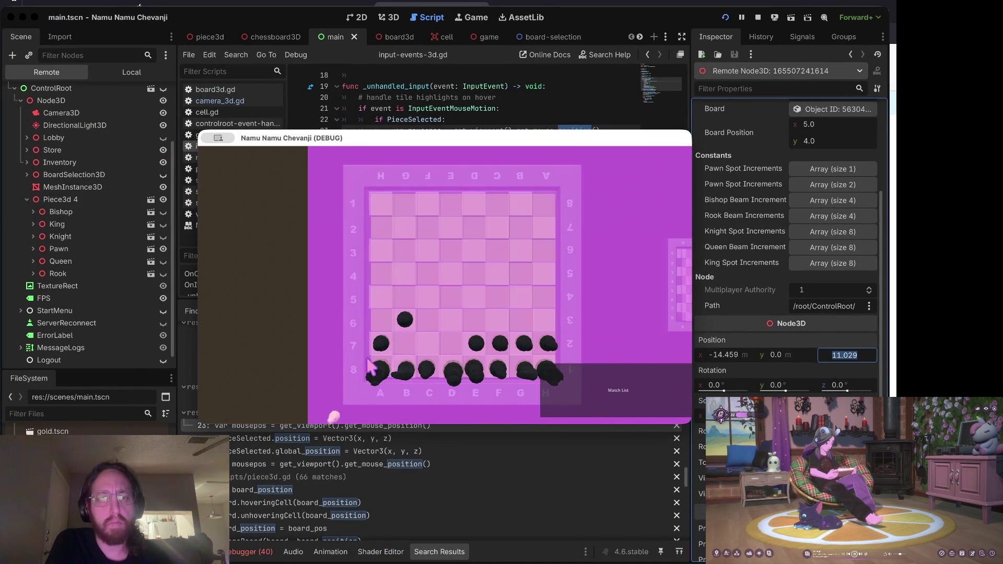
{"action": "scroll", "coordinate": [510, 384], "scroll_direction": "down", "scroll_amount": 5}
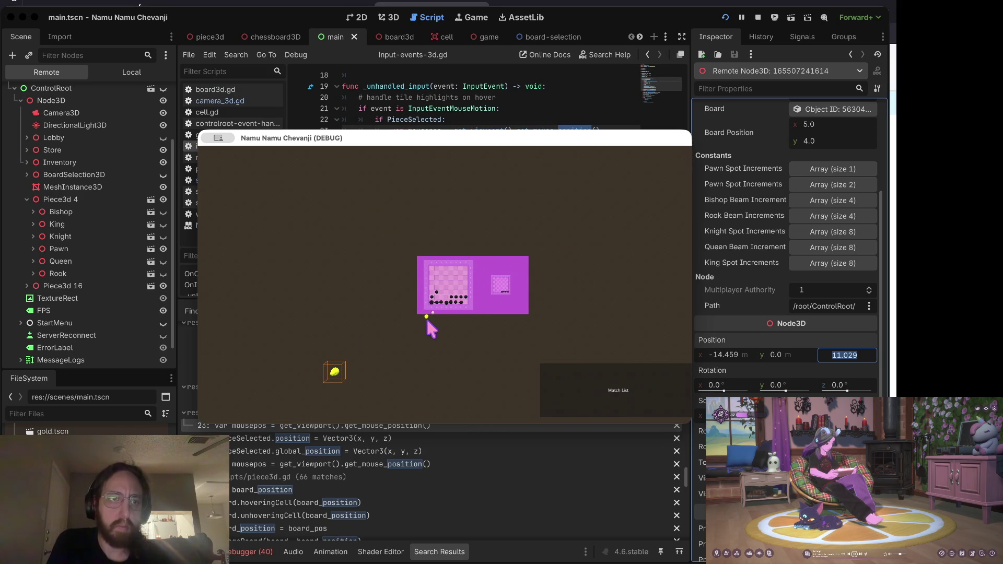
{"action": "key", "text": "super+Tab"}
{"action": "scroll", "coordinate": [88, 244], "scroll_direction": "down", "scroll_amount": 1}
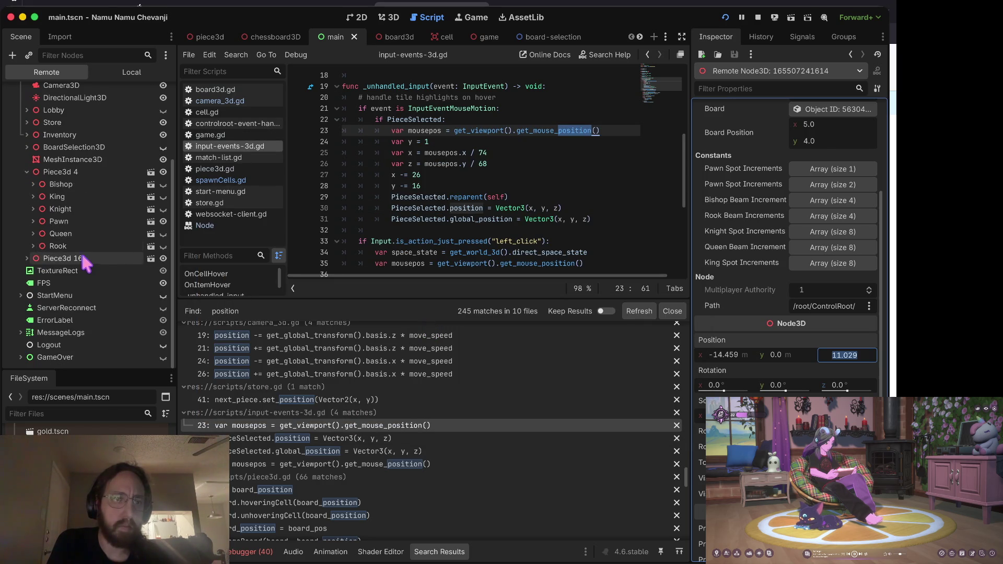
- Inspect the live Piece3d 16 rook, check the game, then select Piece3d 4
{"action": "left_click", "coordinate": [82, 257]}
{"action": "scroll", "coordinate": [84, 262], "scroll_direction": "up", "scroll_amount": 4}
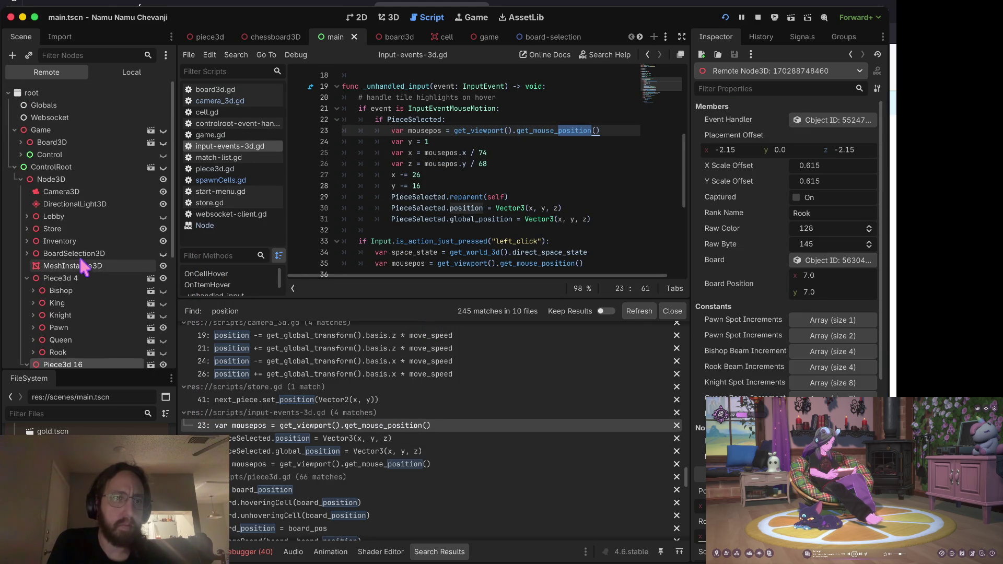
{"action": "scroll", "coordinate": [86, 254], "scroll_direction": "down", "scroll_amount": 1}
{"action": "left_click", "coordinate": [25, 265]}
{"action": "left_click", "coordinate": [24, 275]}
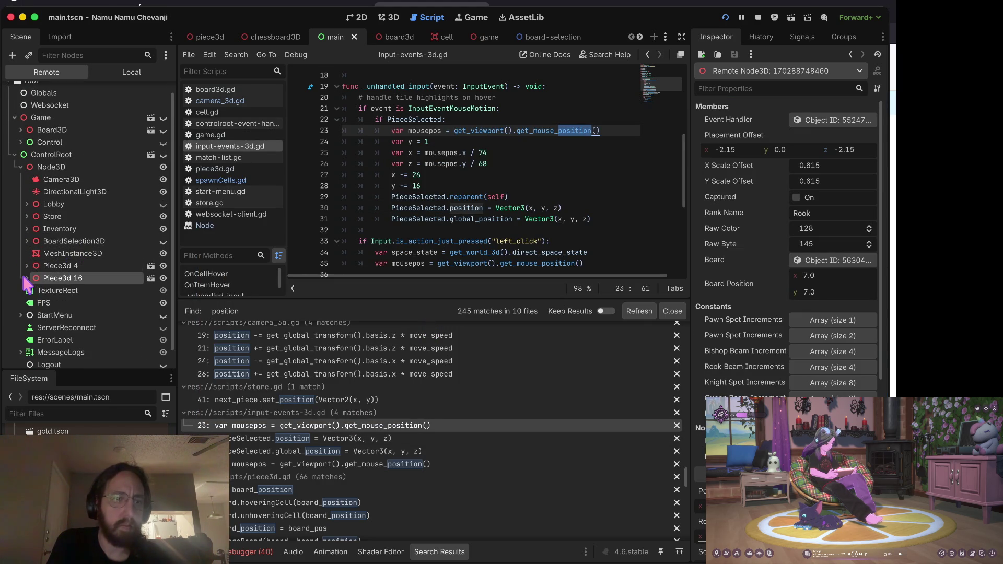
{"action": "scroll", "coordinate": [784, 235], "scroll_direction": "down", "scroll_amount": 1}
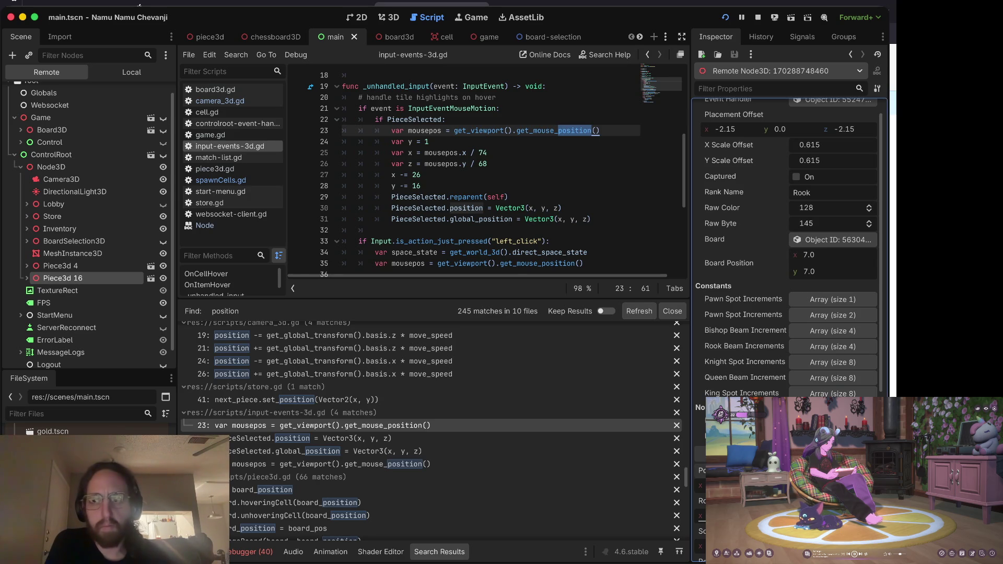
{"action": "key", "text": "super+Tab"}
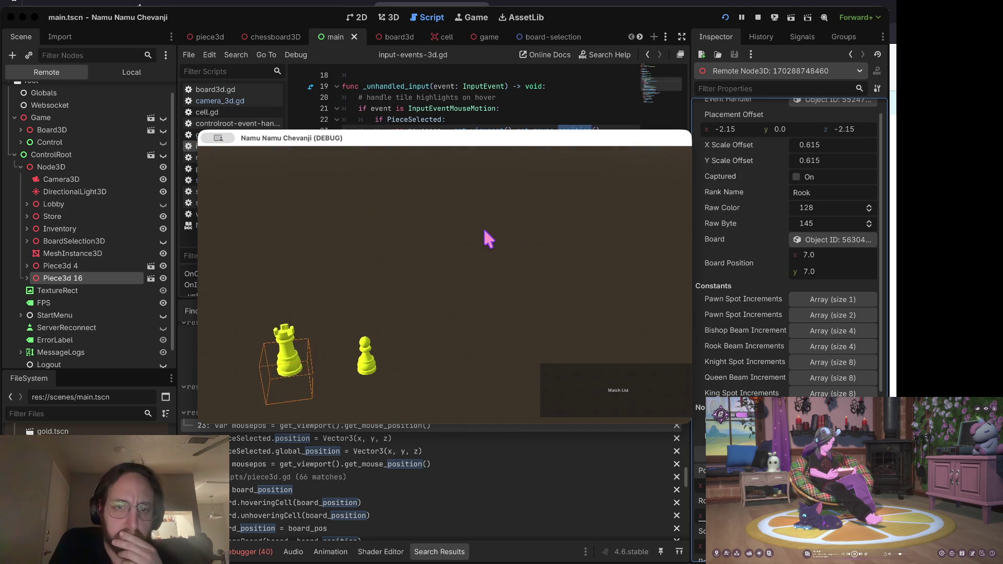
{"action": "left_click", "coordinate": [76, 264]}
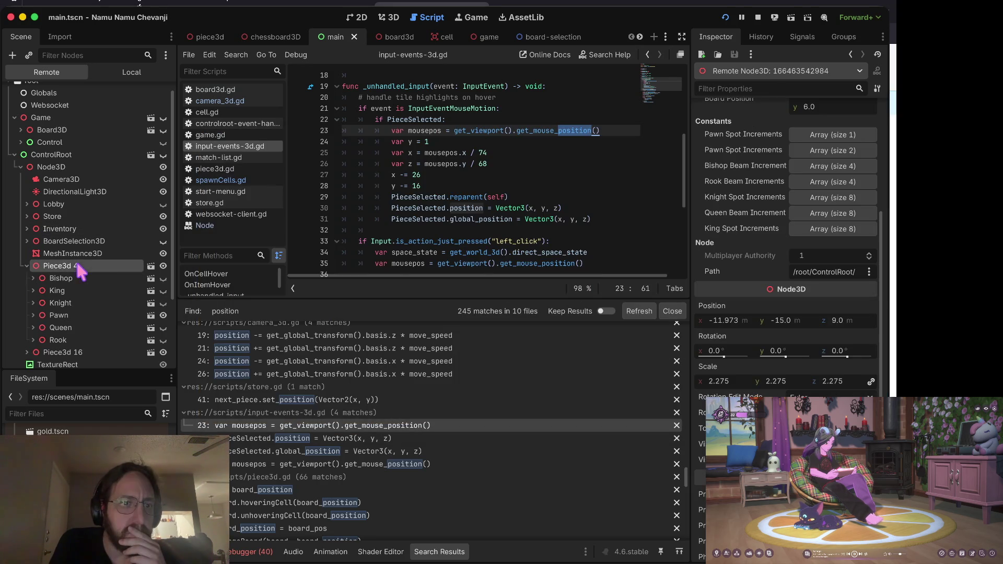